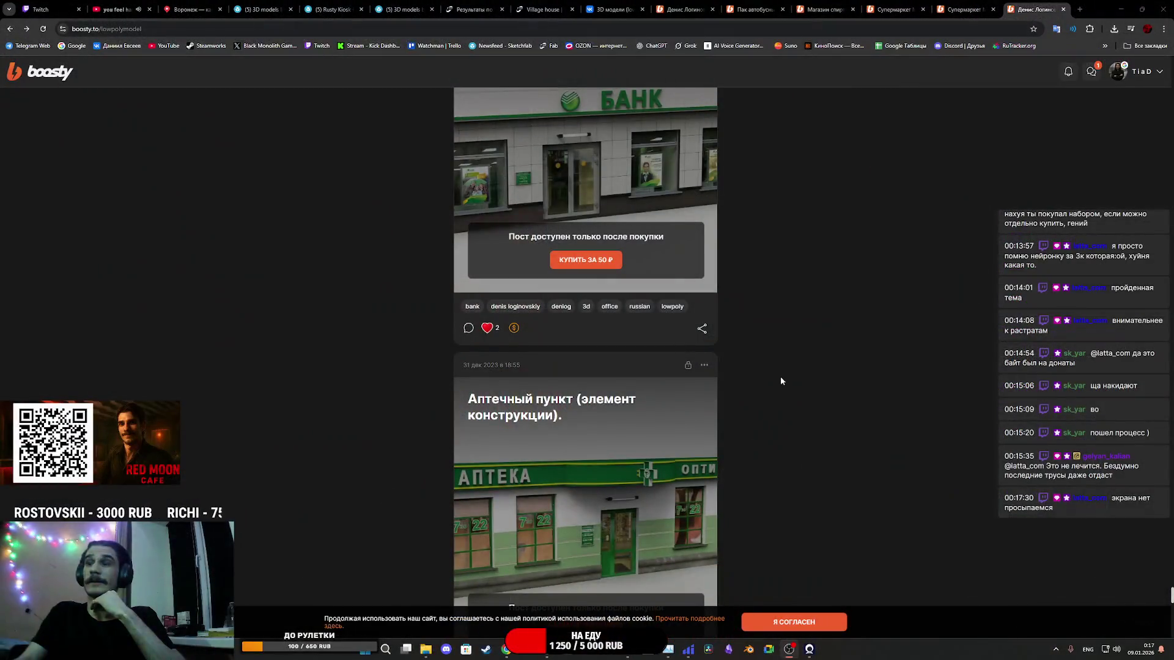
Step: Scroll down the lowpolymodel feed and enlarge the two-storey house preview picture
scroll(783, 381, "down", 9)
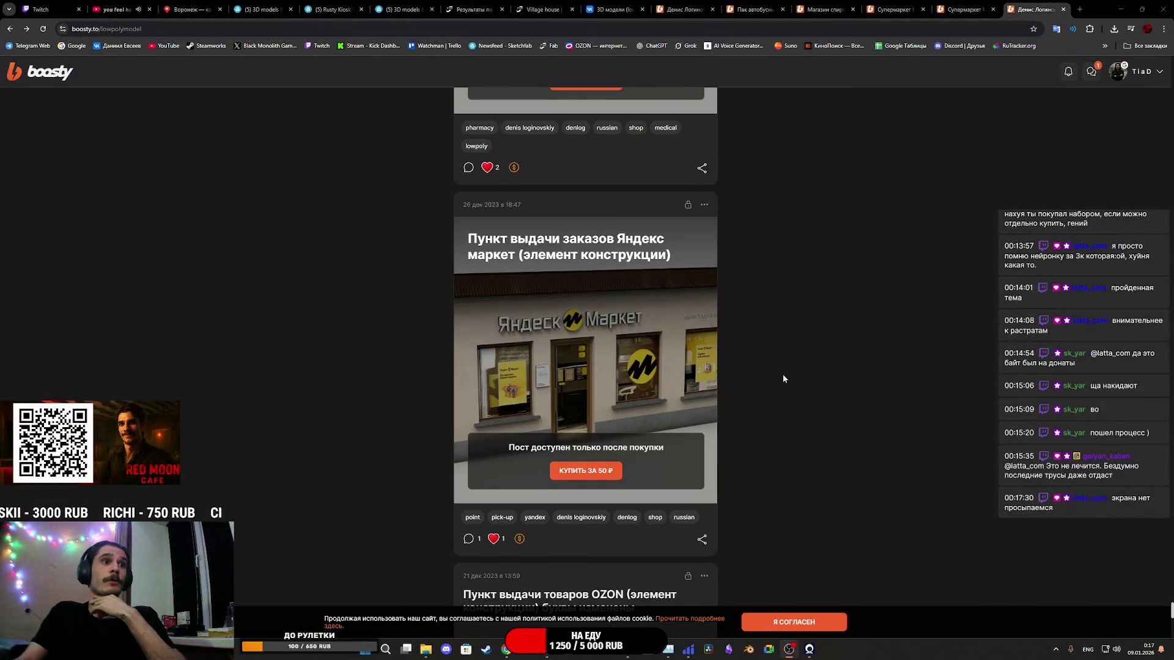
scroll(783, 378, "up", 4)
scroll(783, 372, "down", 10)
scroll(786, 370, "down", 5)
scroll(788, 367, "up", 2)
scroll(790, 367, "down", 18)
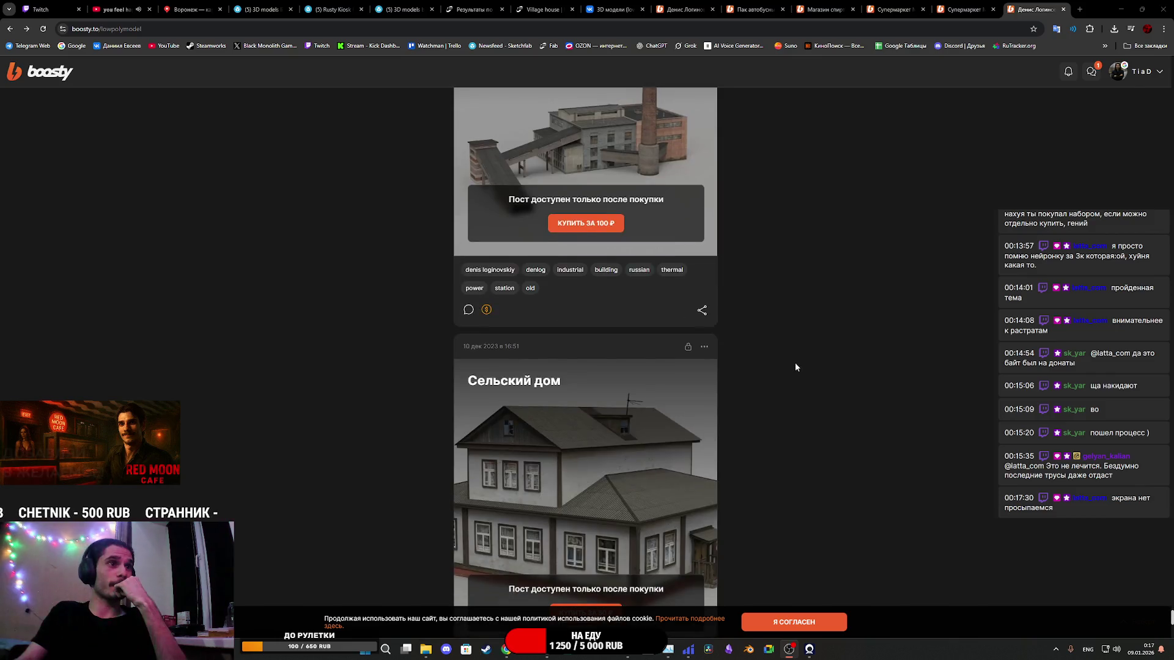
scroll(797, 365, "down", 15)
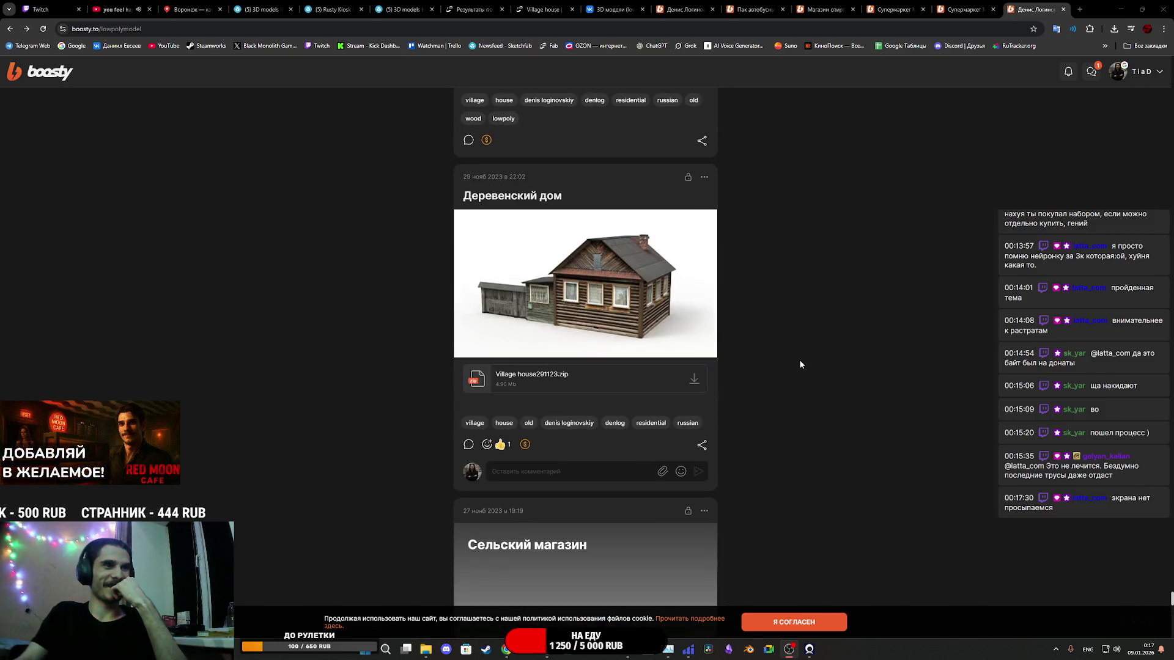
scroll(799, 364, "down", 12)
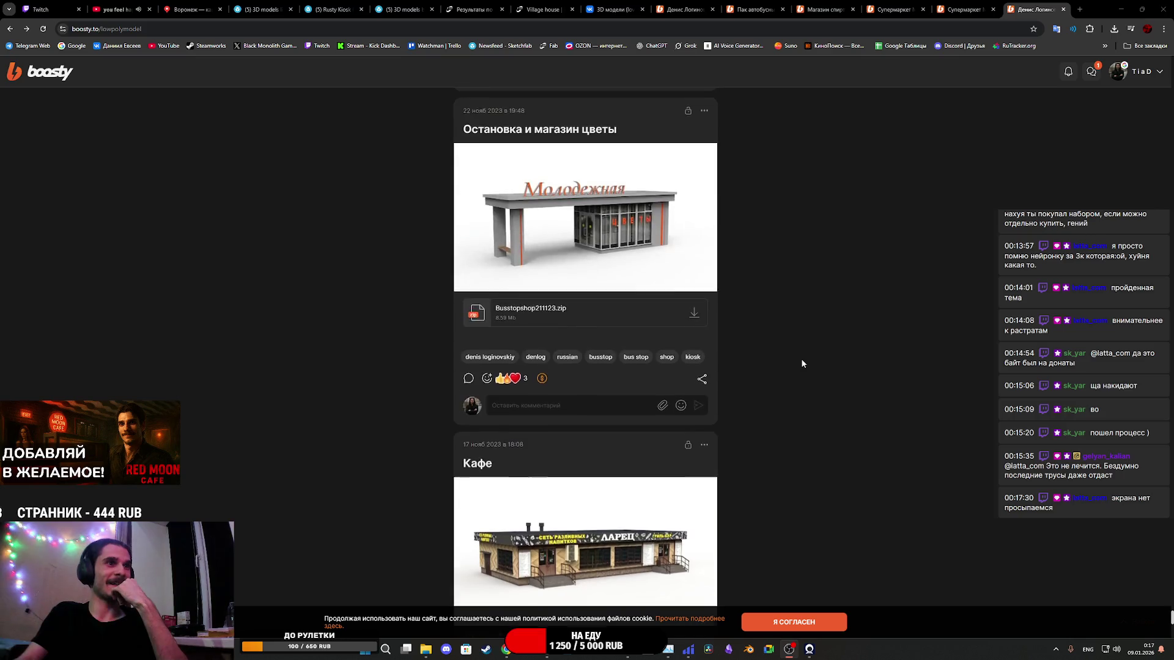
scroll(801, 362, "down", 3)
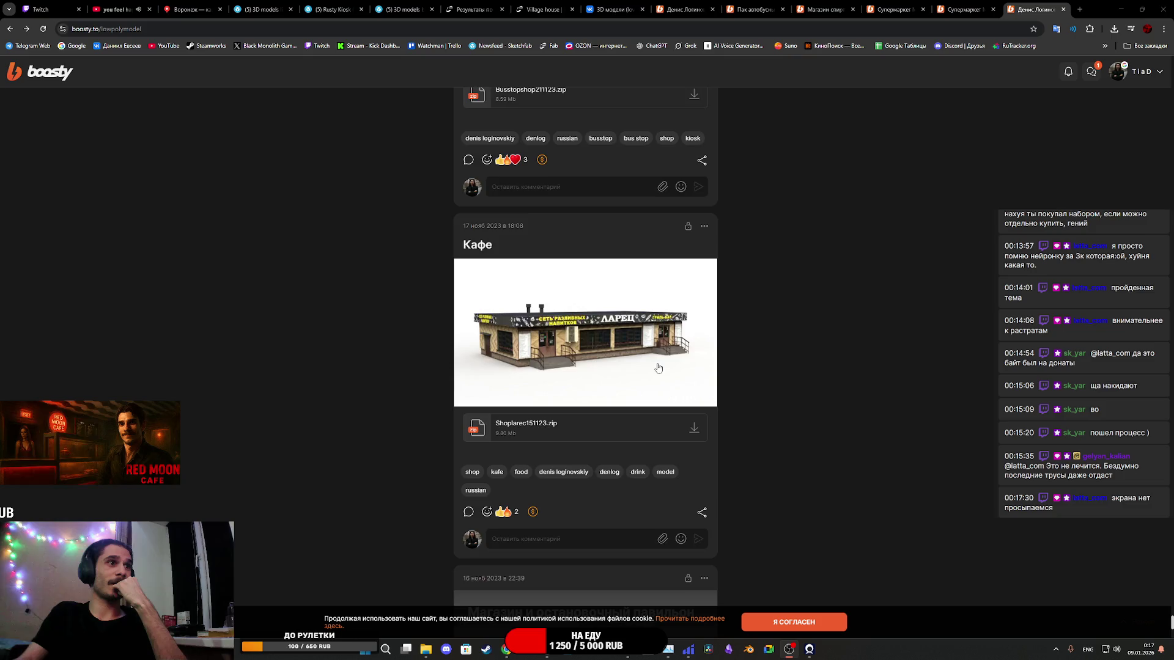
scroll(659, 367, "up", 5)
scroll(658, 364, "down", 11)
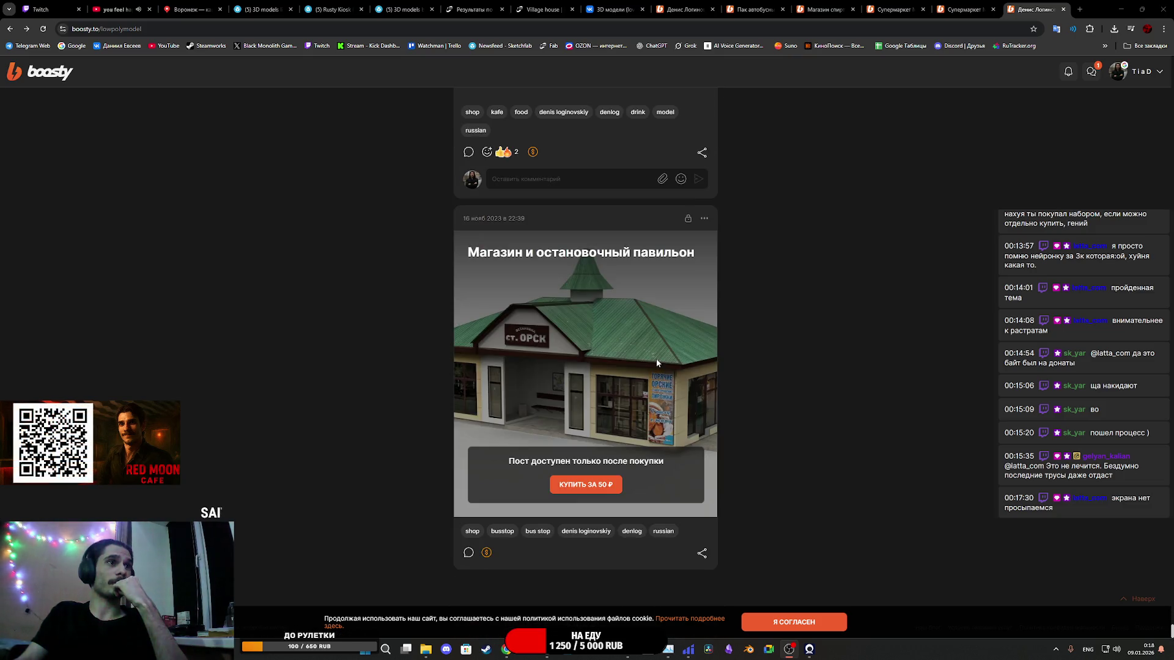
scroll(656, 363, "down", 15)
scroll(654, 371, "down", 15)
left_click(656, 368)
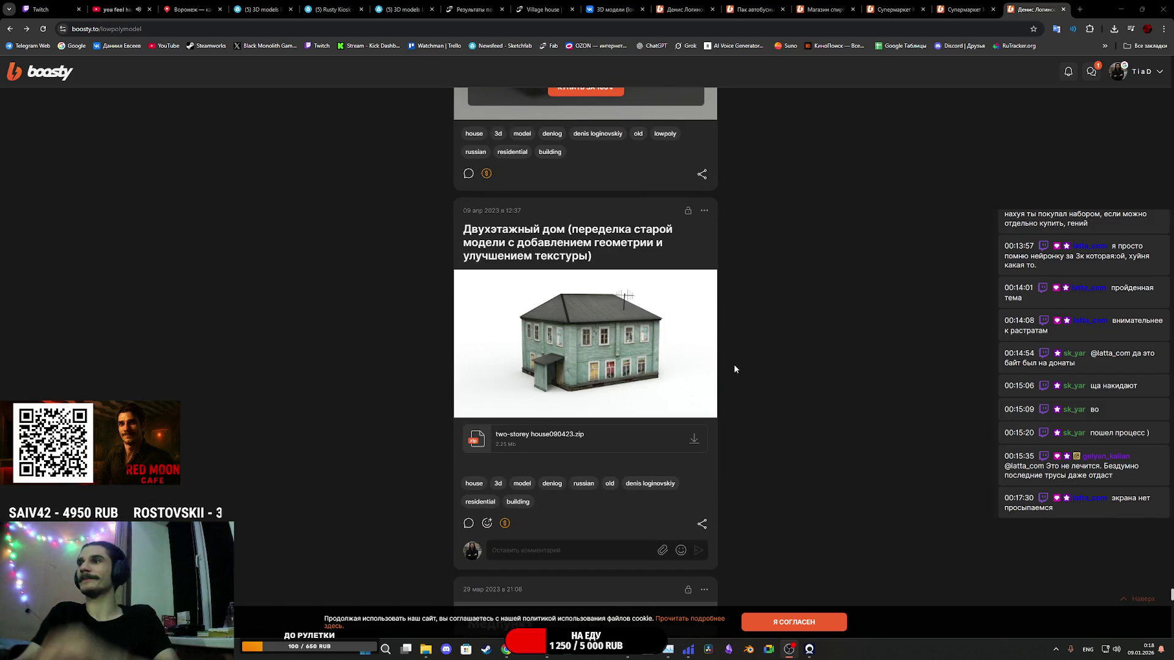
Step: Continue to the 24 Jan 2023 Двухэтажный жилой дом post and view its picture full size
scroll(734, 369, "down", 8)
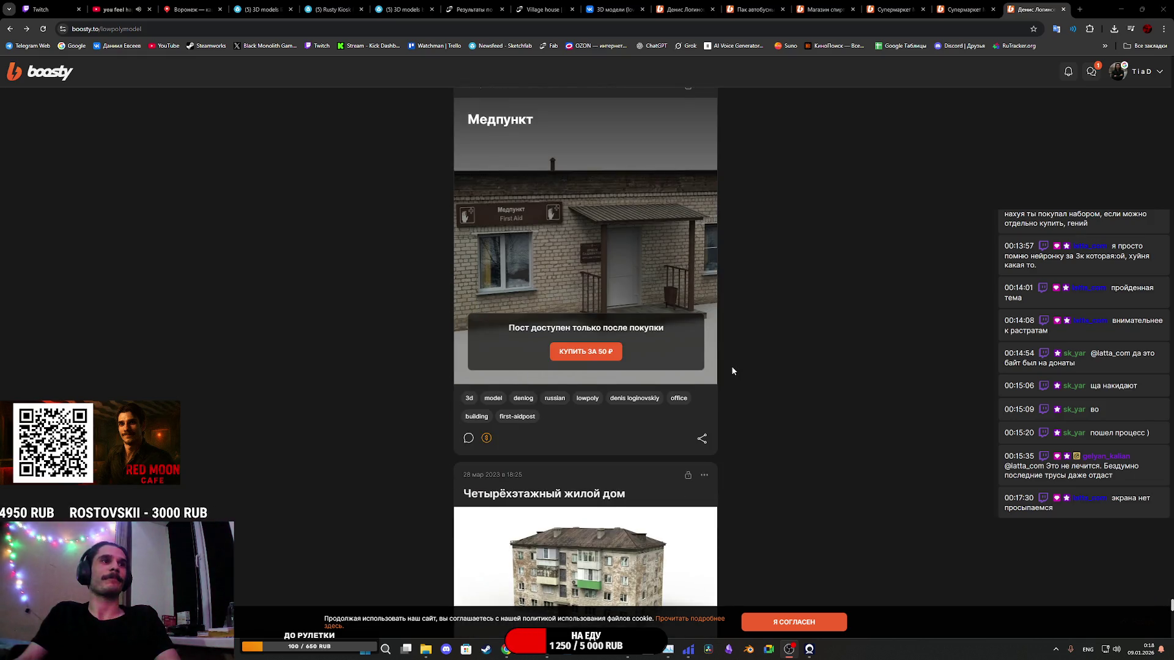
scroll(732, 370, "down", 15)
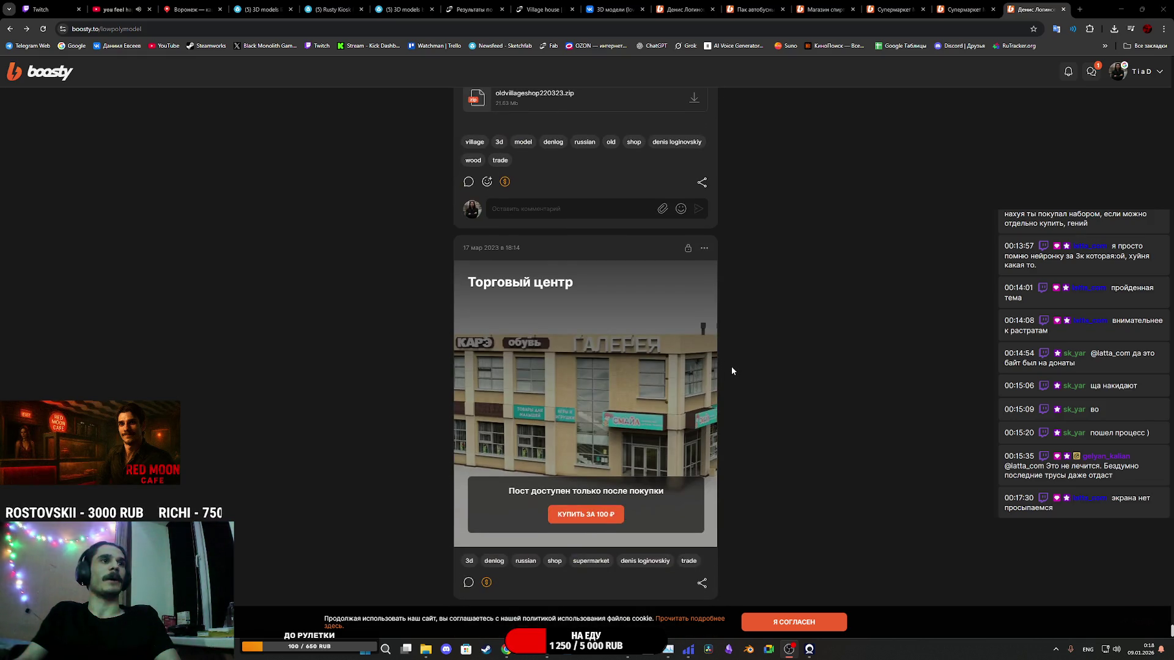
scroll(732, 371, "down", 8)
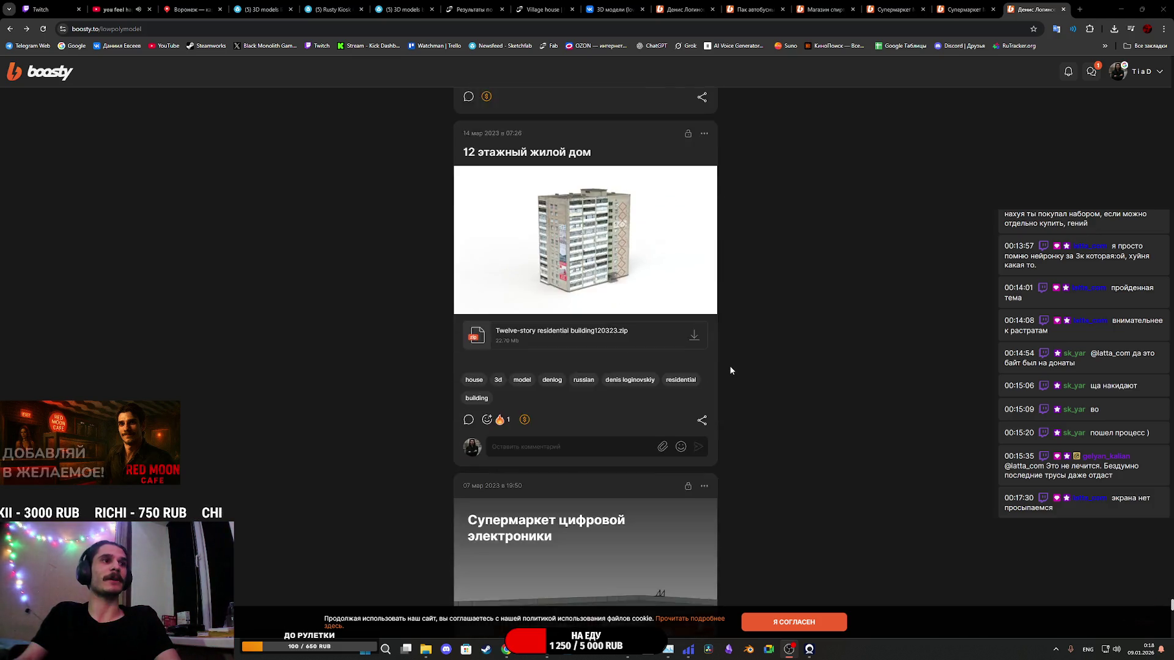
scroll(731, 371, "down", 15)
scroll(723, 376, "down", 2)
scroll(719, 374, "up", 4)
scroll(719, 375, "down", 15)
scroll(719, 373, "down", 14)
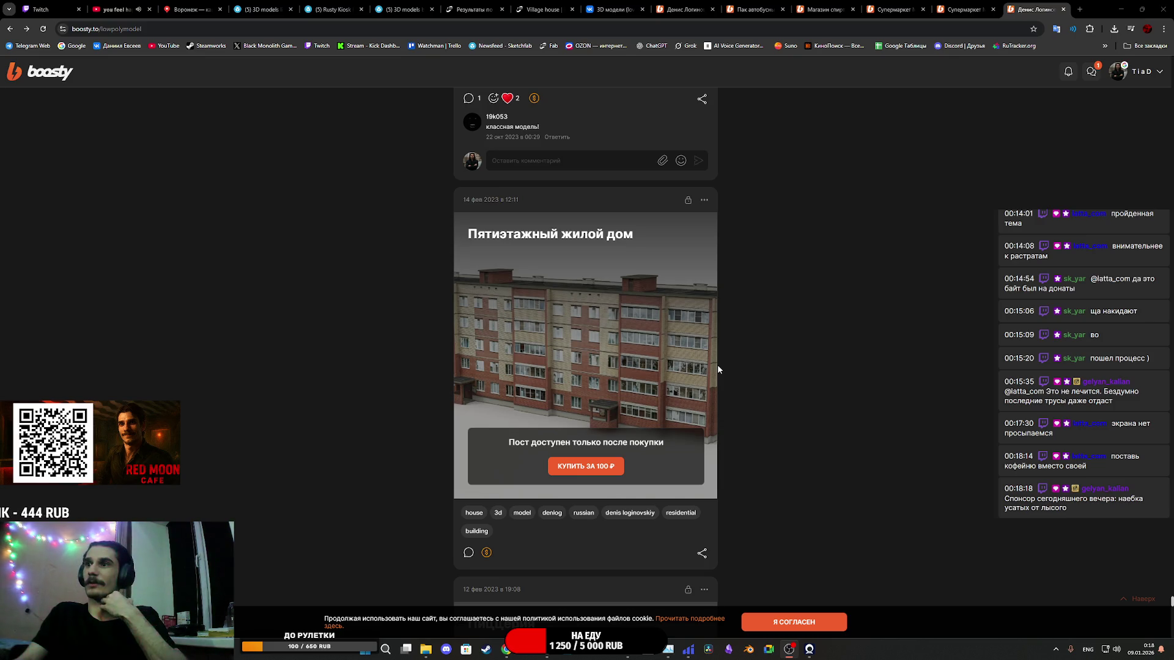
scroll(715, 367, "down", 11)
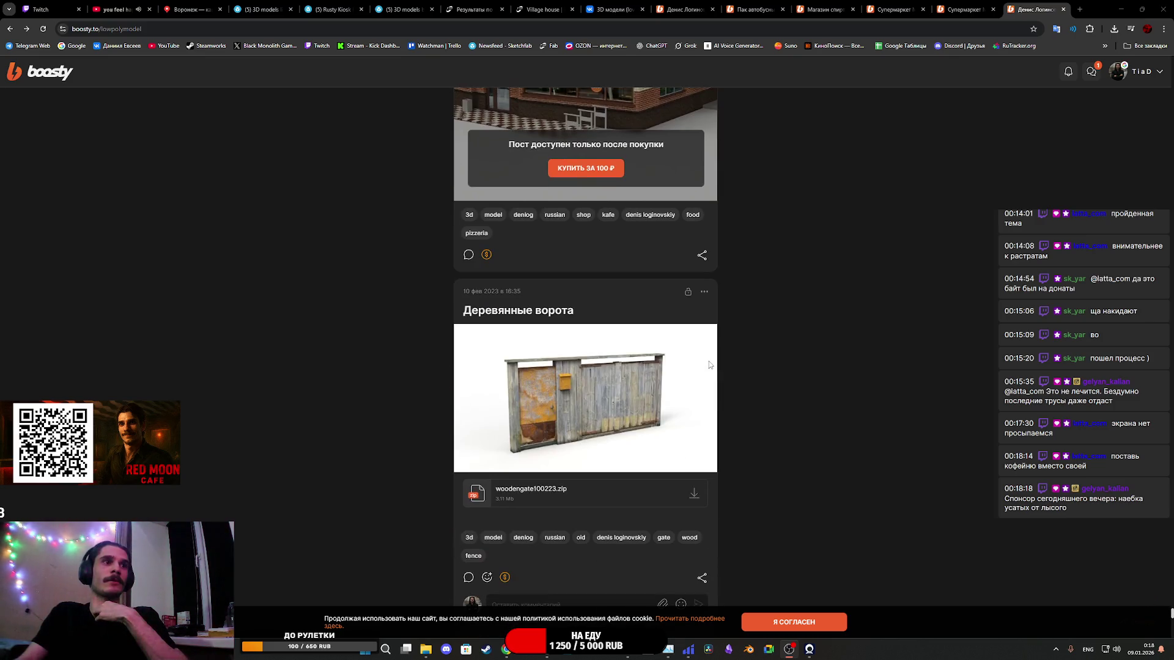
scroll(697, 342, "down", 15)
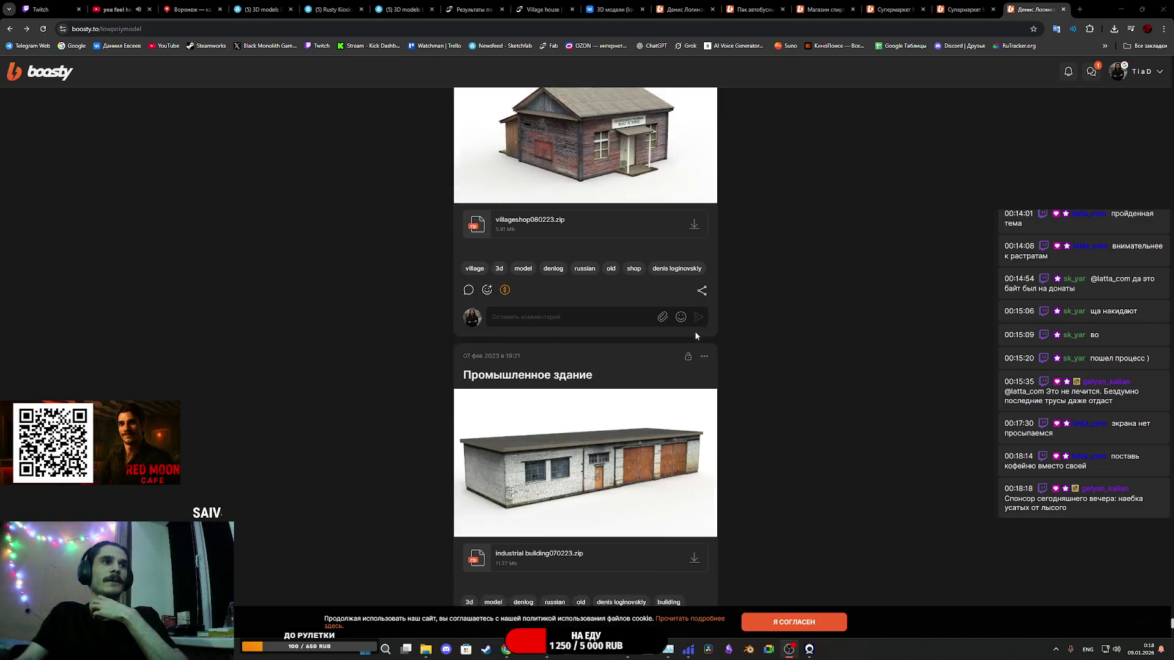
scroll(697, 339, "down", 9)
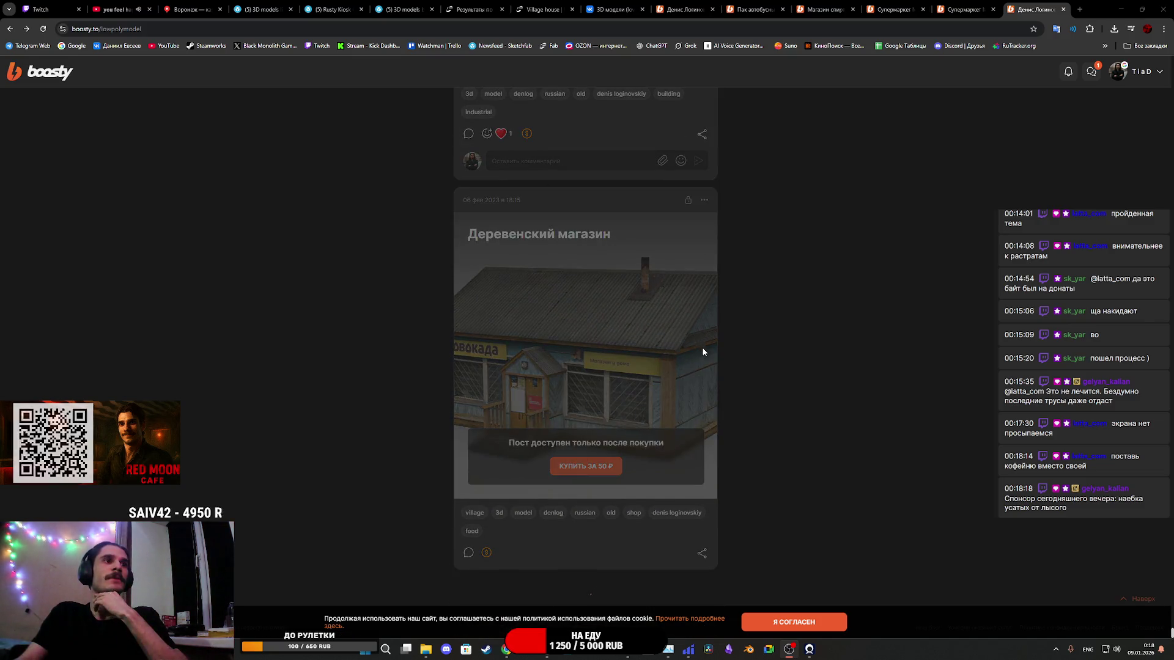
scroll(704, 355, "down", 20)
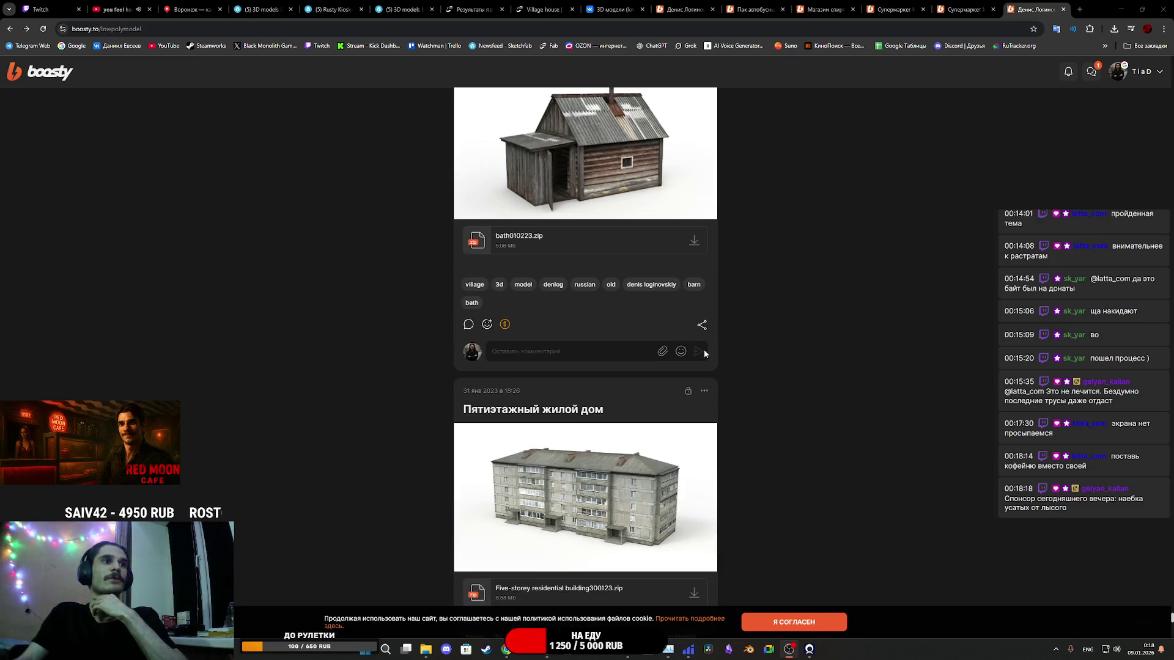
scroll(705, 353, "down", 5)
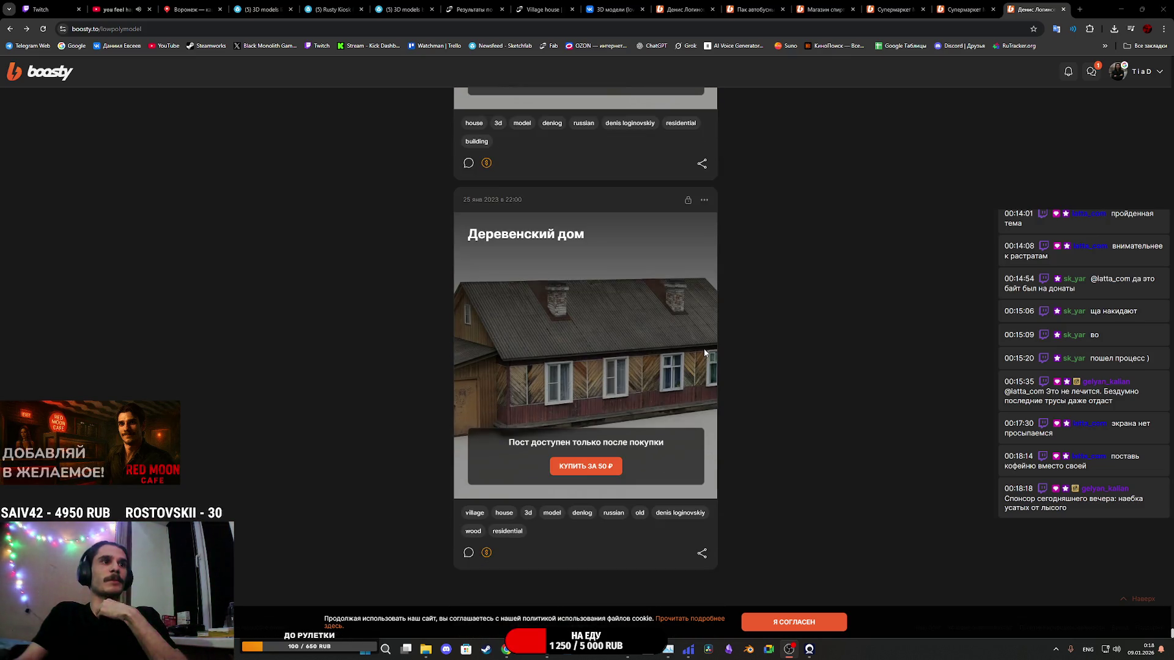
scroll(704, 350, "down", 1)
scroll(704, 351, "down", 20)
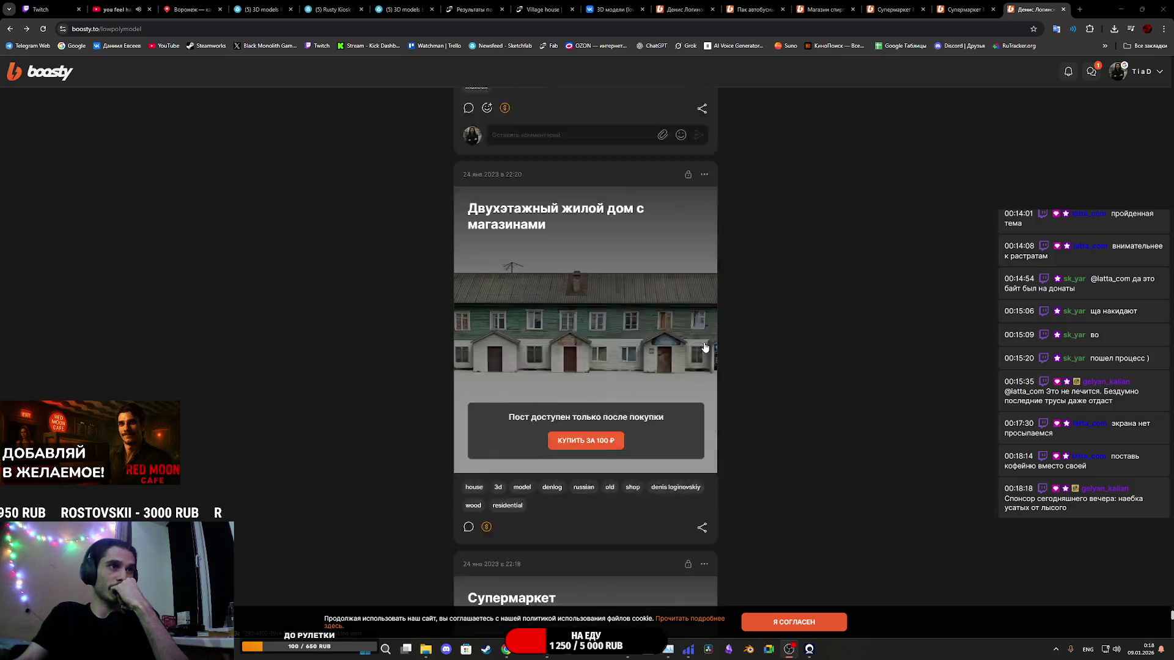
scroll(705, 345, "down", 4)
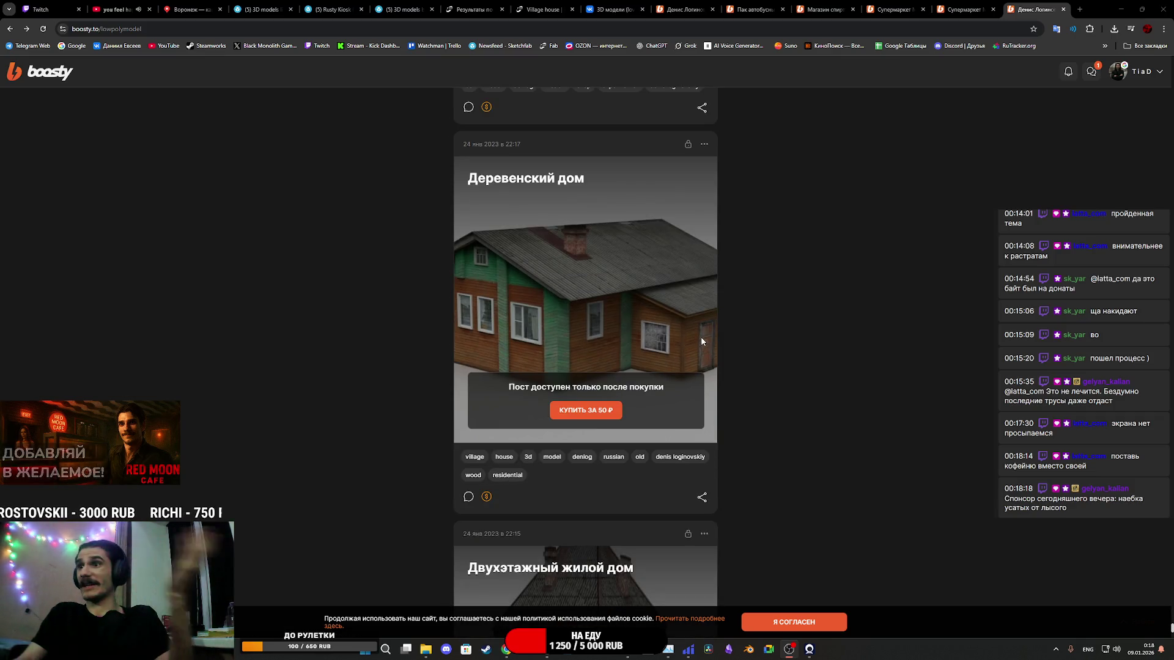
scroll(698, 336, "down", 5)
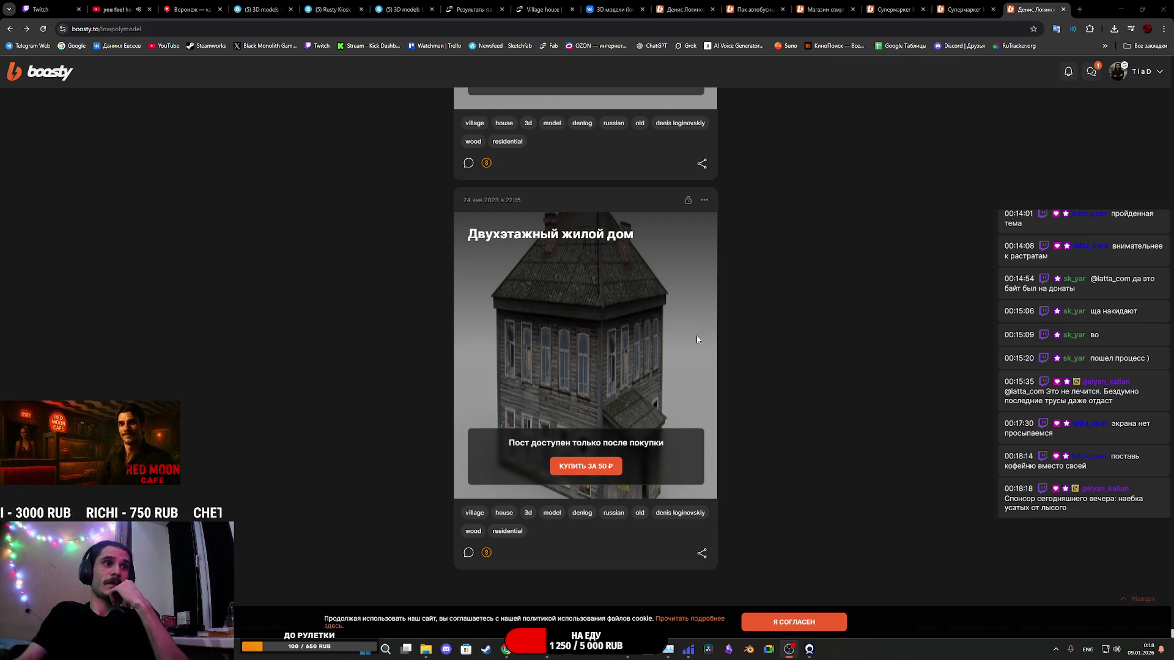
scroll(726, 417, "down", 5)
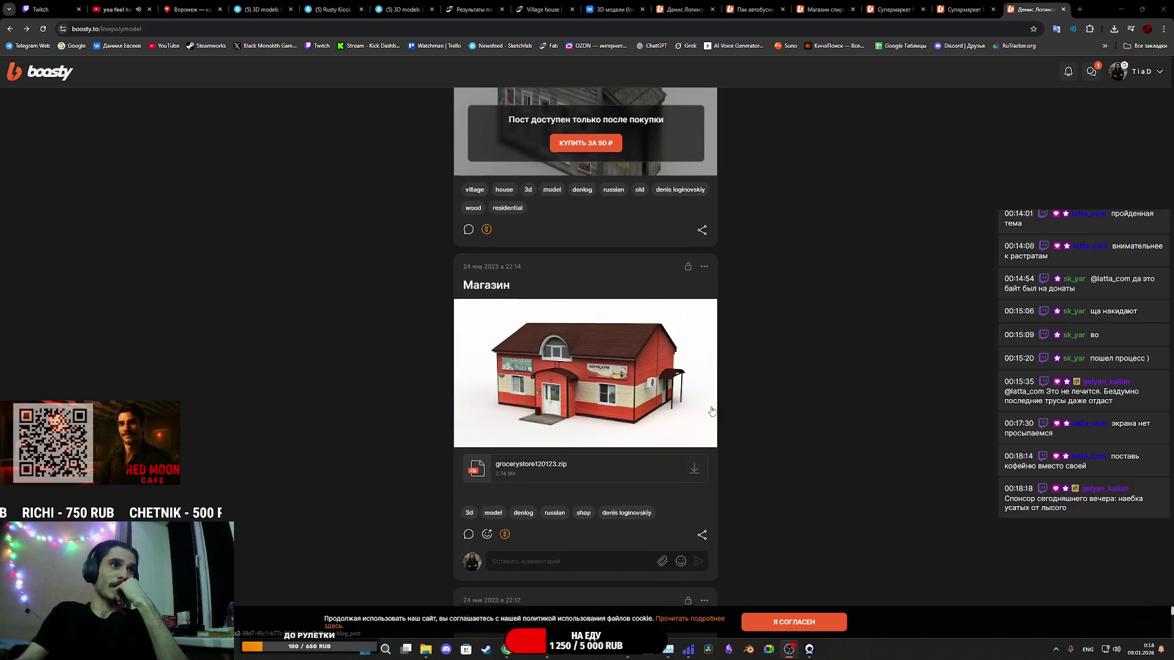
scroll(712, 411, "down", 9)
scroll(710, 405, "up", 4)
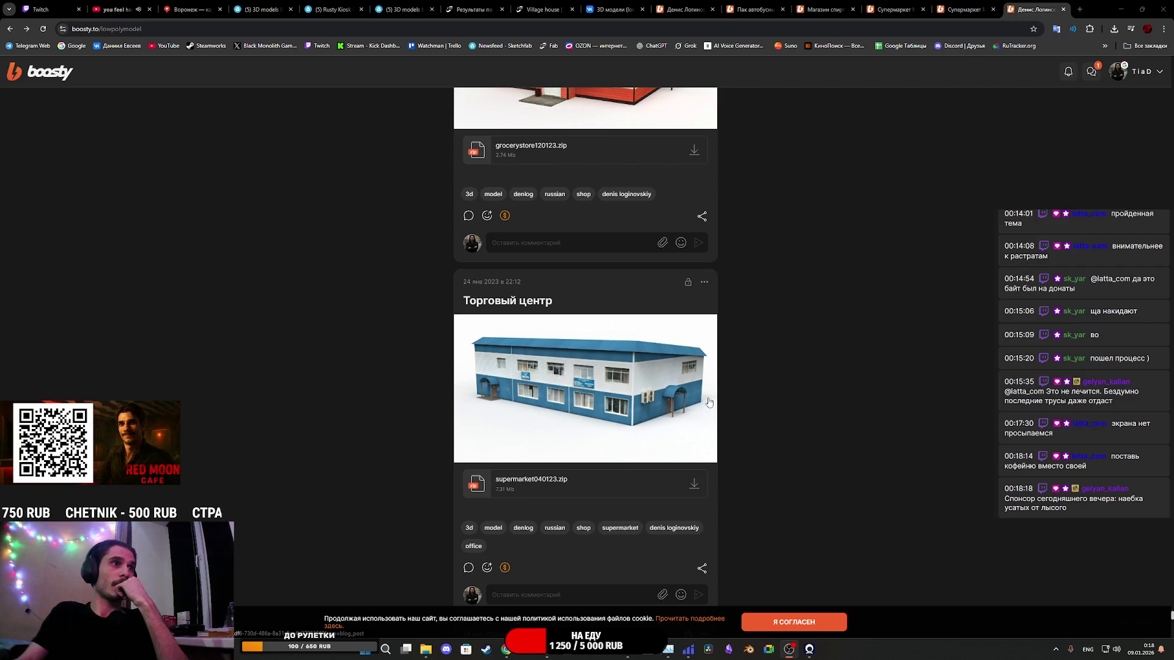
scroll(706, 399, "down", 20)
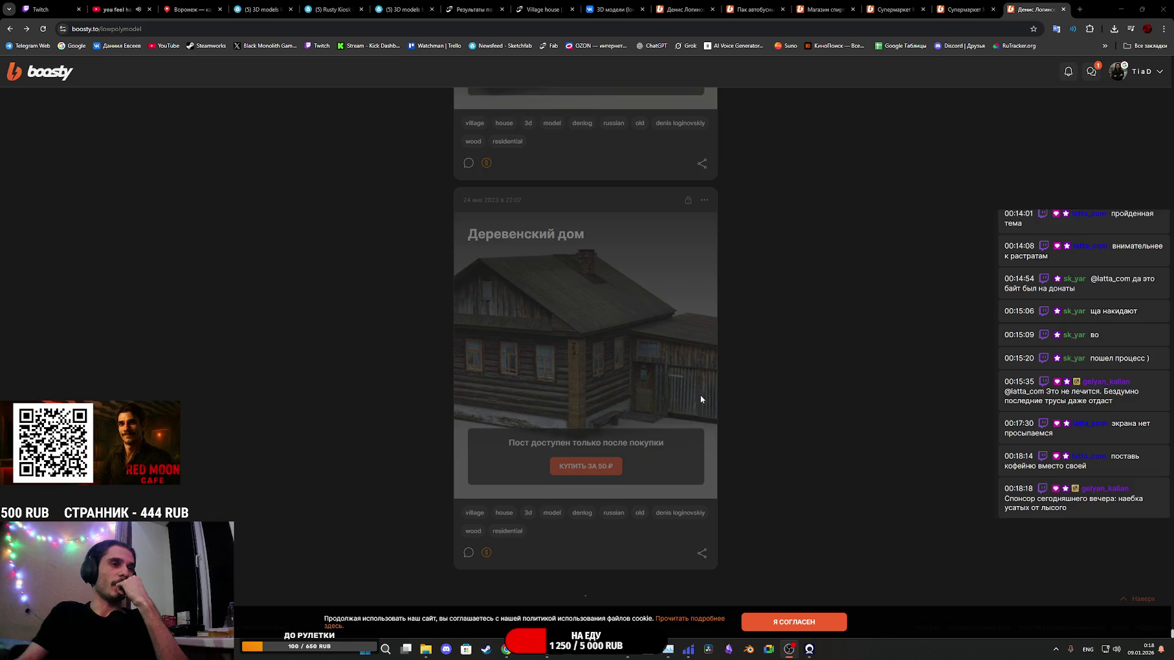
scroll(701, 400, "down", 10)
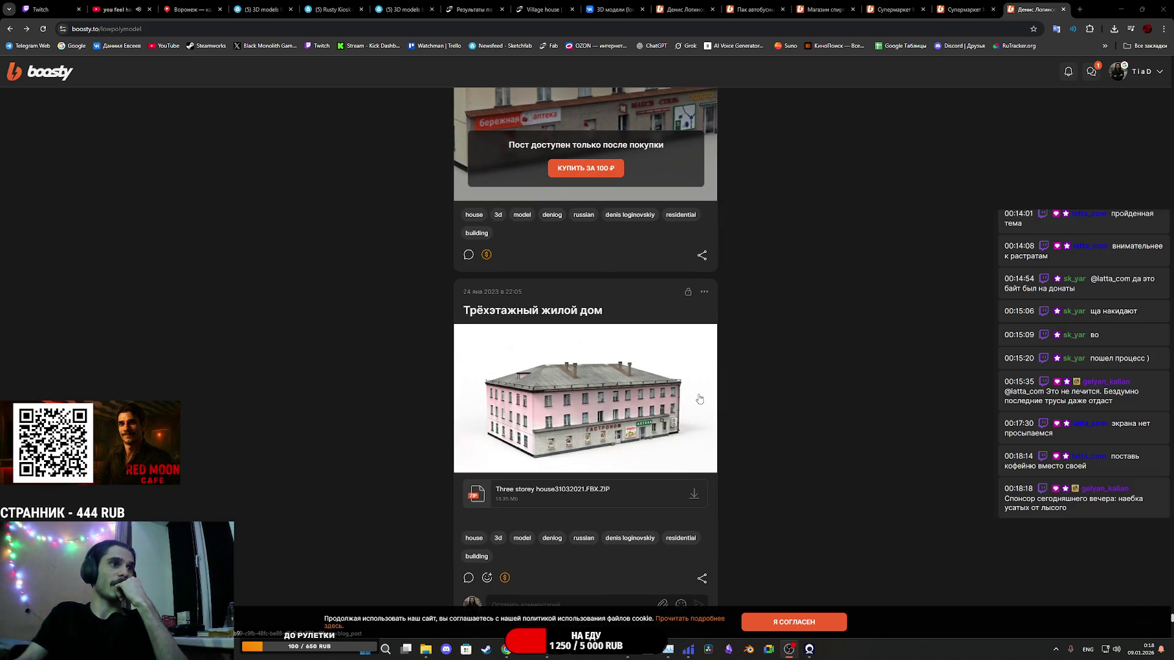
scroll(701, 400, "down", 15)
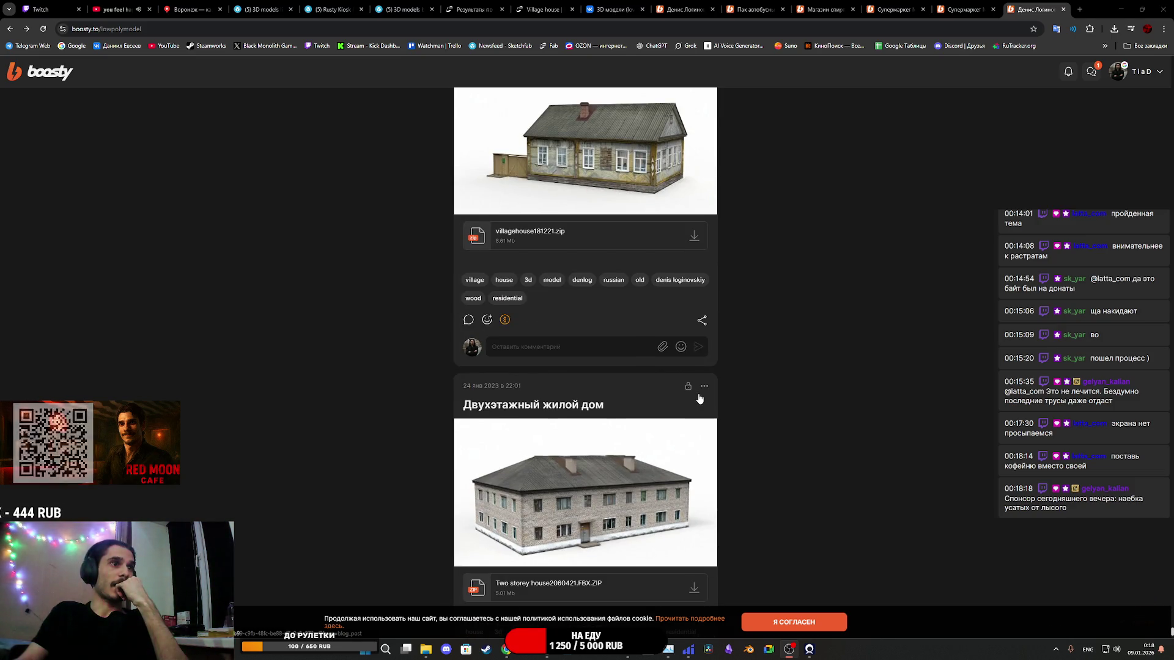
scroll(700, 399, "down", 3)
left_click(699, 399)
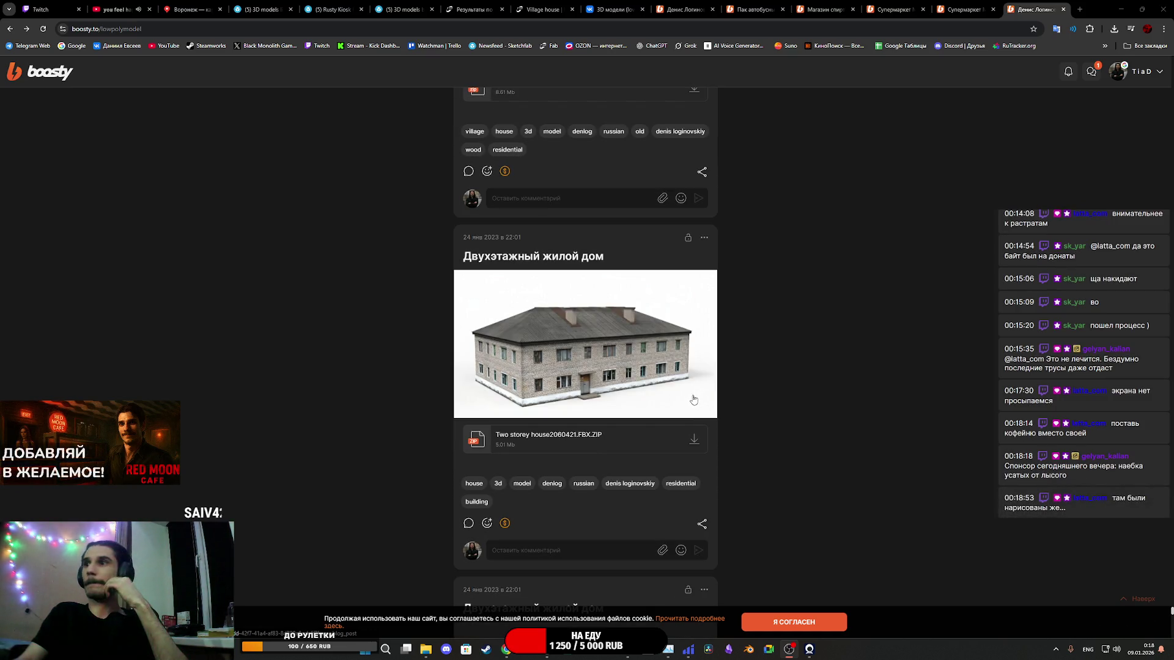
Step: Scroll further down and view the brick Жилой дом picture enlarged
scroll(692, 399, "down", 5)
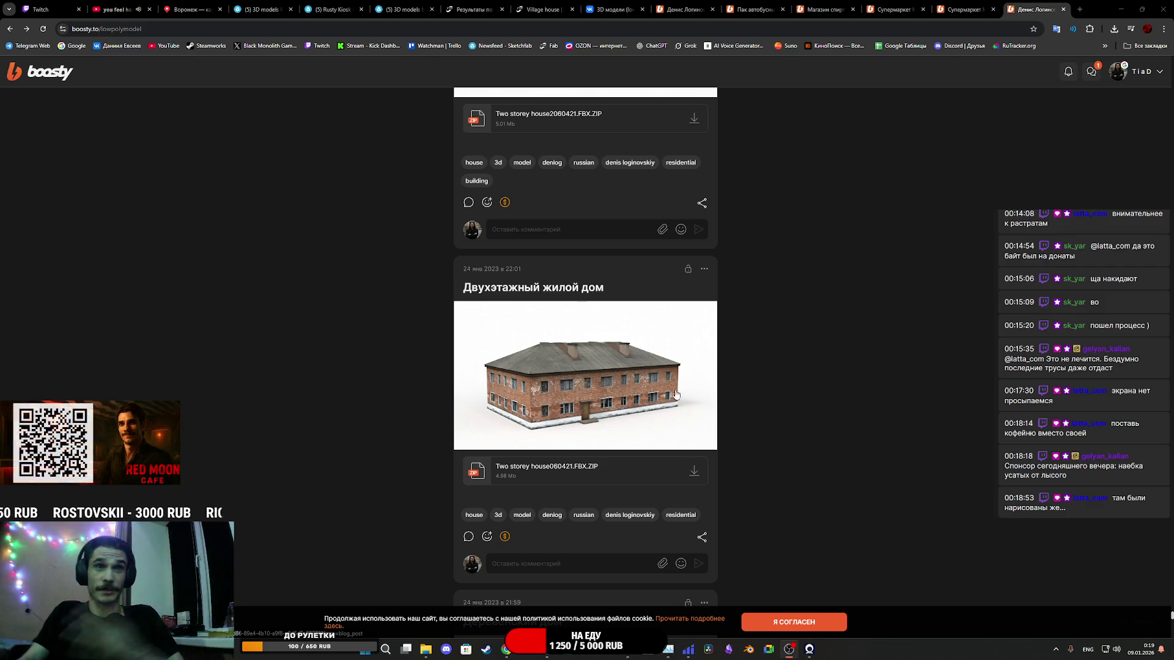
scroll(679, 393, "down", 1)
scroll(679, 394, "down", 8)
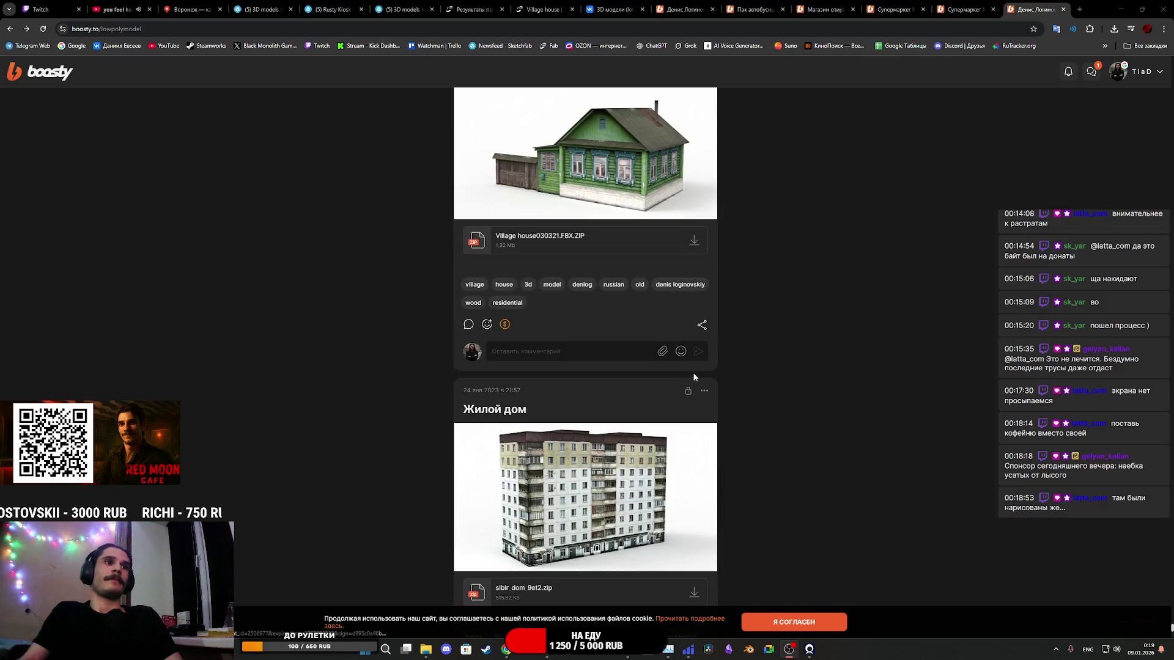
scroll(675, 340, "down", 7)
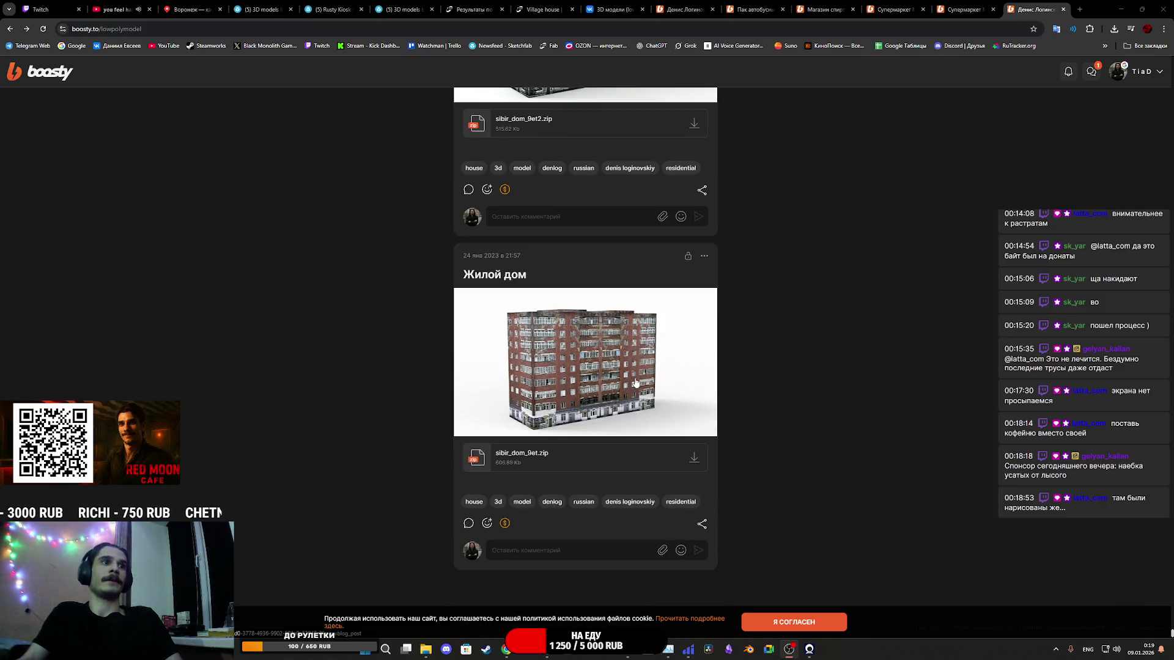
left_click(670, 429)
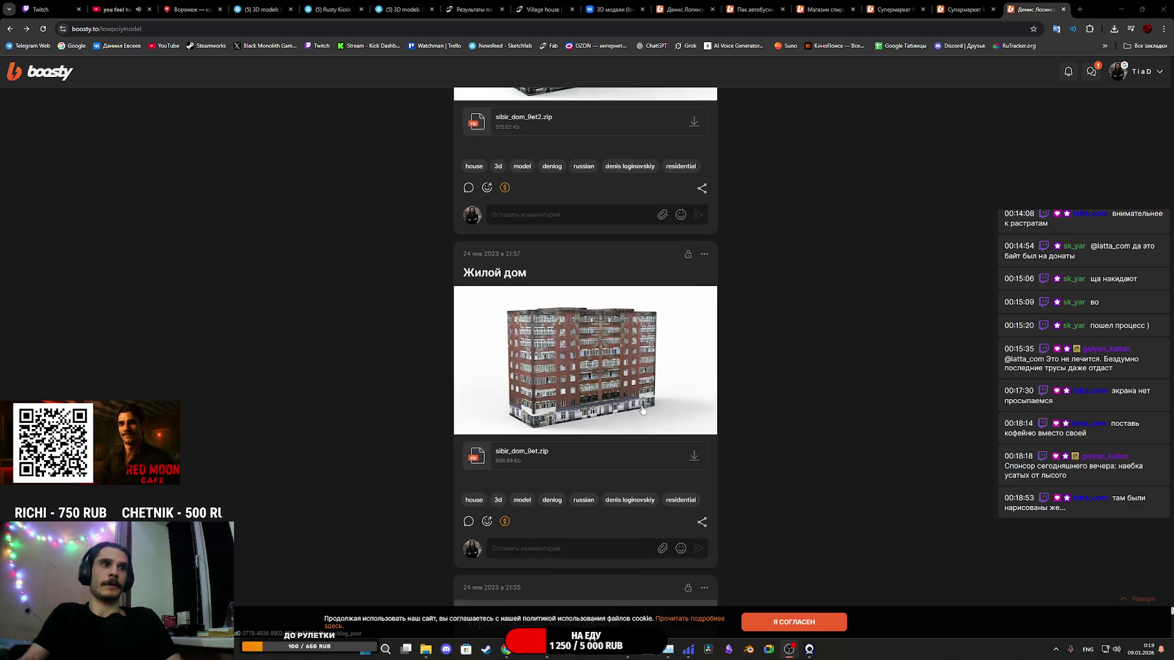
Step: Open the Насосная станция post with Sewerage pumping3.FBX.ZIP in a background tab
scroll(642, 398, "down", 20)
scroll(638, 388, "down", 5)
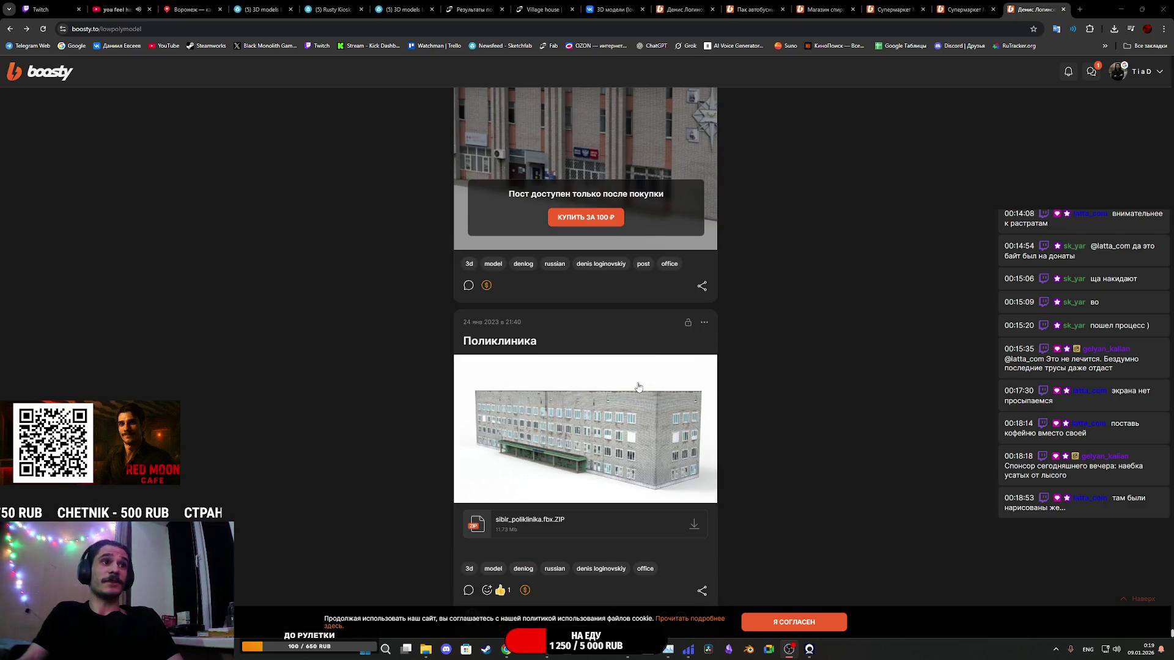
scroll(642, 376, "up", 4)
scroll(611, 373, "down", 5)
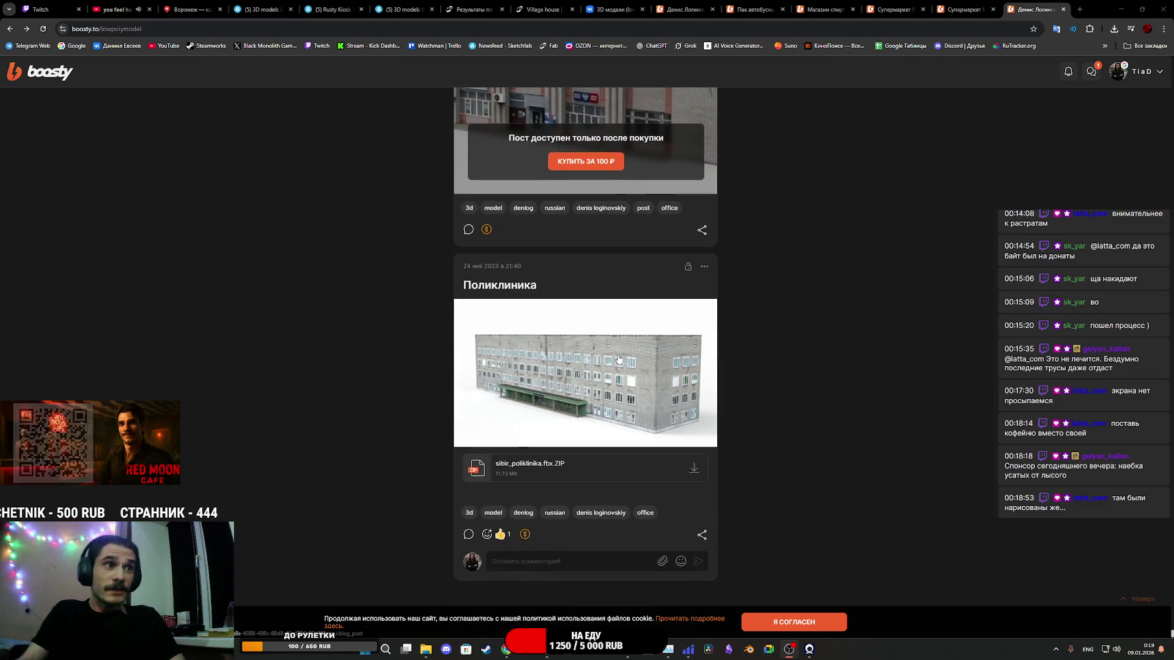
scroll(600, 370, "down", 10)
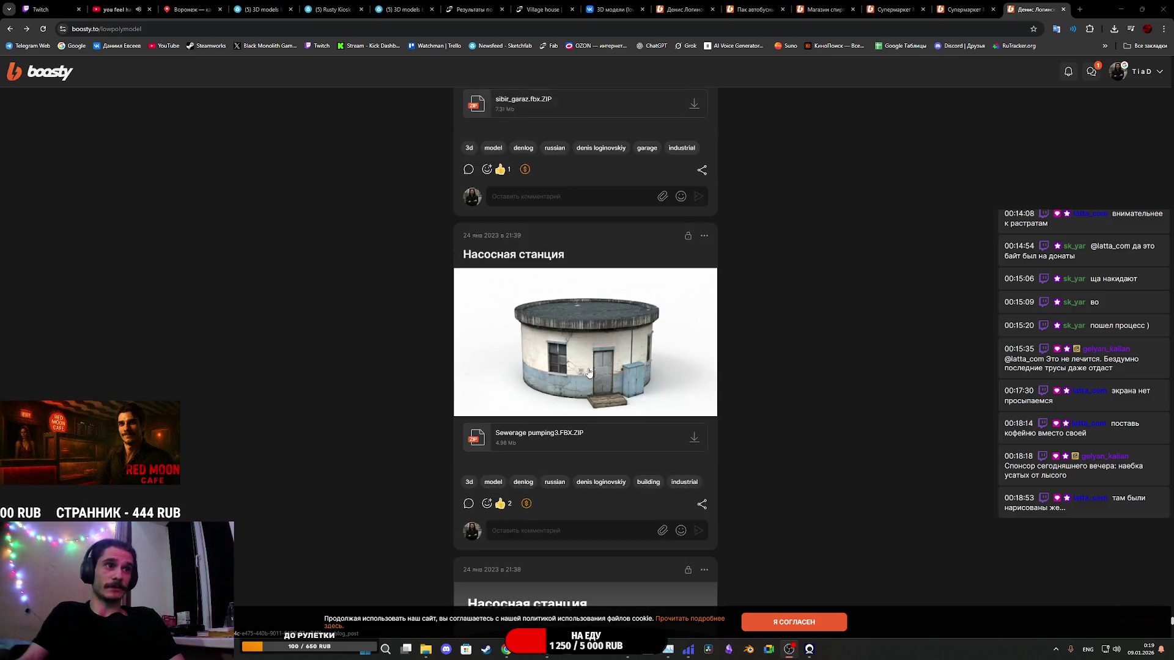
scroll(589, 357, "down", 2)
scroll(588, 306, "up", 6)
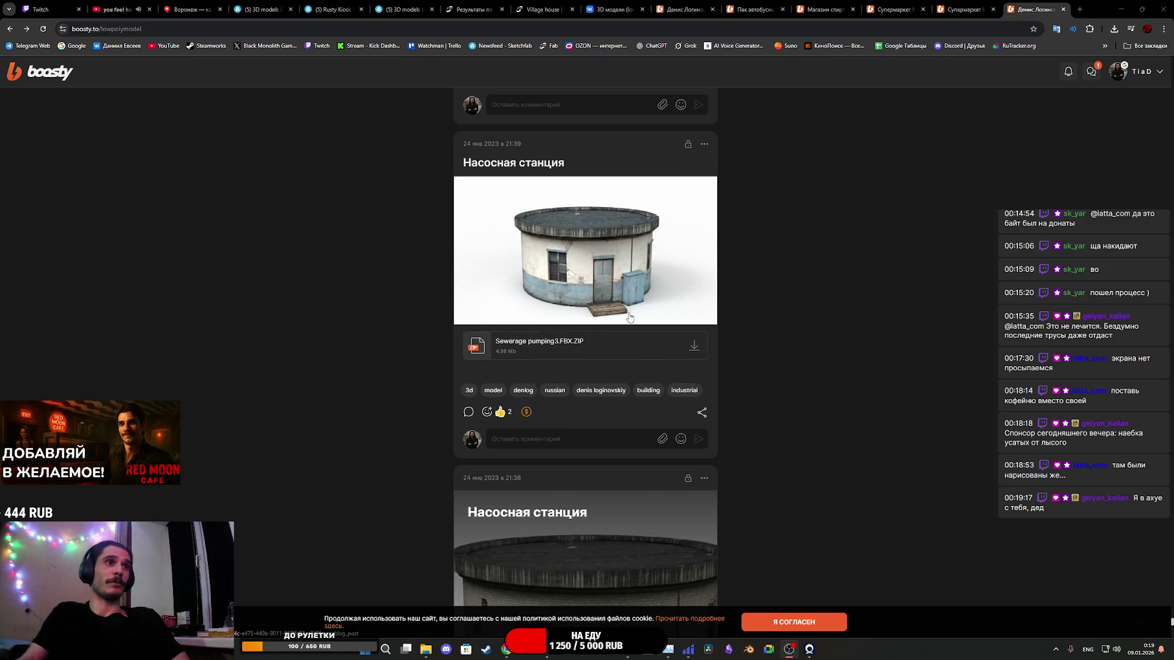
middle_click(572, 285)
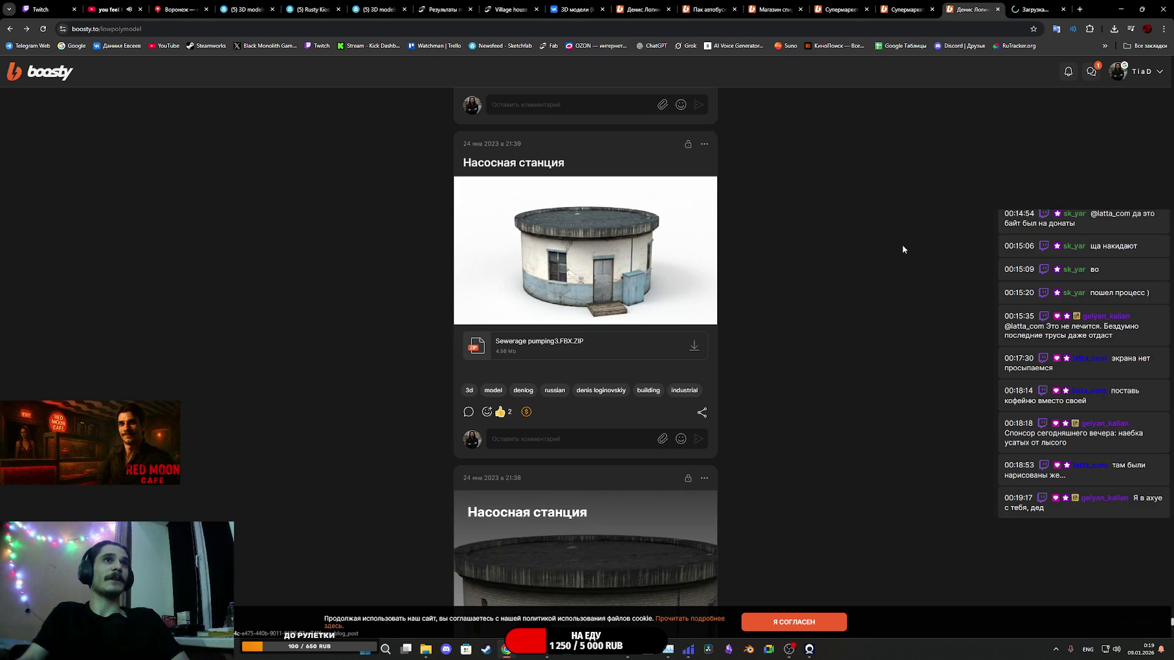
Step: Scroll down the feed and view the Офисное здание model picture enlarged
scroll(647, 305, "down", 5)
scroll(649, 305, "down", 12)
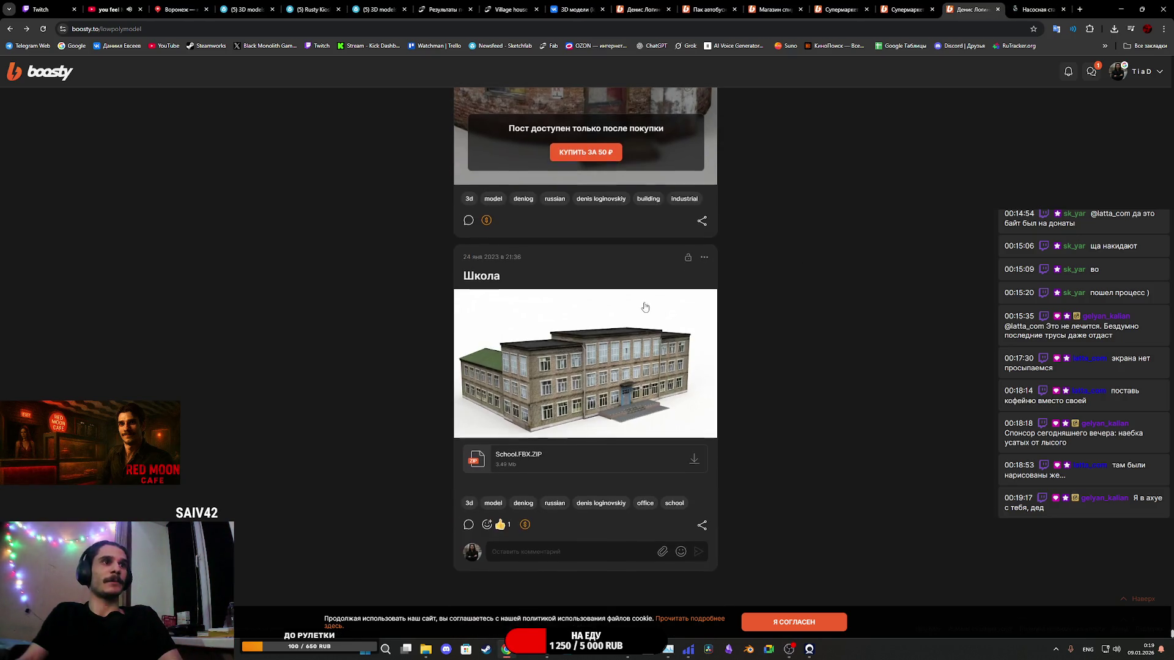
scroll(643, 306, "up", 1)
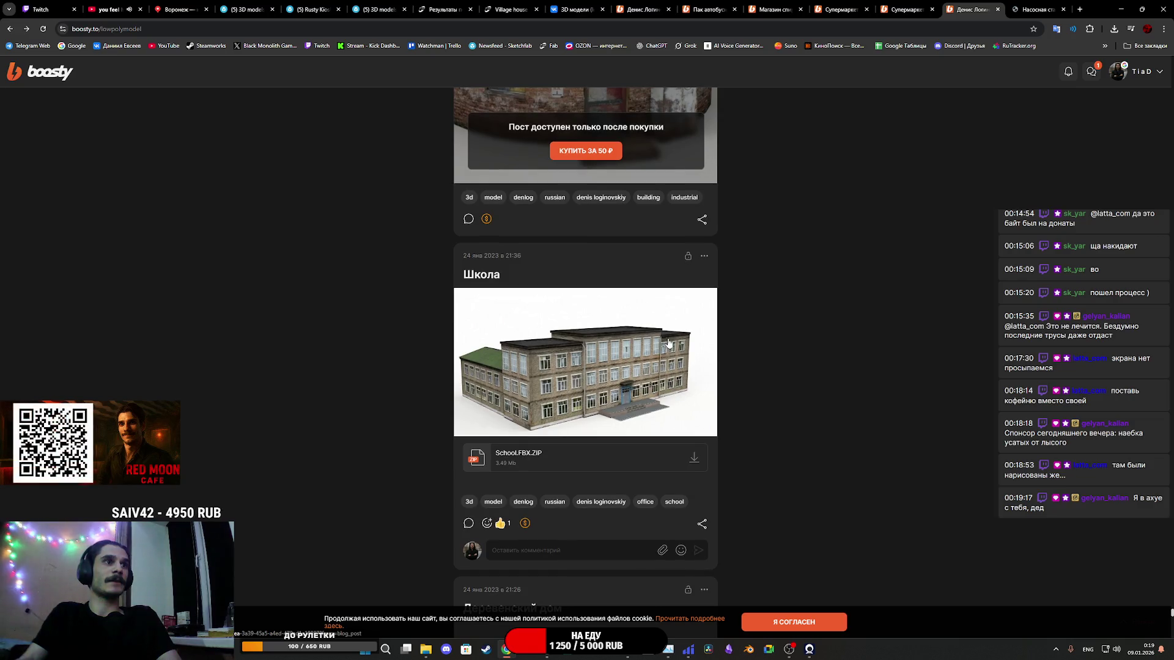
scroll(749, 390, "down", 19)
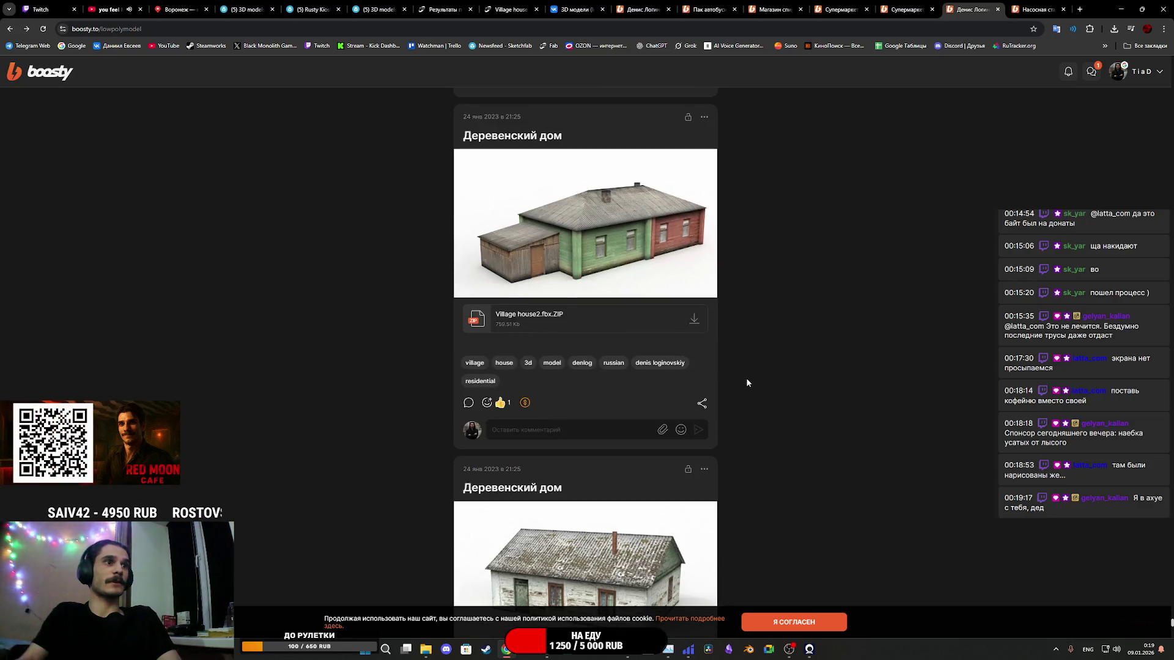
scroll(746, 373, "down", 10)
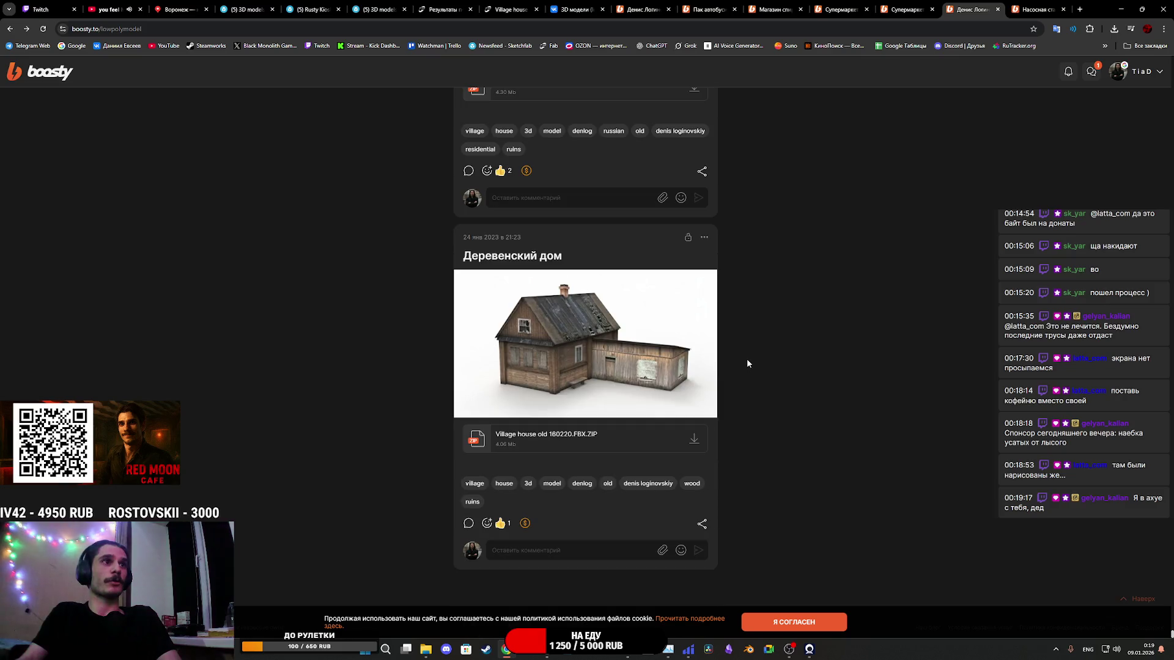
scroll(731, 369, "down", 20)
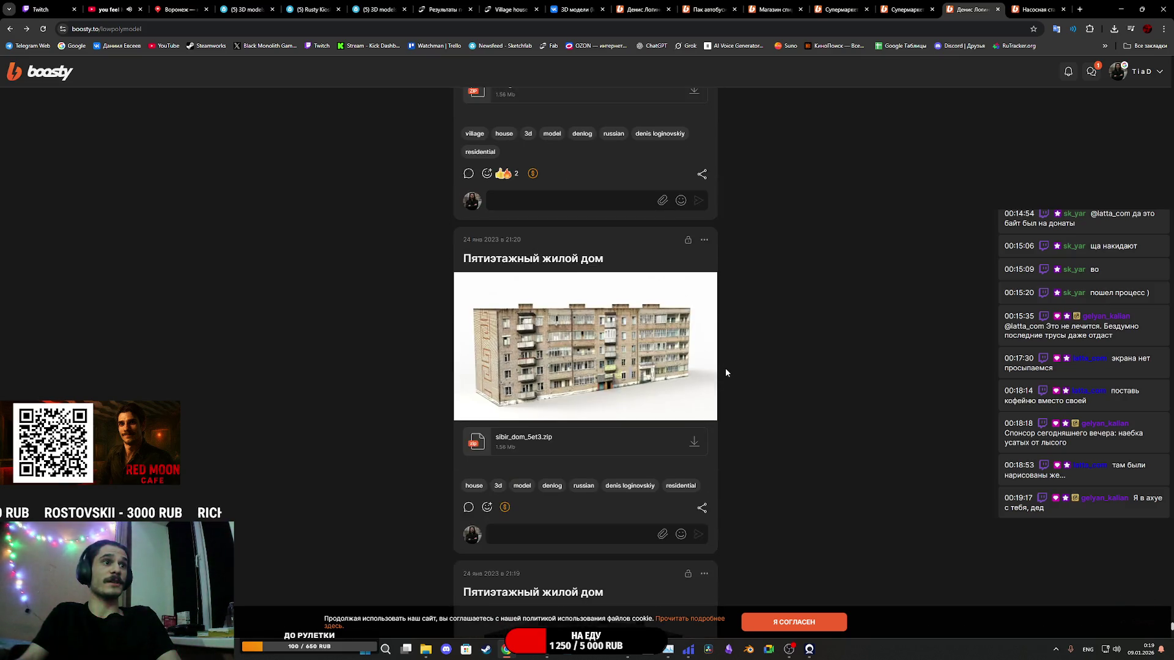
scroll(727, 366, "down", 8)
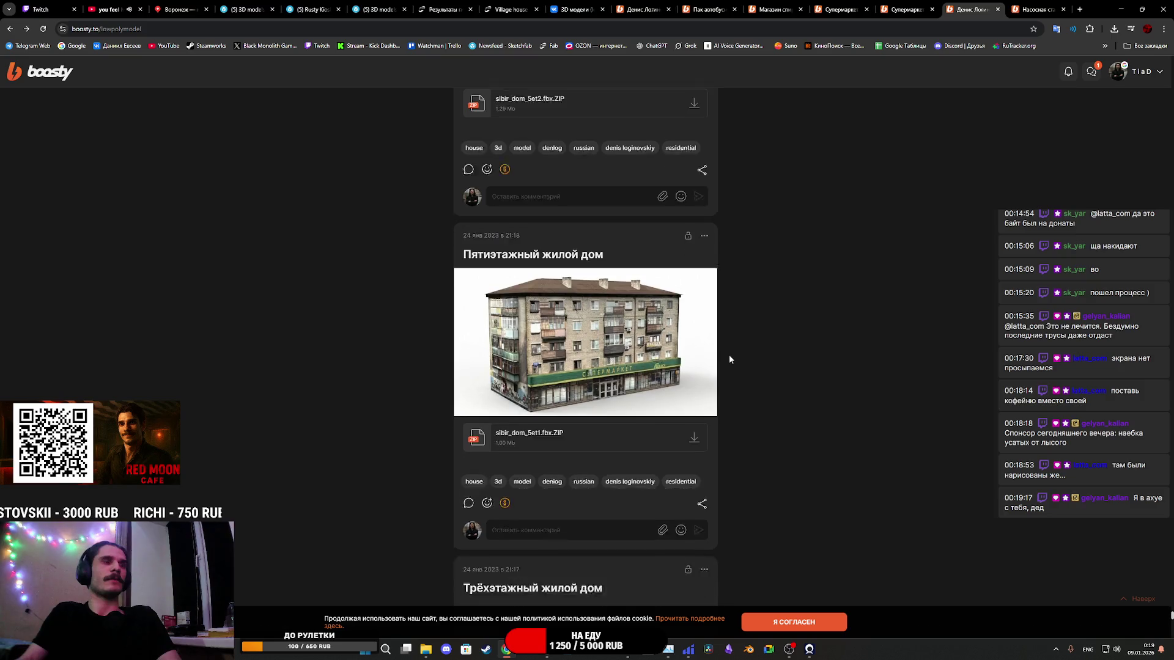
scroll(730, 360, "up", 2)
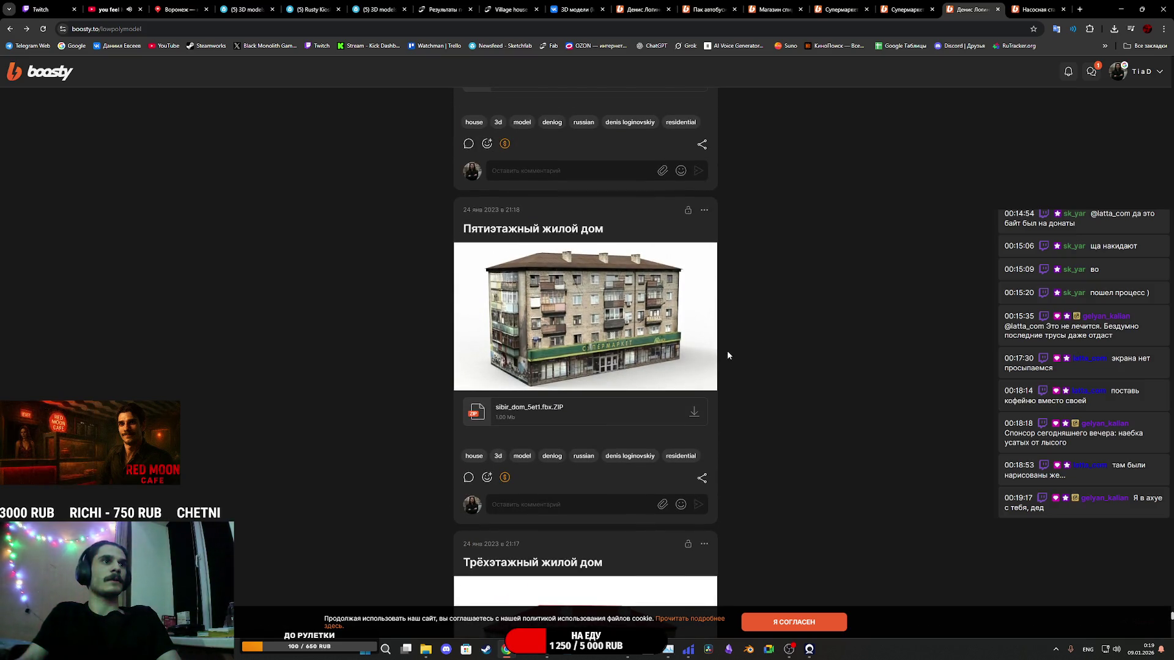
scroll(709, 351, "down", 4)
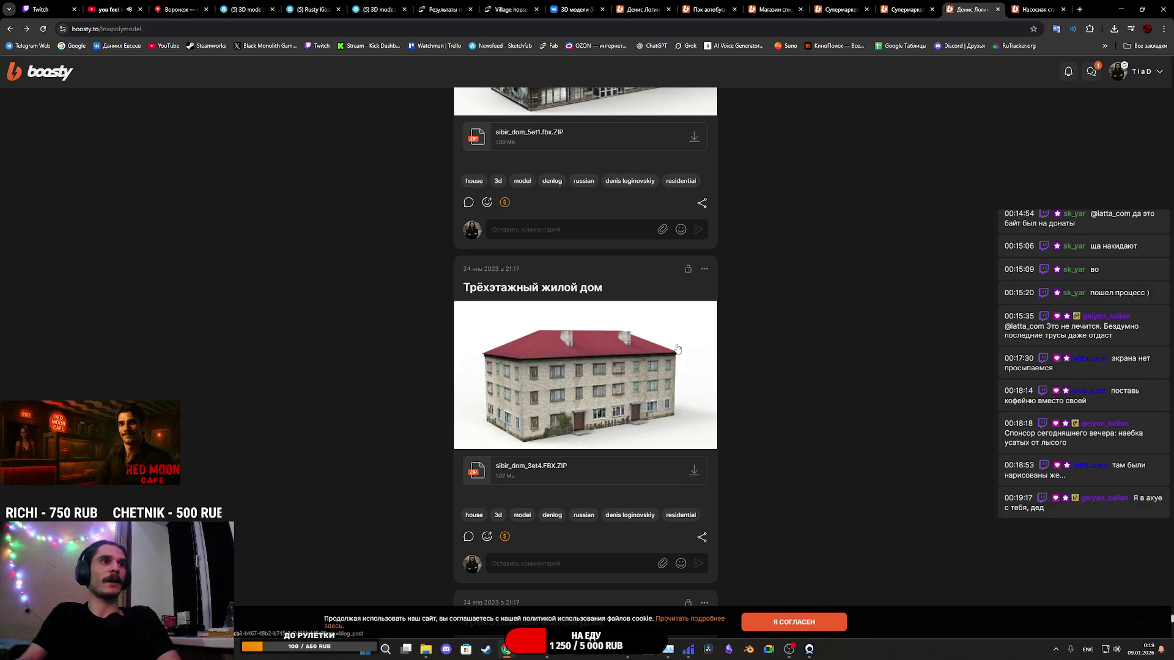
scroll(700, 350, "down", 15)
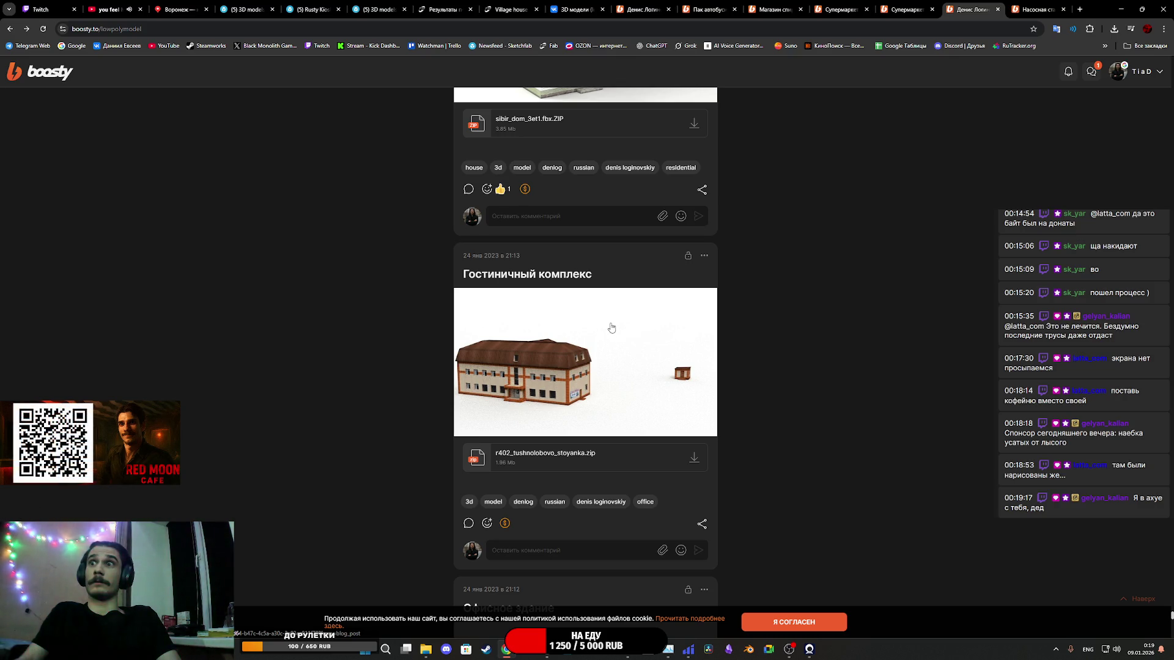
scroll(583, 305, "down", 10)
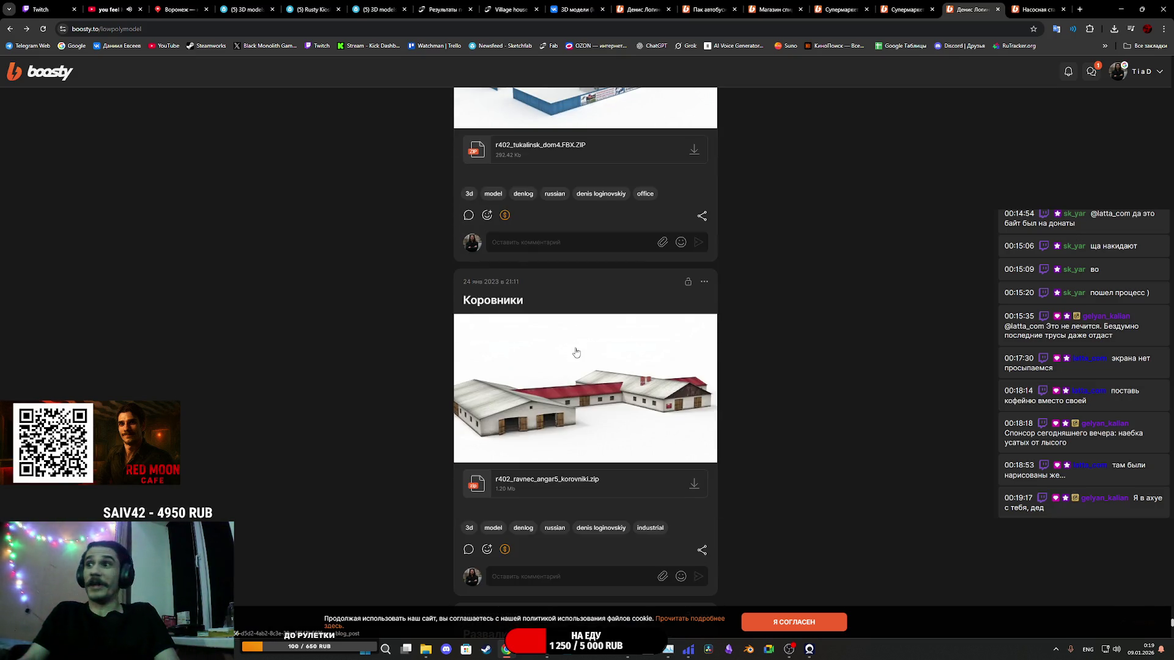
scroll(575, 352, "down", 15)
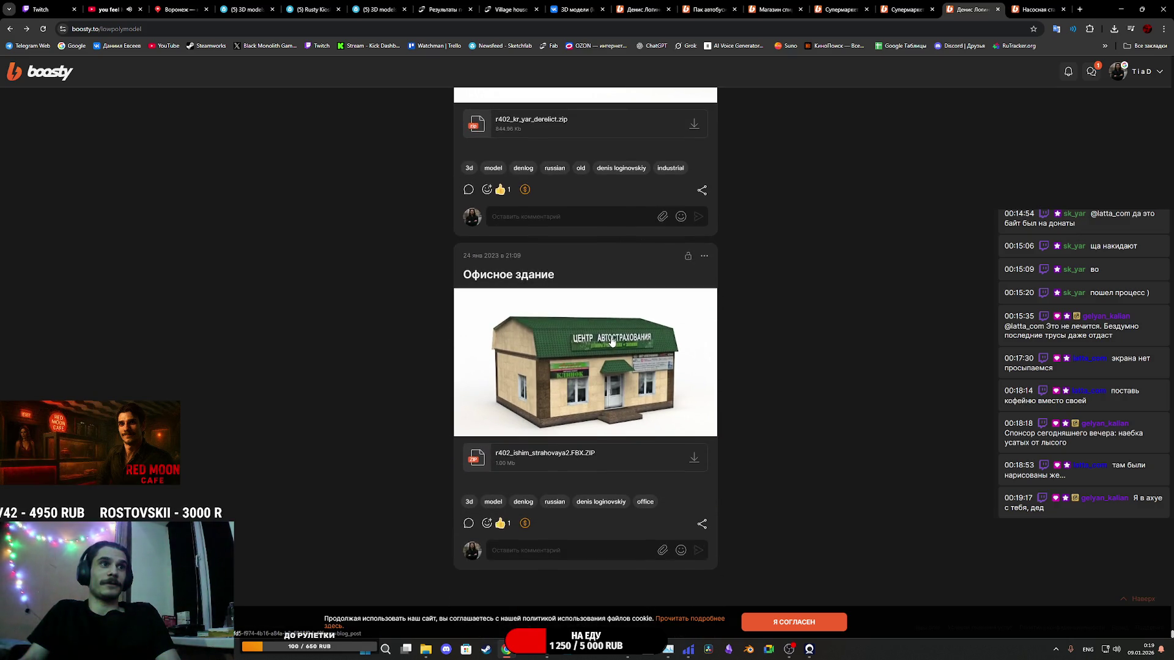
left_click(618, 341)
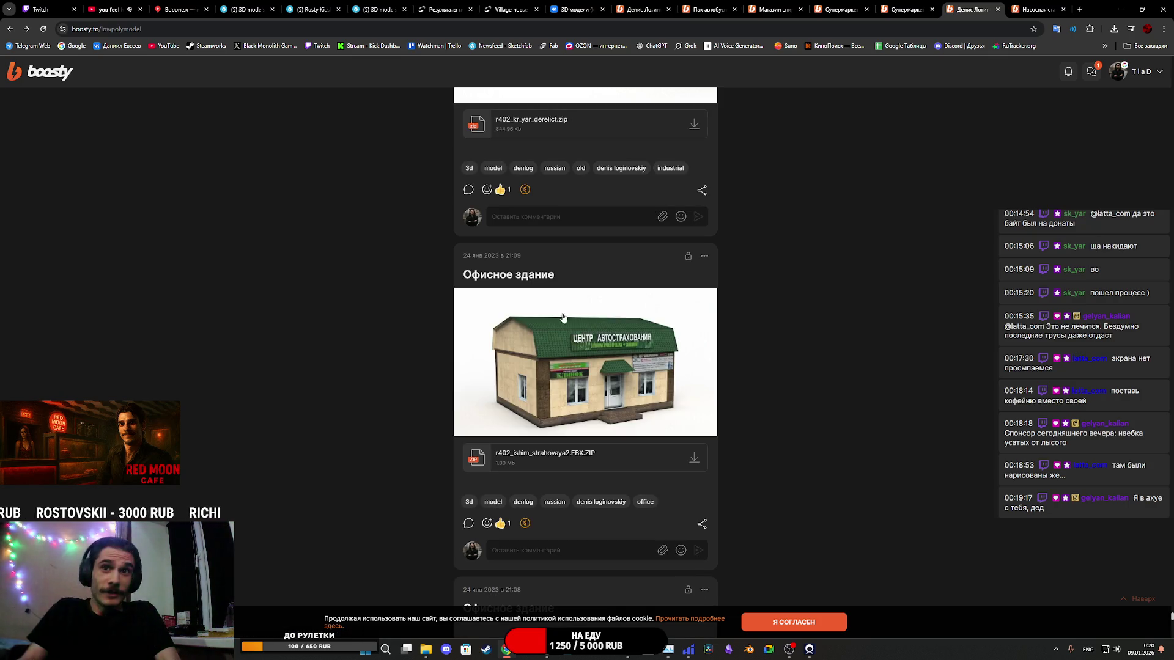
Step: Keep scrolling past the Деревенский дом and apartment posts to Строящийся коттедж
scroll(557, 283, "down", 15)
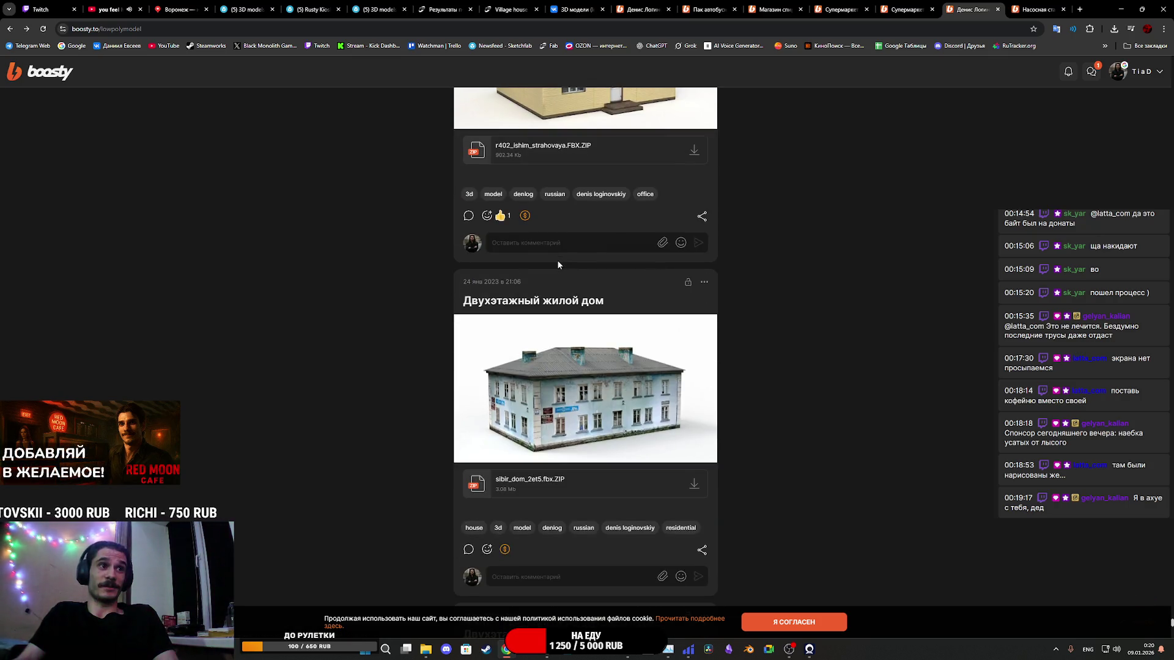
scroll(557, 272, "down", 10)
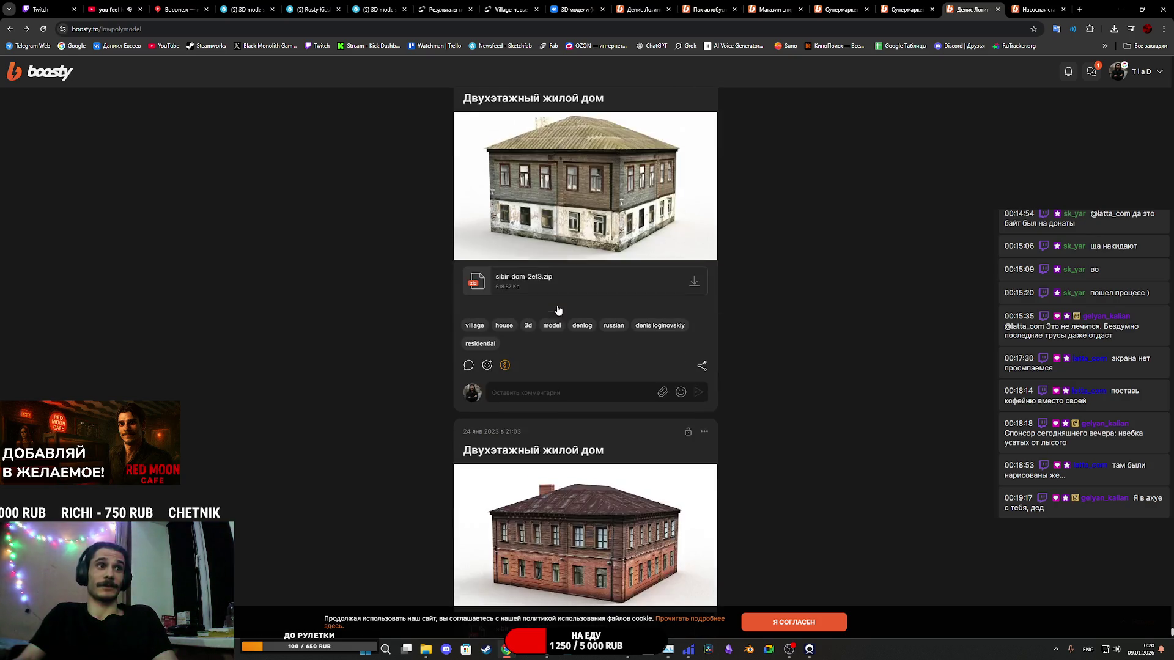
scroll(558, 300, "down", 1)
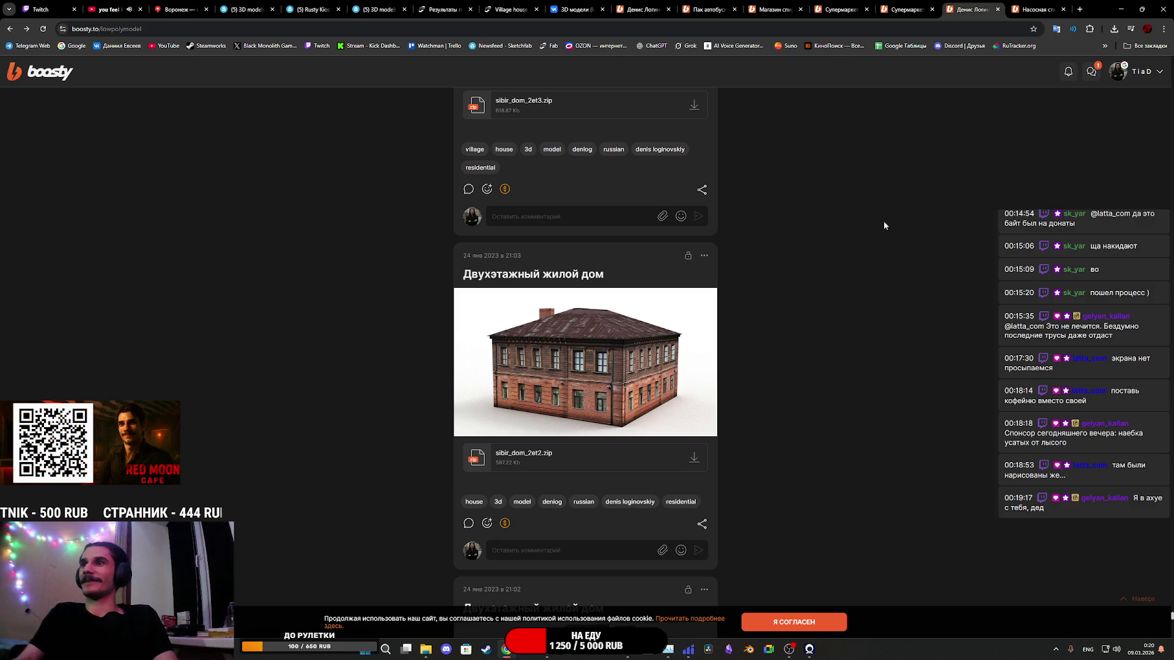
scroll(881, 223, "down", 11)
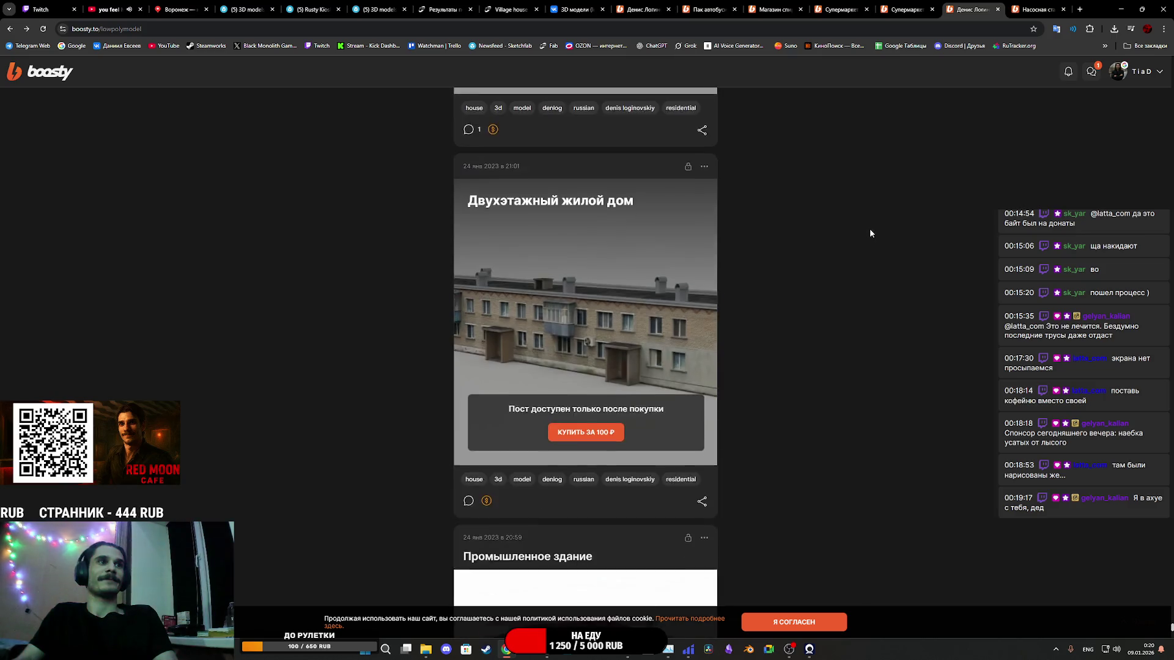
scroll(870, 228, "down", 10)
scroll(862, 230, "down", 5)
scroll(859, 235, "down", 10)
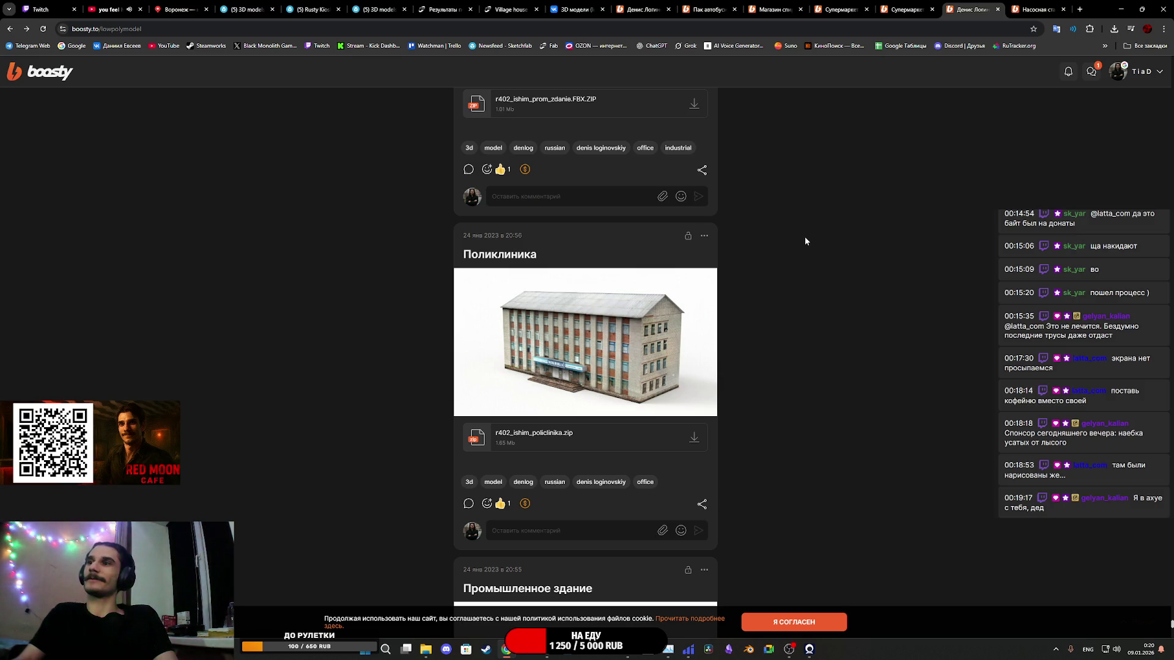
scroll(805, 241, "down", 15)
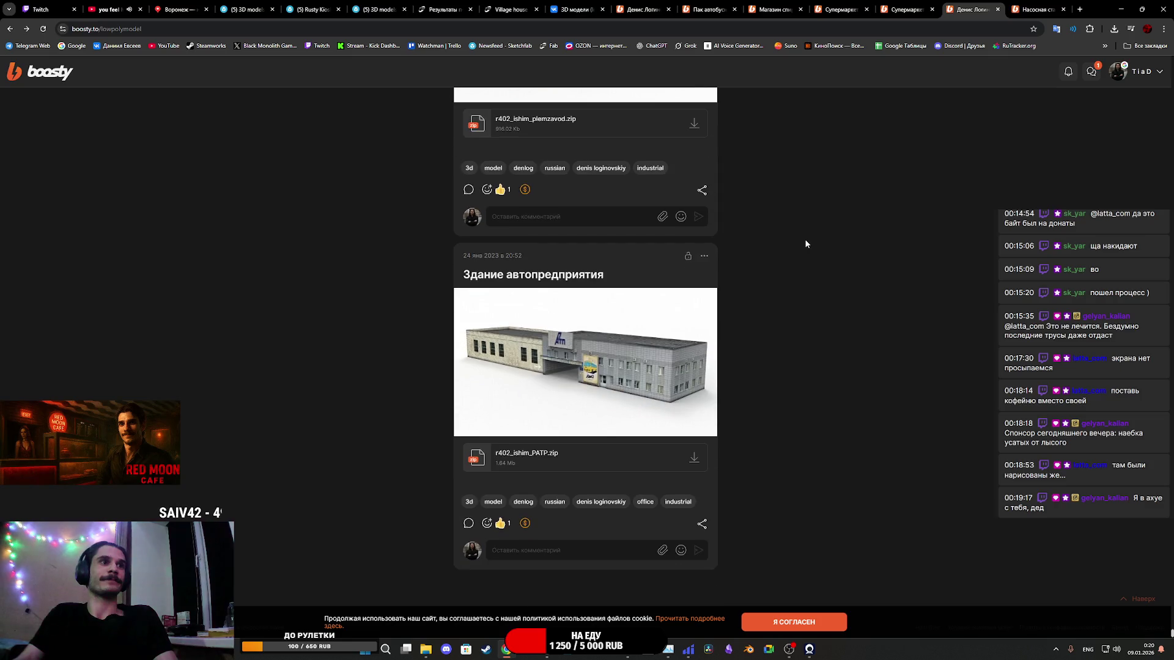
scroll(805, 239, "down", 10)
scroll(805, 237, "down", 1)
scroll(805, 236, "up", 2)
scroll(805, 237, "up", 4)
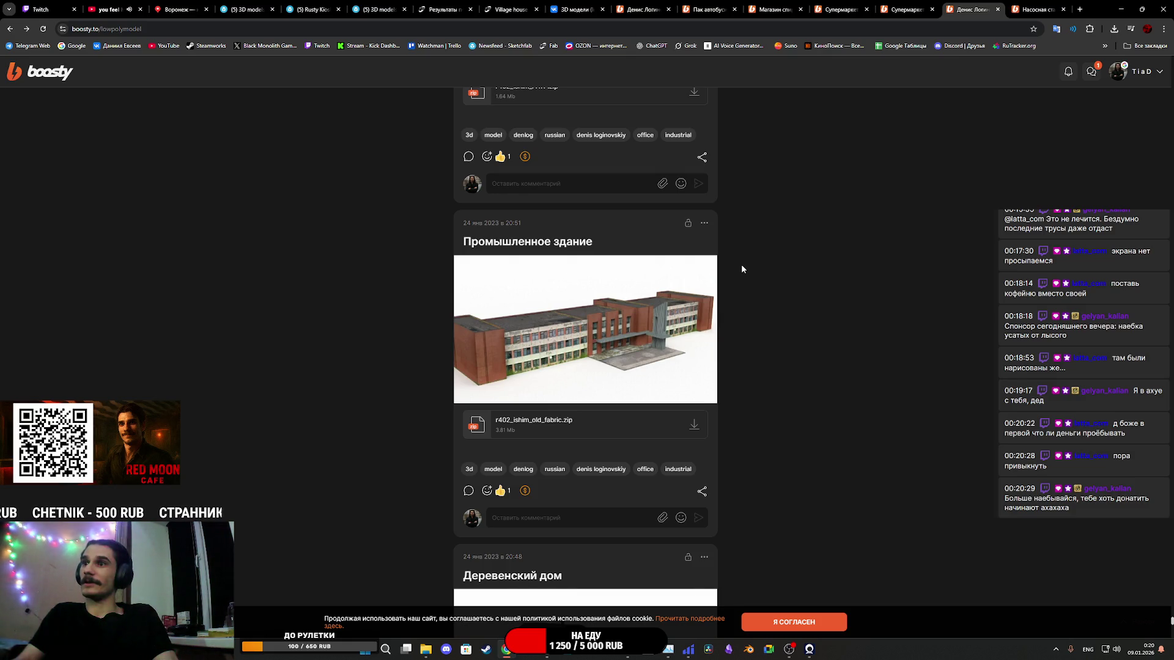
scroll(765, 271, "down", 10)
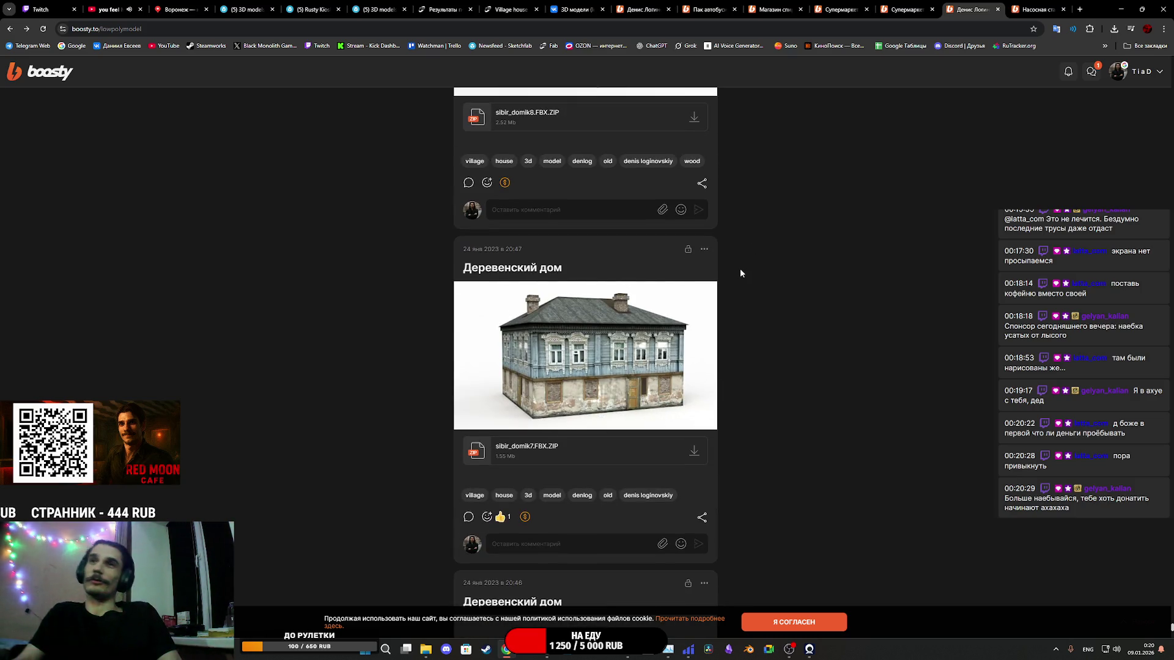
scroll(733, 272, "down", 6)
scroll(729, 270, "down", 10)
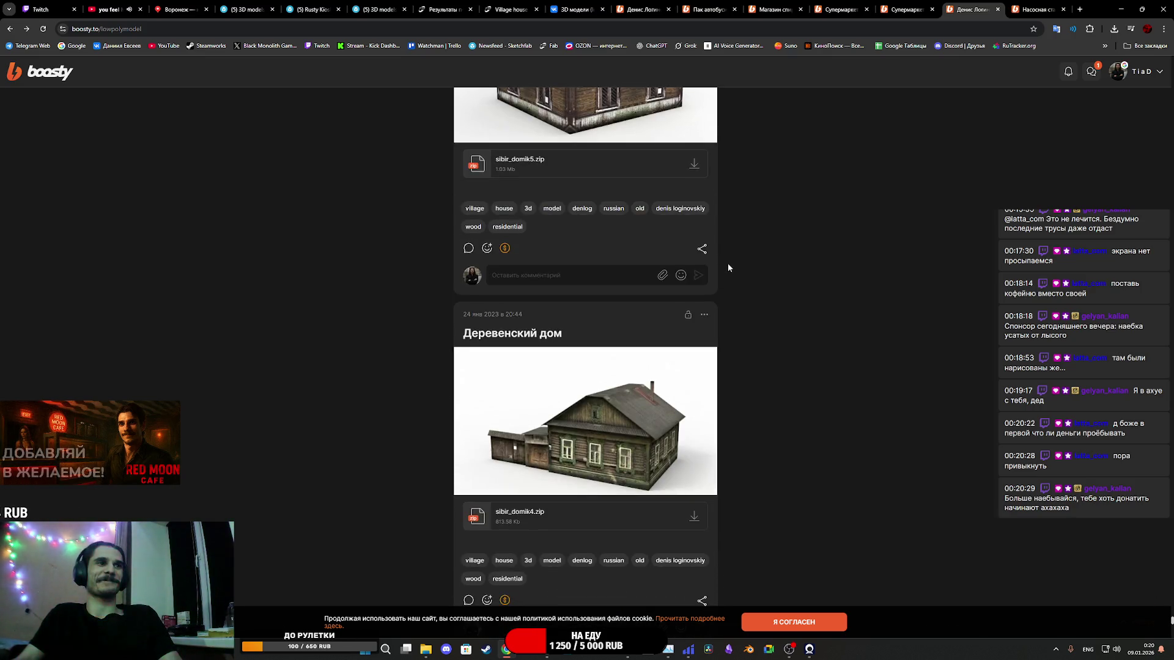
scroll(728, 267, "down", 15)
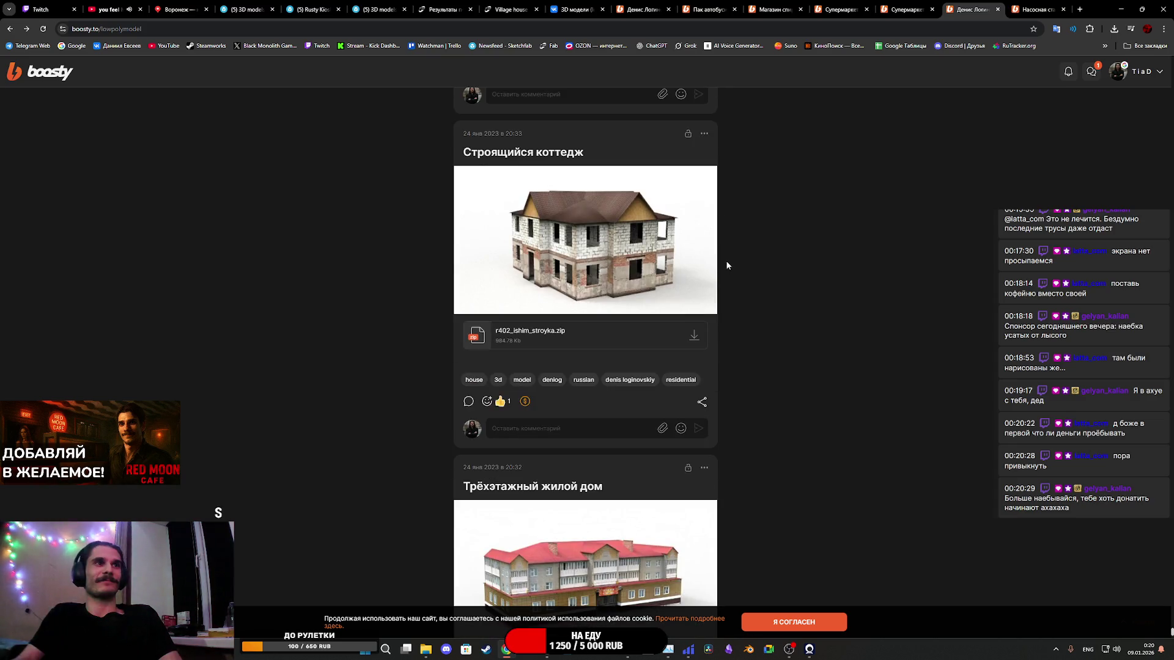
Step: Scroll past the tushnolobovo and tukalinsk village houses to the brick Деревенский дом post
scroll(727, 263, "down", 4)
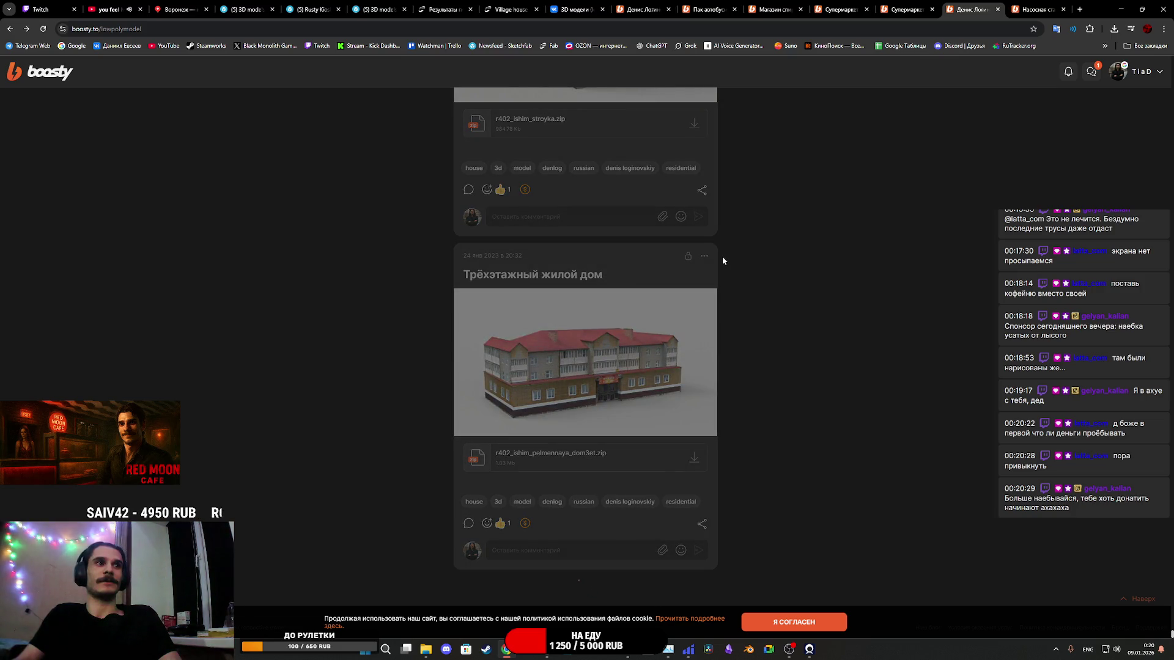
scroll(723, 260, "down", 9)
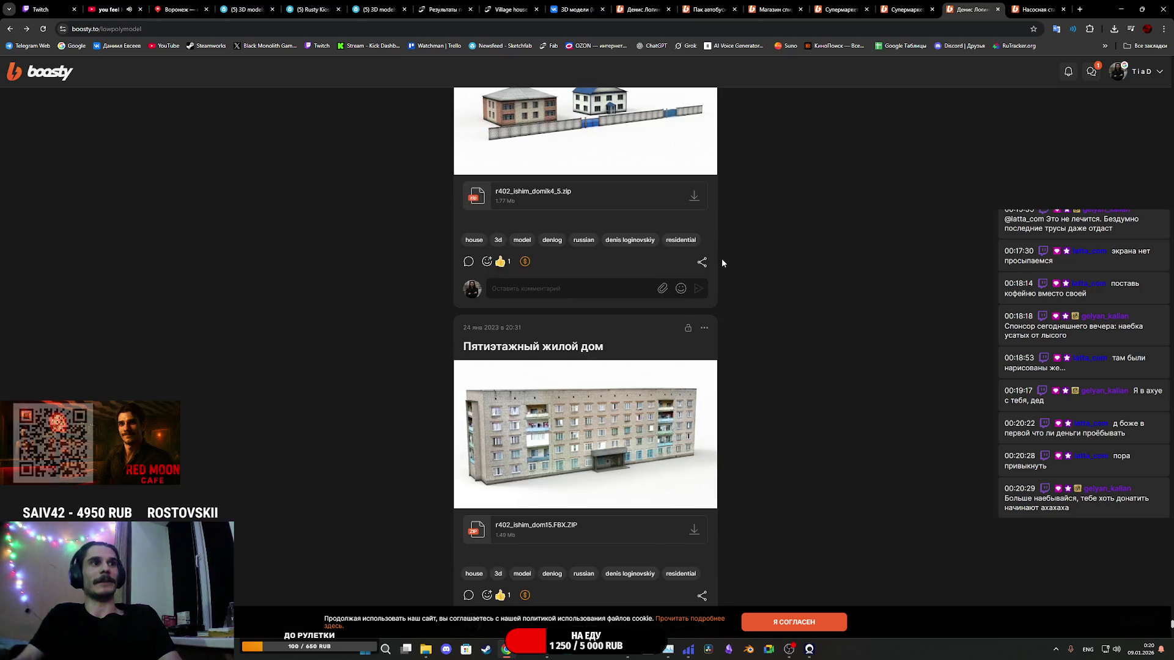
scroll(721, 263, "down", 12)
scroll(720, 247, "down", 4)
scroll(719, 247, "up", 3)
scroll(719, 247, "down", 3)
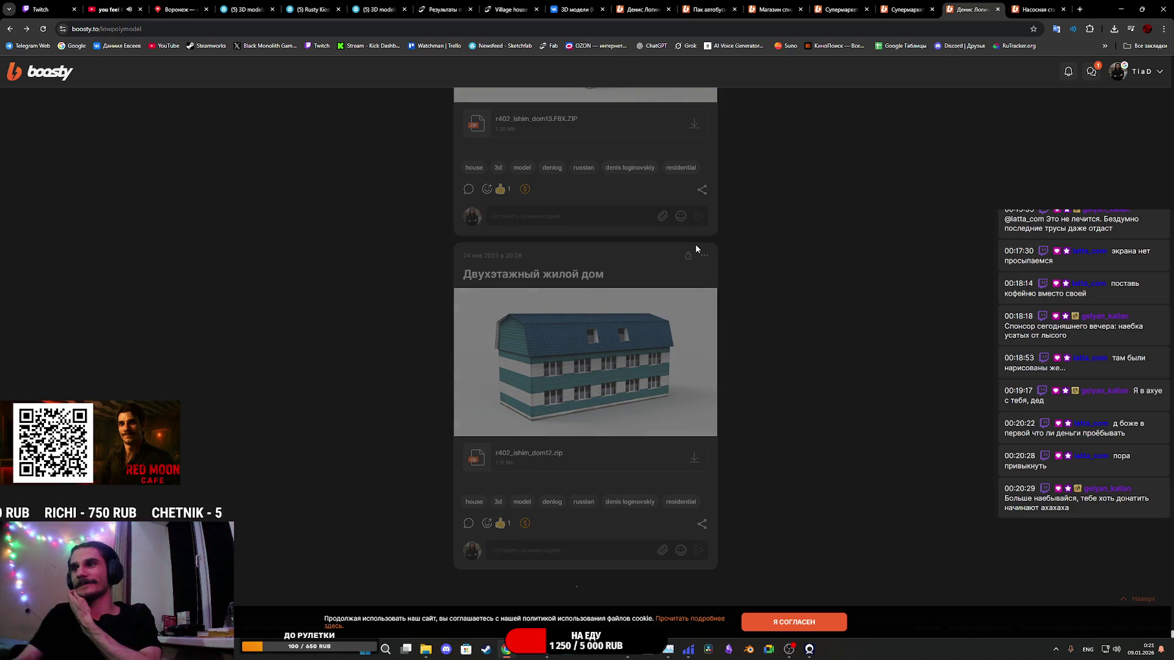
scroll(694, 244, "down", 10)
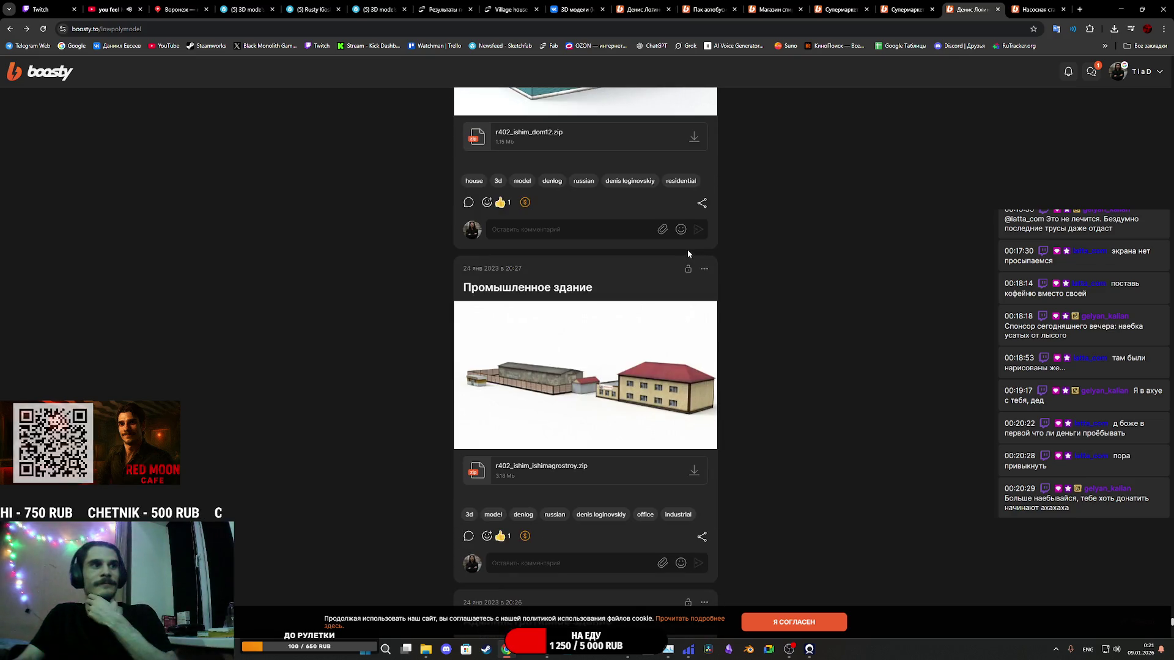
scroll(688, 249, "down", 13)
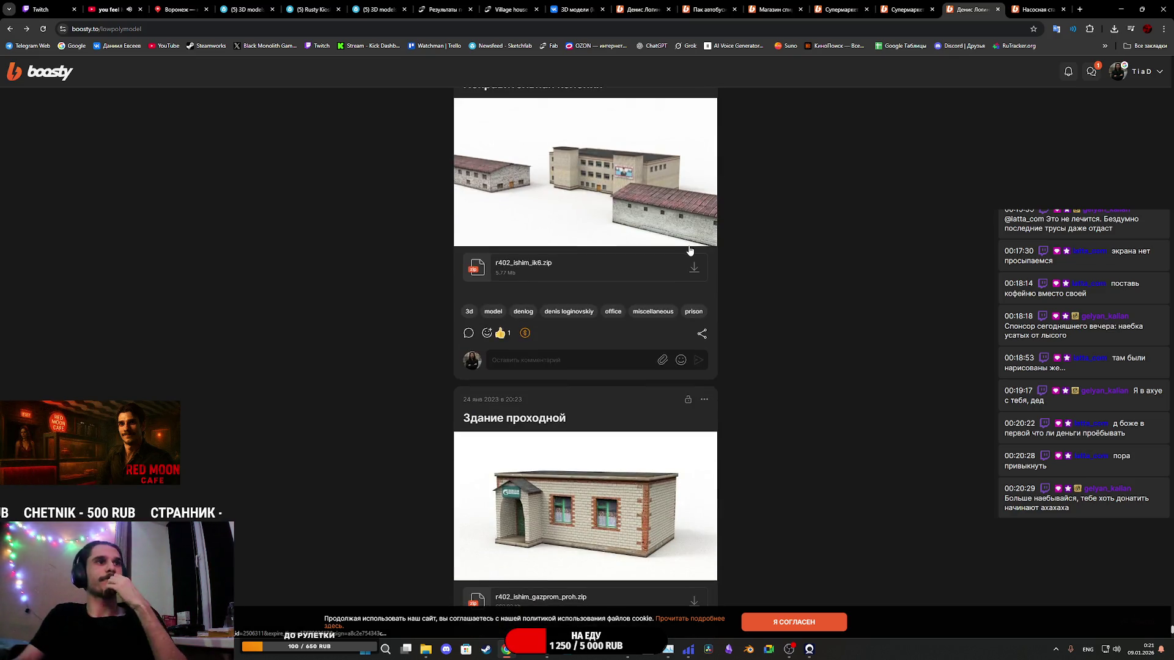
scroll(690, 247, "down", 4)
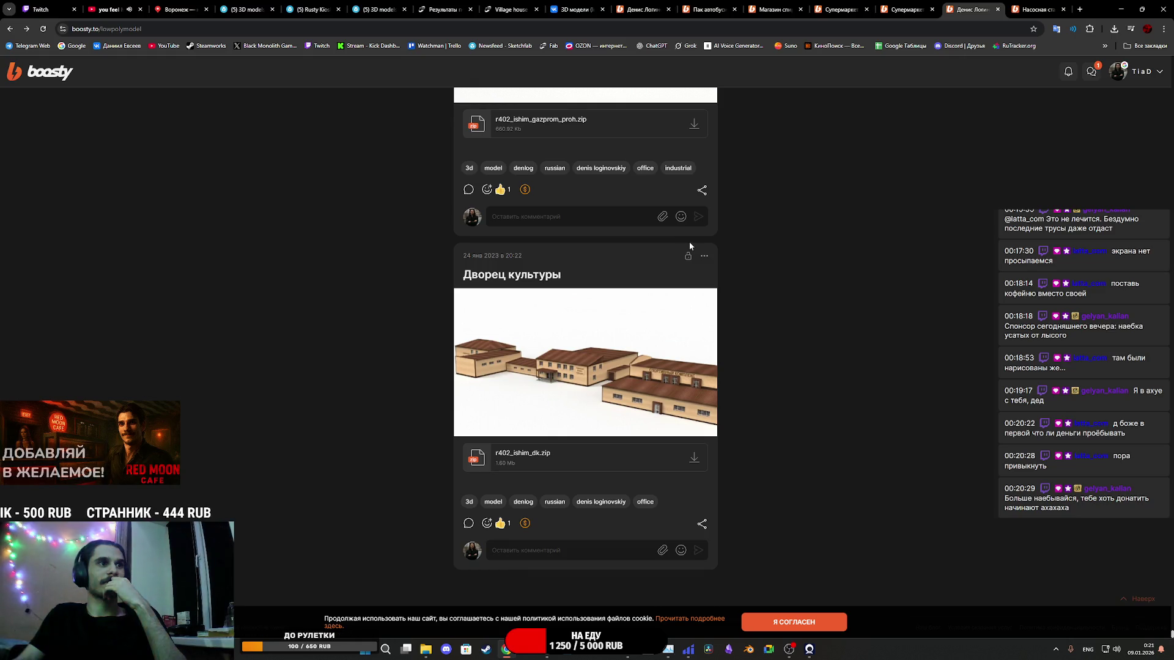
scroll(689, 245, "down", 5)
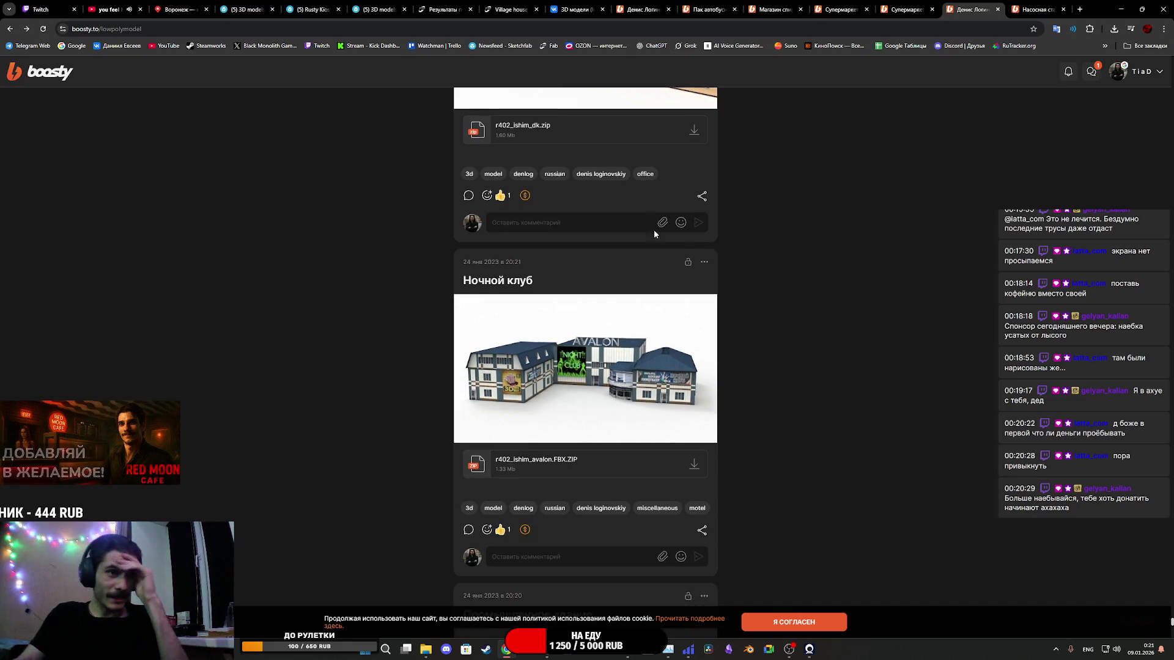
scroll(665, 230, "down", 10)
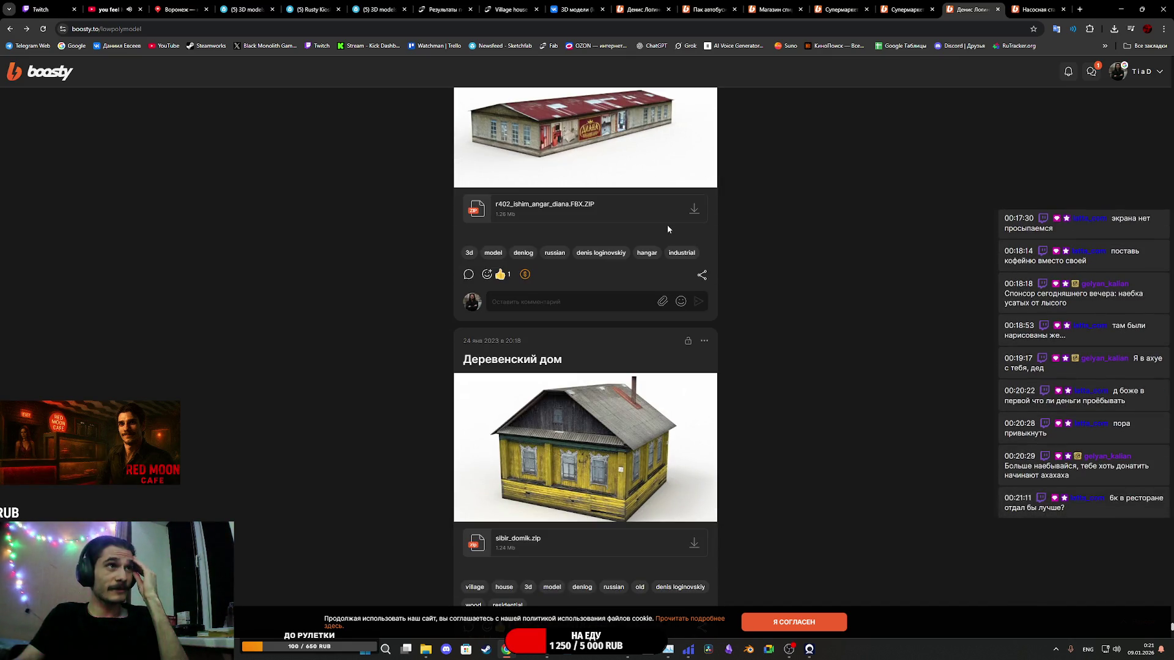
scroll(669, 231, "down", 13)
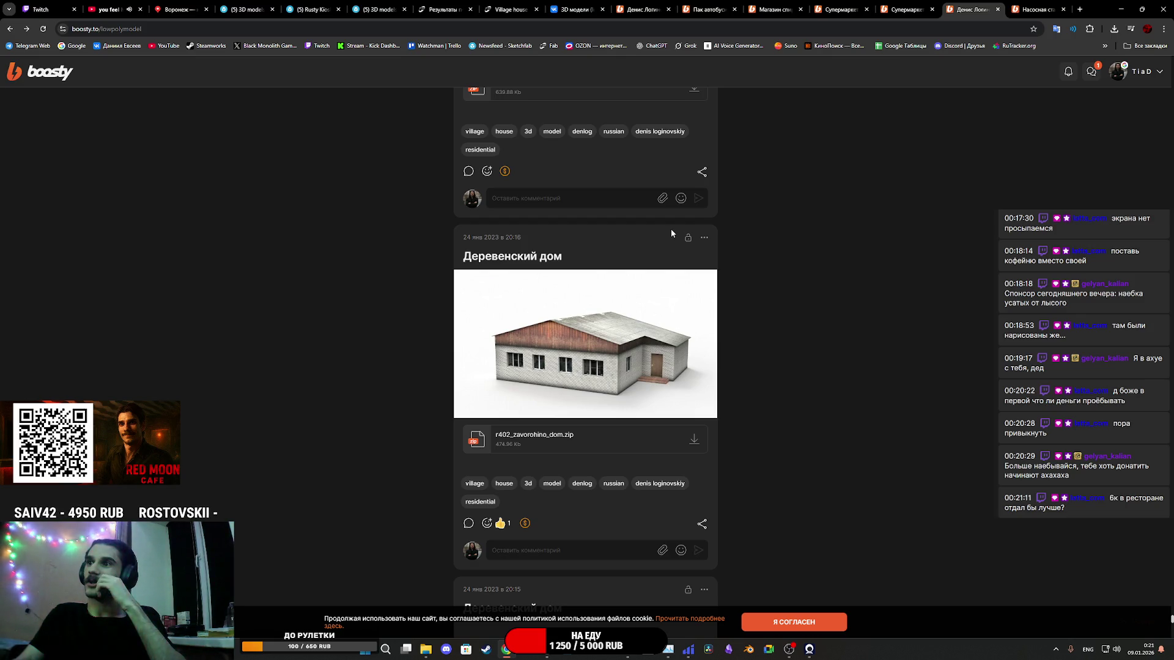
scroll(670, 231, "down", 10)
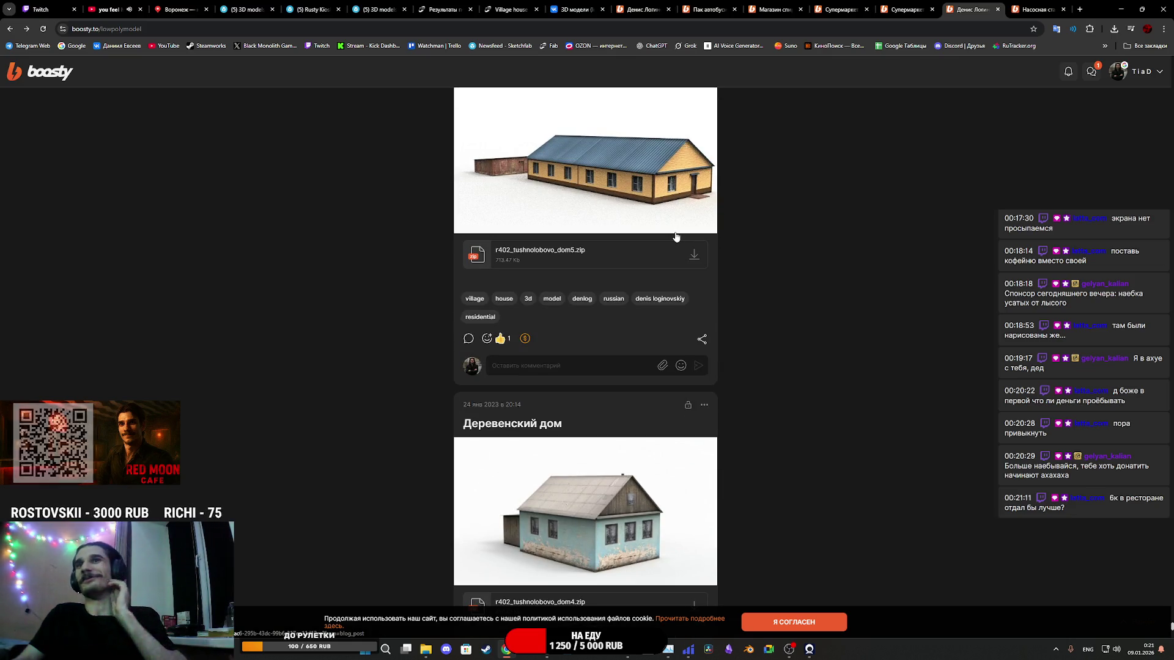
scroll(672, 236, "down", 5)
scroll(670, 235, "down", 15)
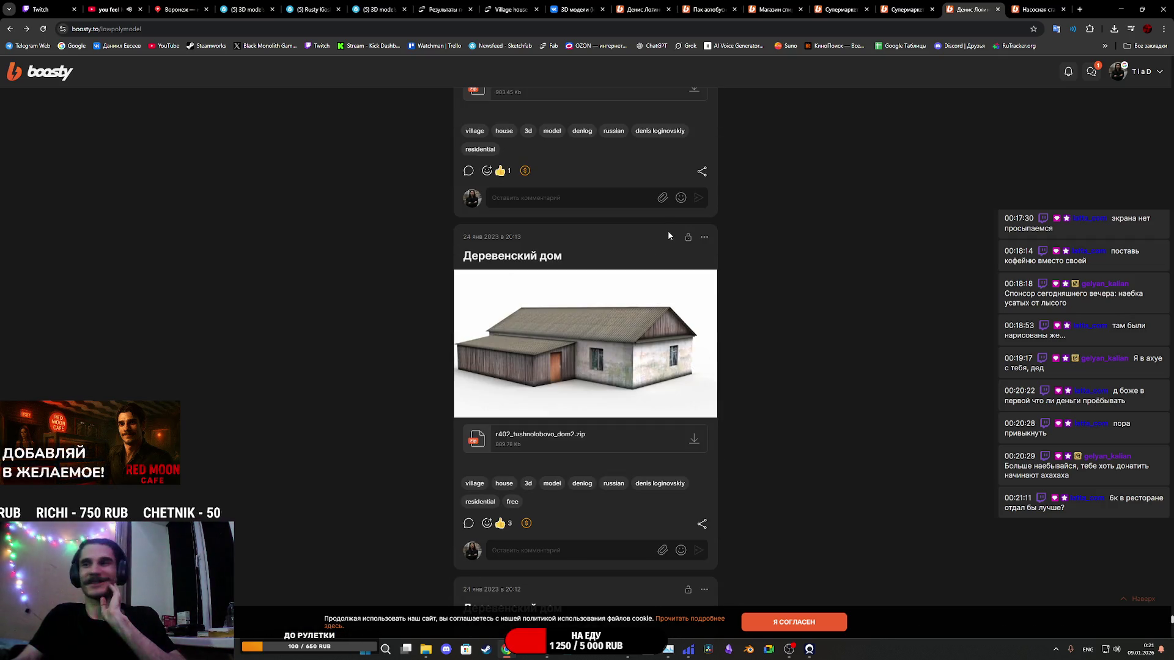
scroll(668, 243, "down", 10)
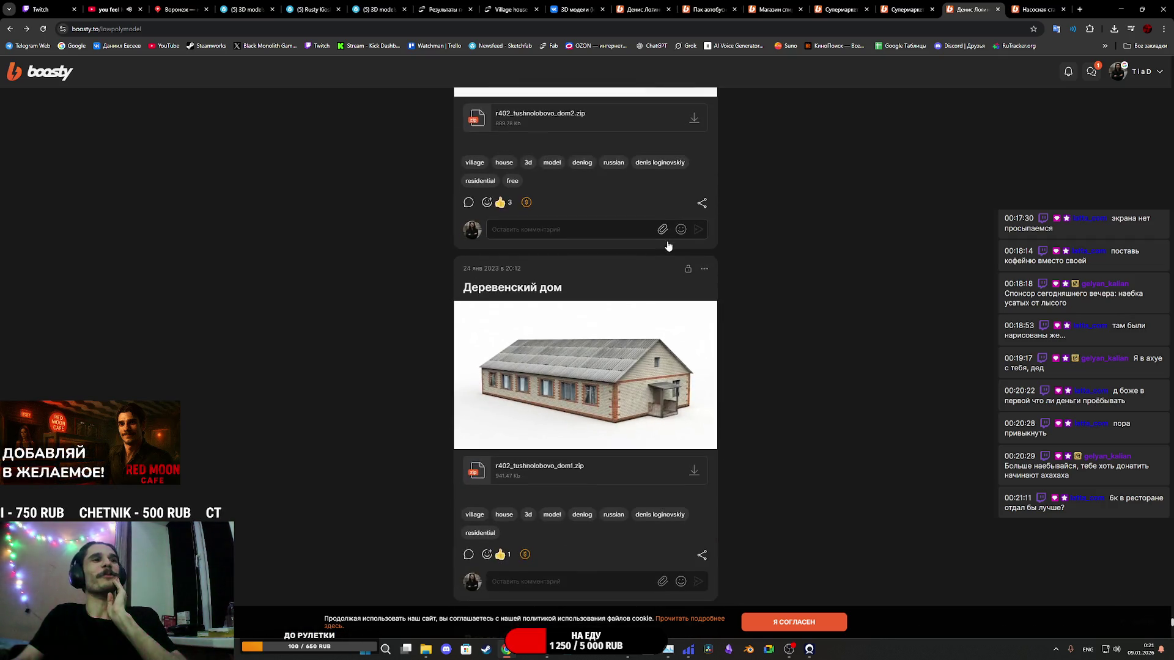
scroll(668, 246, "down", 15)
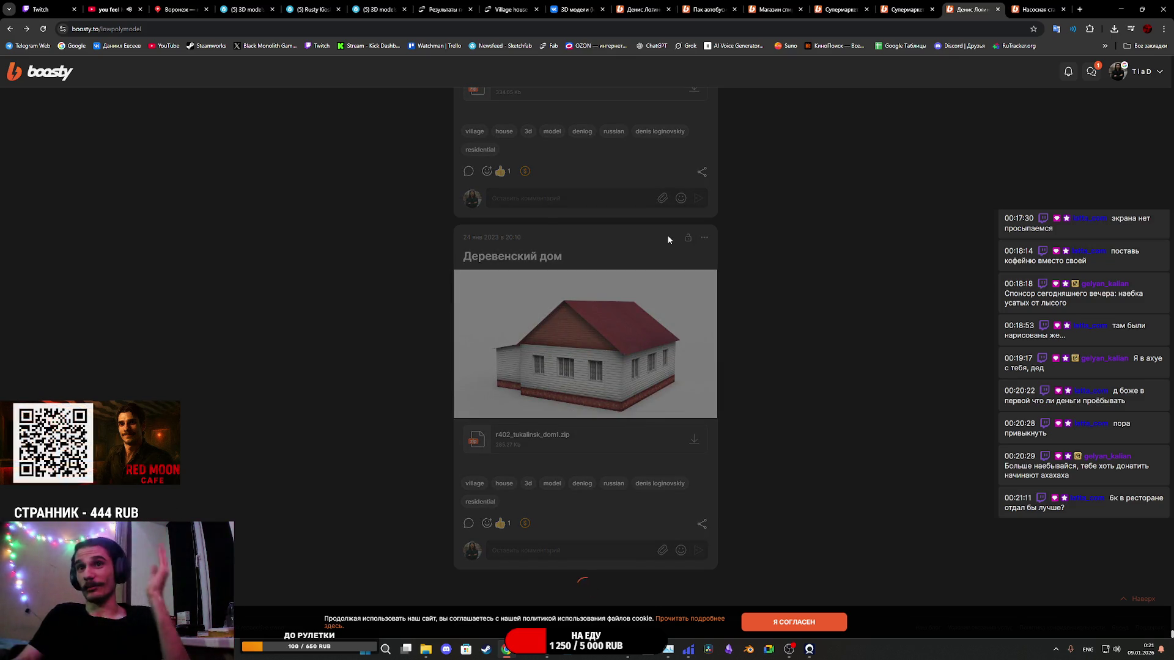
scroll(647, 233, "down", 10)
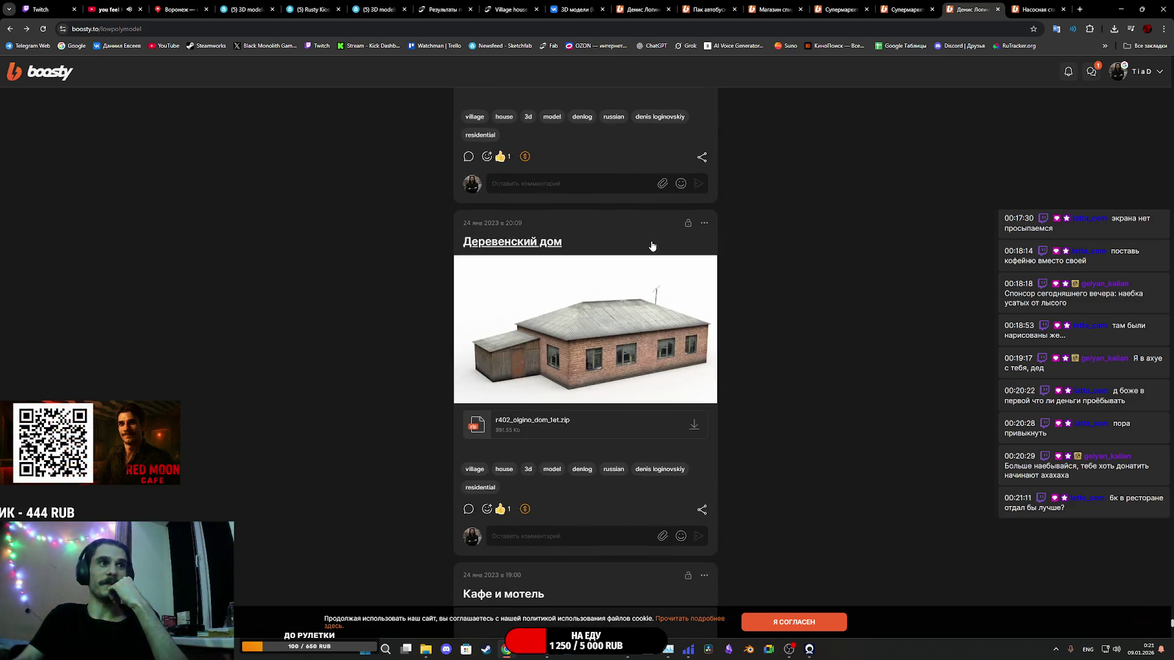
Step: Scroll past the Кафе и мотель, abacus, lamppost and swing posts and open Стела г.Южноуральск
scroll(655, 242, "down", 2)
scroll(656, 240, "down", 9)
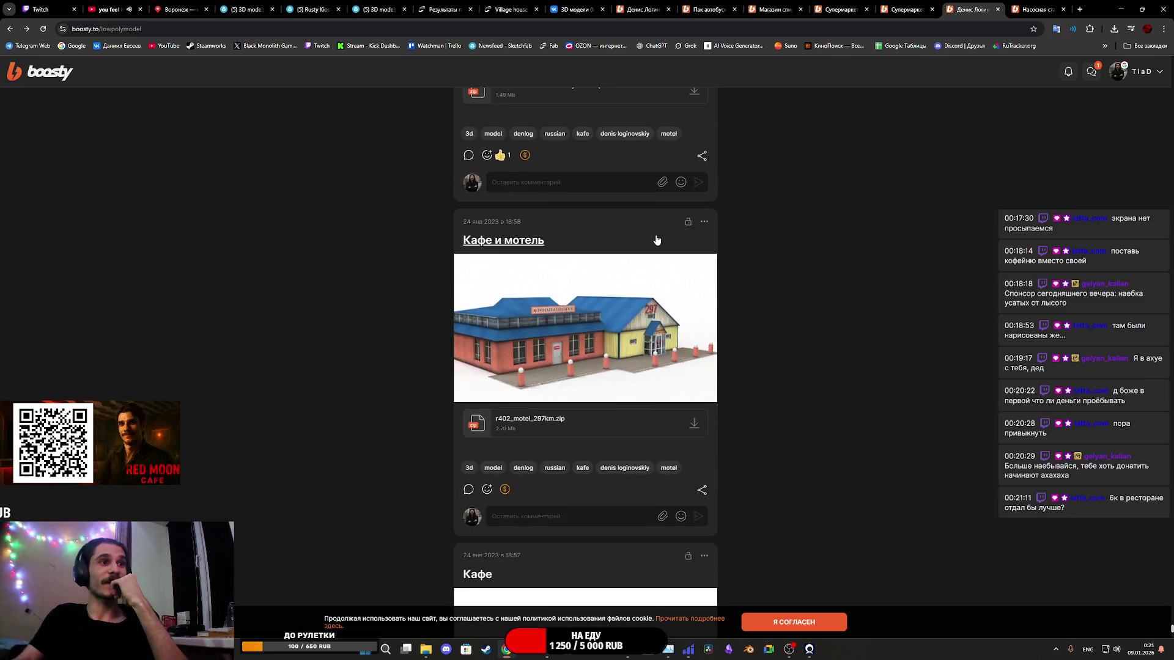
scroll(656, 239, "down", 5)
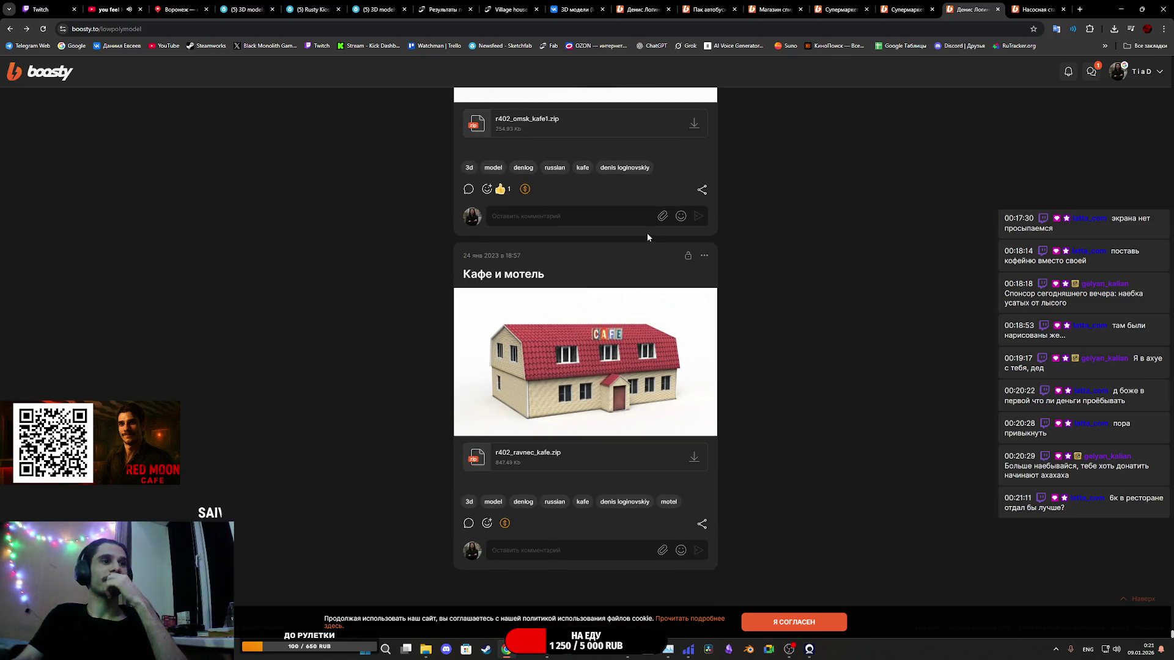
scroll(647, 231, "down", 8)
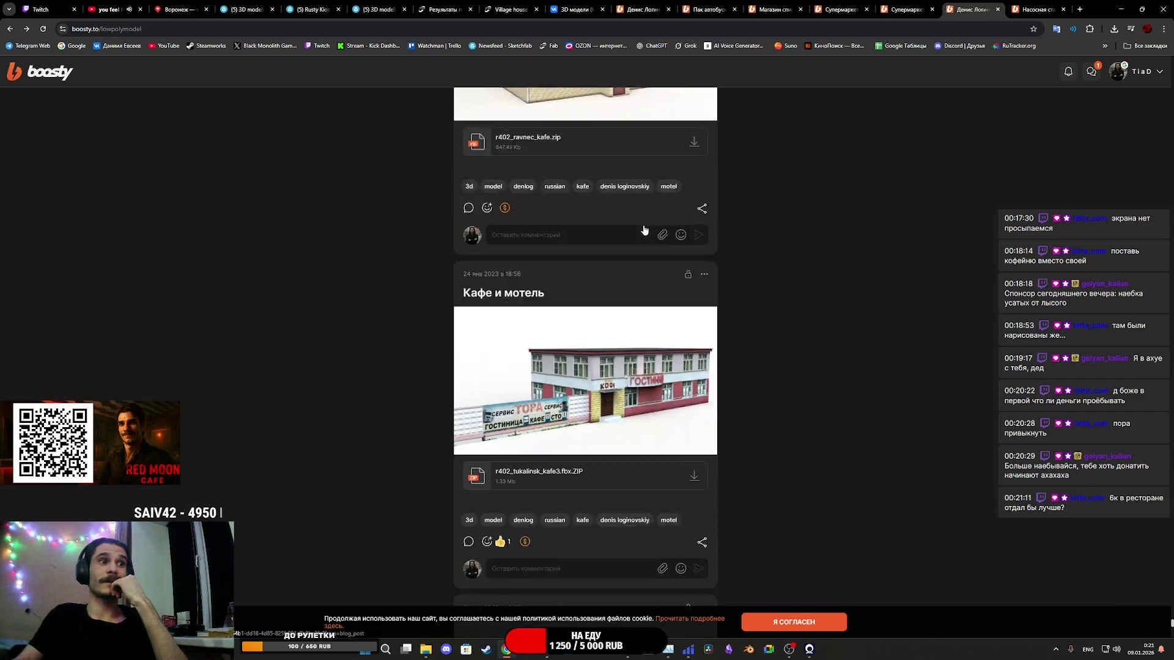
scroll(643, 228, "down", 20)
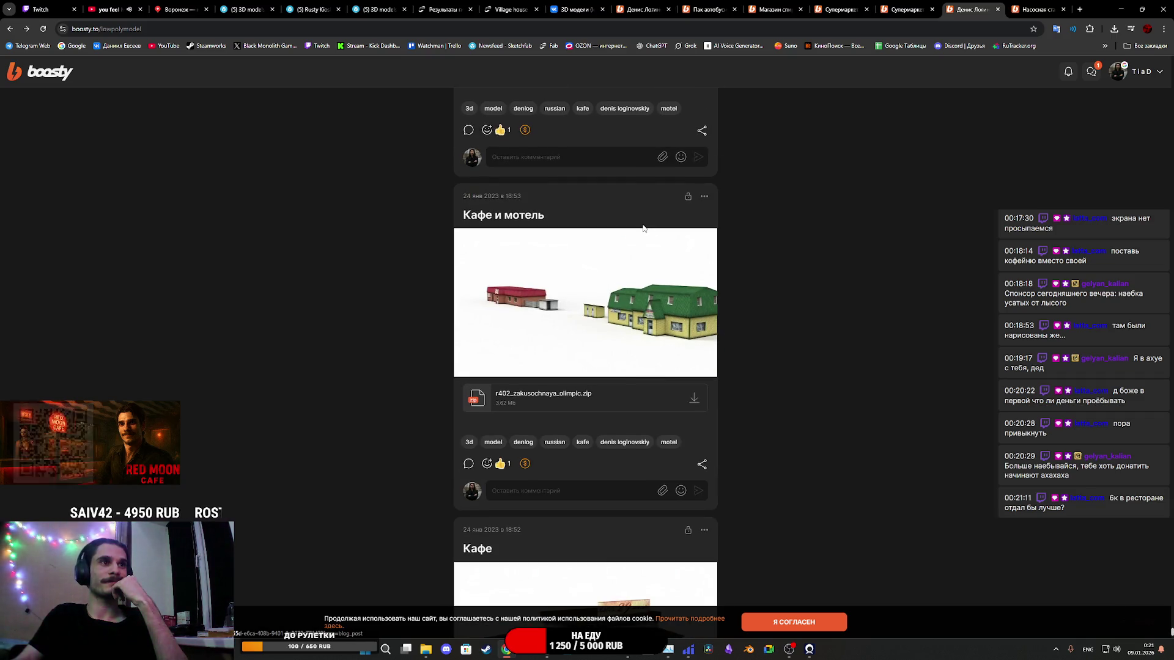
scroll(643, 228, "down", 5)
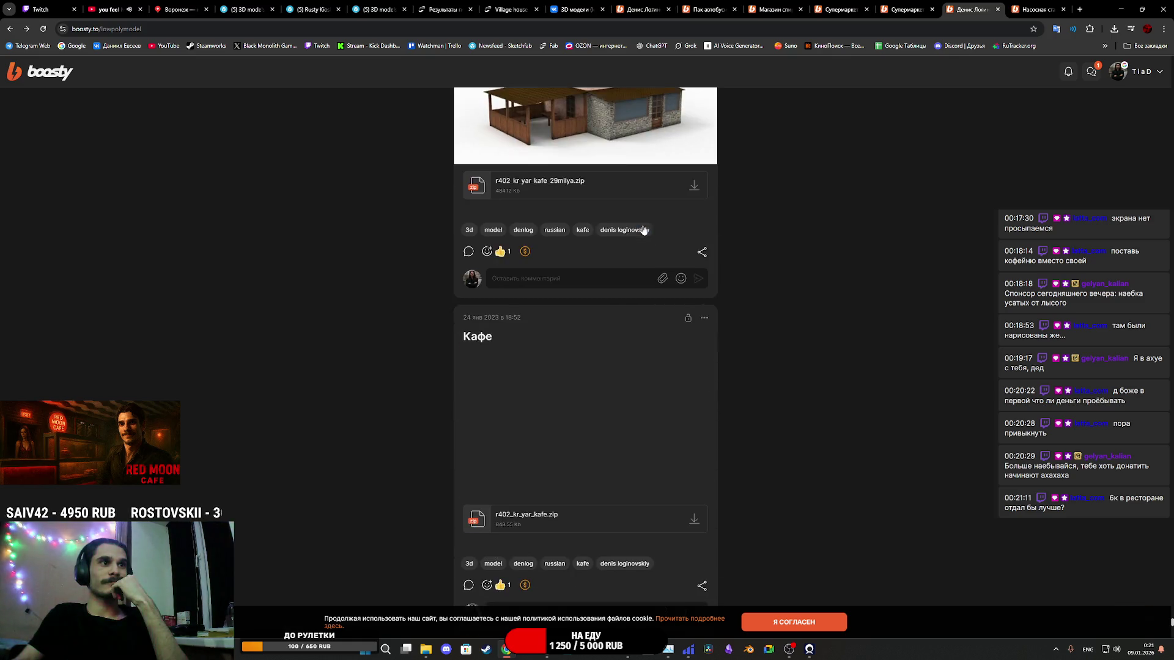
scroll(643, 228, "down", 9)
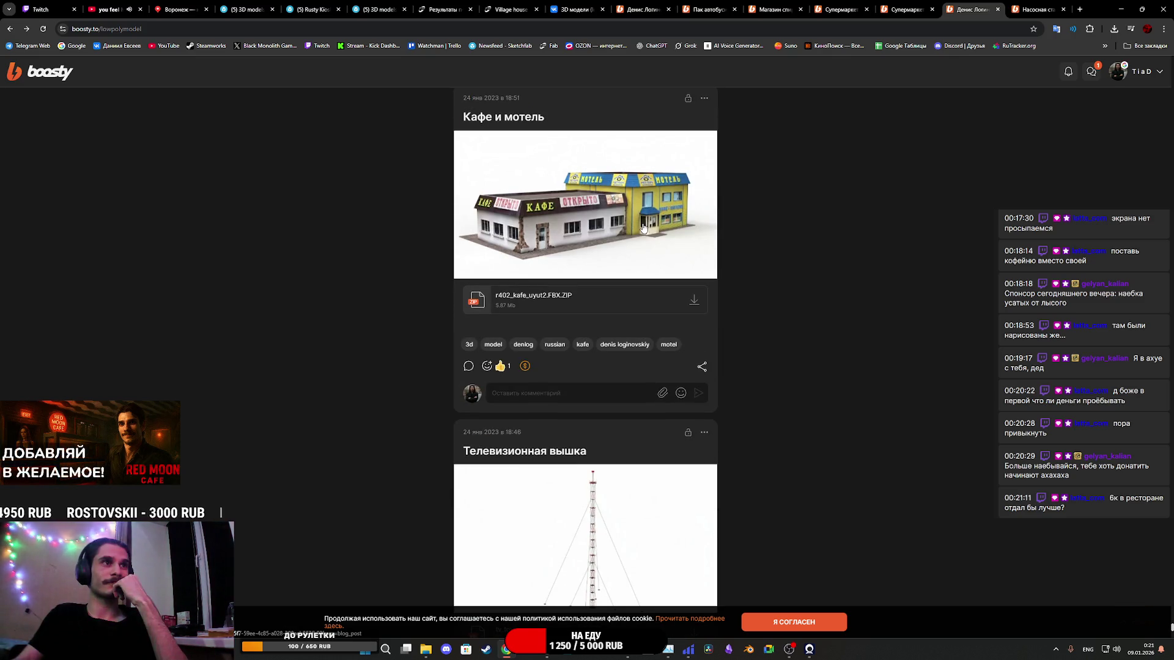
scroll(643, 227, "down", 14)
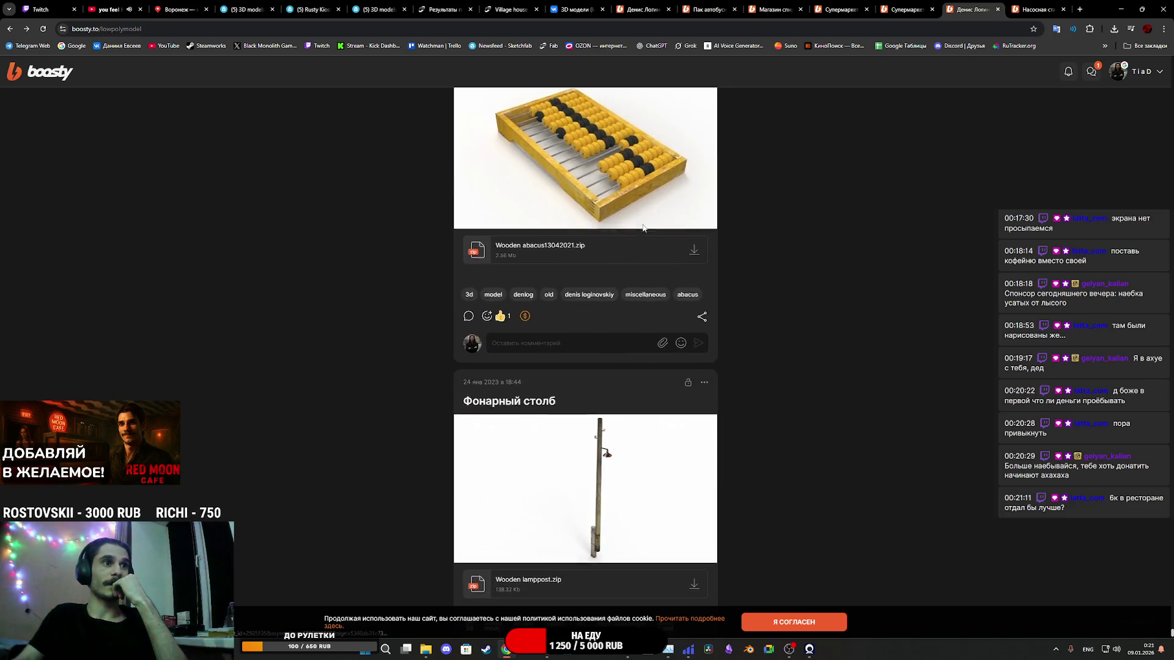
scroll(642, 228, "up", 5)
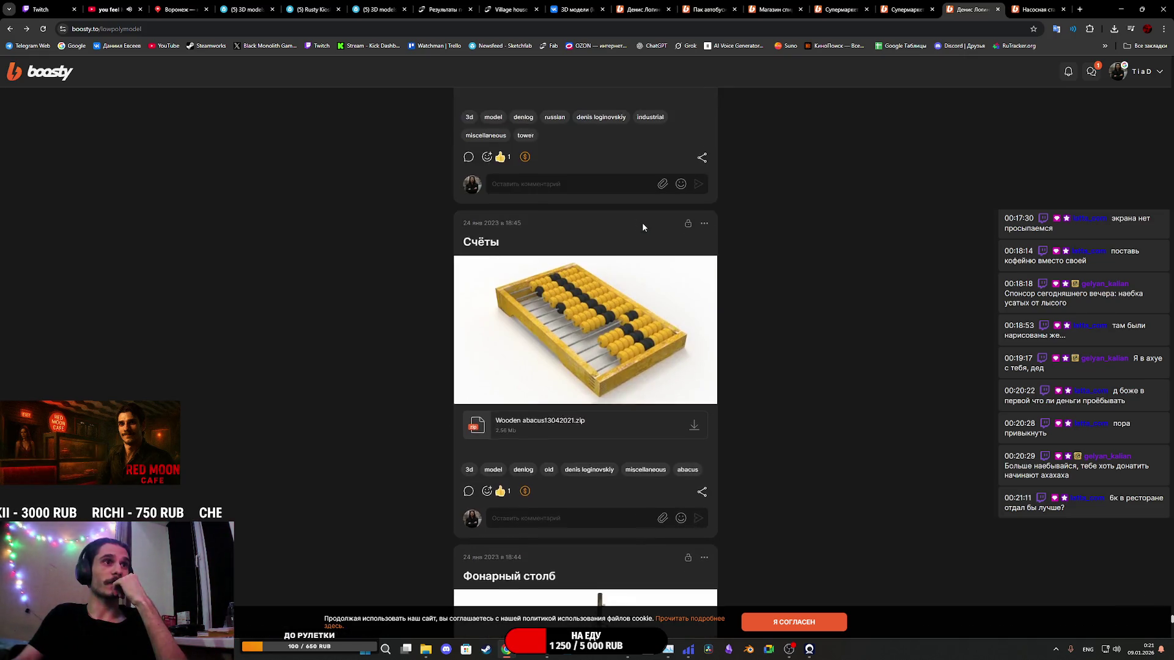
scroll(642, 223, "down", 18)
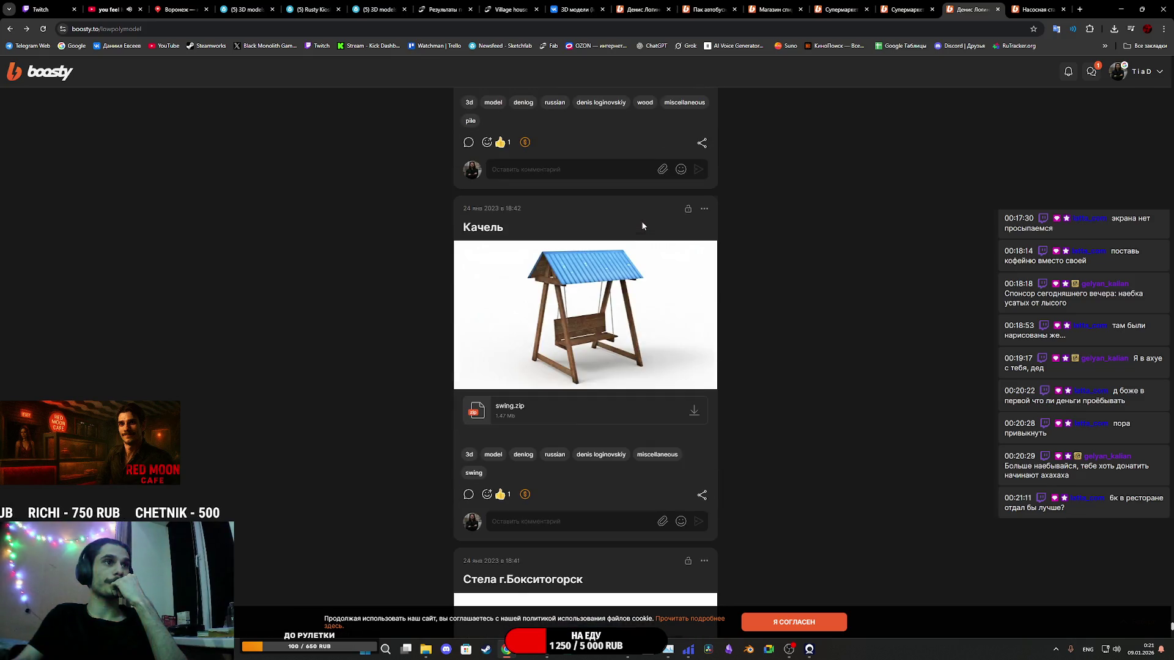
scroll(643, 225, "down", 15)
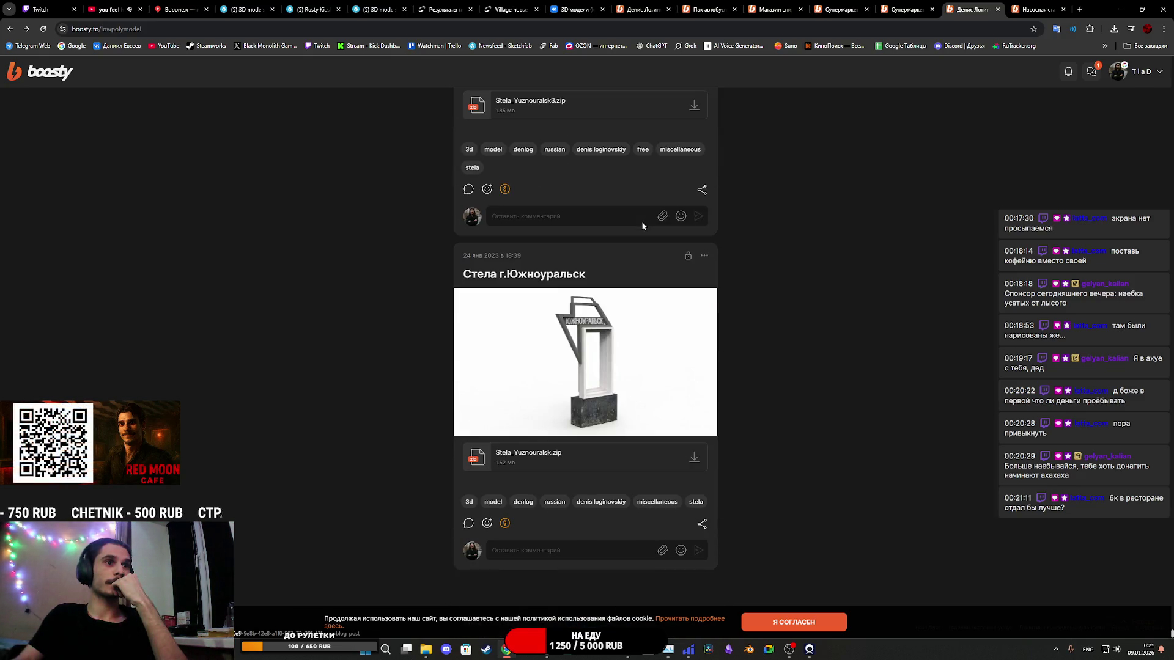
left_click(642, 226)
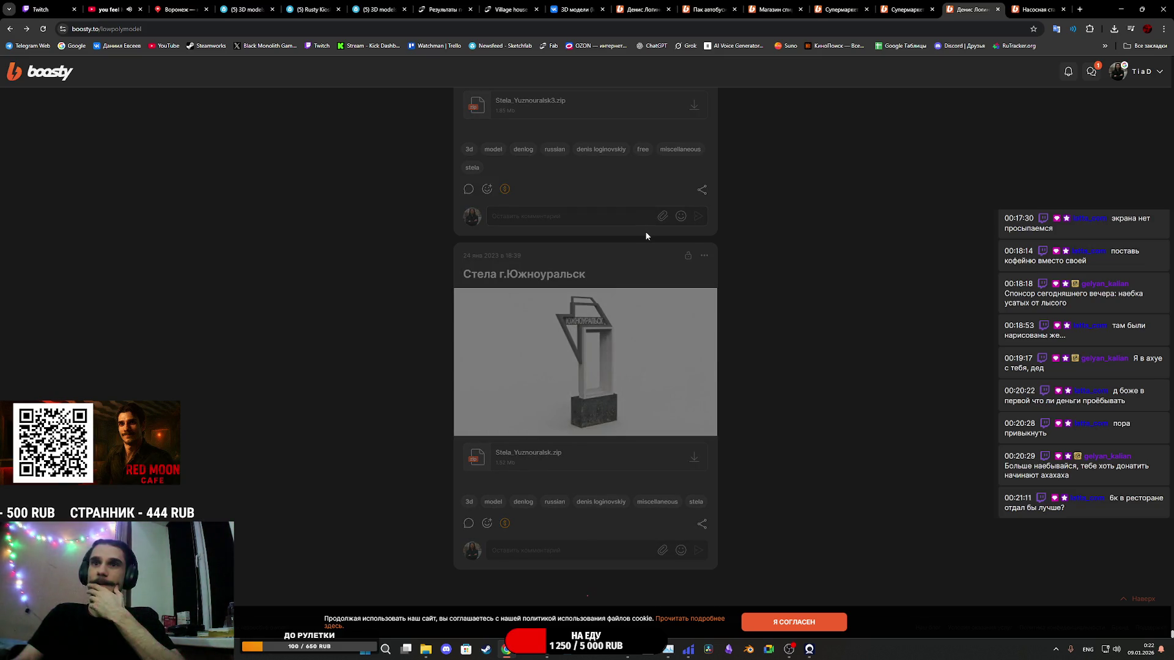
scroll(645, 232, "down", 17)
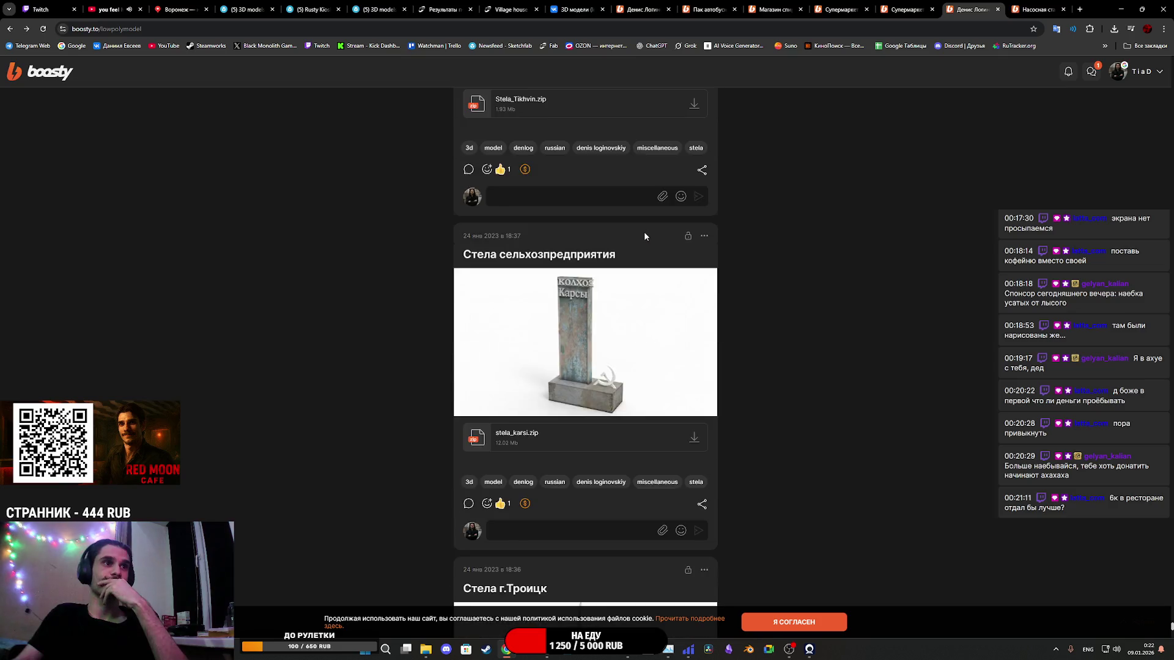
scroll(644, 235, "down", 11)
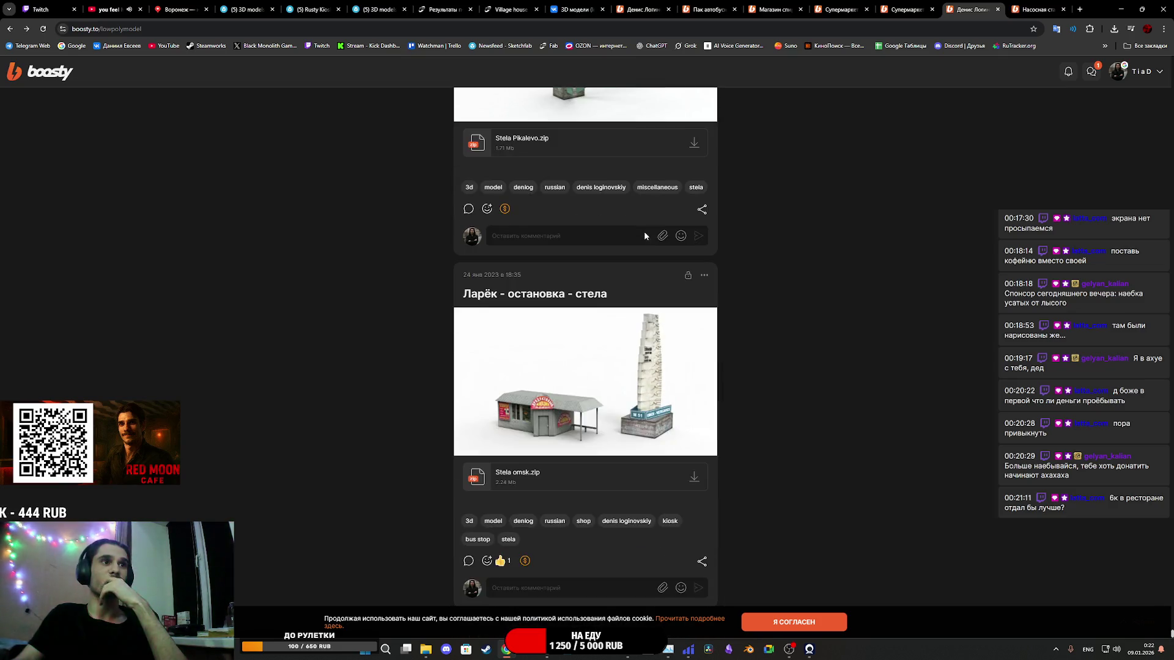
scroll(636, 239, "down", 6)
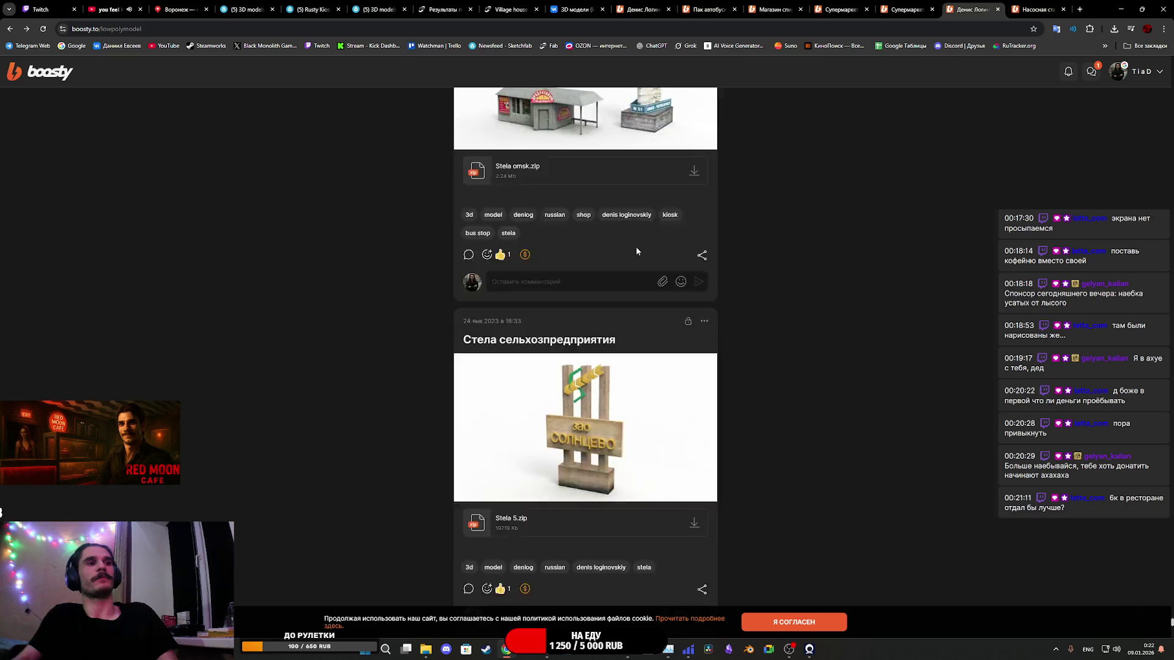
scroll(636, 250, "down", 20)
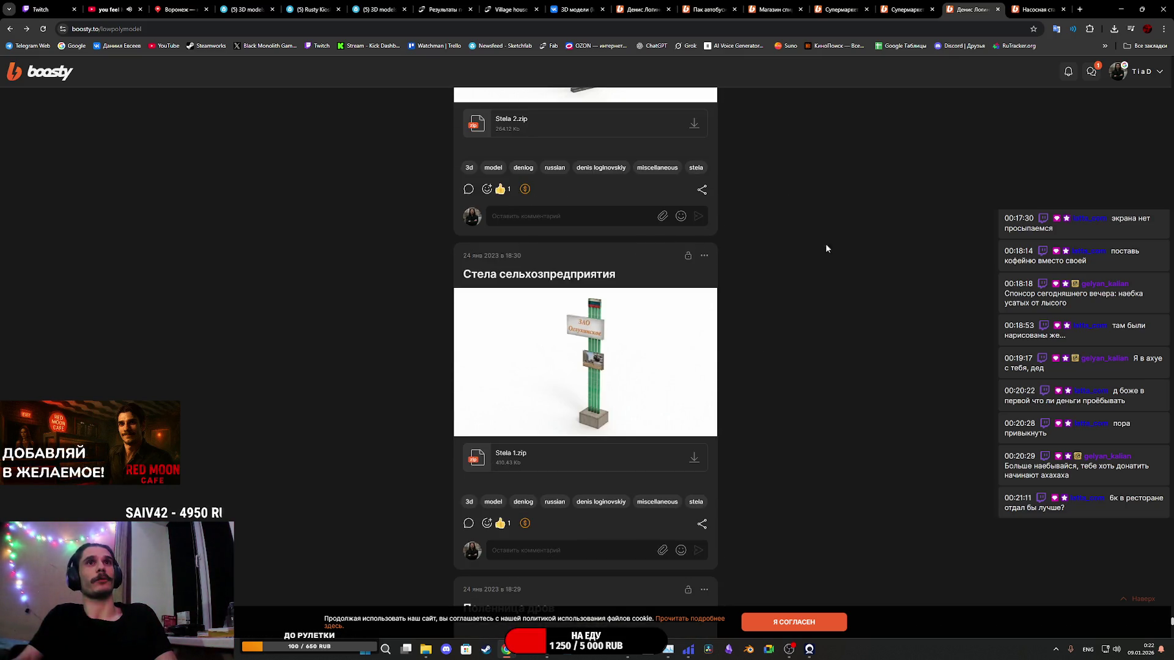
scroll(724, 391, "down", 17)
scroll(718, 382, "up", 6)
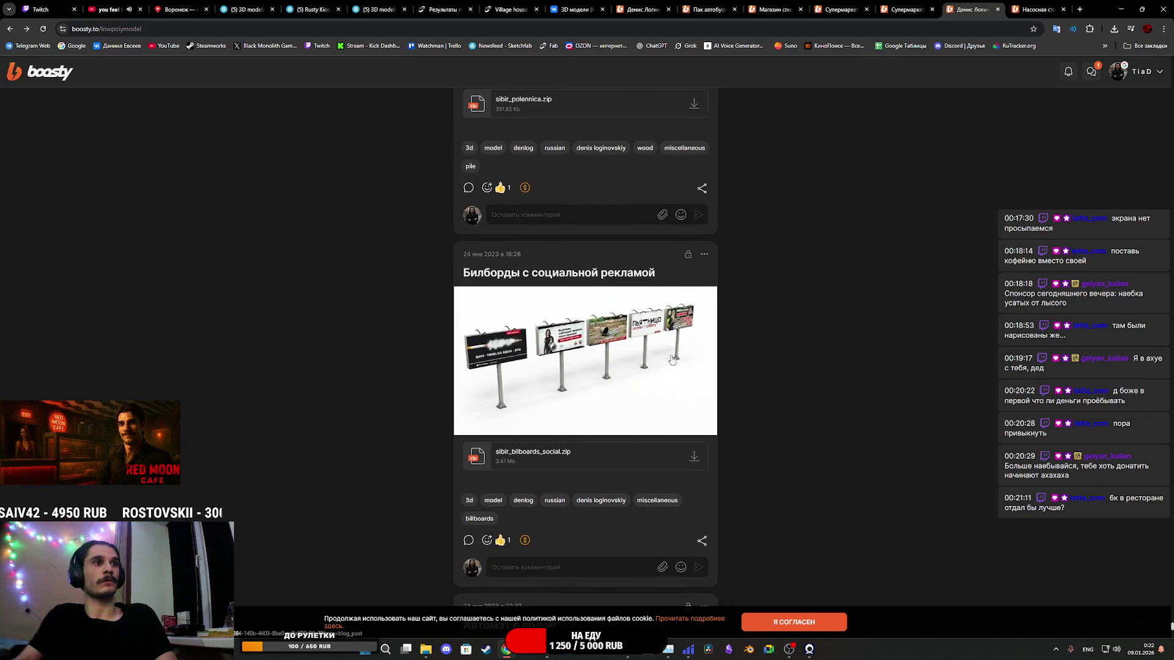
scroll(669, 356, "down", 15)
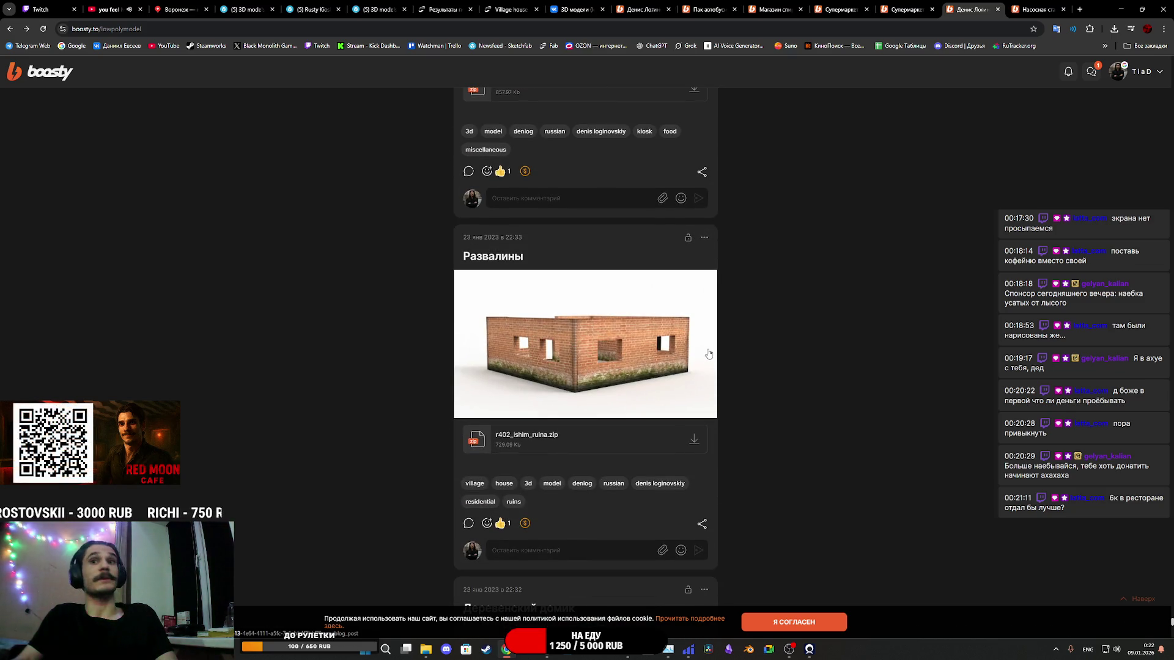
scroll(707, 351, "down", 20)
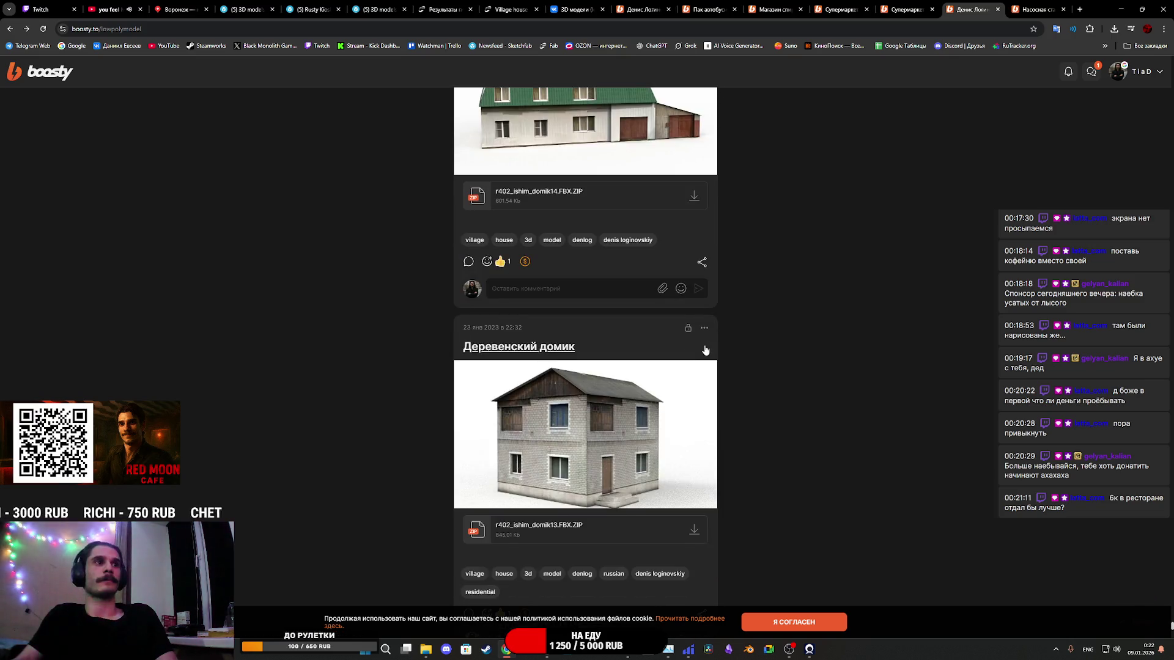
scroll(705, 351, "down", 8)
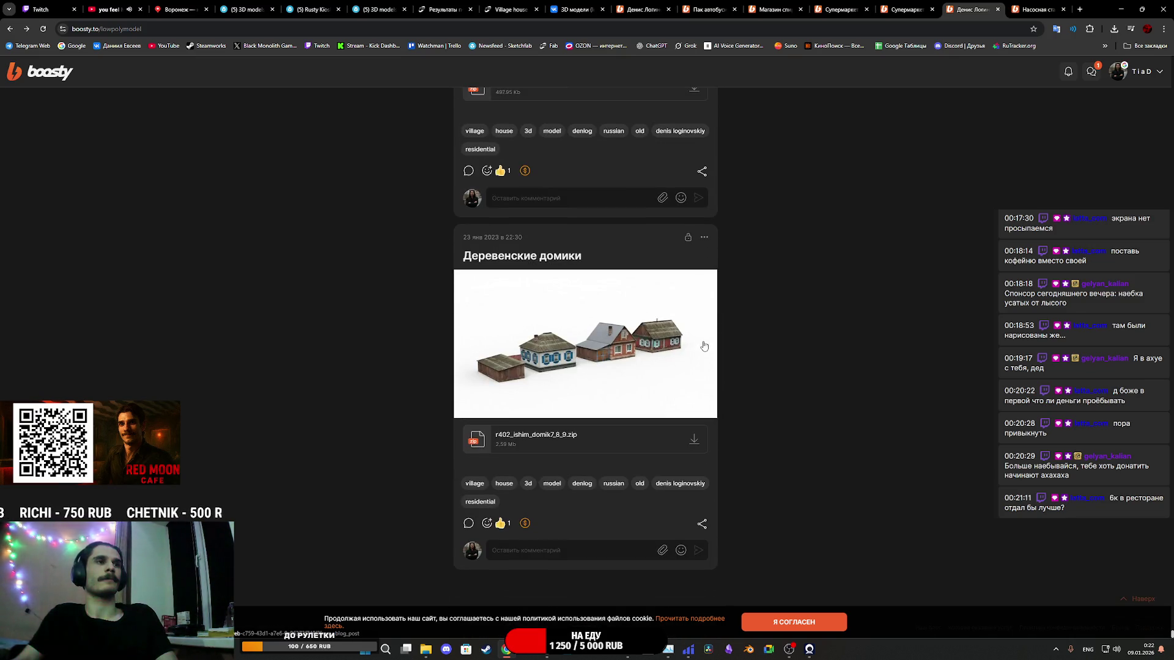
left_click(702, 347)
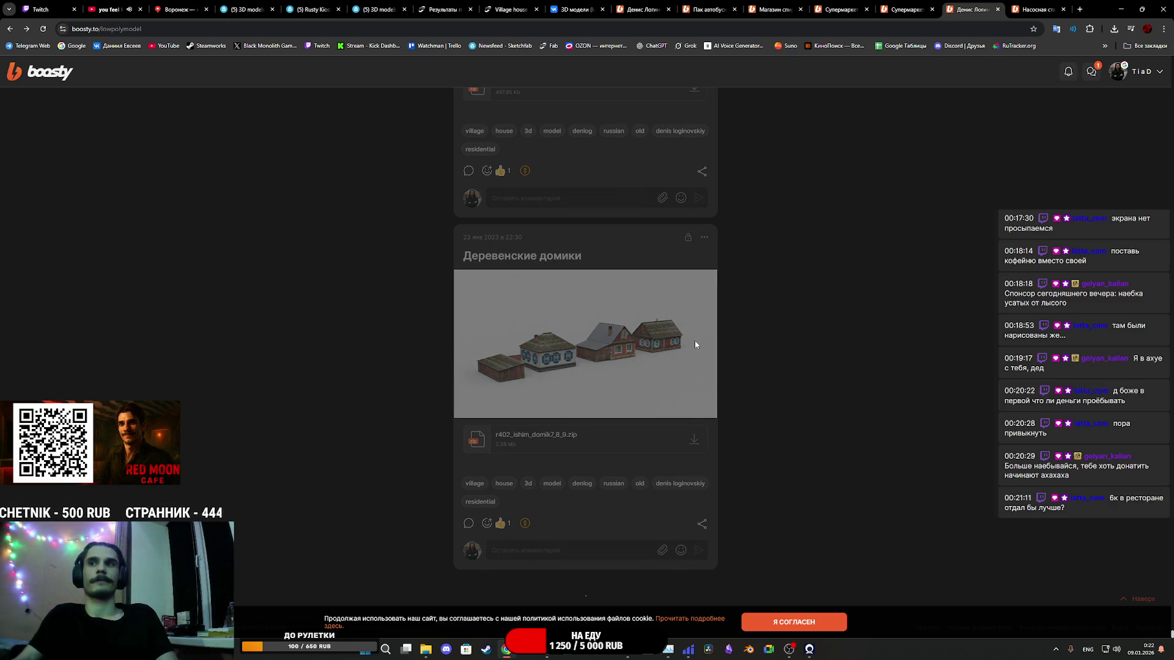
scroll(693, 342, "down", 10)
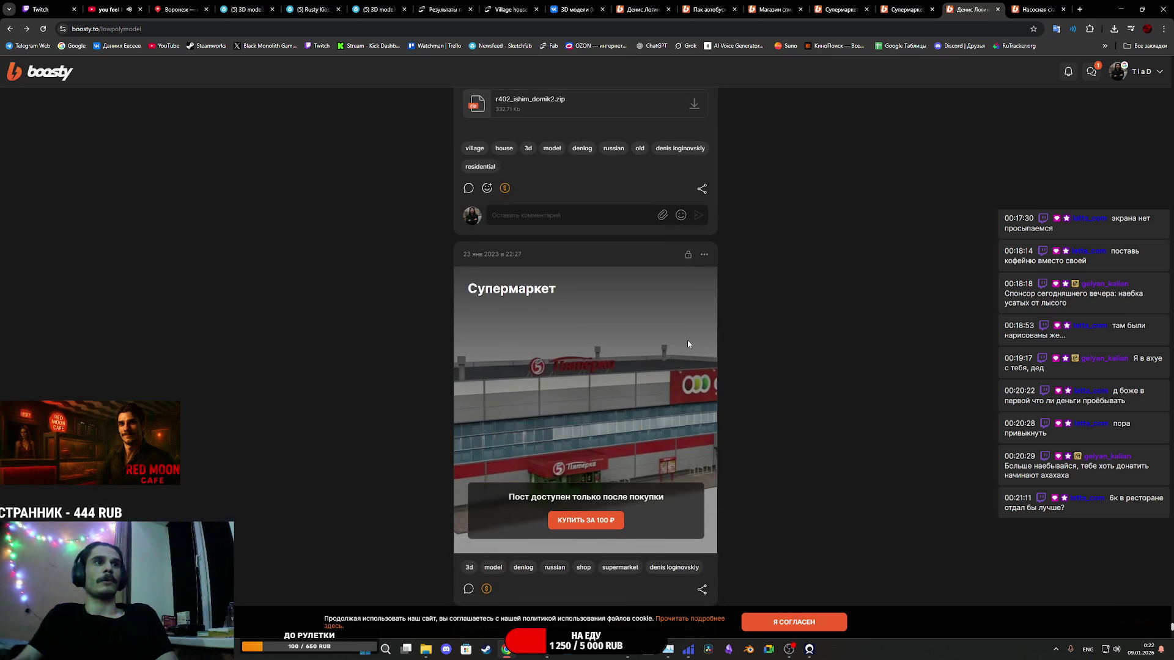
scroll(575, 349, "down", 5)
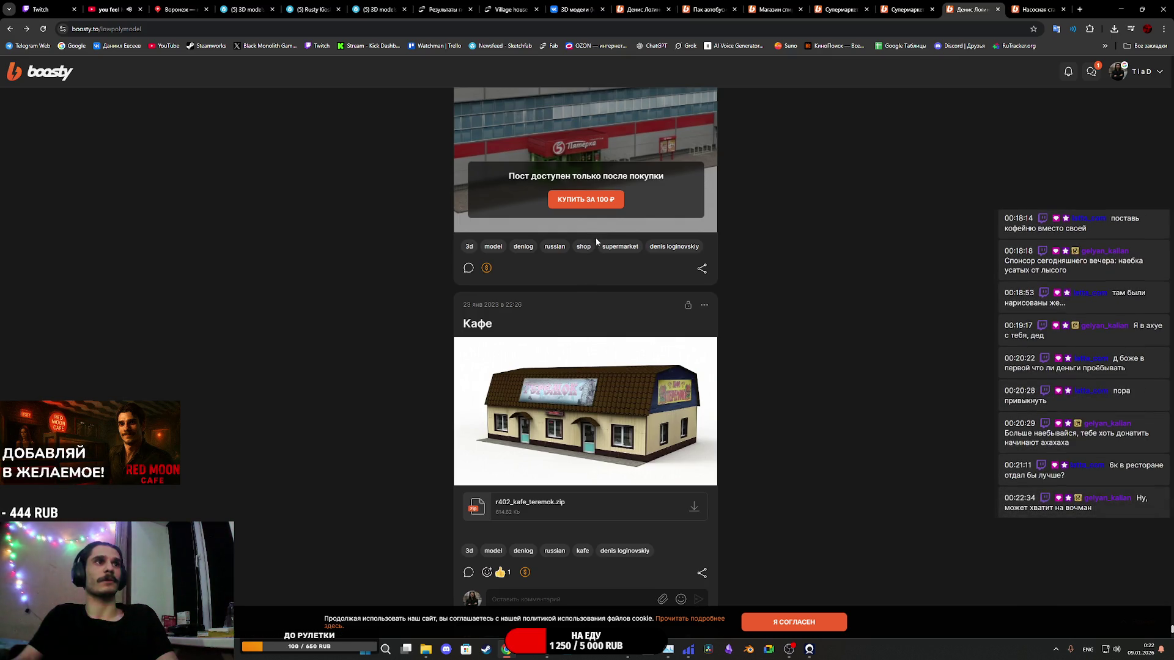
scroll(587, 306, "up", 3)
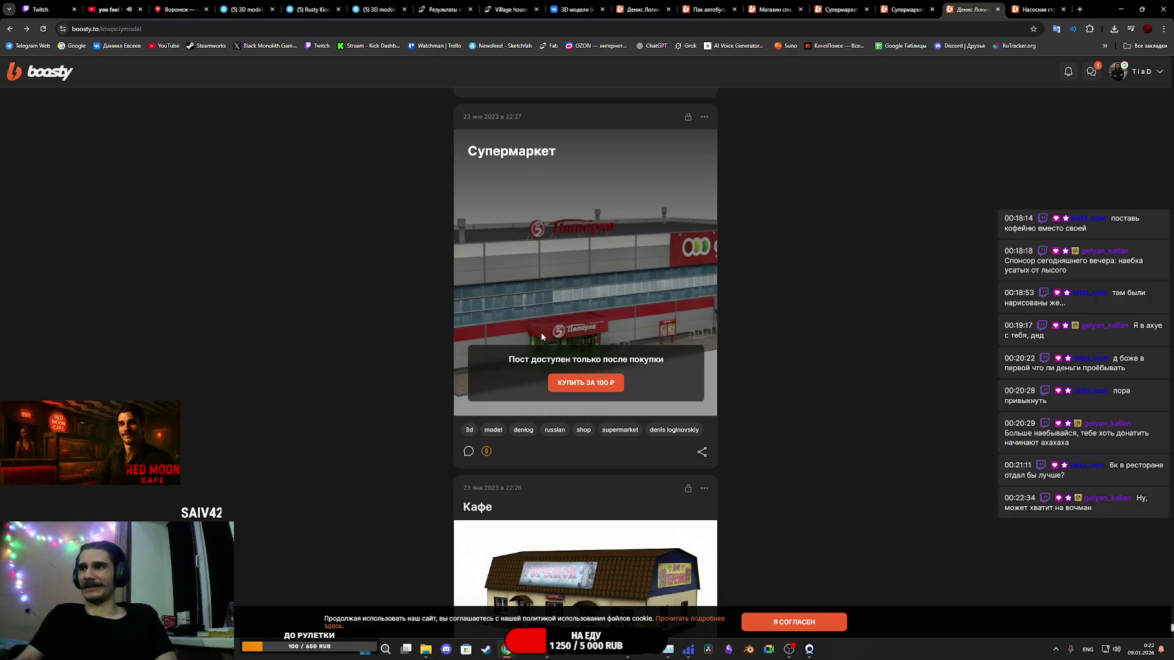
scroll(541, 336, "down", 14)
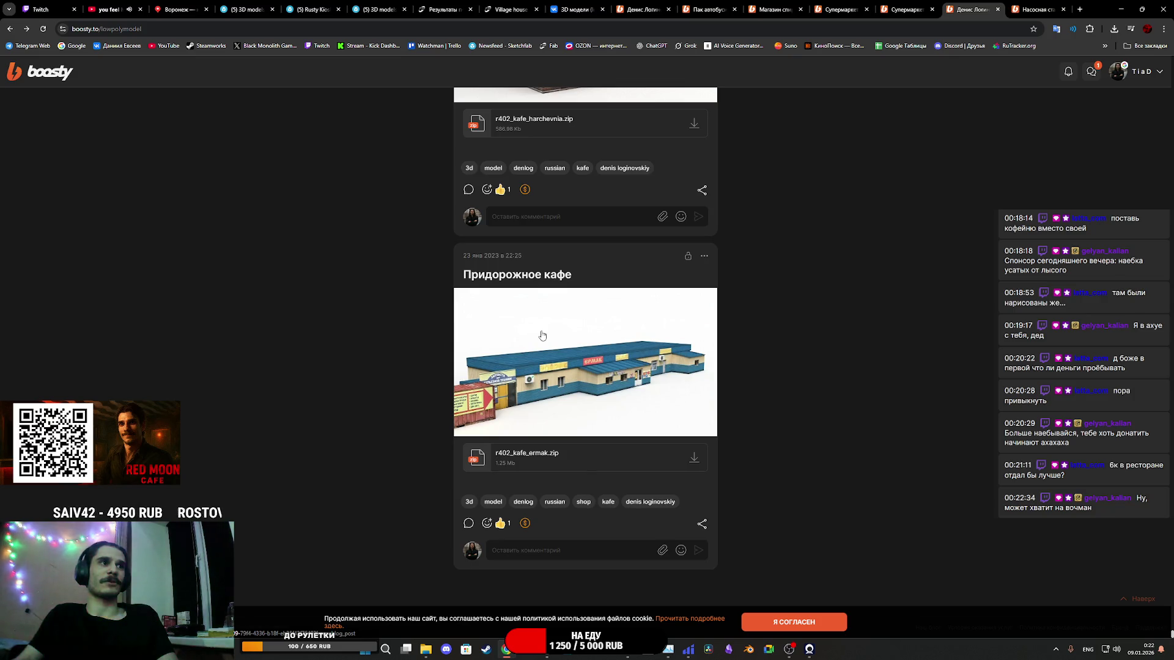
left_click(541, 335)
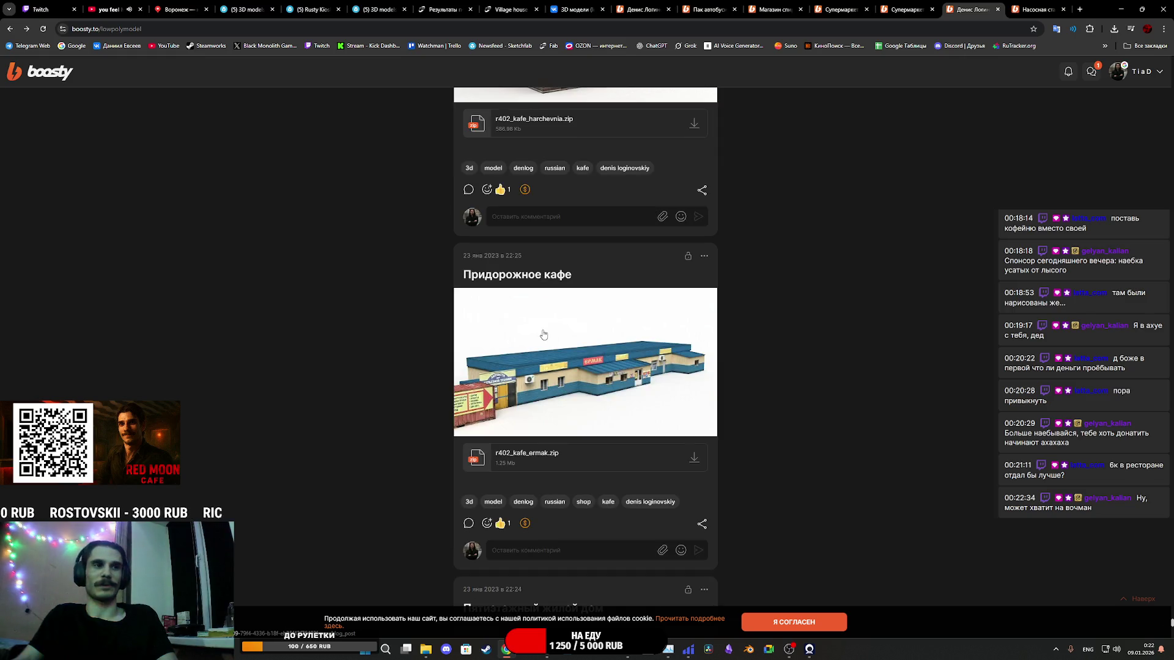
scroll(544, 335, "down", 6)
scroll(636, 338, "down", 5)
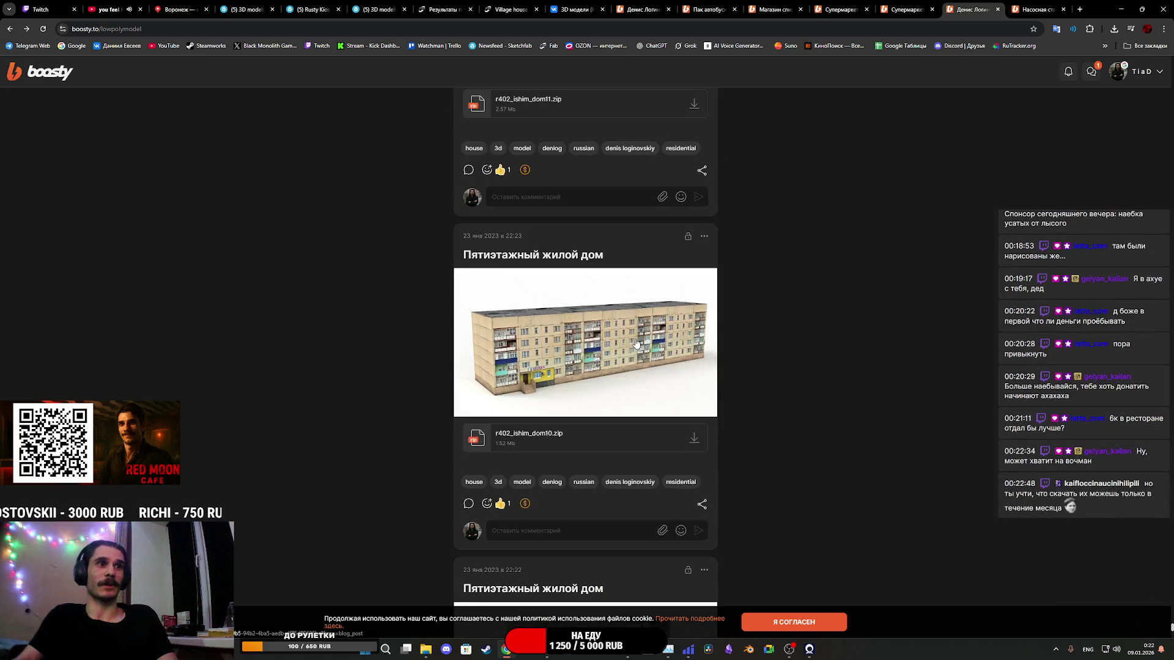
scroll(636, 342, "down", 11)
scroll(645, 343, "down", 5)
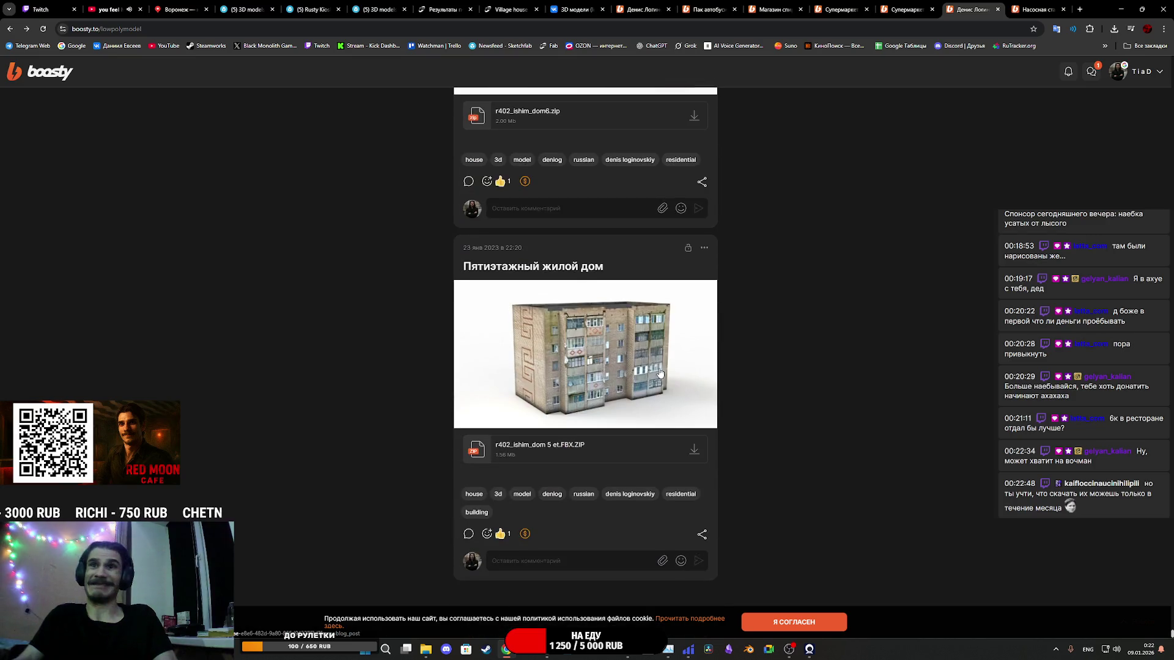
scroll(659, 367, "down", 14)
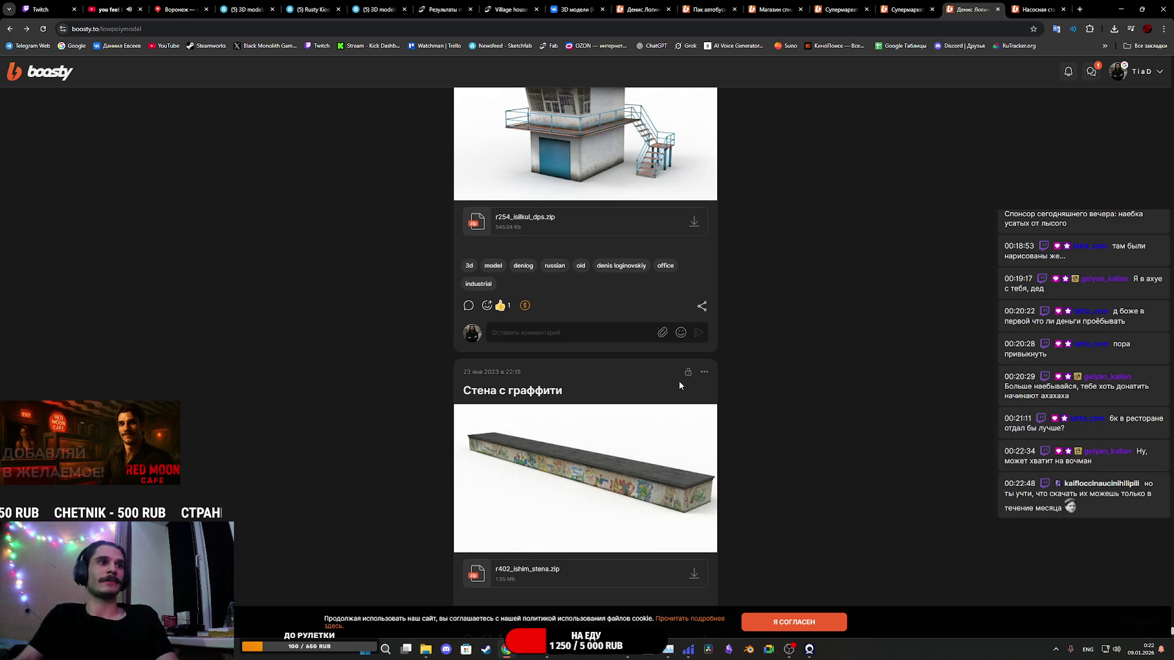
scroll(675, 388, "up", 4)
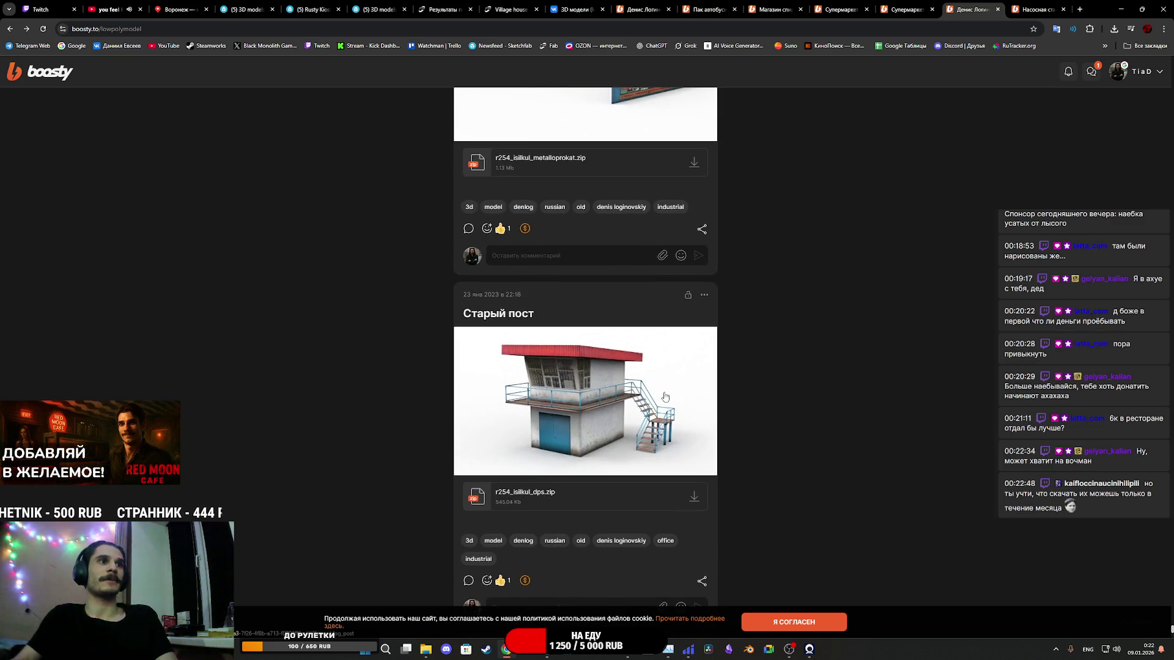
scroll(666, 397, "up", 4)
scroll(666, 396, "down", 14)
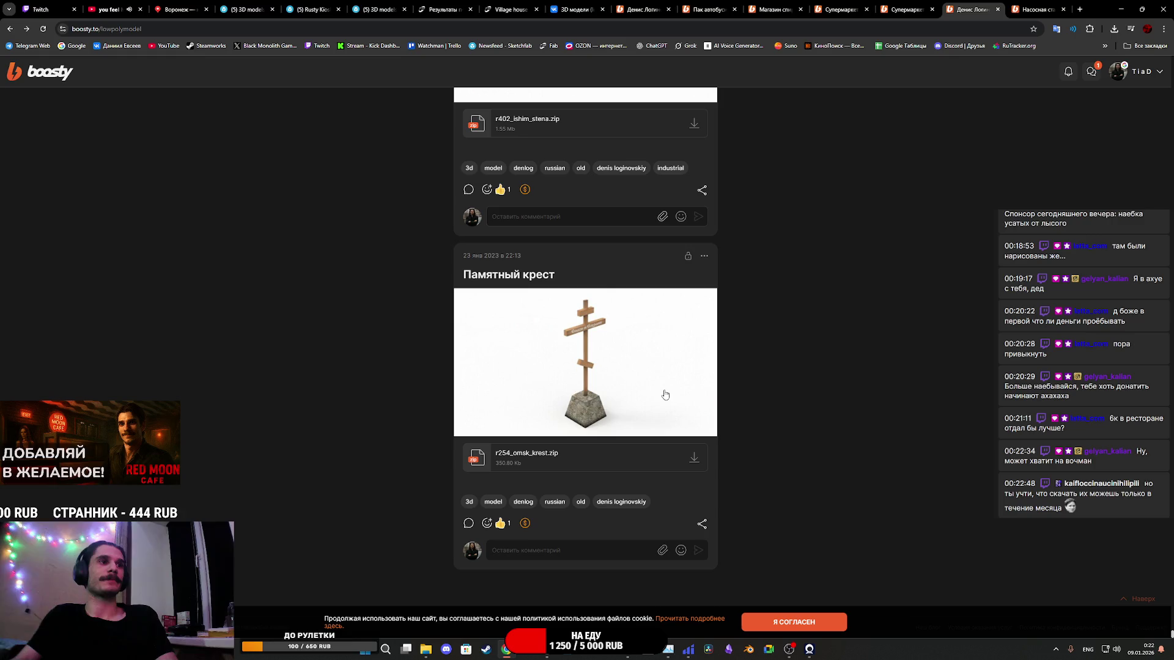
left_click(665, 395)
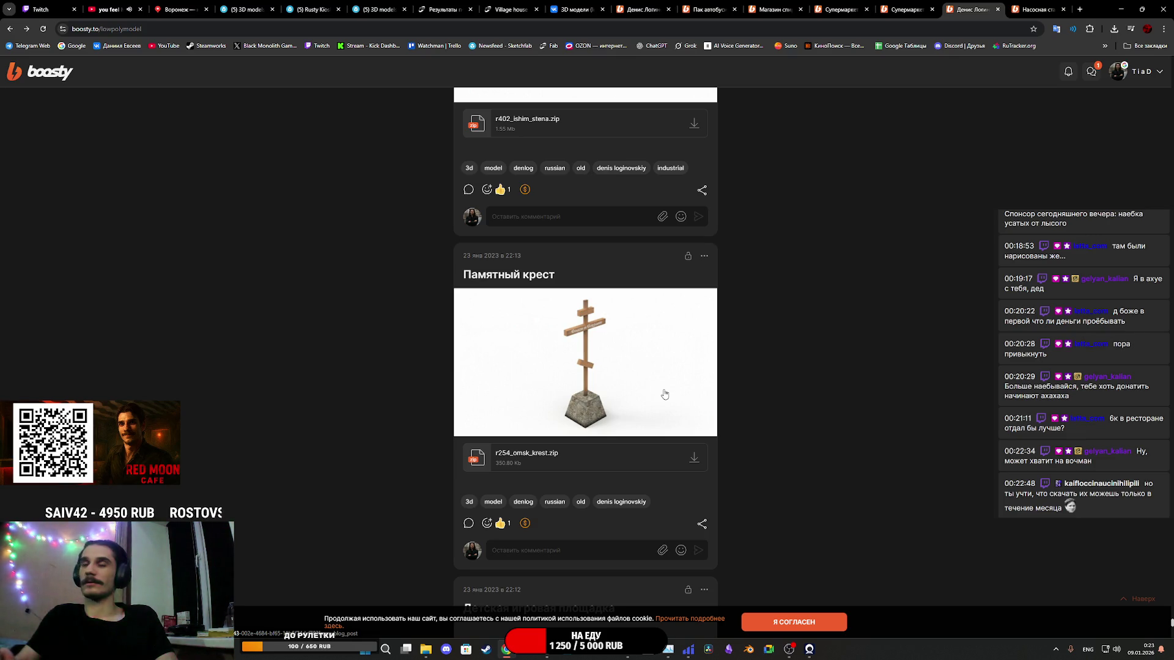
scroll(667, 392, "down", 7)
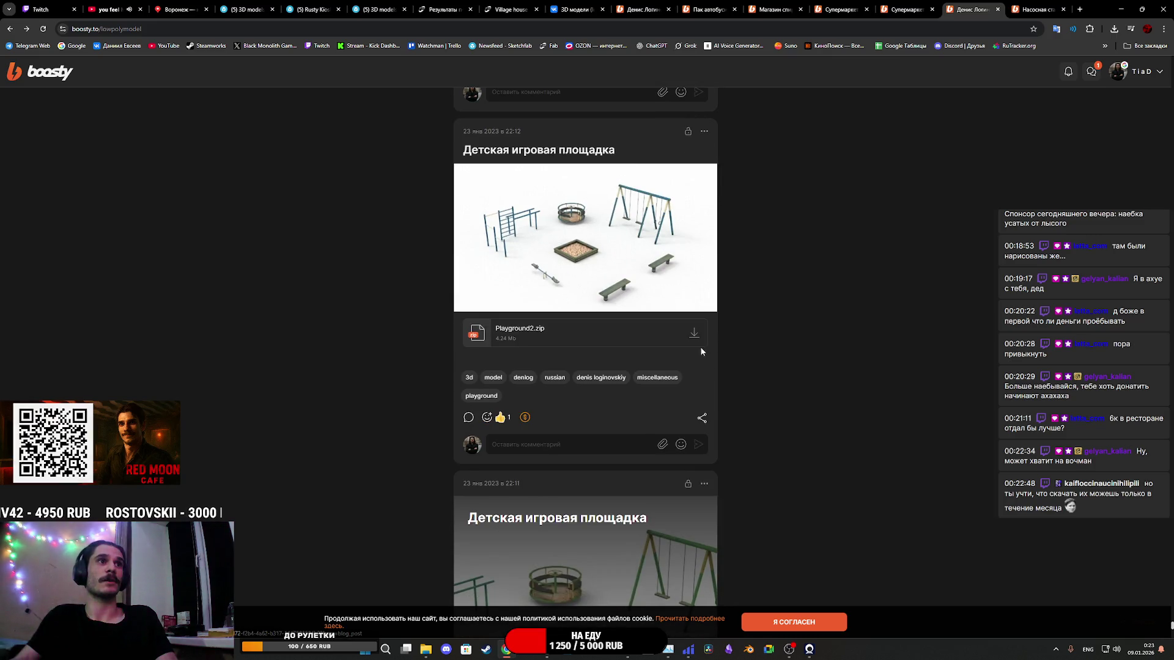
Step: Open the first playground post in a new tab and scroll on through the feed
middle_click(603, 249)
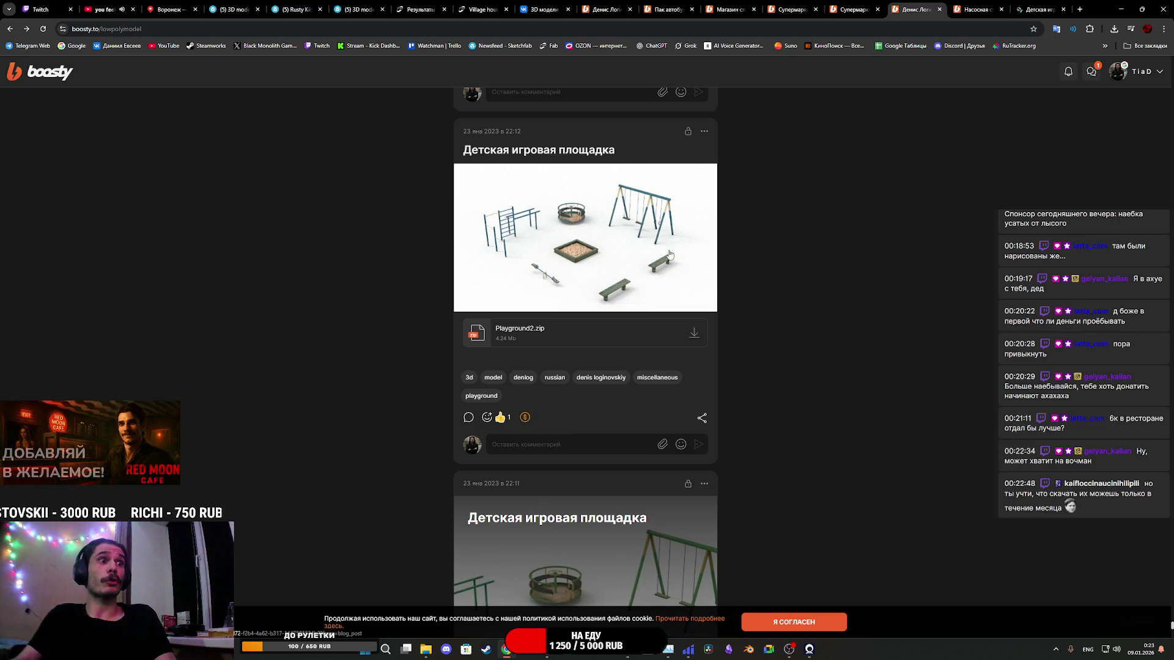
scroll(736, 281, "down", 4)
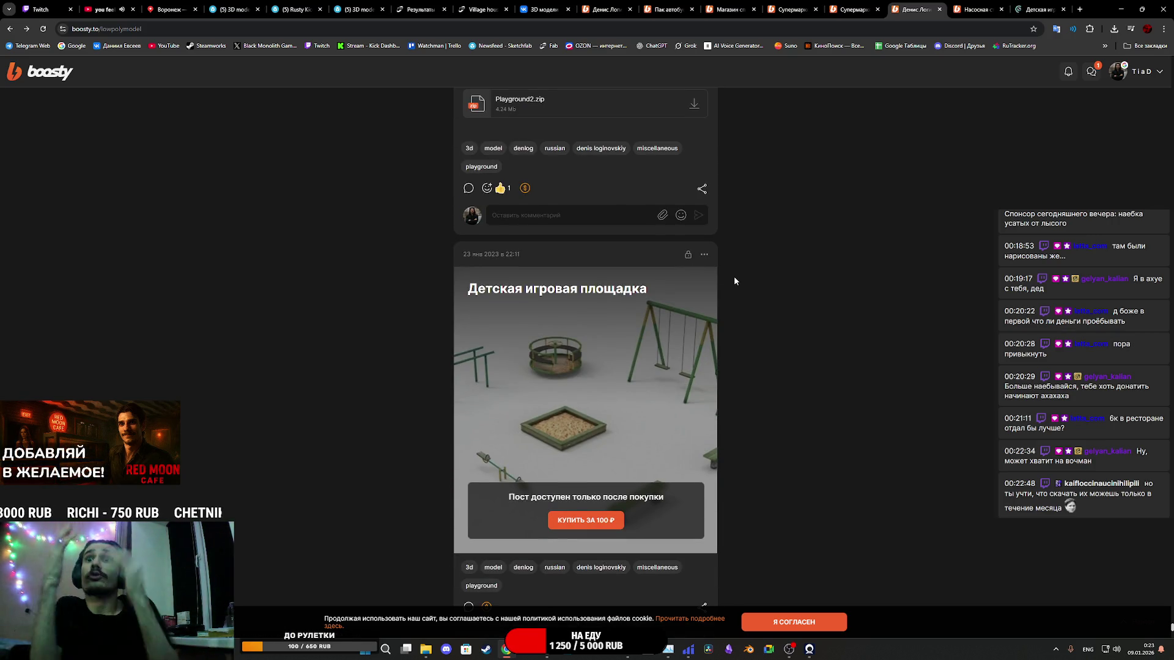
scroll(735, 281, "up", 7)
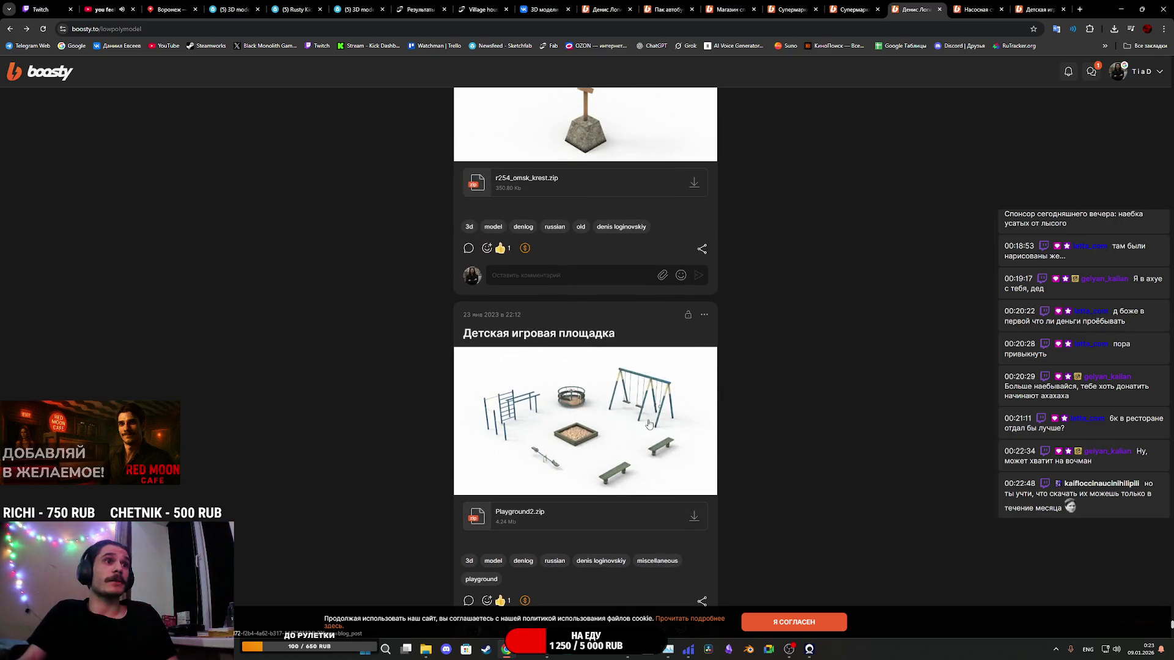
scroll(642, 409, "down", 4)
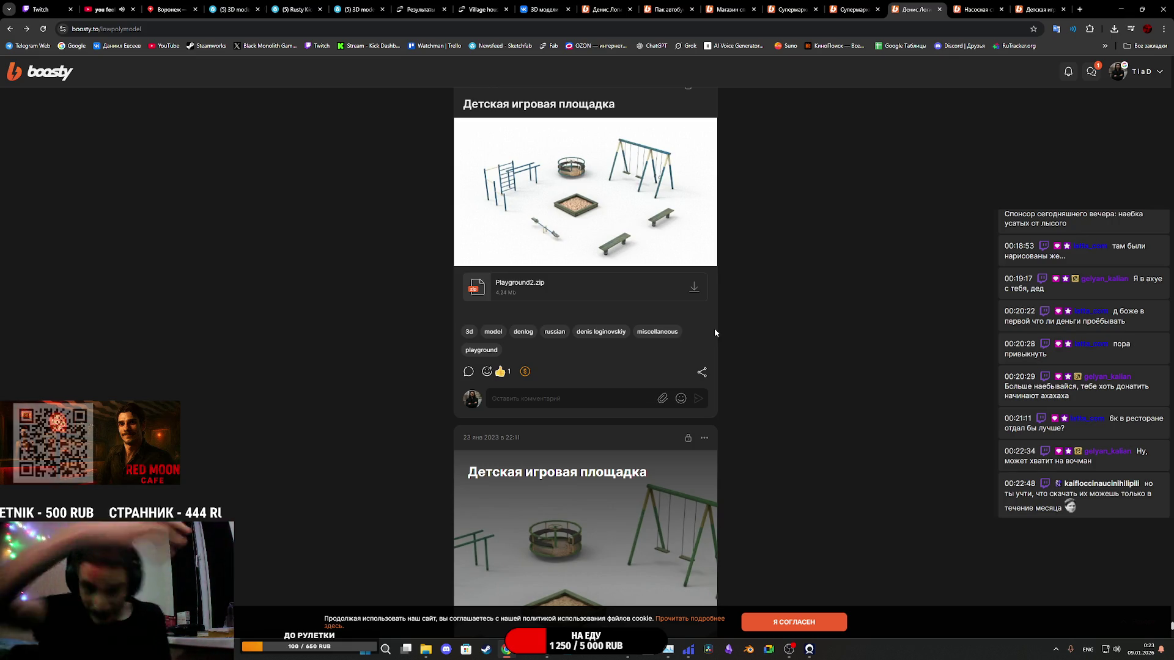
scroll(715, 330, "down", 1)
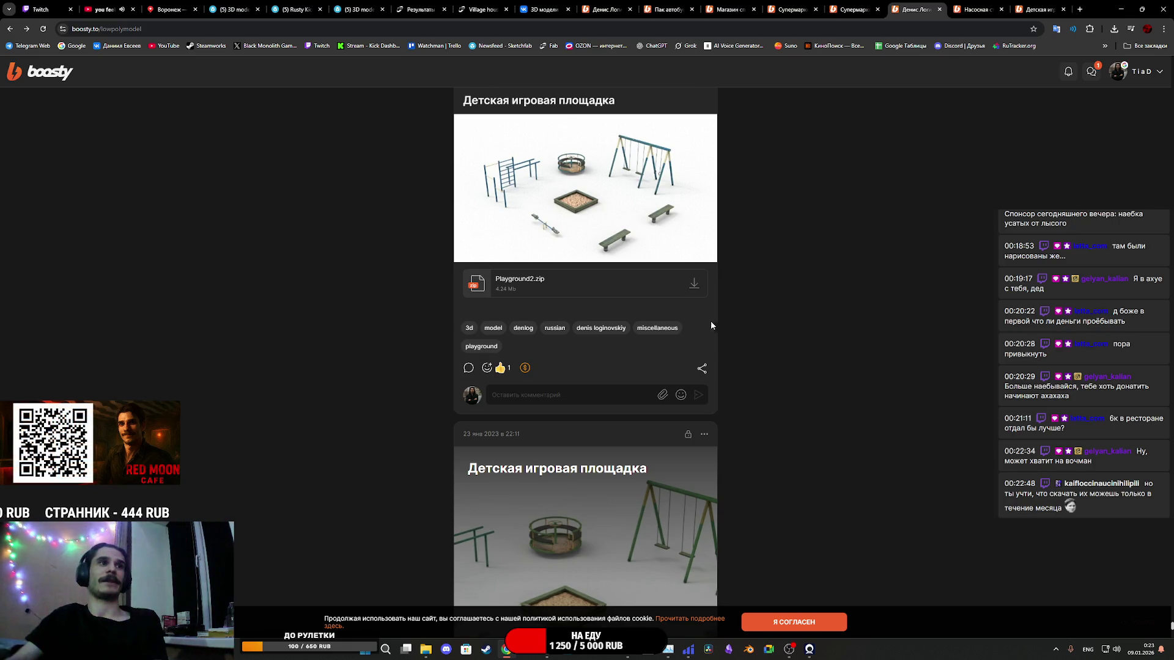
scroll(710, 322, "down", 10)
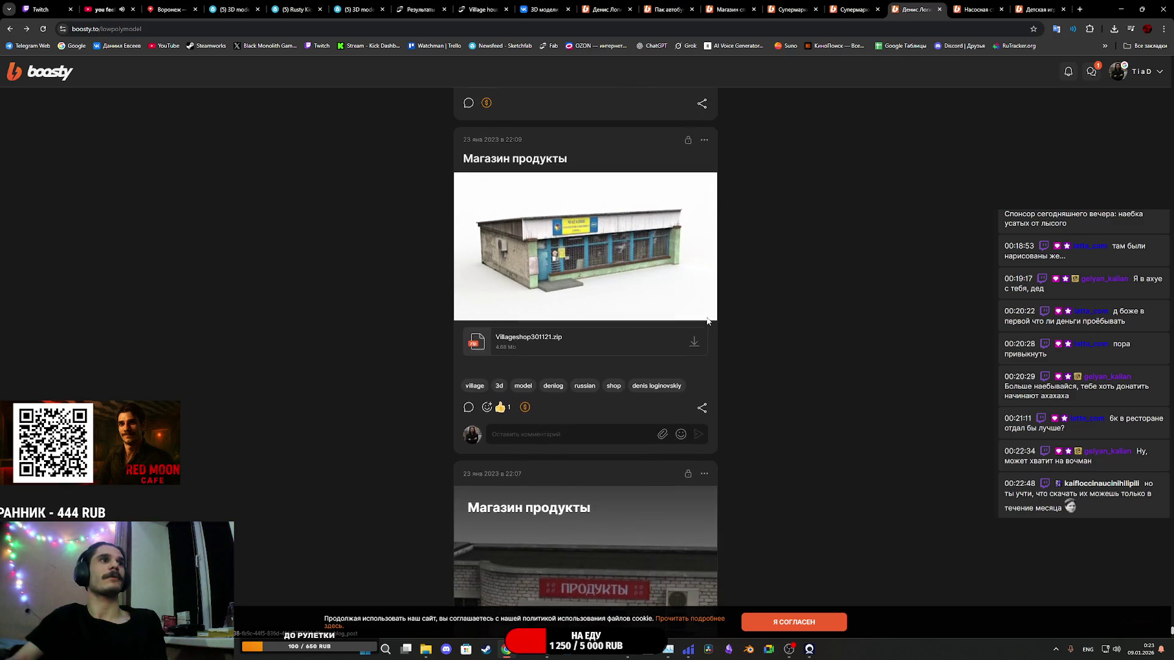
scroll(707, 321, "down", 4)
scroll(707, 320, "down", 5)
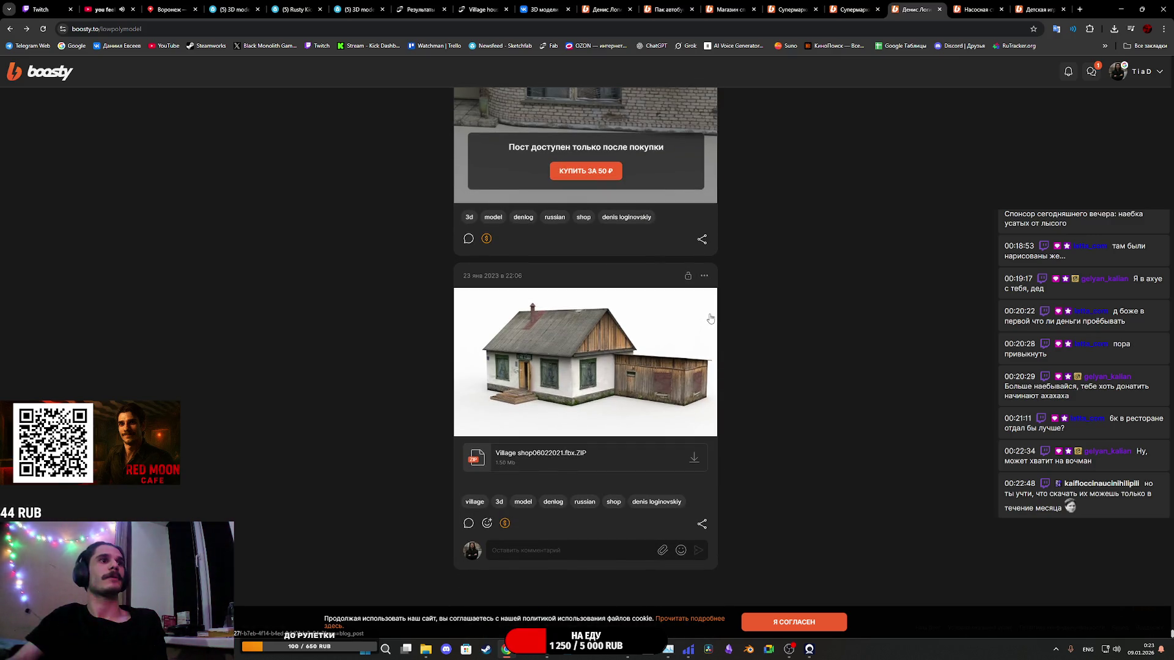
Step: Enlarge a village house preview, then open the Магазин косметики и бытовой химии post in a new tab
left_click(711, 318)
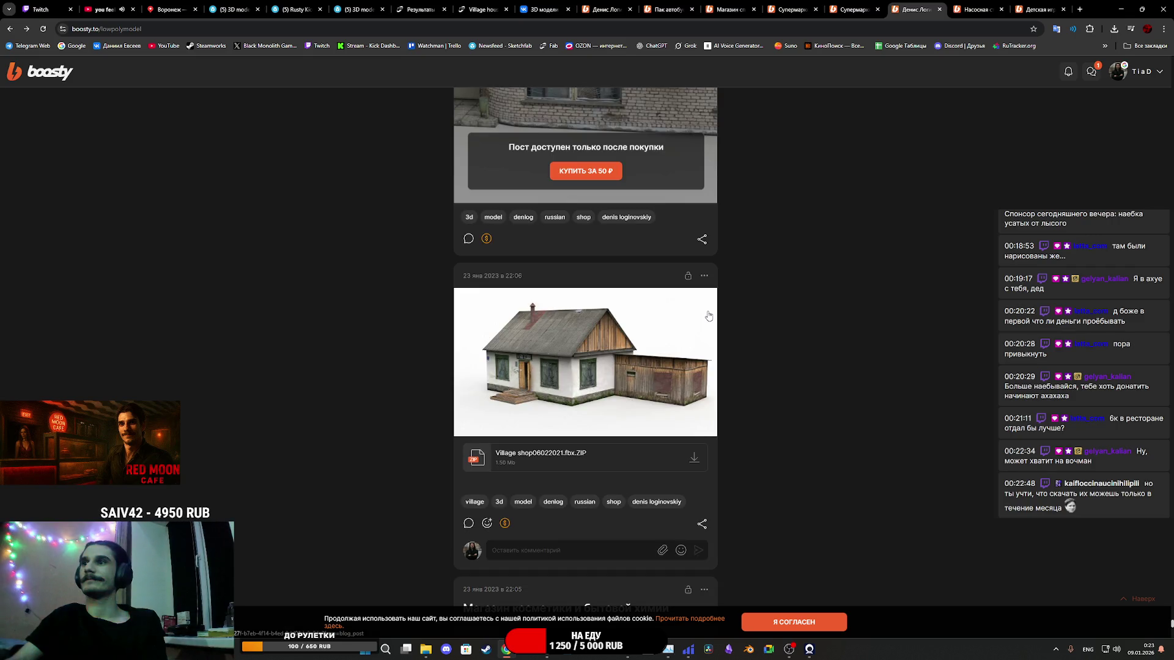
scroll(709, 315, "down", 5)
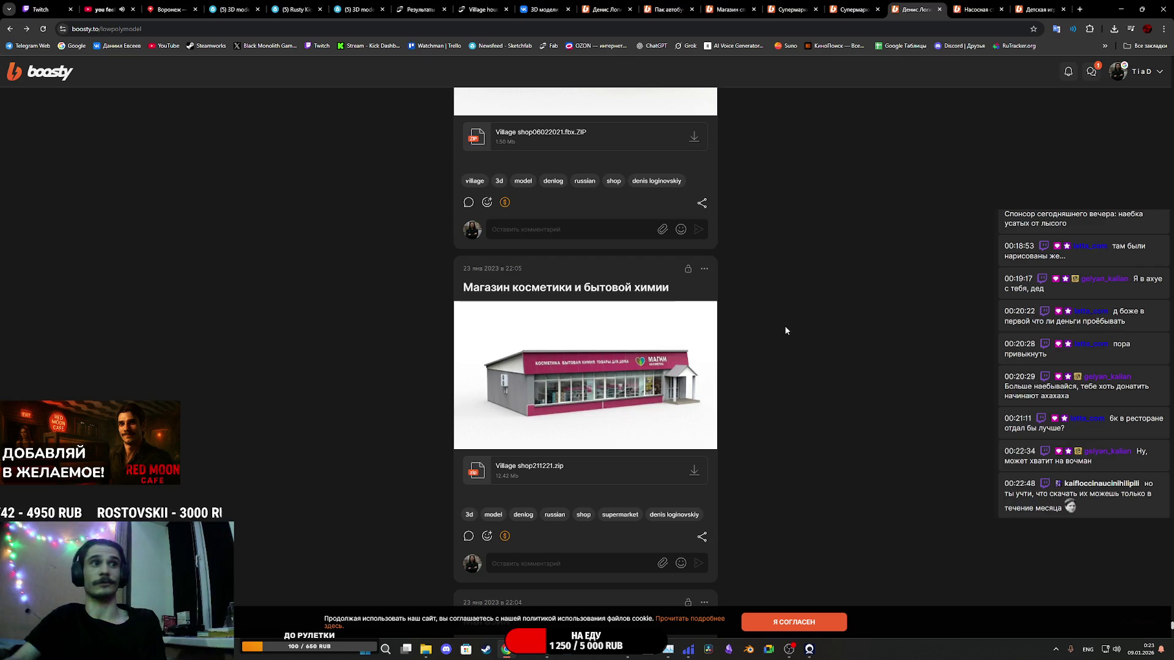
scroll(789, 336, "down", 1)
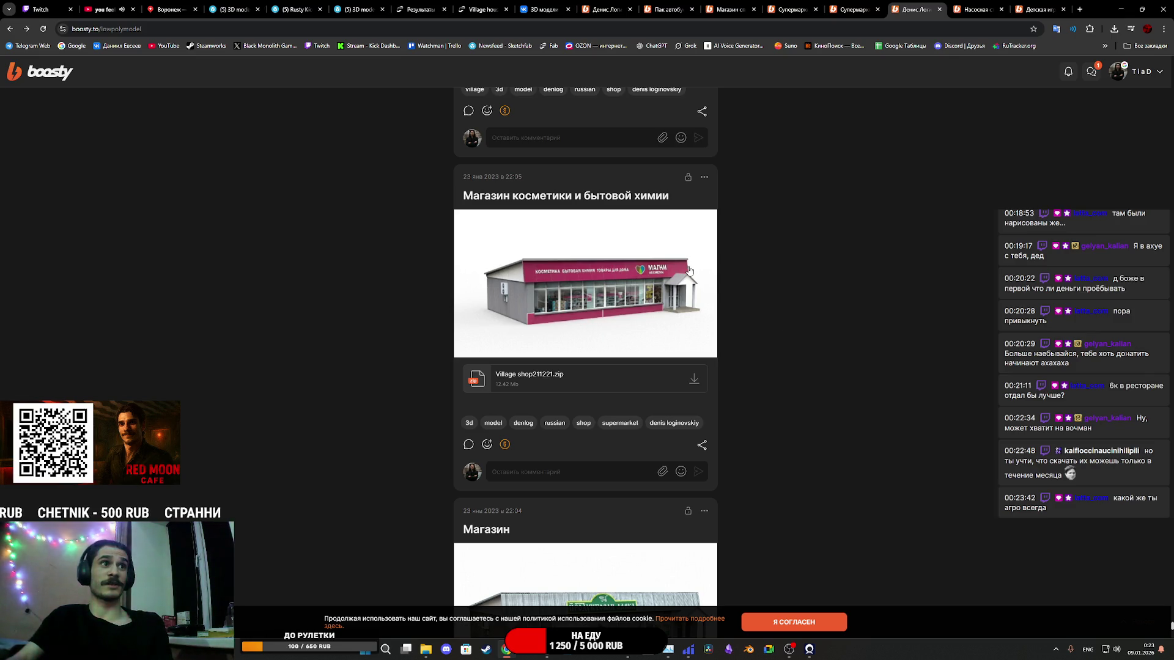
middle_click(609, 199)
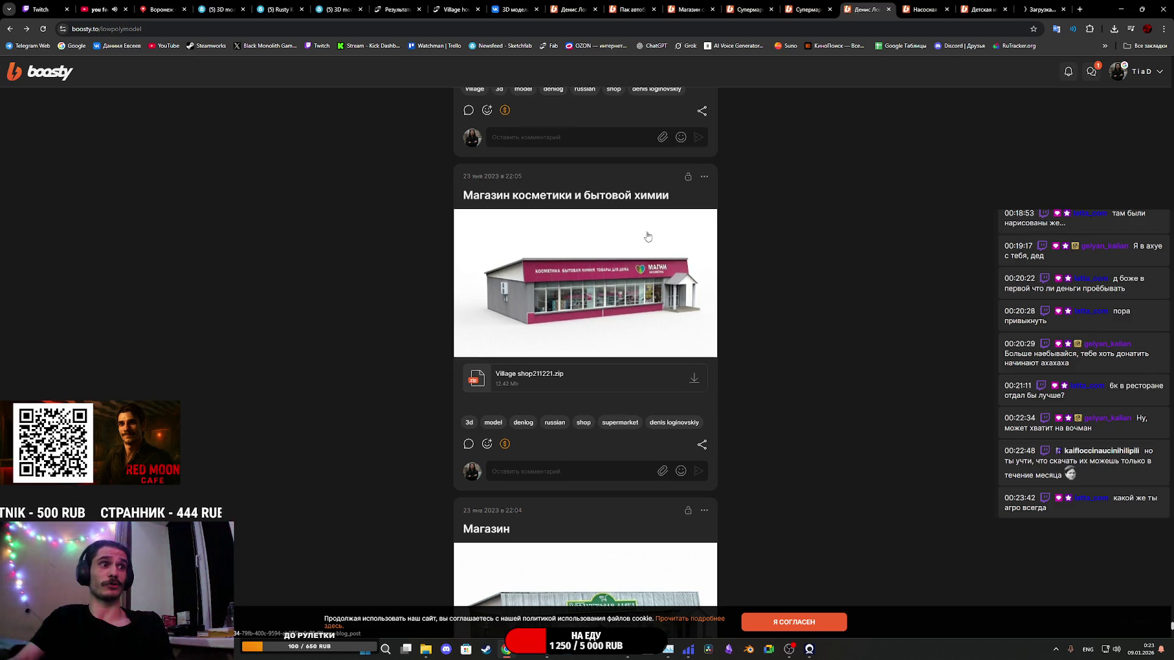
Step: Open the 22:04 Магазин post in a new tab and download the Shop_Darinka.FBX.ZIP model
scroll(642, 230, "down", 5)
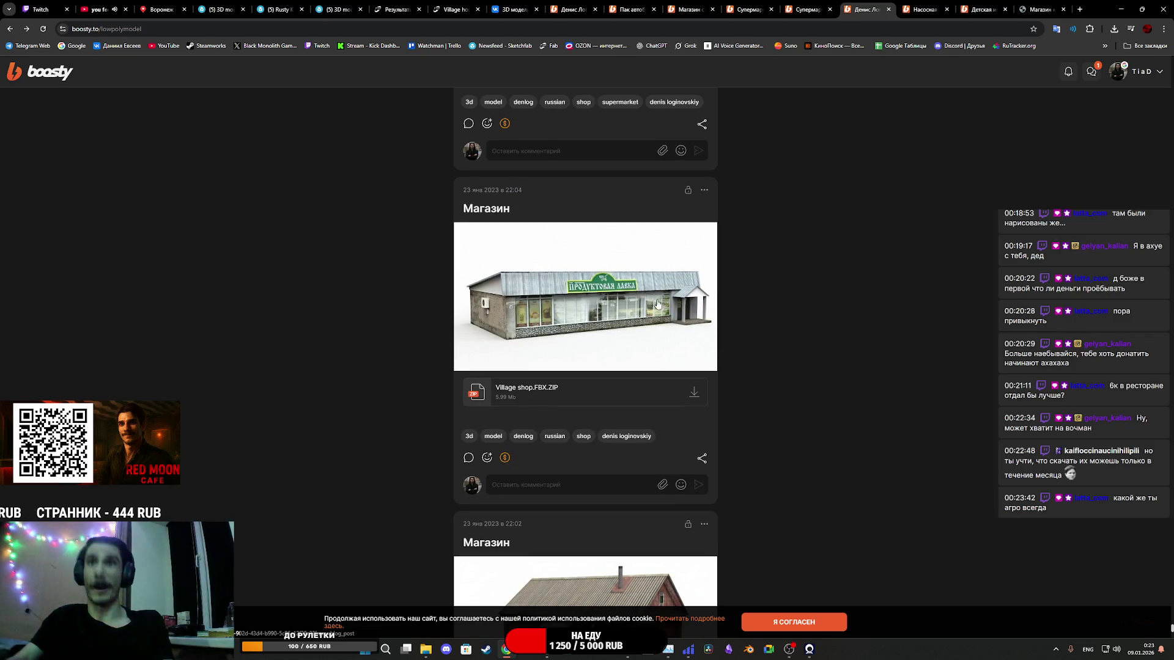
middle_click(490, 209)
scroll(619, 257, "down", 8)
scroll(618, 257, "down", 5)
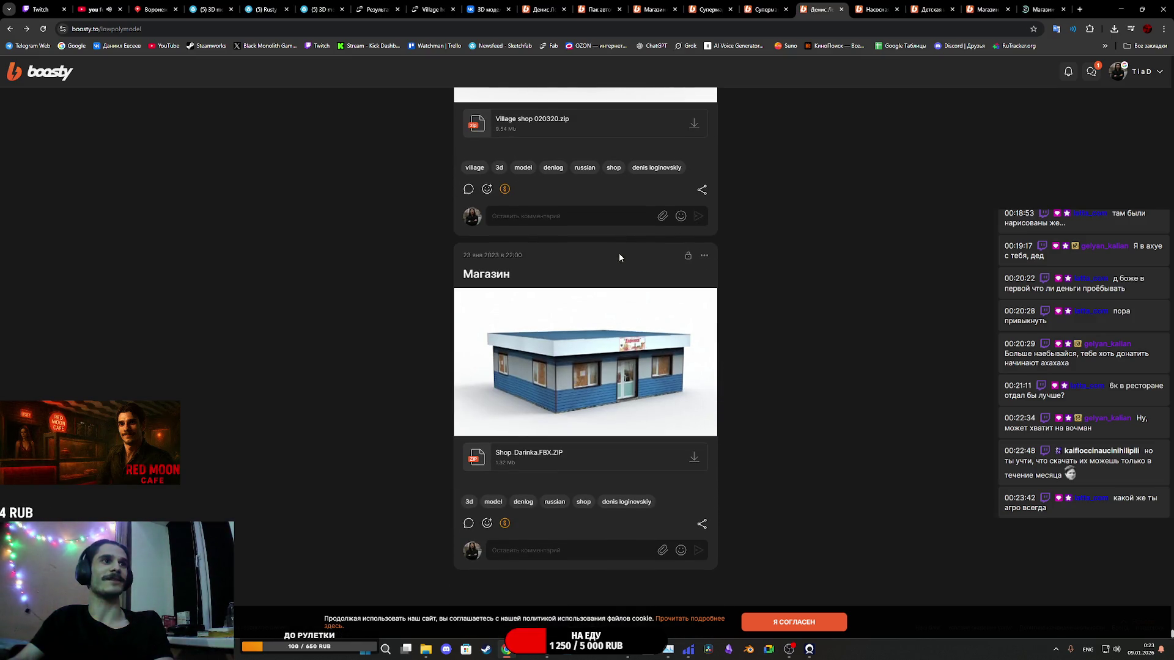
left_click(563, 453)
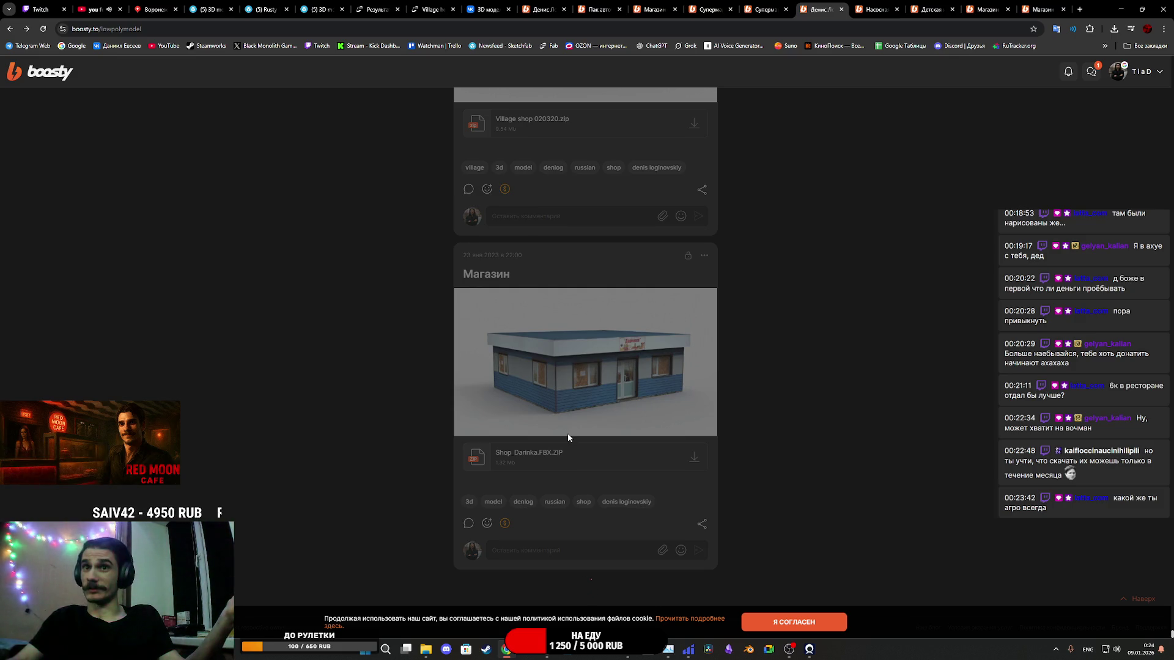
left_click(569, 436)
Step: Enlarge the oktiabrskiy shop model preview, then close it
scroll(571, 434, "down", 10)
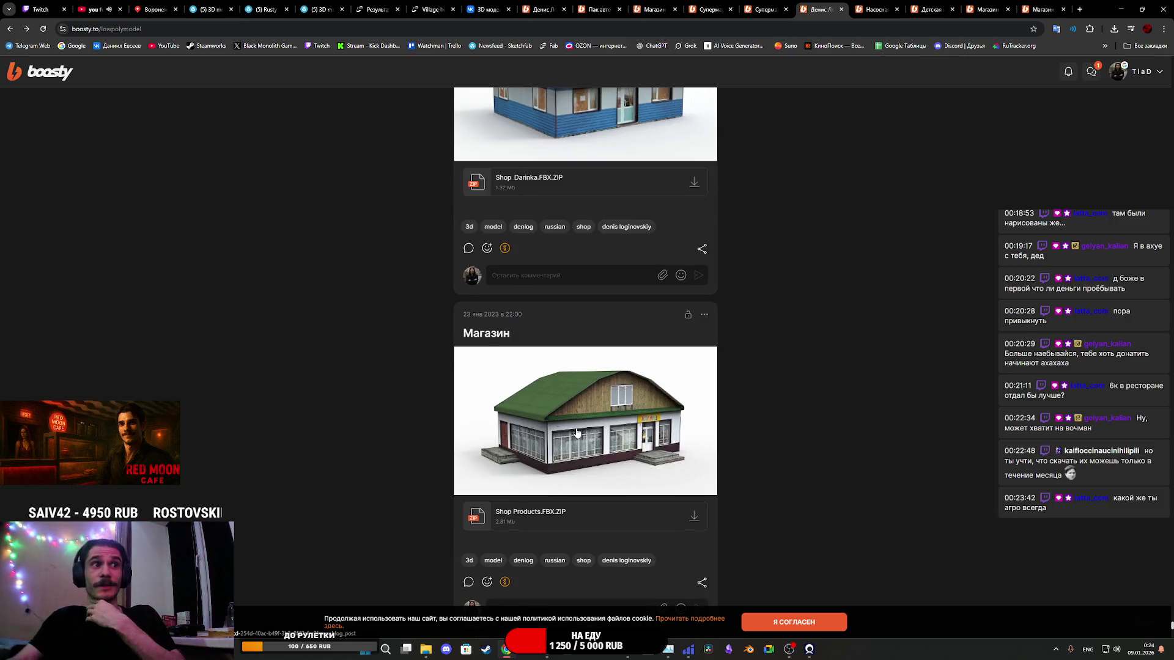
scroll(576, 433, "down", 15)
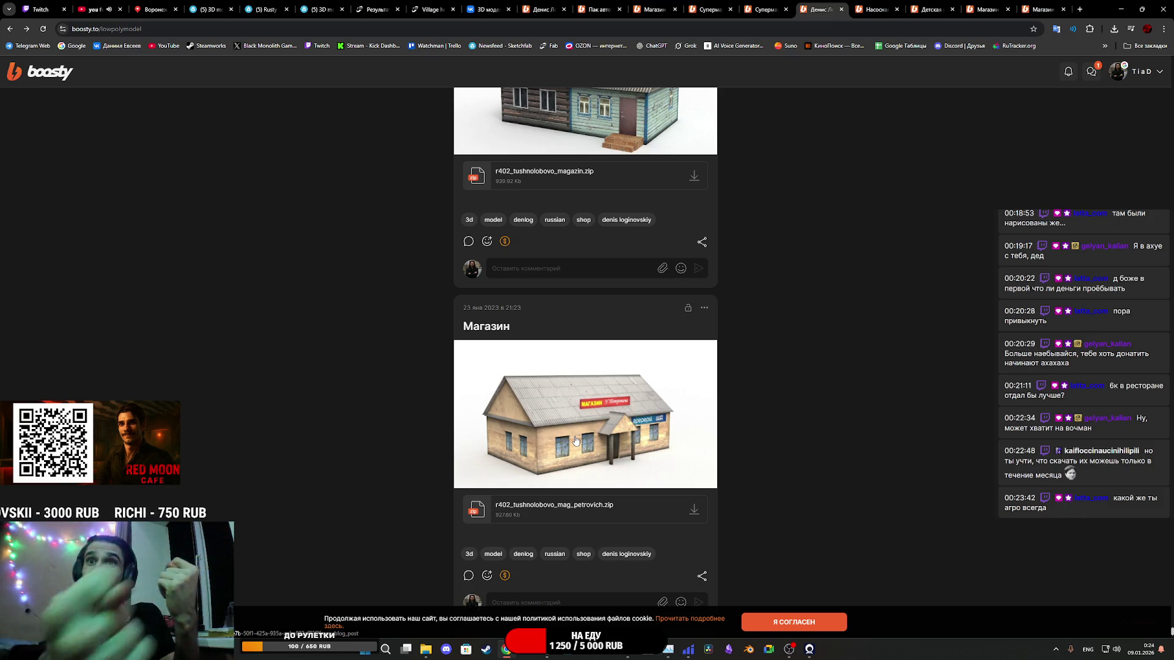
scroll(575, 440, "down", 5)
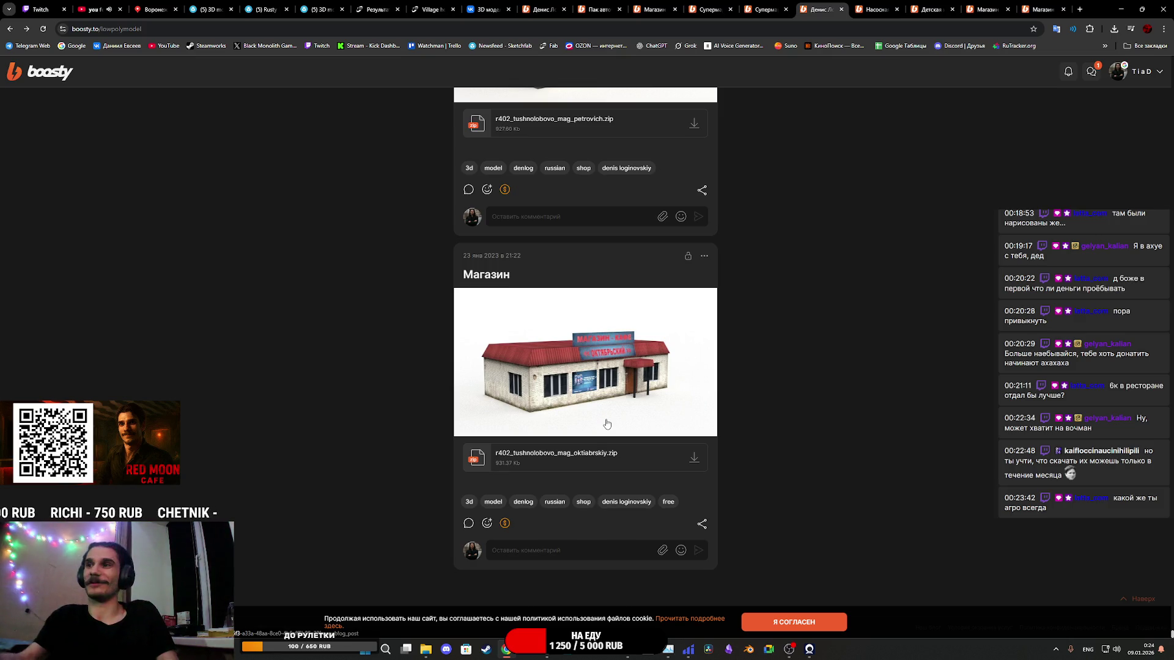
left_click(607, 423)
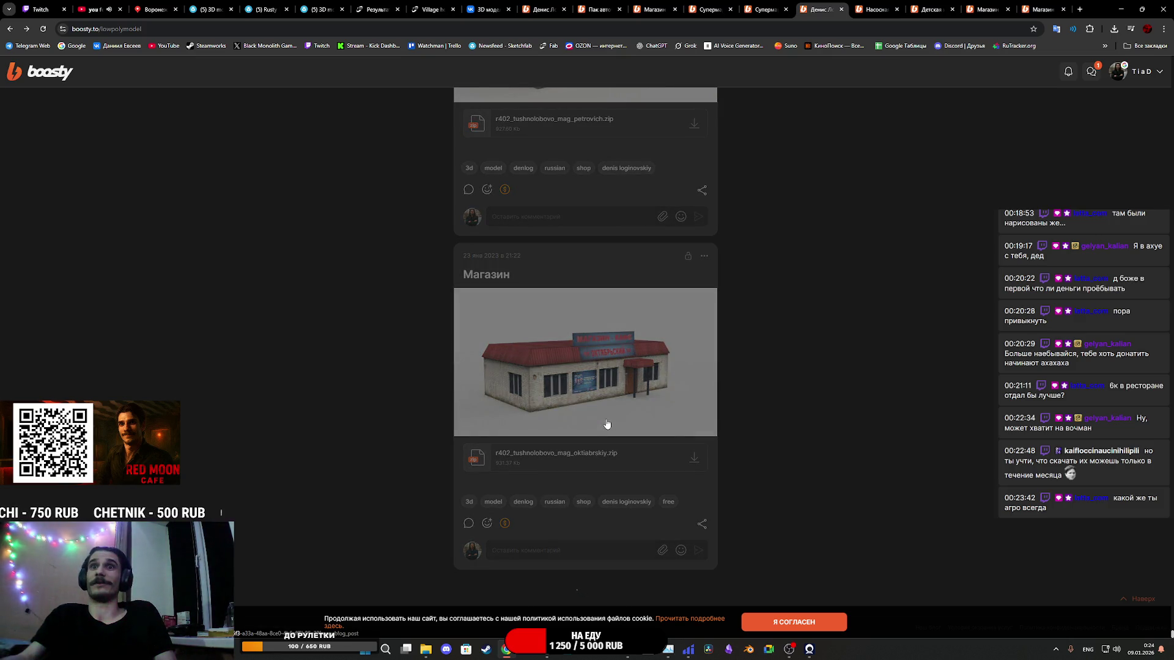
left_click(818, 370)
Step: Scroll through the rest of the post, then switch to the Магнит supermarket post tab
scroll(781, 333, "down", 5)
scroll(776, 330, "up", 3)
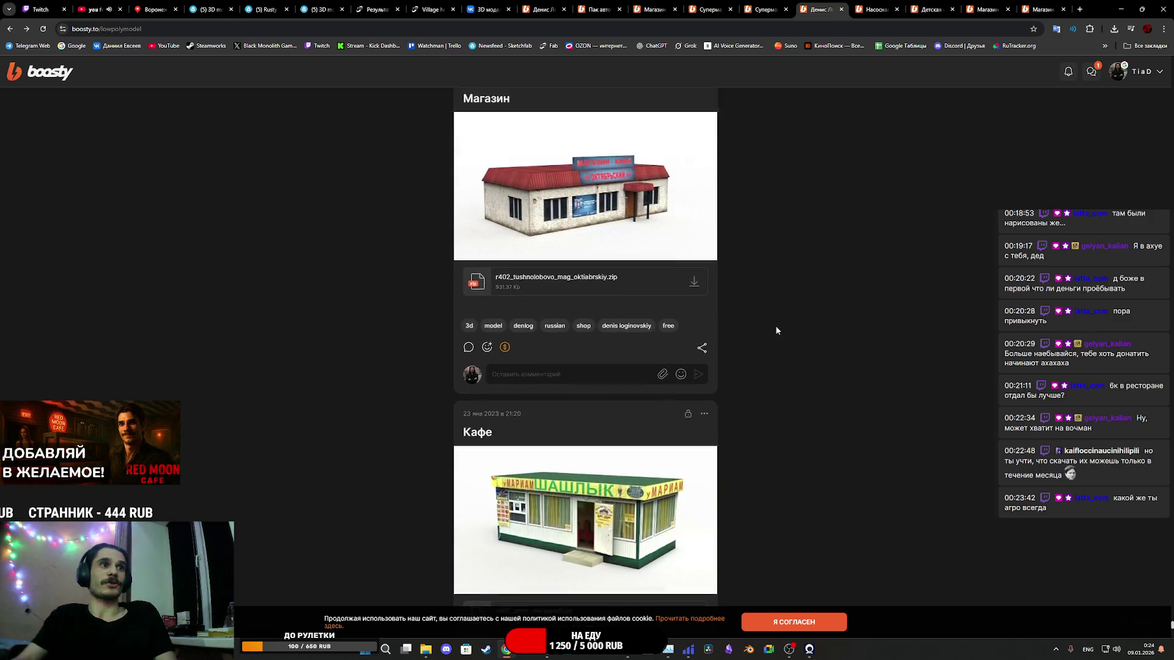
scroll(774, 329, "down", 5)
scroll(775, 325, "down", 10)
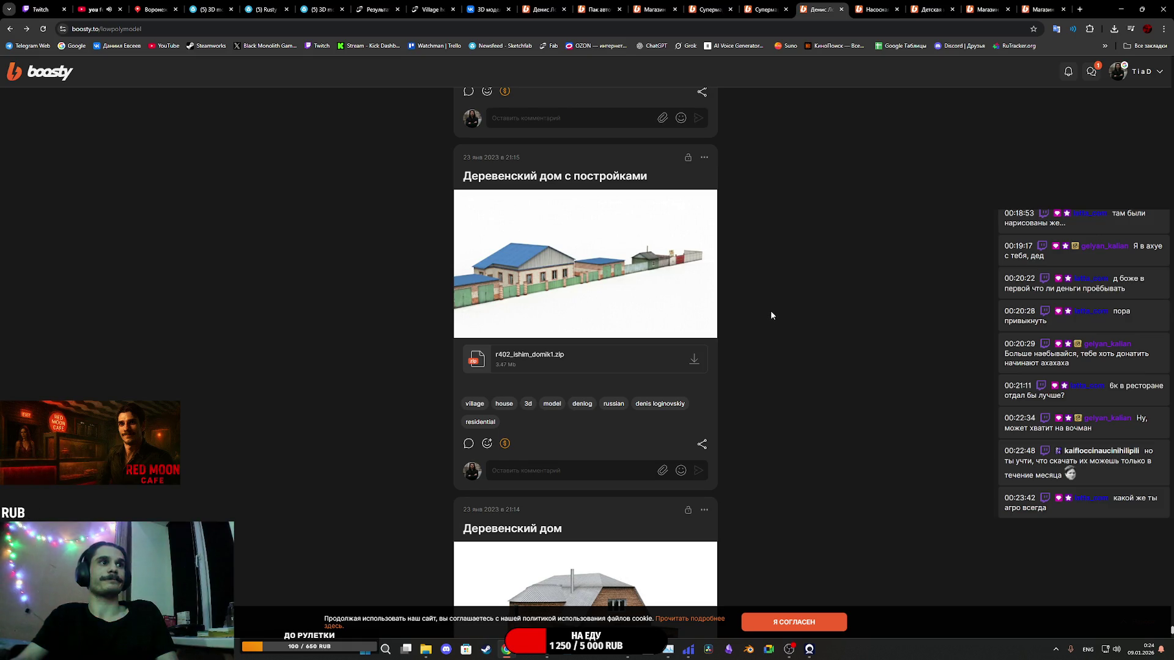
scroll(769, 310, "down", 6)
scroll(763, 316, "down", 3)
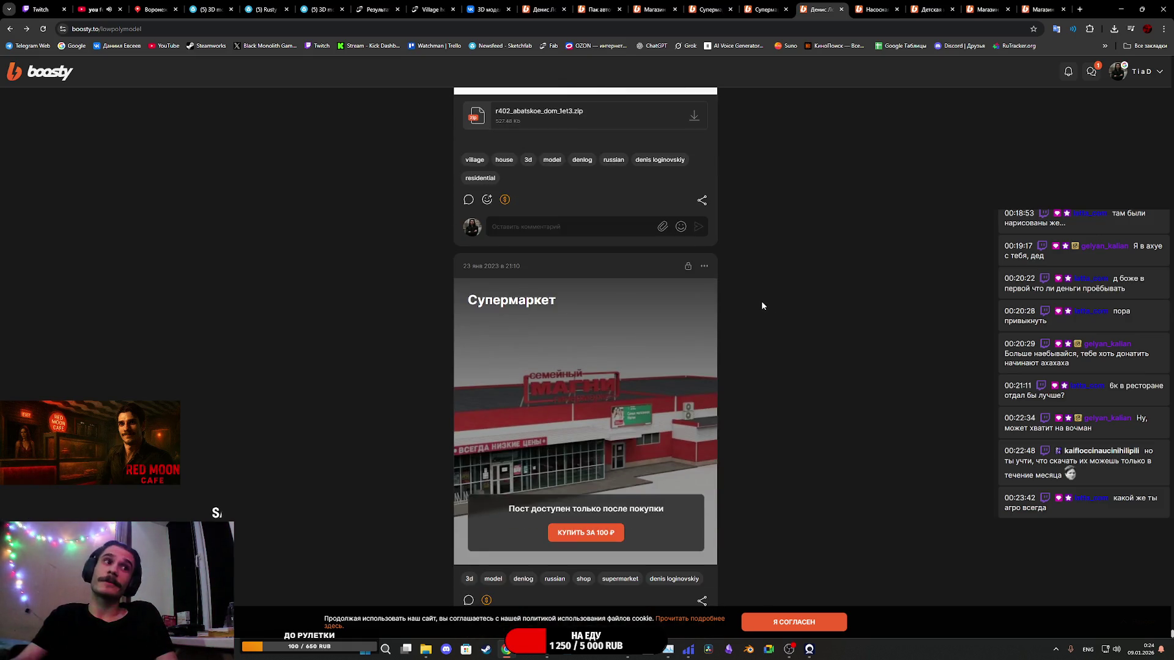
scroll(760, 305, "down", 1)
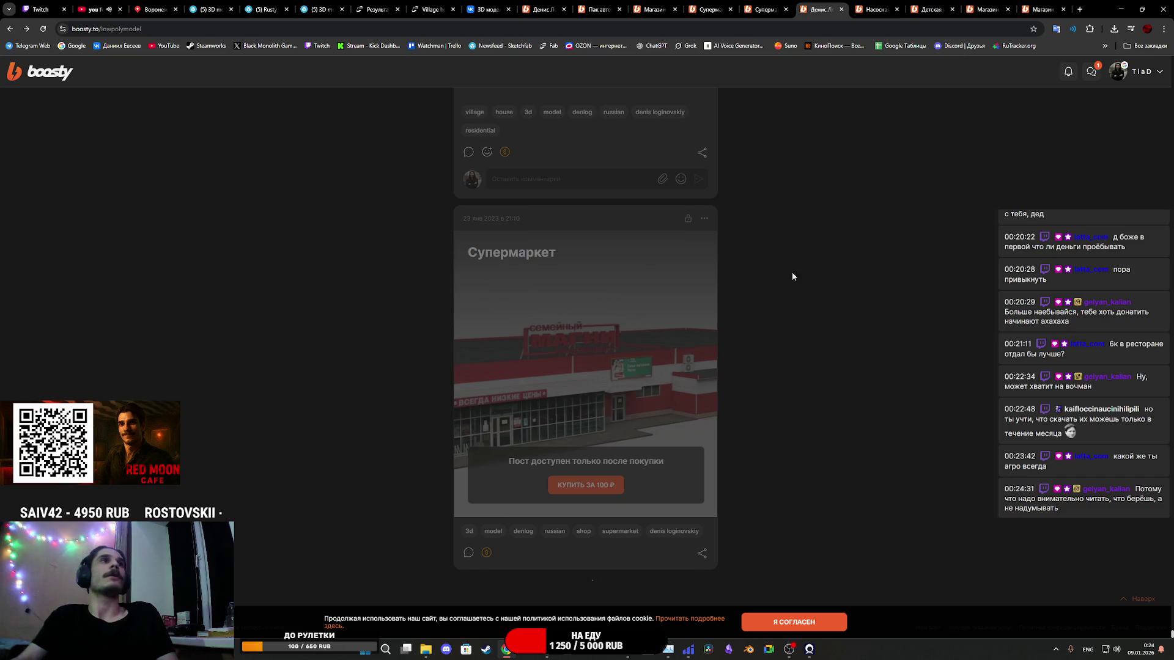
left_click(773, 9)
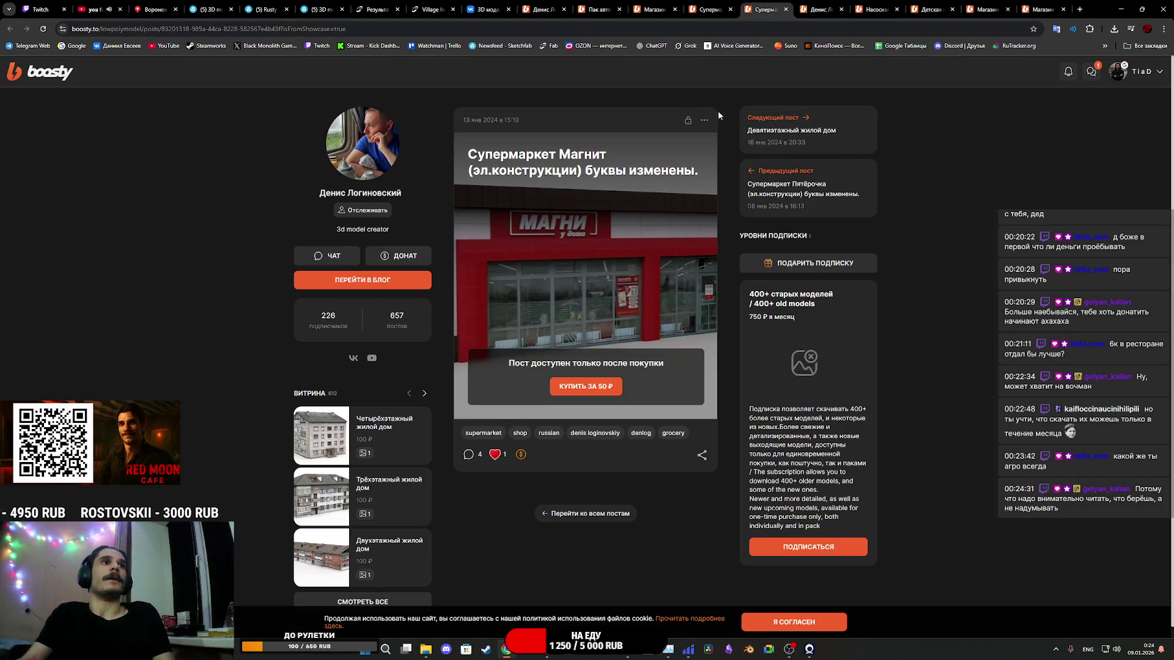
Step: On the creator's profile, select the subscription description and scroll down to the model pack links
left_click(367, 130)
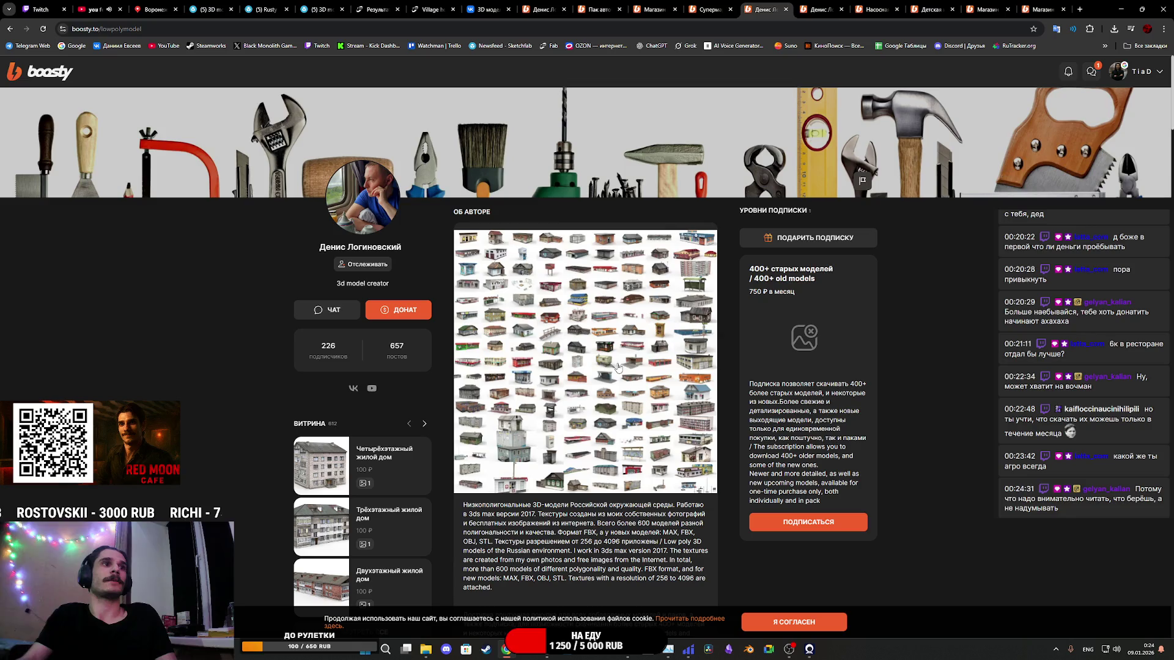
mouse_move(749, 384)
left_mouse_down()
mouse_move(848, 383)
mouse_move(808, 389)
mouse_move(847, 394)
mouse_move(771, 401)
mouse_move(819, 403)
mouse_move(775, 420)
mouse_move(820, 419)
mouse_move(807, 429)
left_mouse_up()
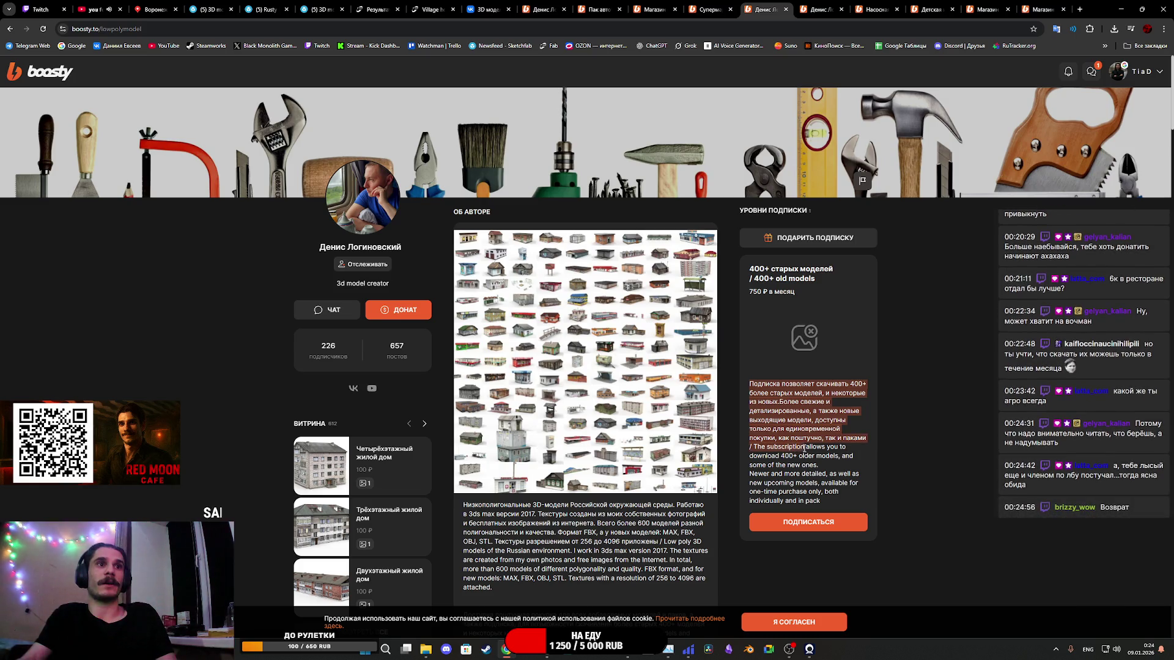
mouse_move(843, 447)
left_mouse_down()
mouse_move(772, 454)
mouse_move(822, 460)
mouse_move(807, 470)
mouse_move(825, 498)
mouse_move(813, 466)
left_mouse_up()
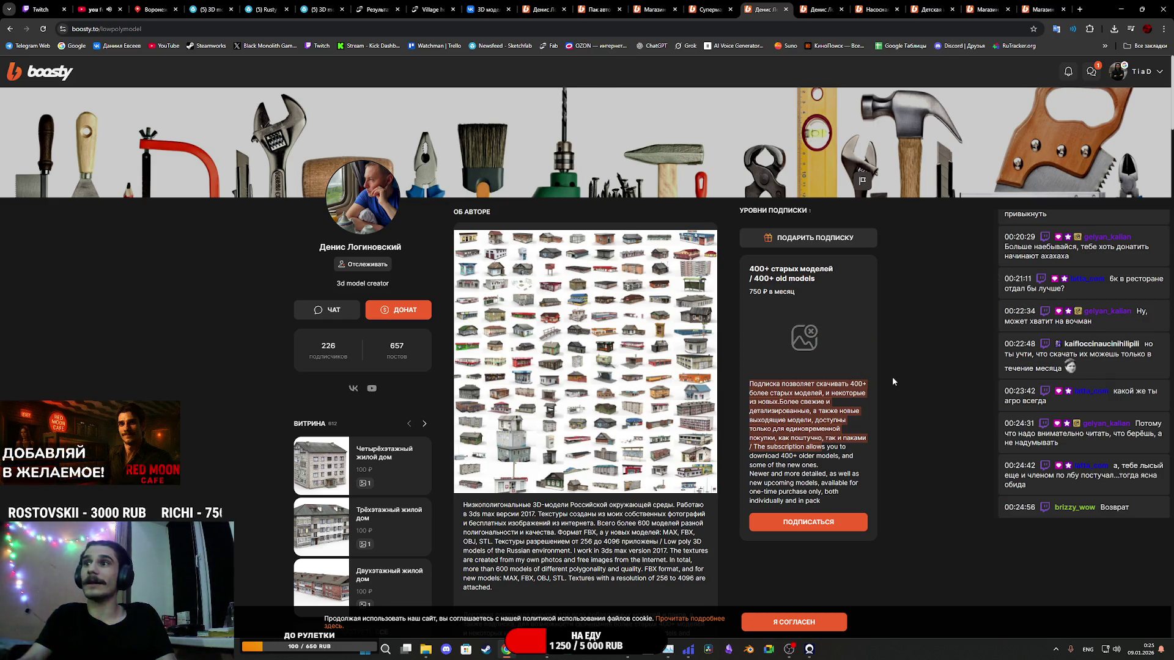
scroll(586, 481, "down", 7)
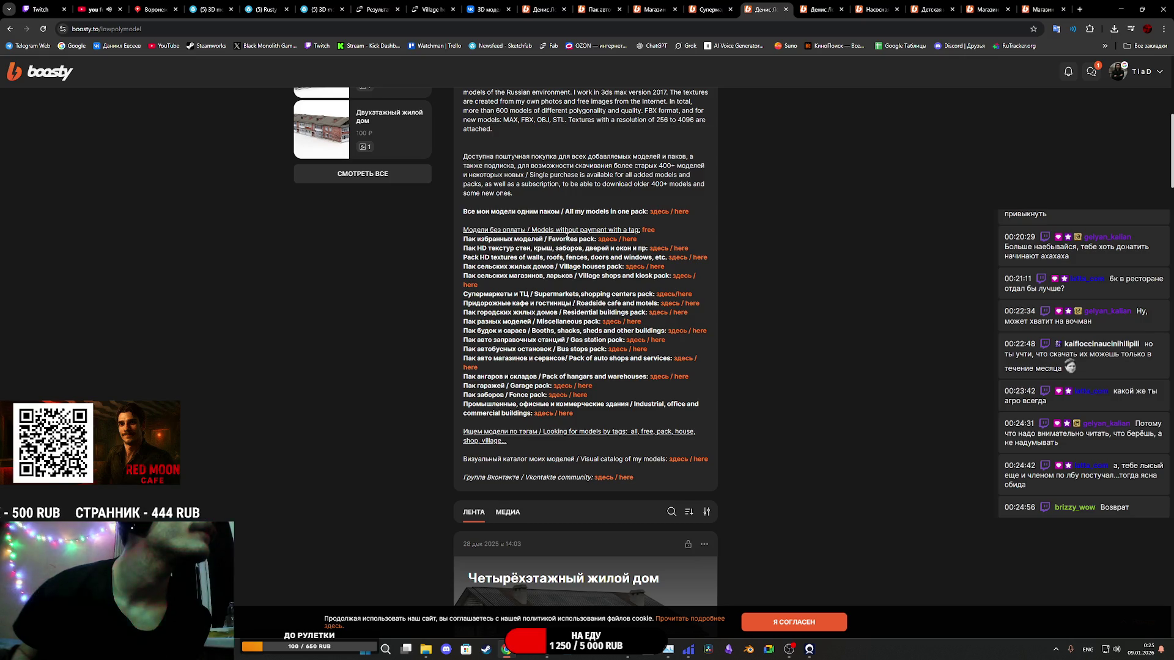
Step: Open the Supermarkets and shopping centers pack post, then filter the creator's posts by the shop tag
left_click(660, 297)
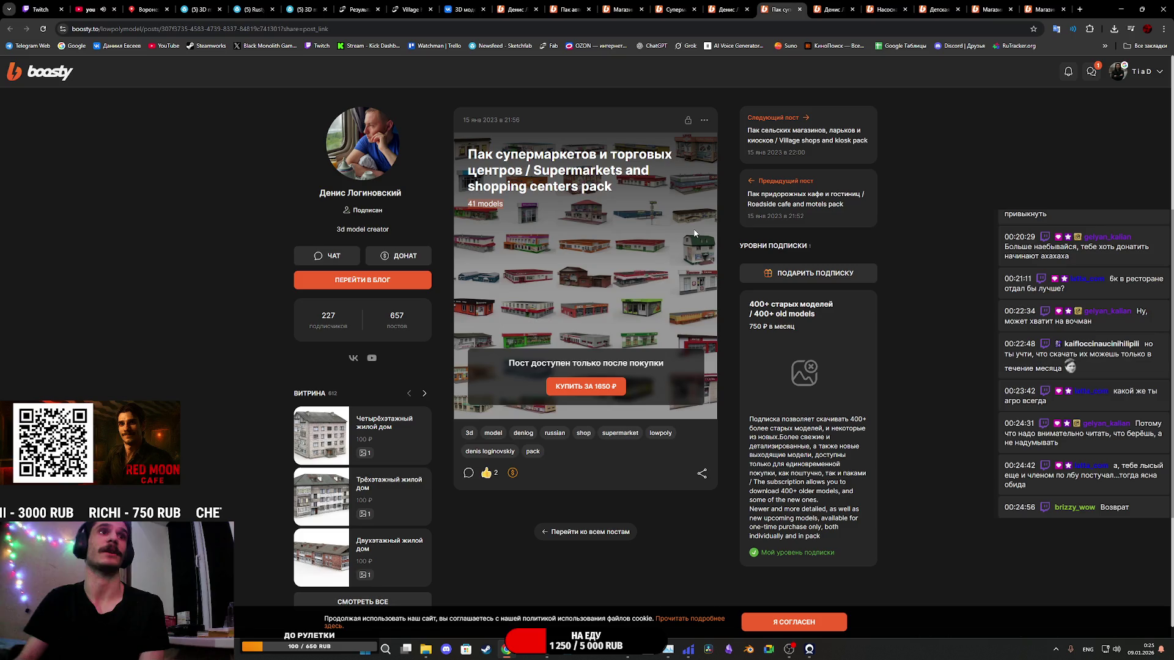
left_click(583, 434)
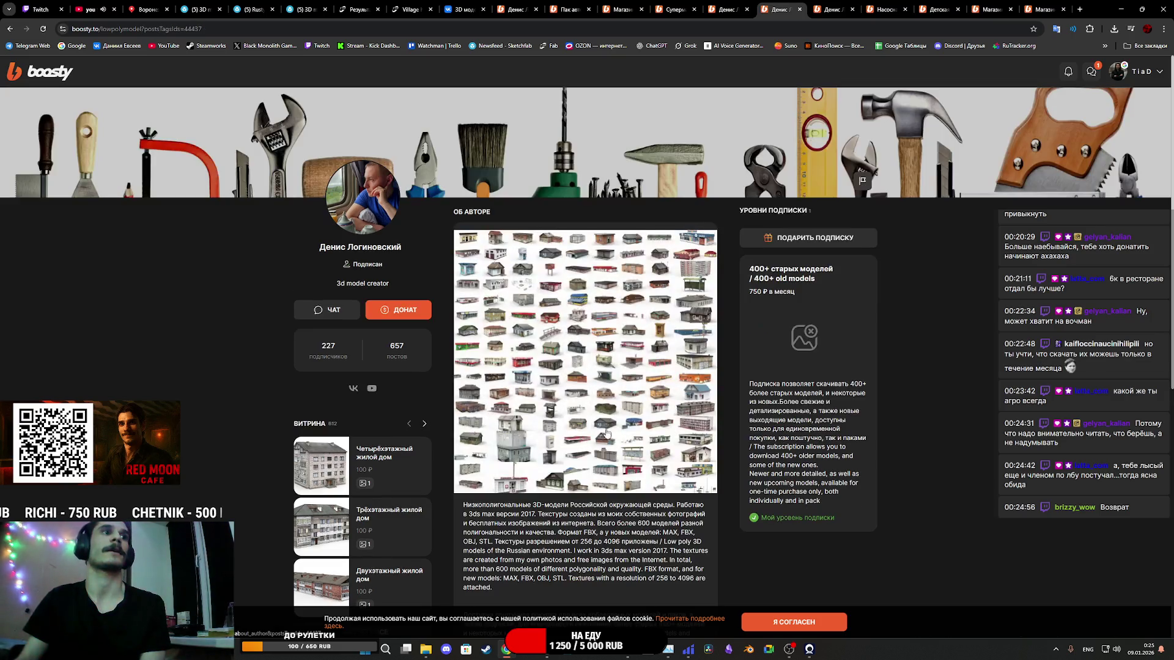
Step: Scroll through the shop-tagged posts and load the older ones with Загрузить еще
scroll(659, 369, "down", 15)
scroll(659, 370, "down", 6)
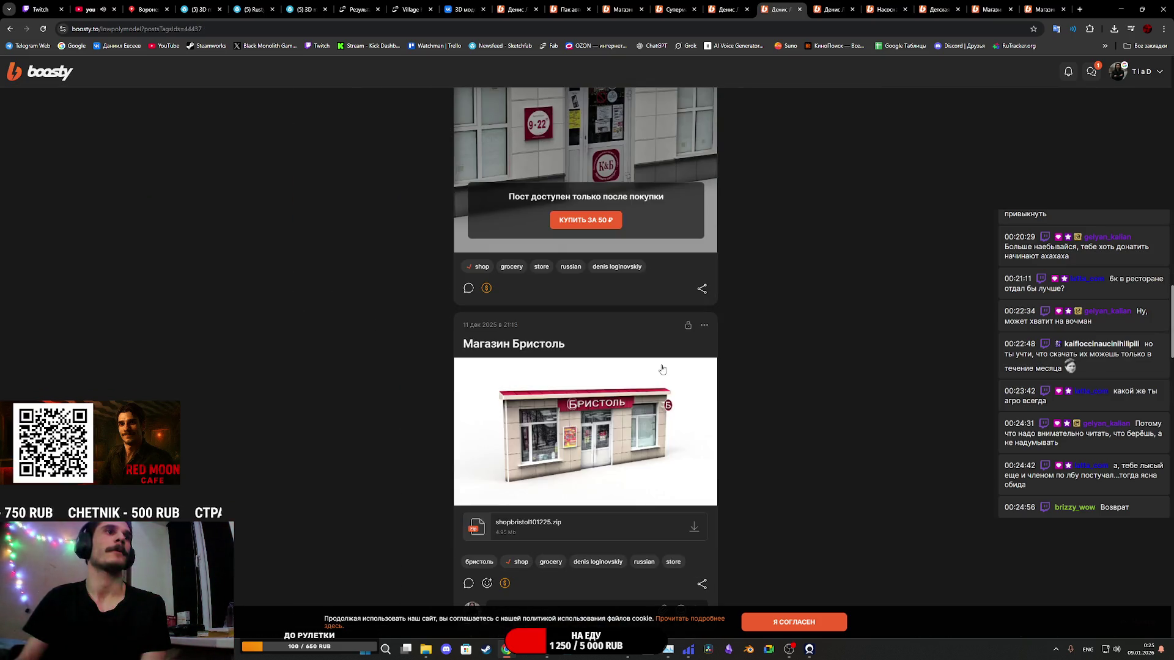
scroll(662, 369, "down", 15)
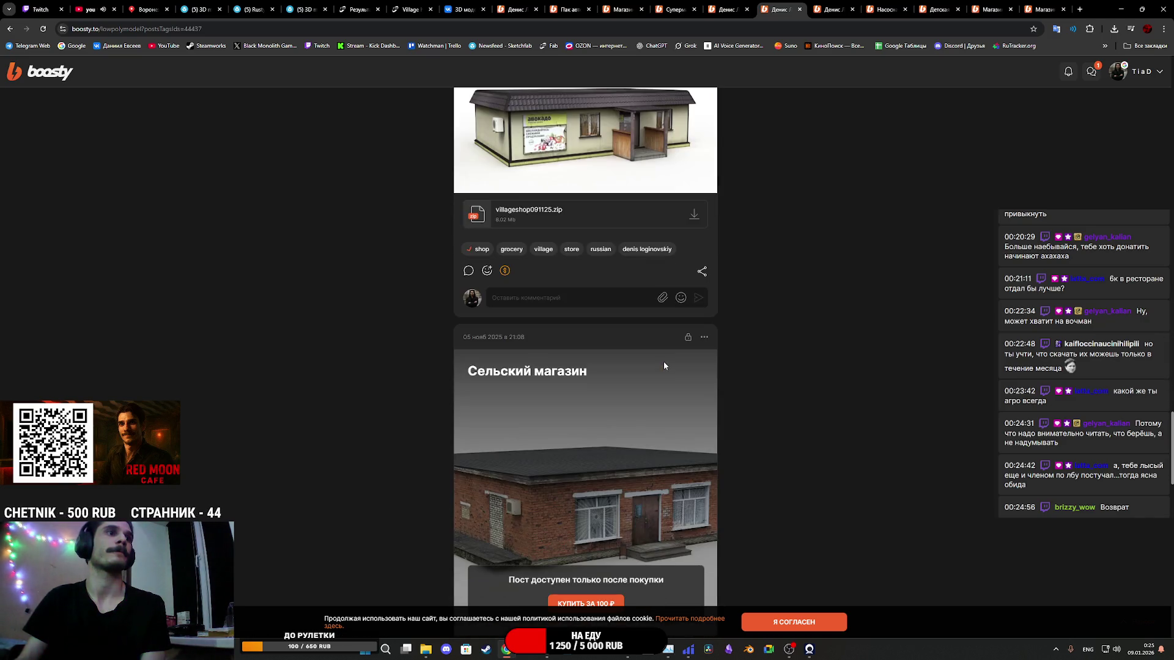
scroll(669, 365, "down", 15)
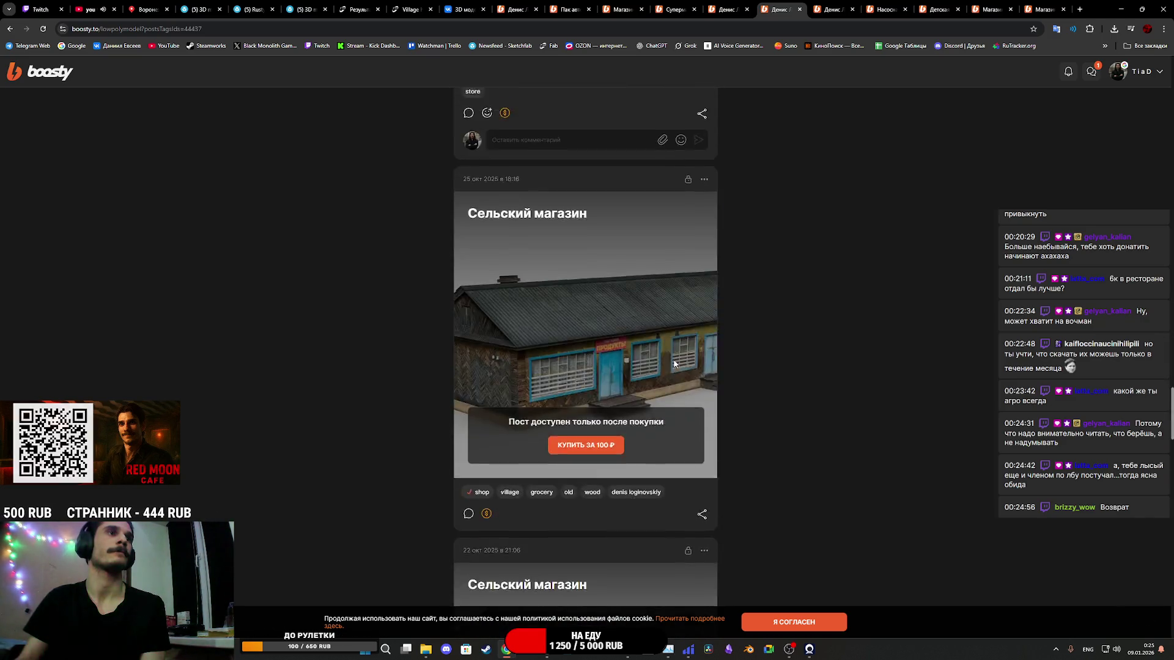
scroll(673, 363, "down", 15)
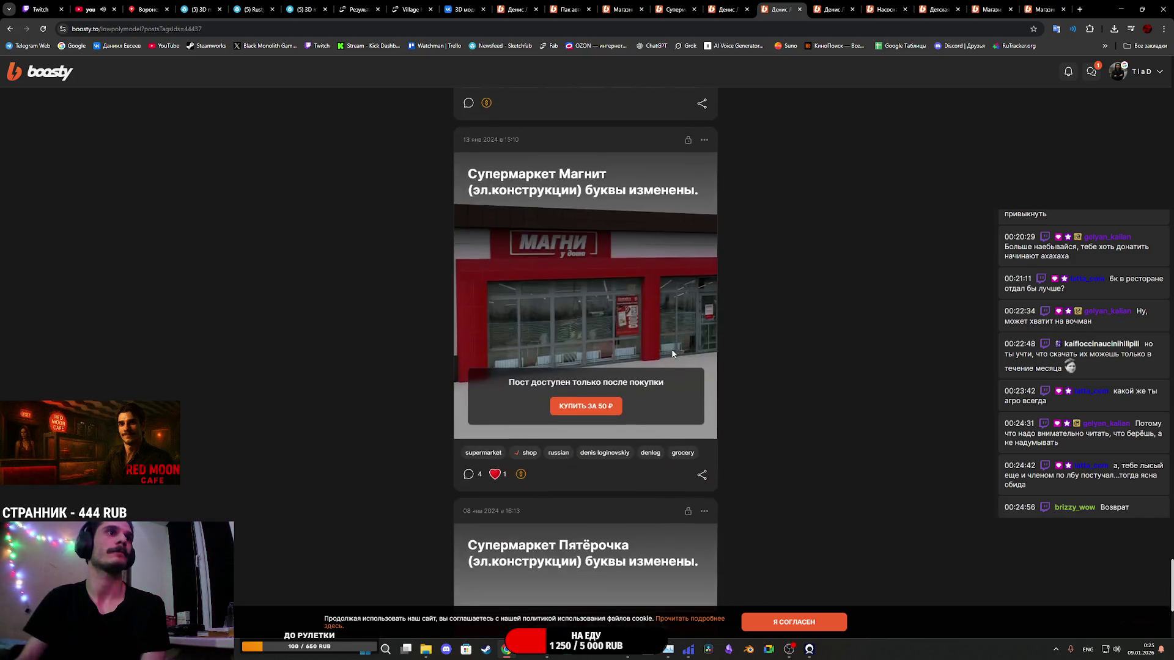
scroll(672, 353, "down", 15)
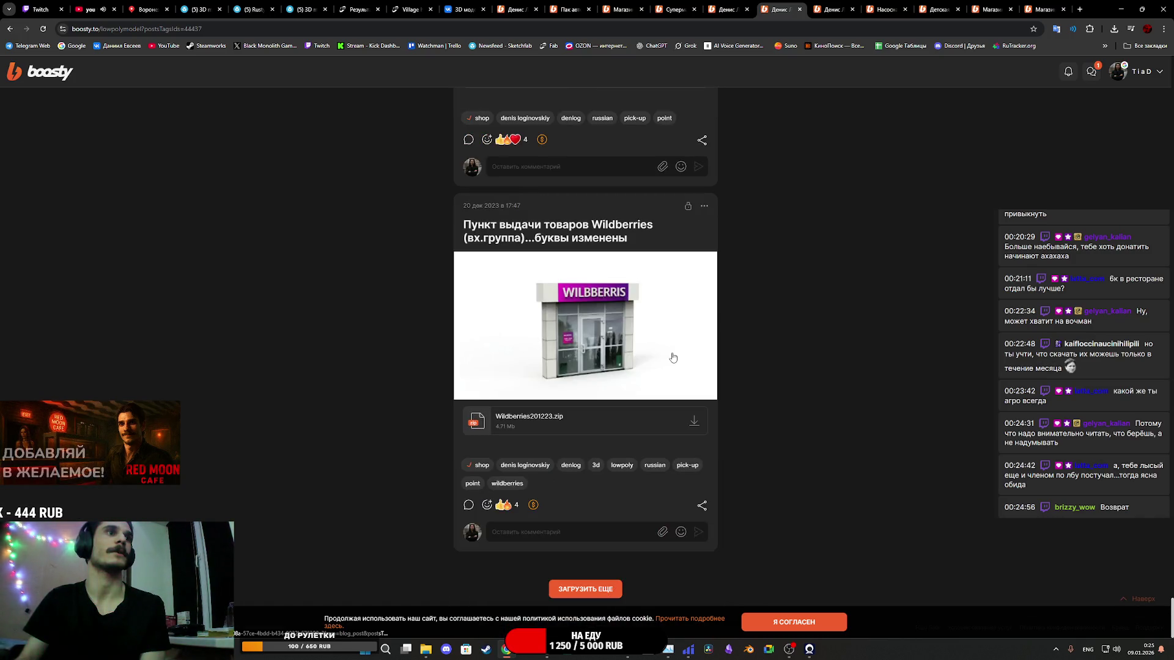
left_click(606, 589)
Step: Scroll down the older shop posts to the 22 Jan 2023 Супермаркет post with Supermarket.FBX.ZIP
scroll(621, 492, "down", 10)
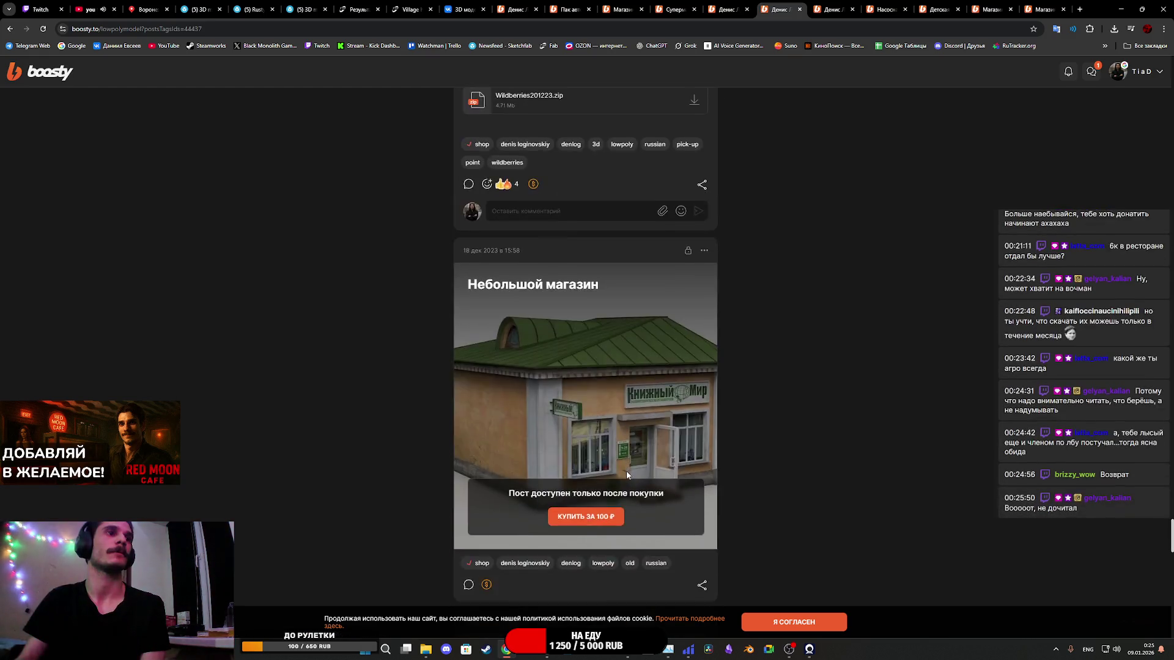
scroll(626, 459, "down", 20)
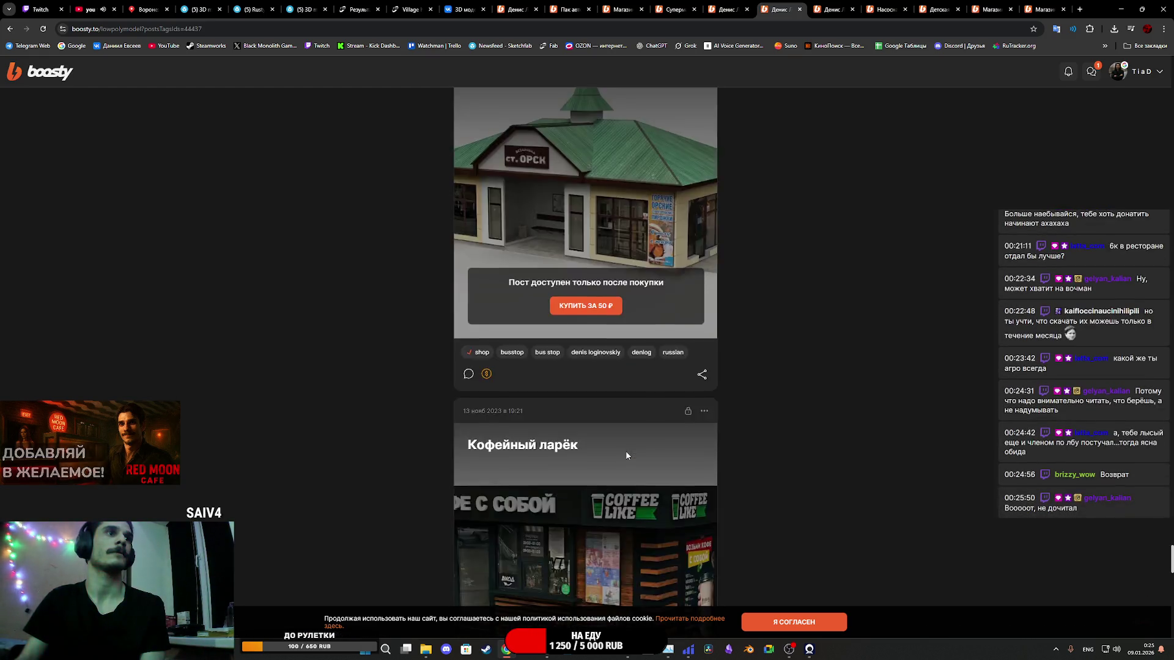
scroll(627, 450, "down", 20)
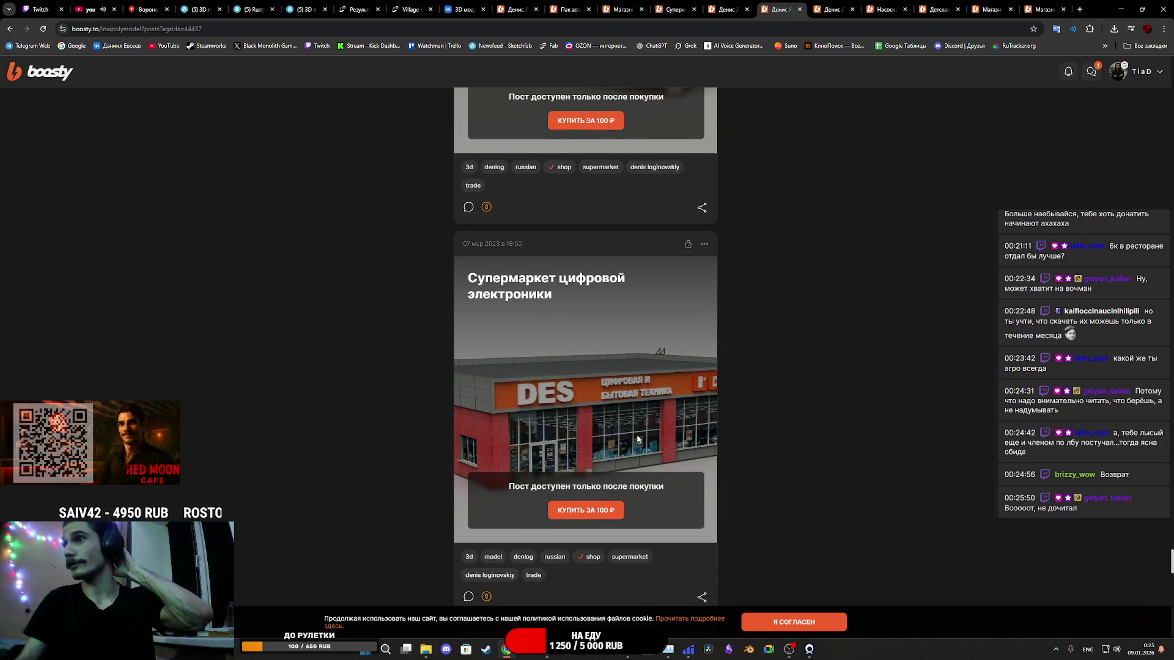
scroll(637, 438, "down", 2)
scroll(639, 431, "up", 7)
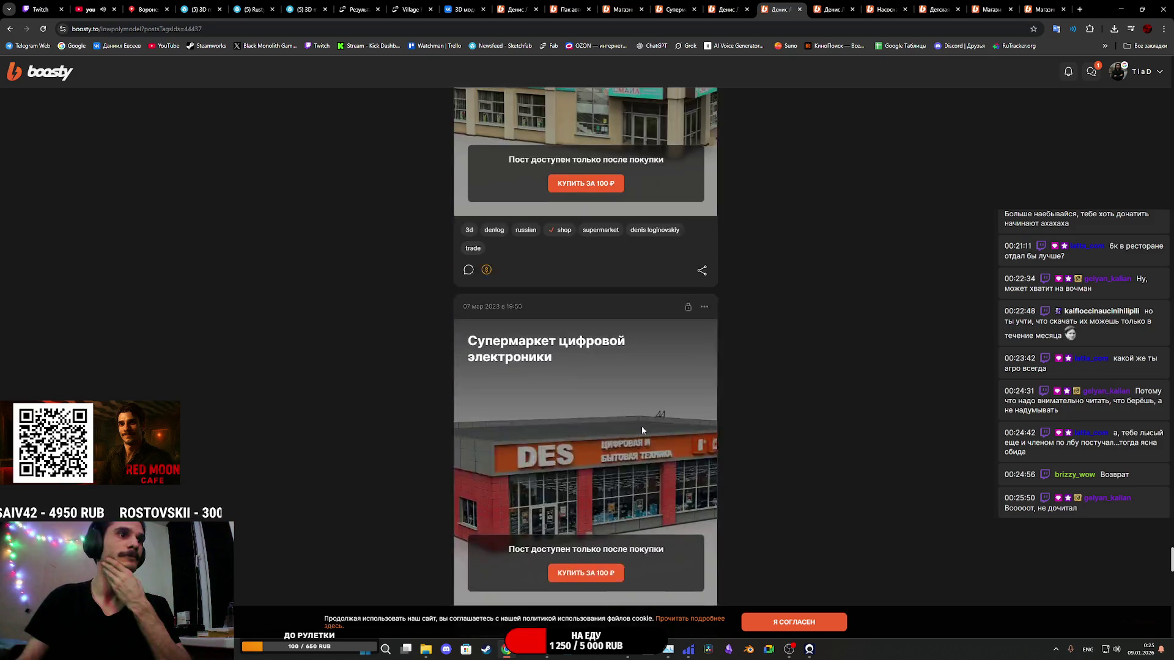
scroll(644, 428, "down", 9)
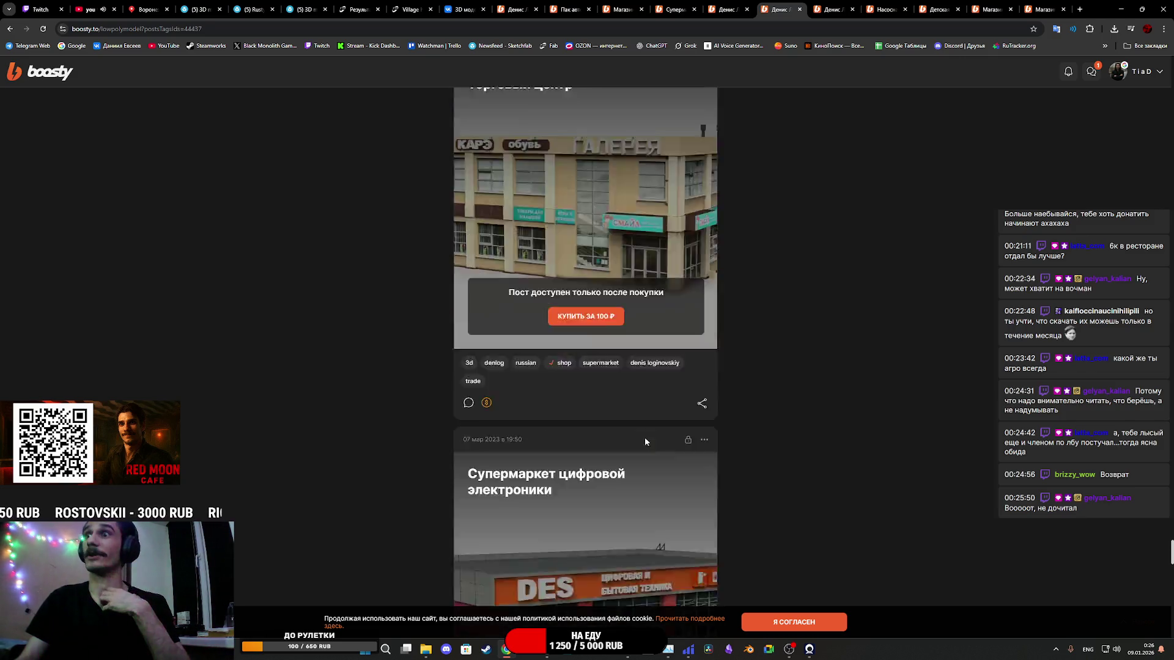
scroll(649, 436, "down", 20)
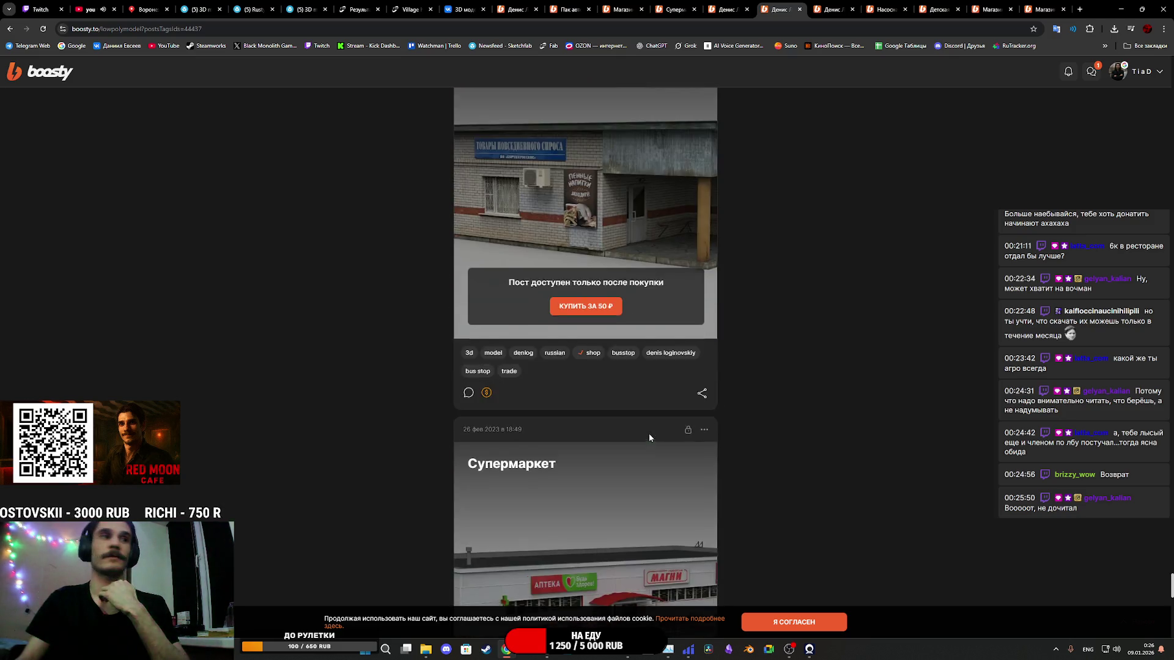
scroll(654, 432, "up", 6)
scroll(654, 432, "down", 20)
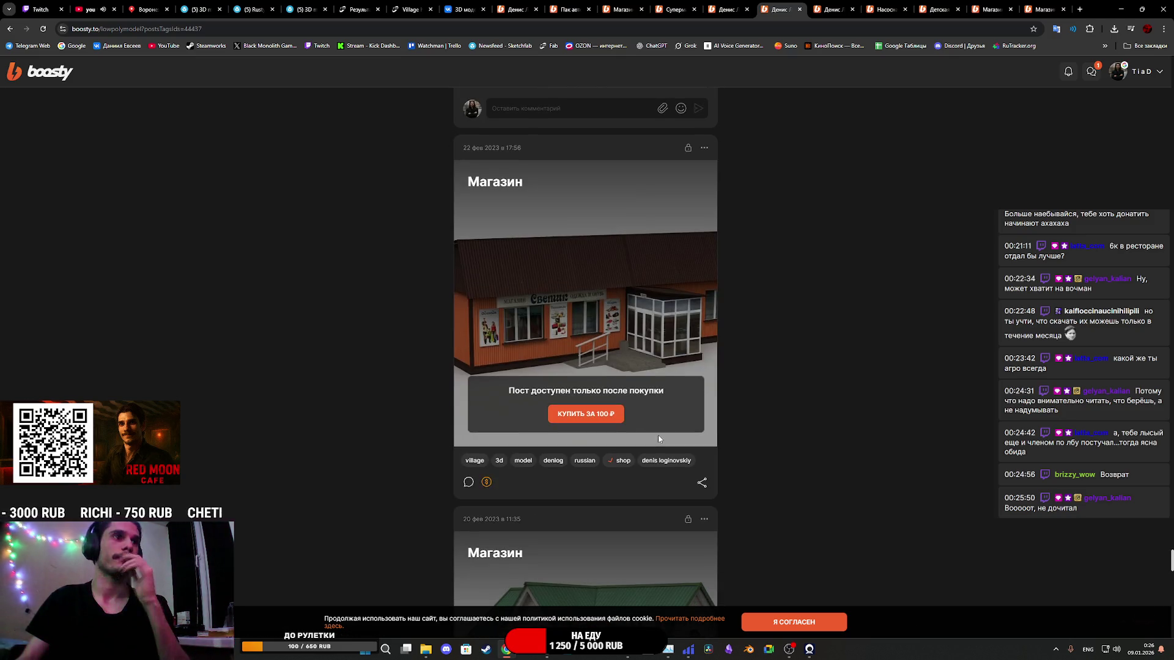
scroll(669, 436, "down", 15)
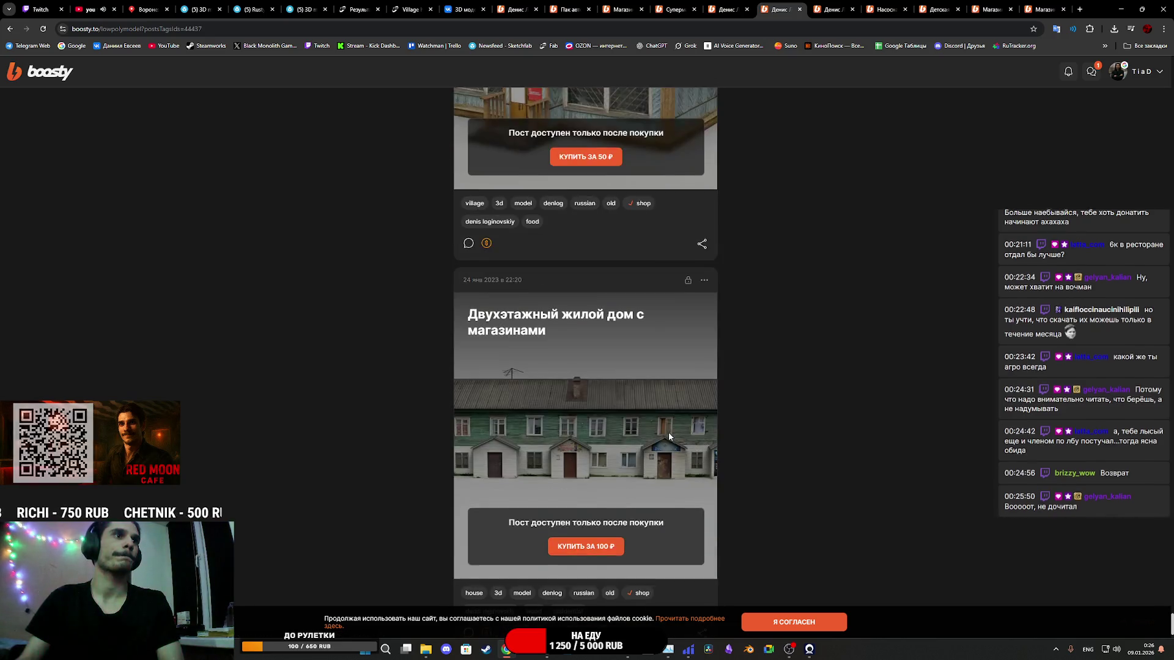
scroll(672, 434, "down", 20)
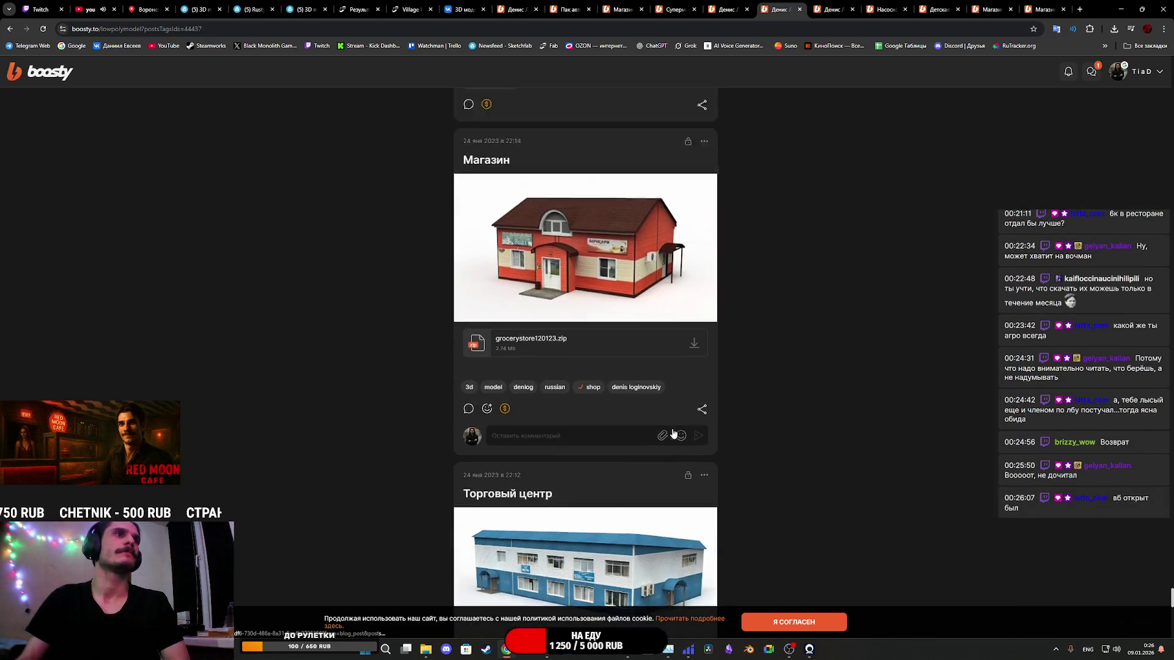
scroll(674, 431, "down", 20)
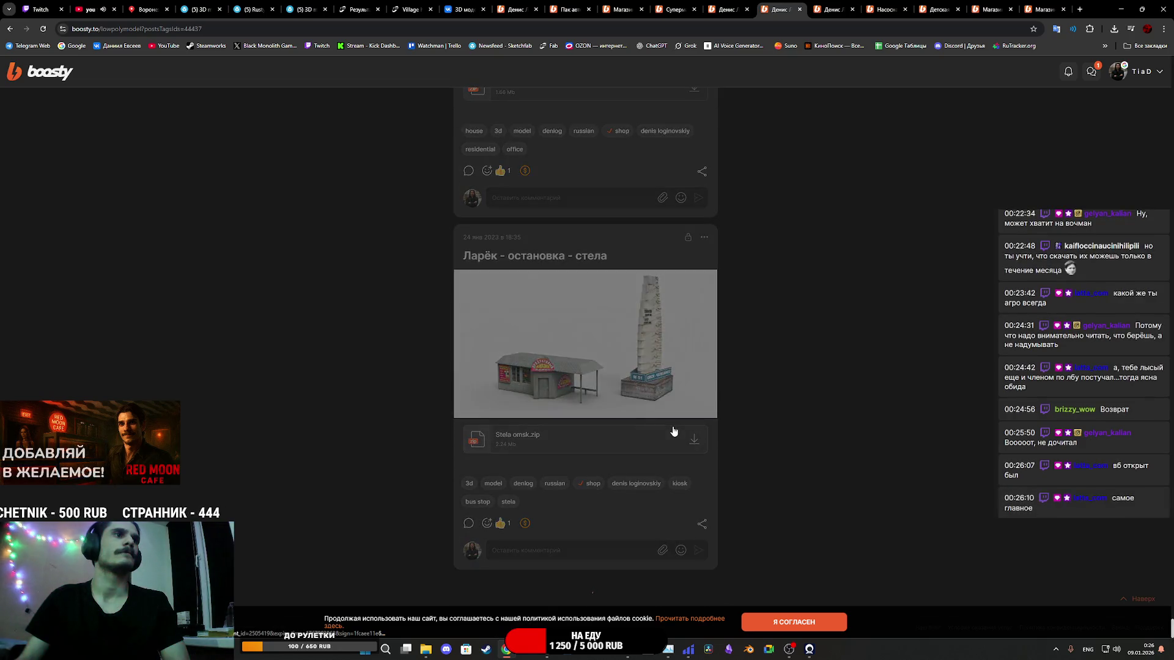
scroll(674, 431, "down", 20)
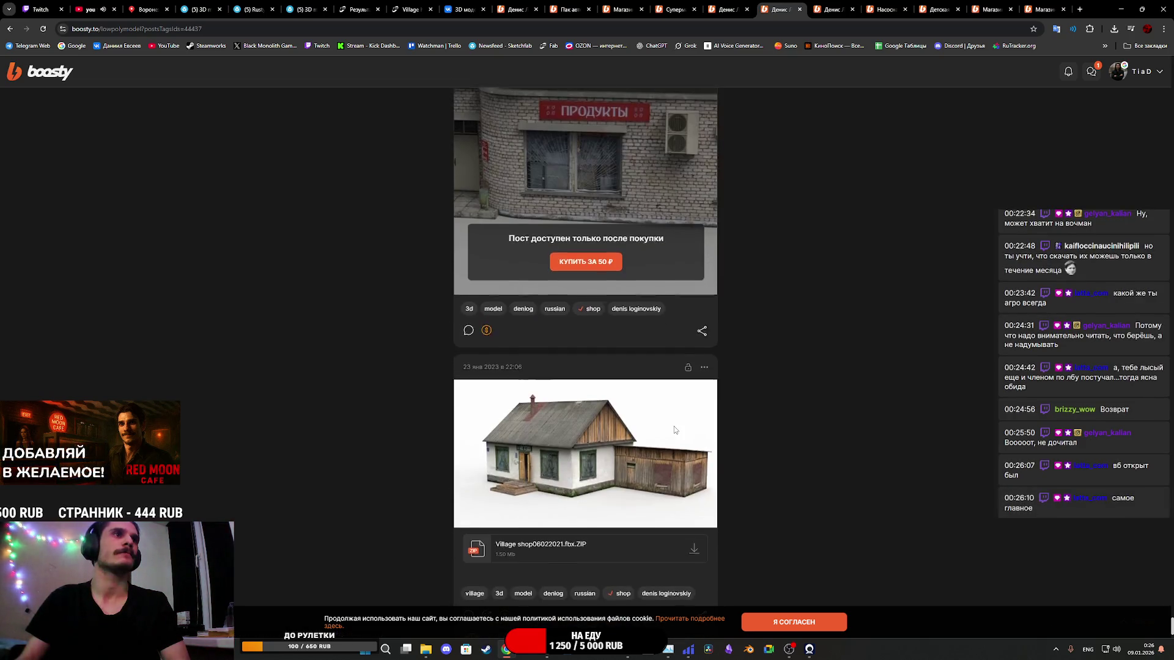
scroll(676, 429, "down", 20)
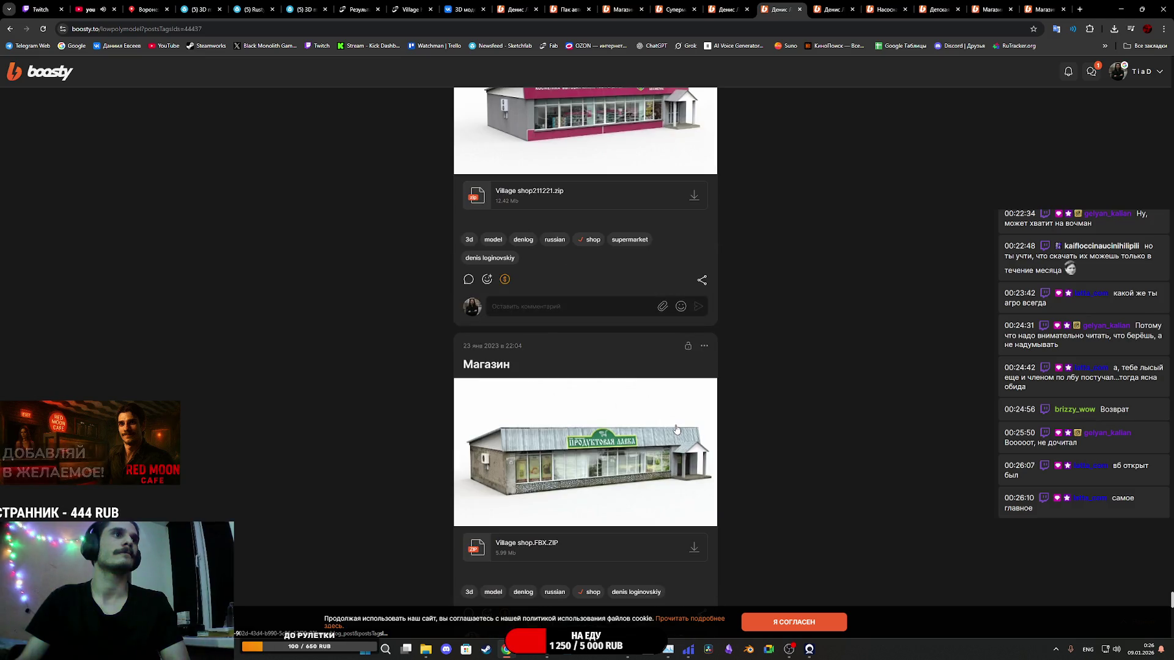
scroll(677, 423, "down", 20)
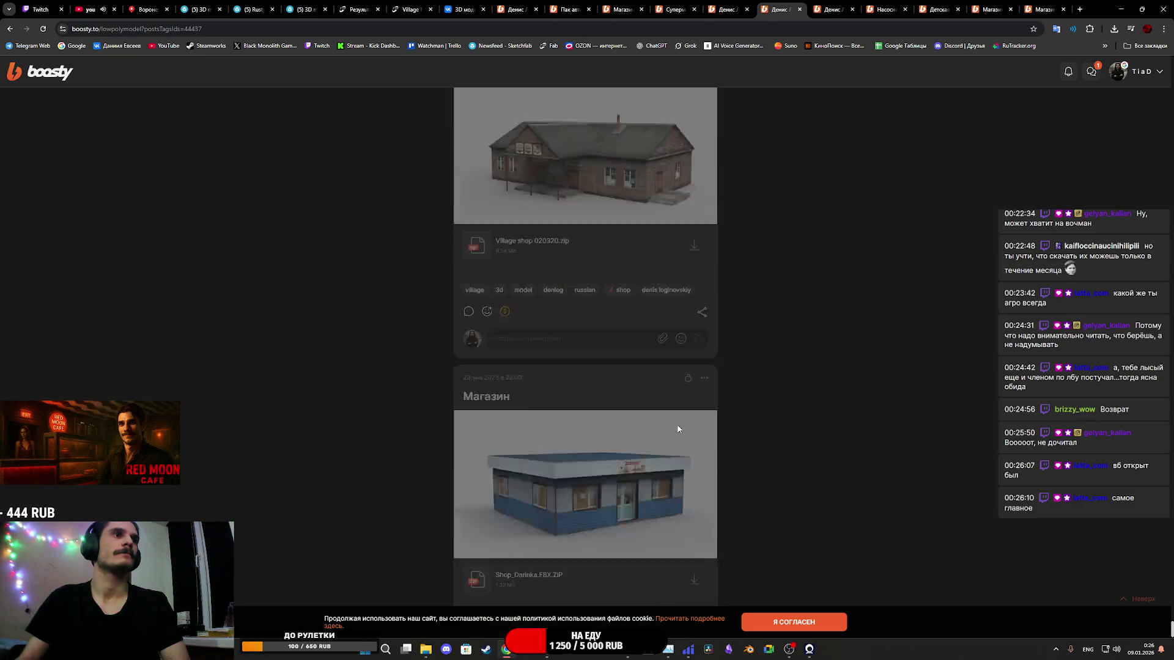
scroll(680, 432, "down", 11)
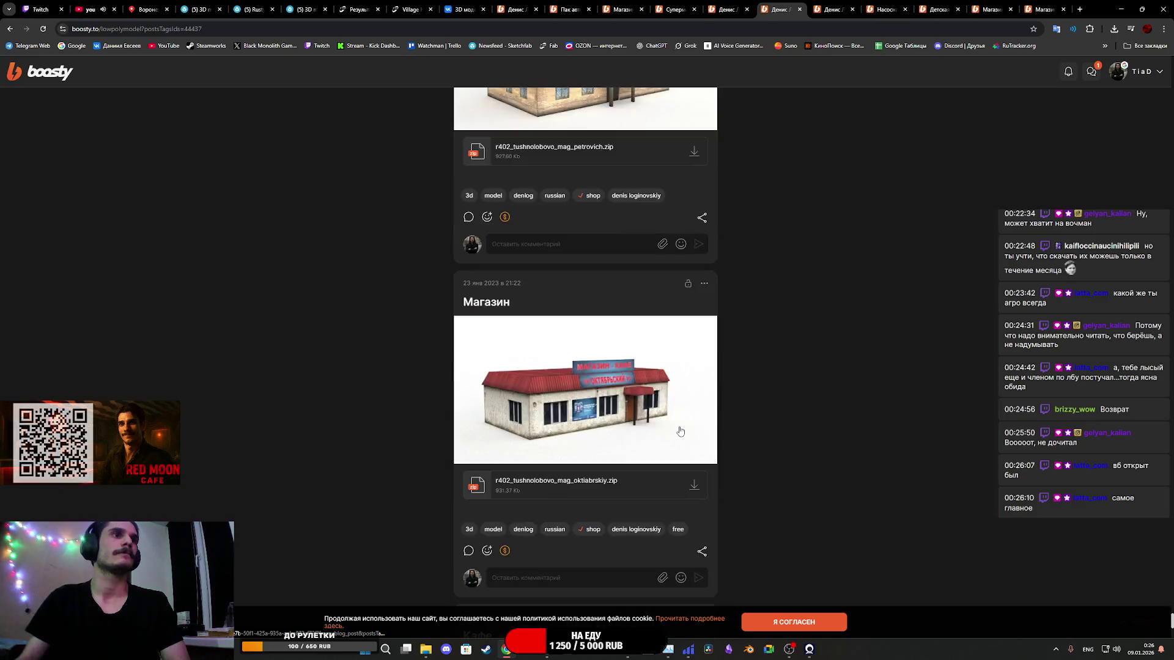
scroll(680, 432, "down", 20)
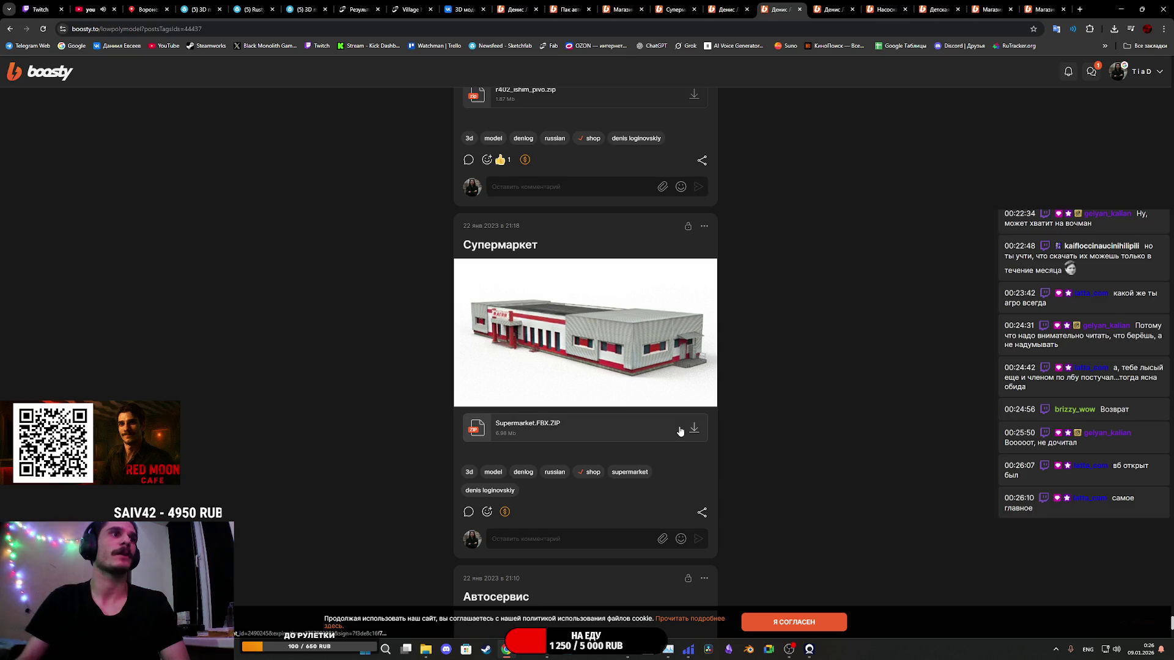
Step: Download Supermarket.FBX.ZIP in a background tab, then scroll on past the Автомагазин and Магазин с остановкой posts
middle_click(569, 342)
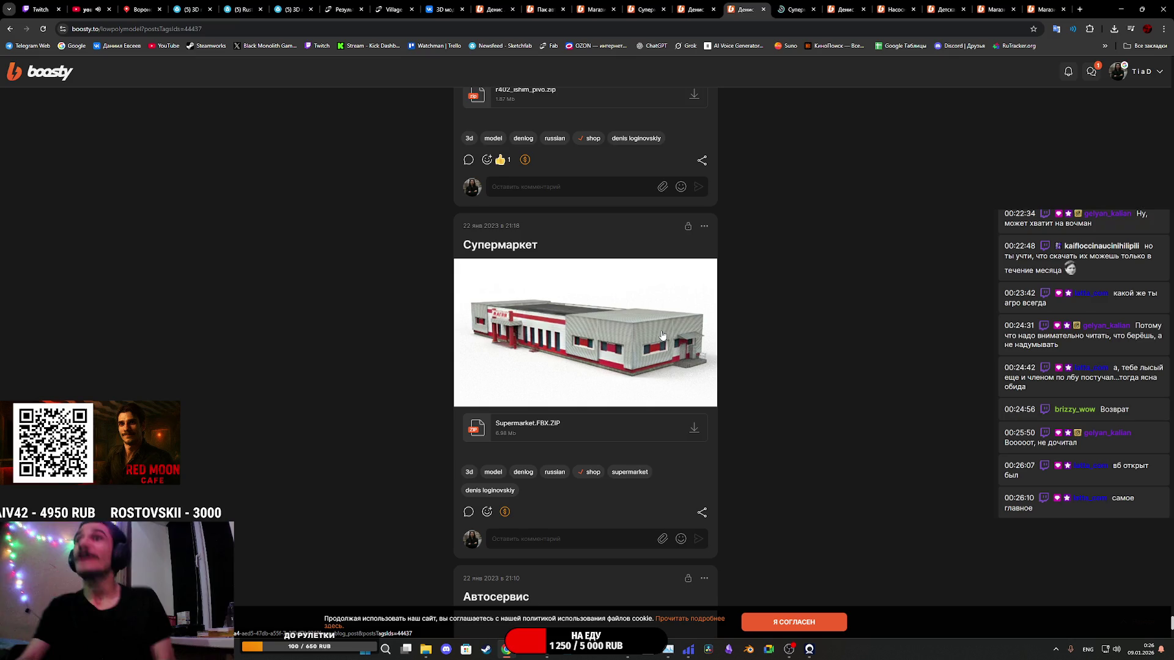
scroll(663, 335, "down", 5)
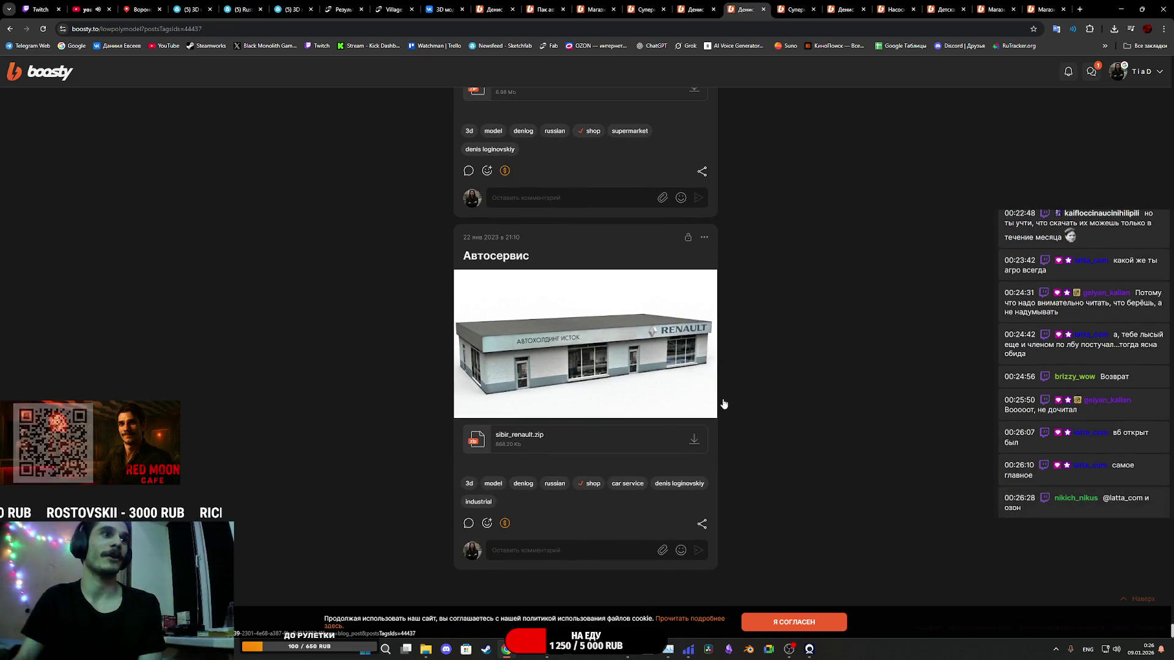
scroll(672, 389, "down", 10)
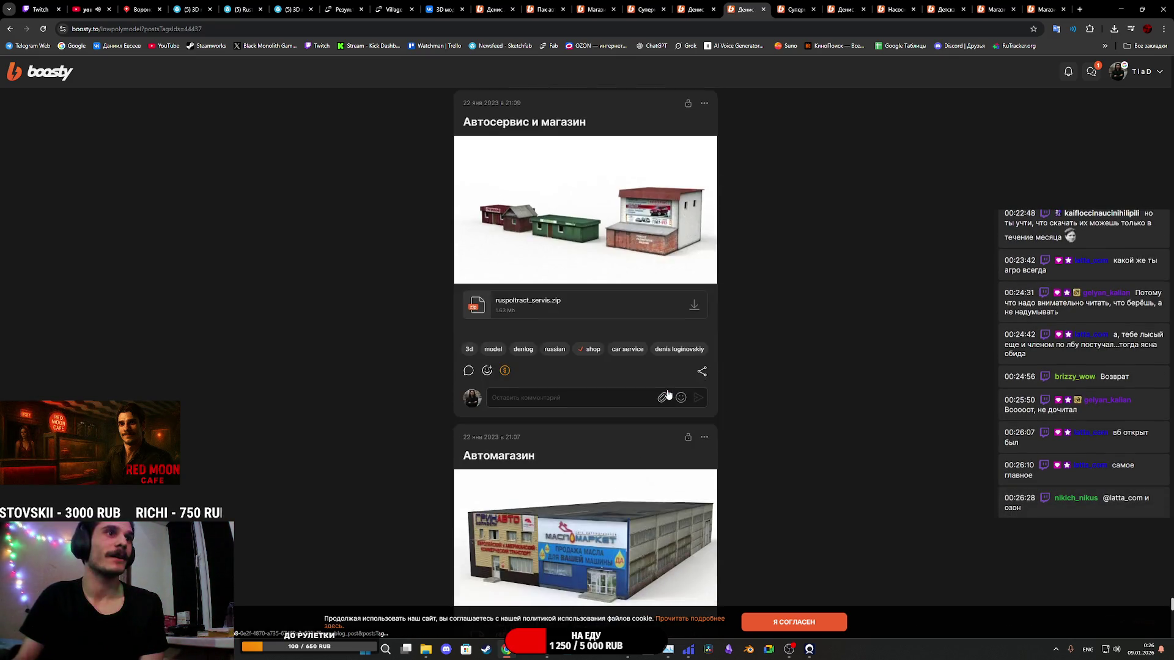
scroll(668, 394, "down", 6)
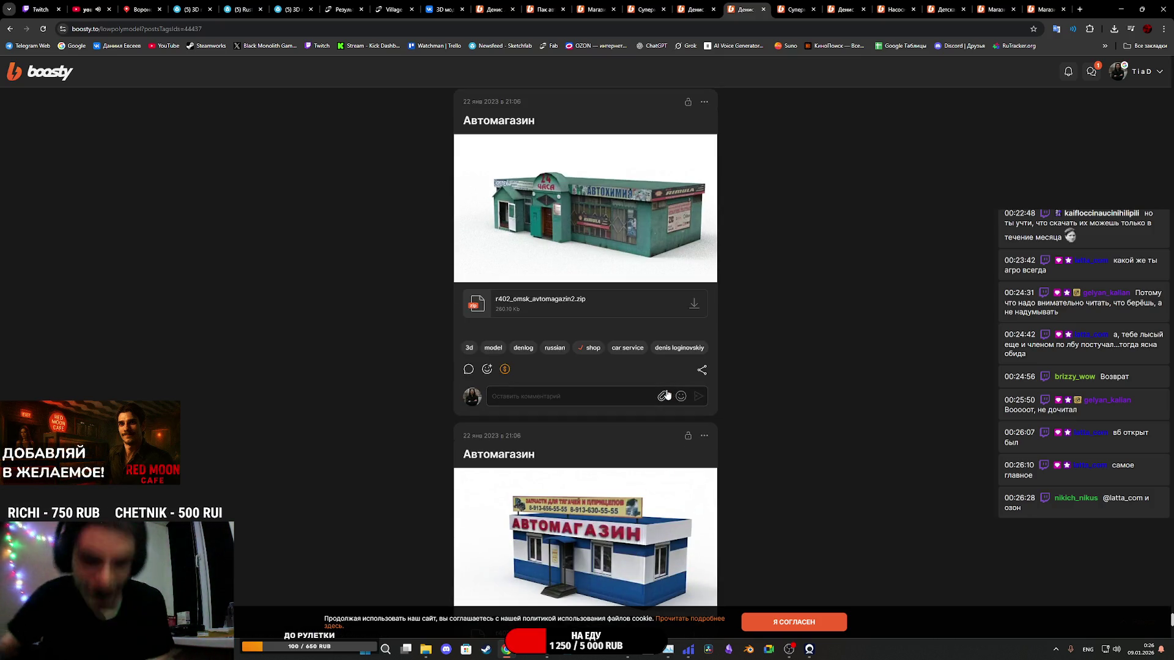
scroll(666, 395, "down", 8)
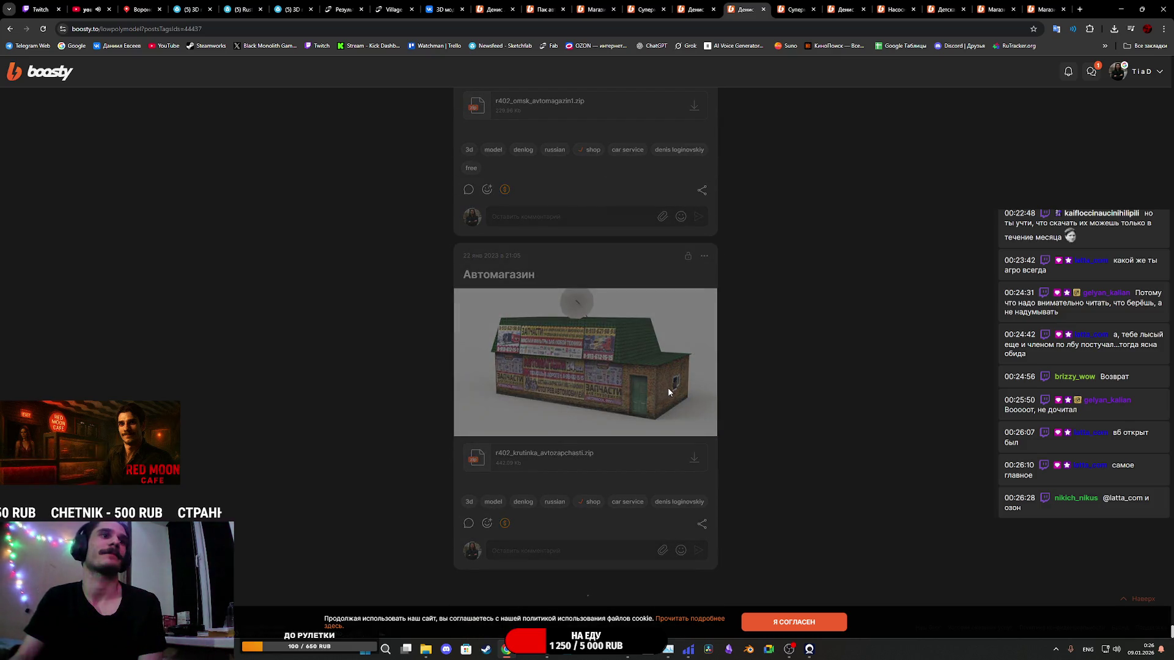
scroll(669, 395, "down", 20)
scroll(678, 404, "down", 7)
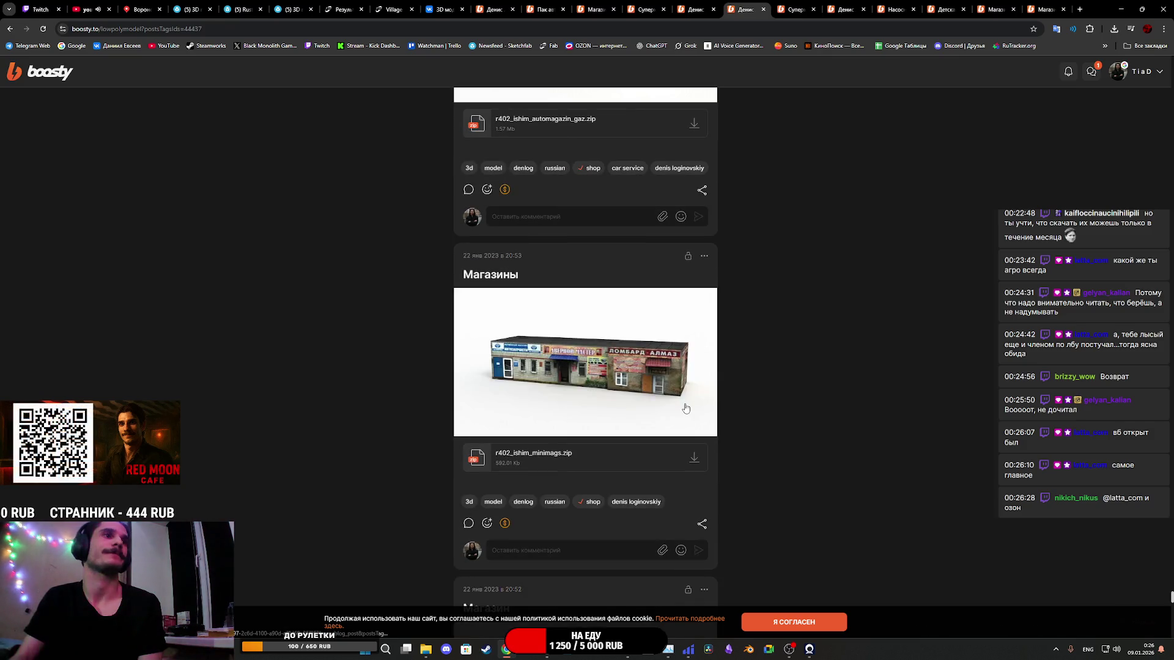
scroll(686, 408, "down", 15)
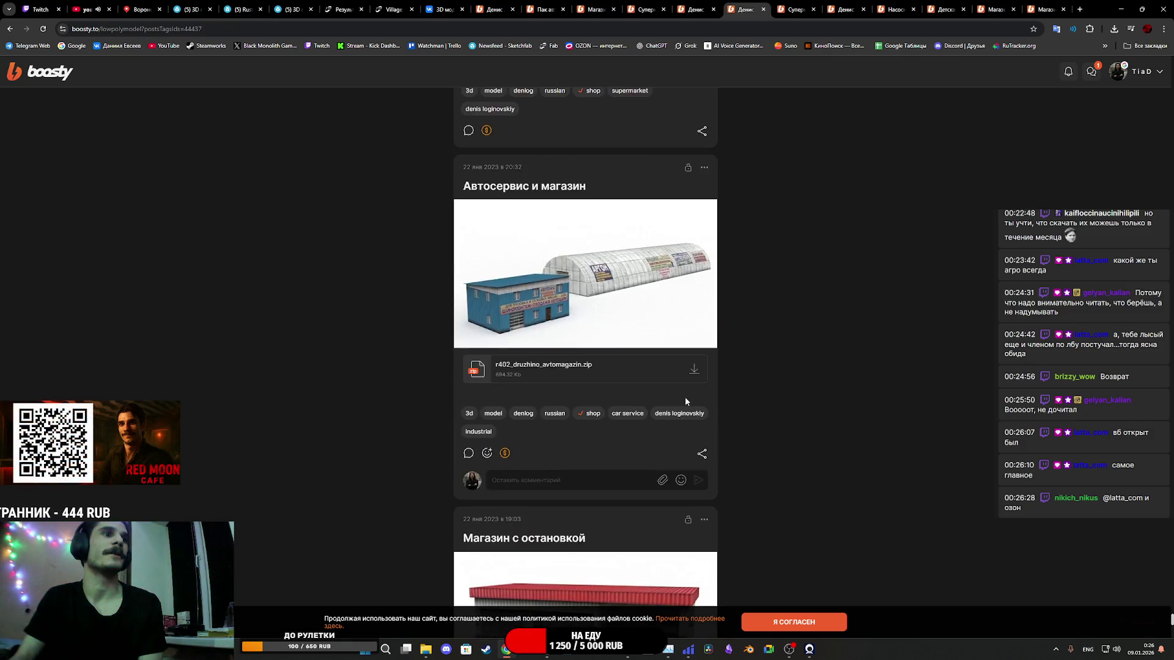
scroll(685, 402, "down", 5)
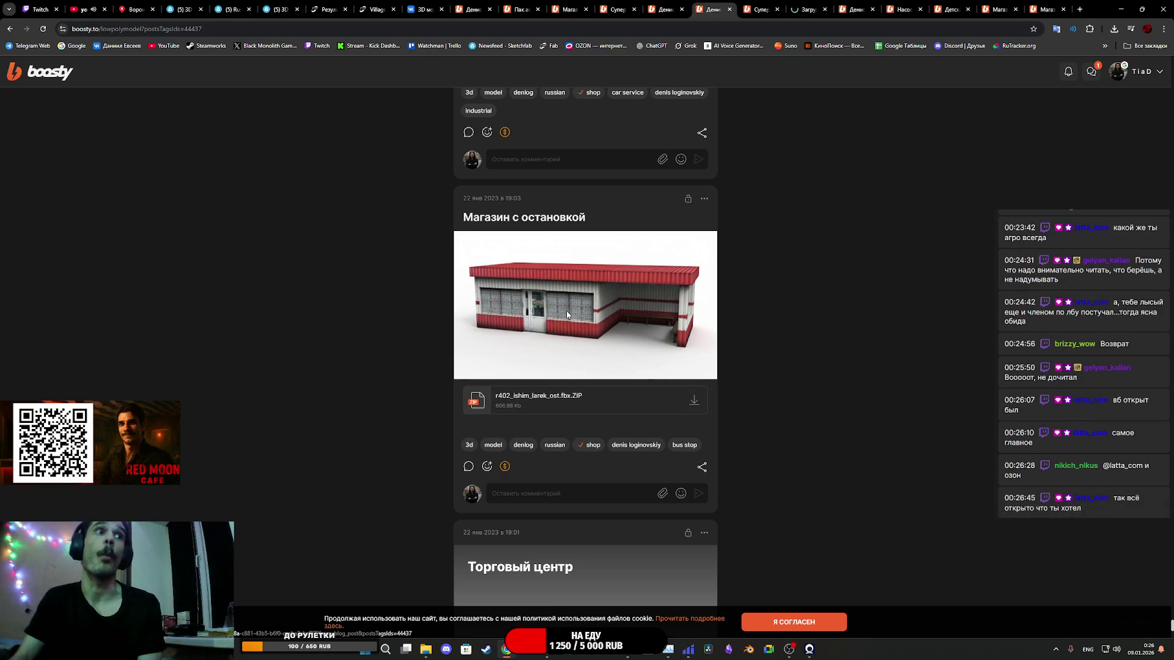
scroll(572, 309, "down", 4)
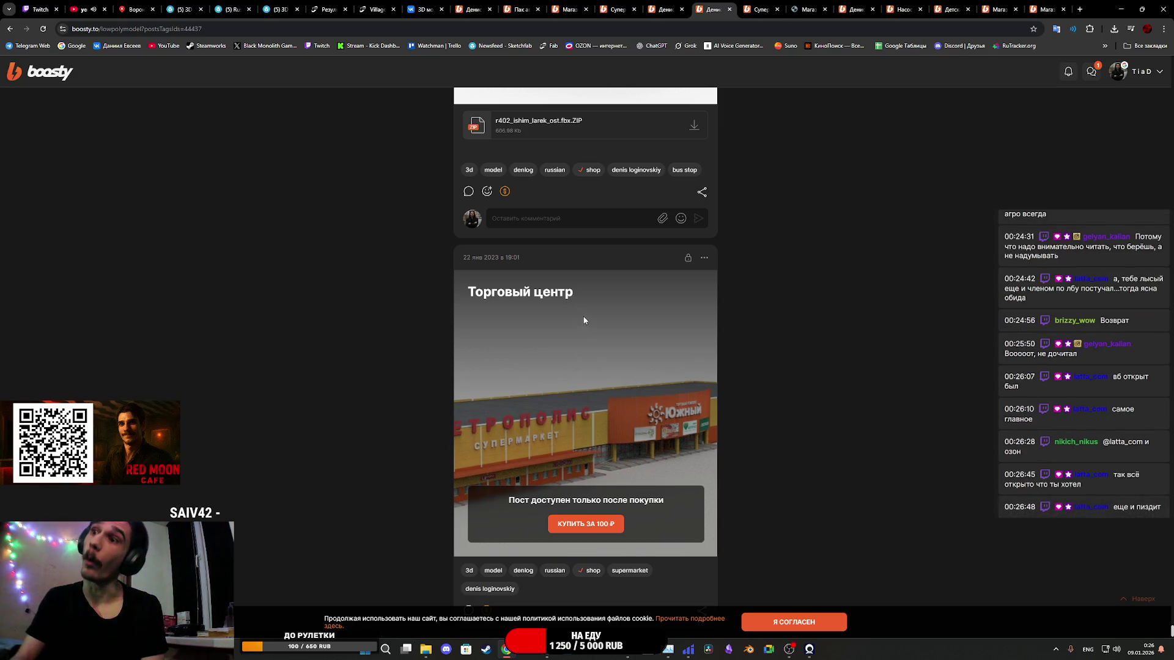
left_click(581, 311)
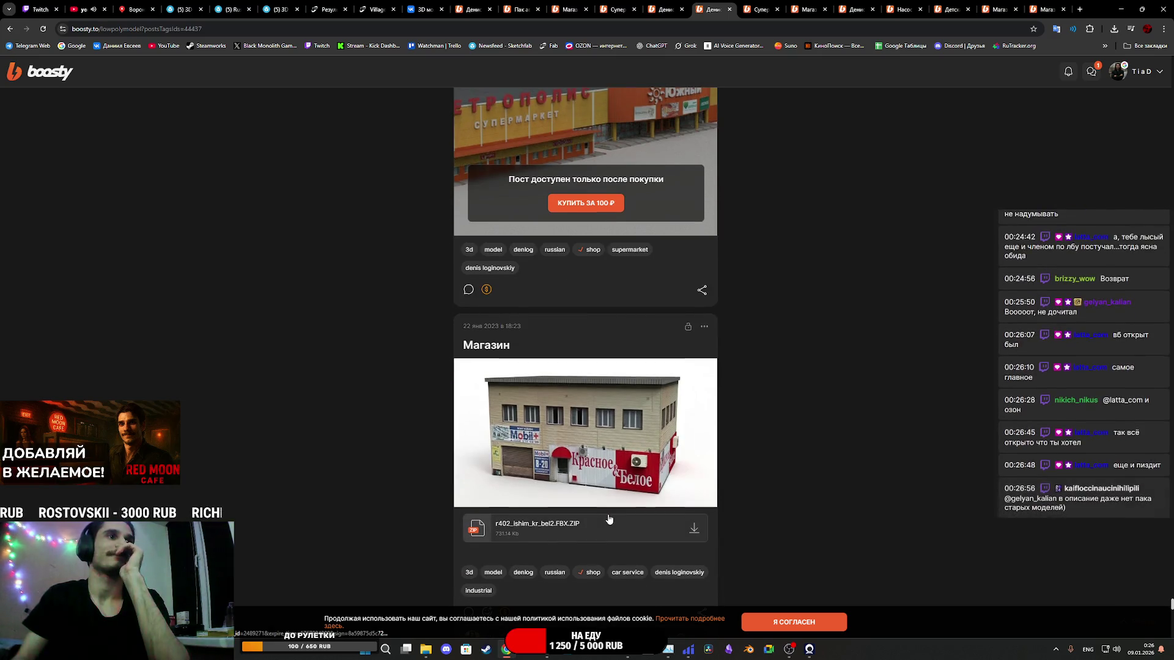
scroll(611, 511, "down", 5)
scroll(610, 428, "up", 4)
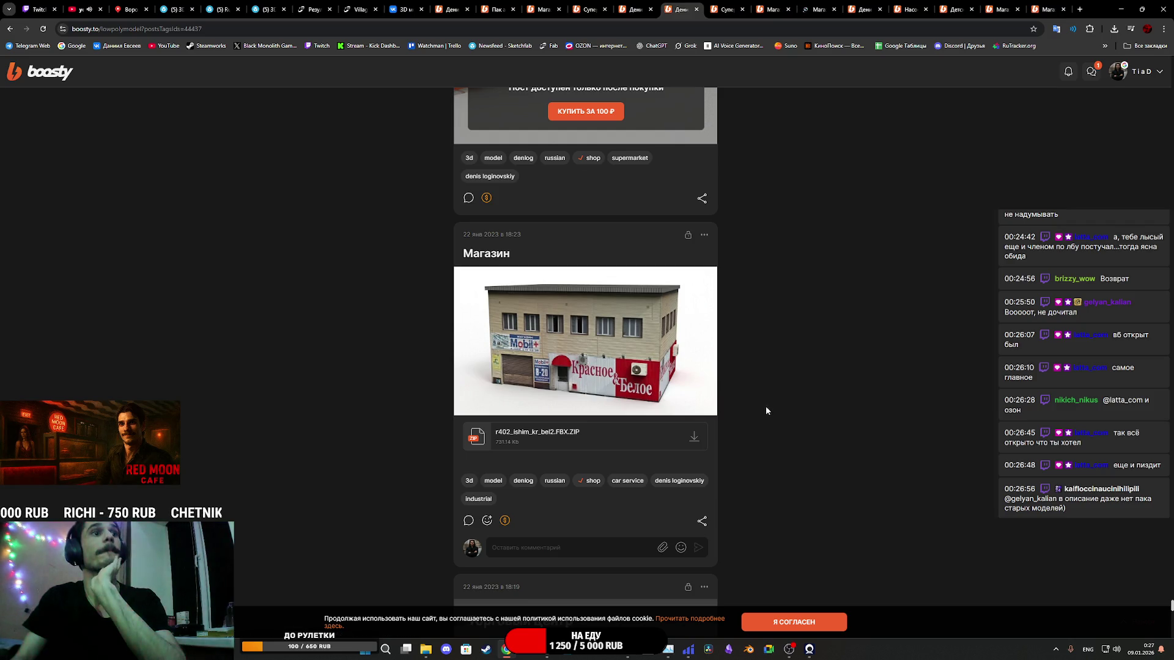
scroll(764, 413, "down", 1)
scroll(760, 420, "down", 12)
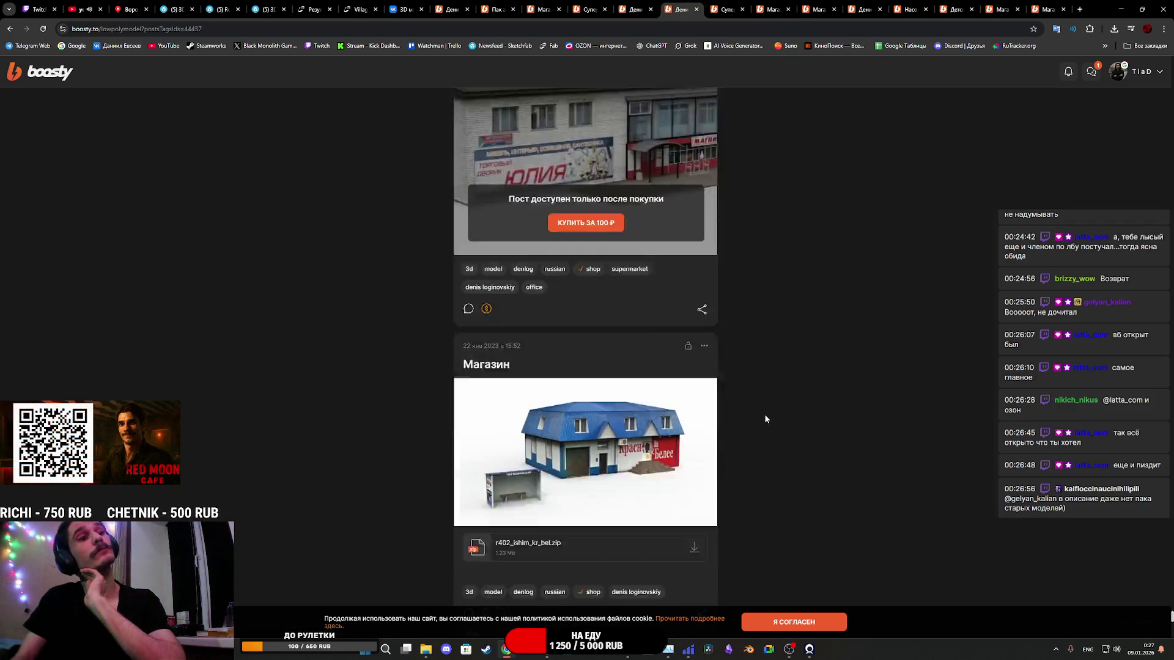
scroll(743, 401, "down", 5)
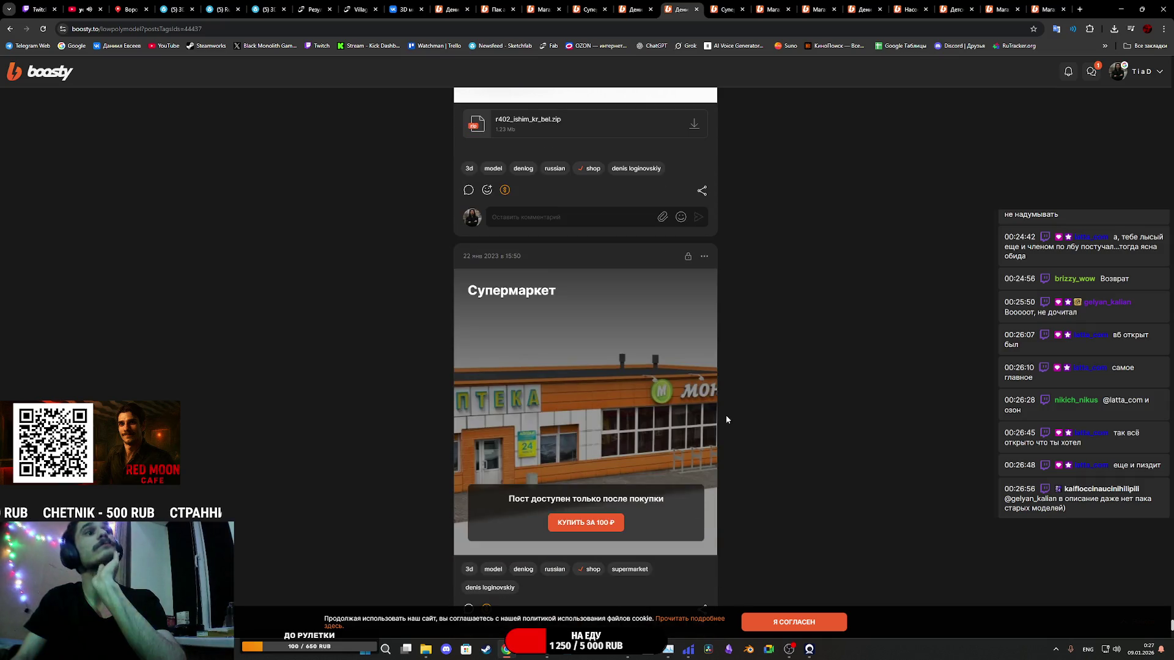
scroll(714, 411, "down", 7)
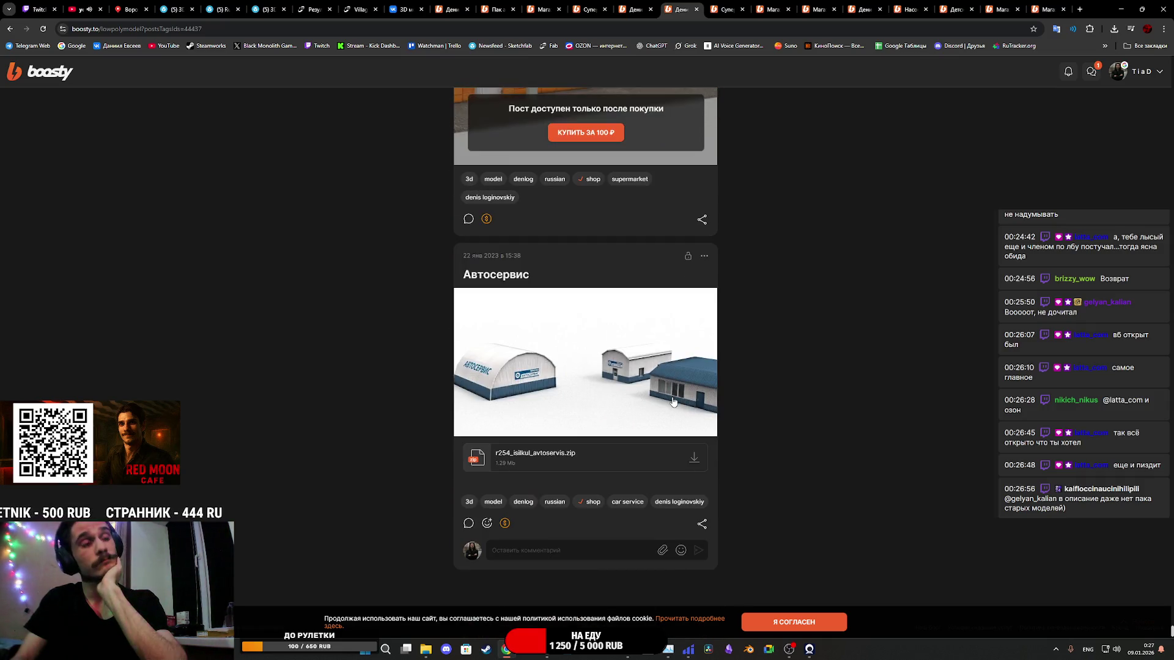
scroll(664, 413, "down", 10)
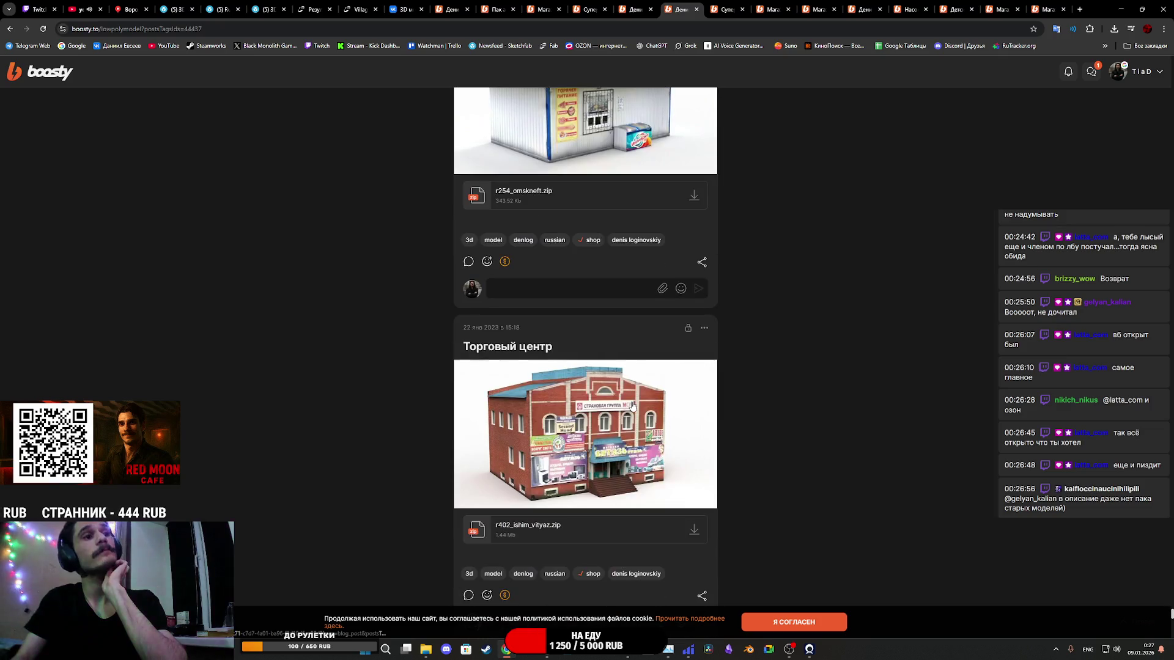
scroll(632, 405, "down", 15)
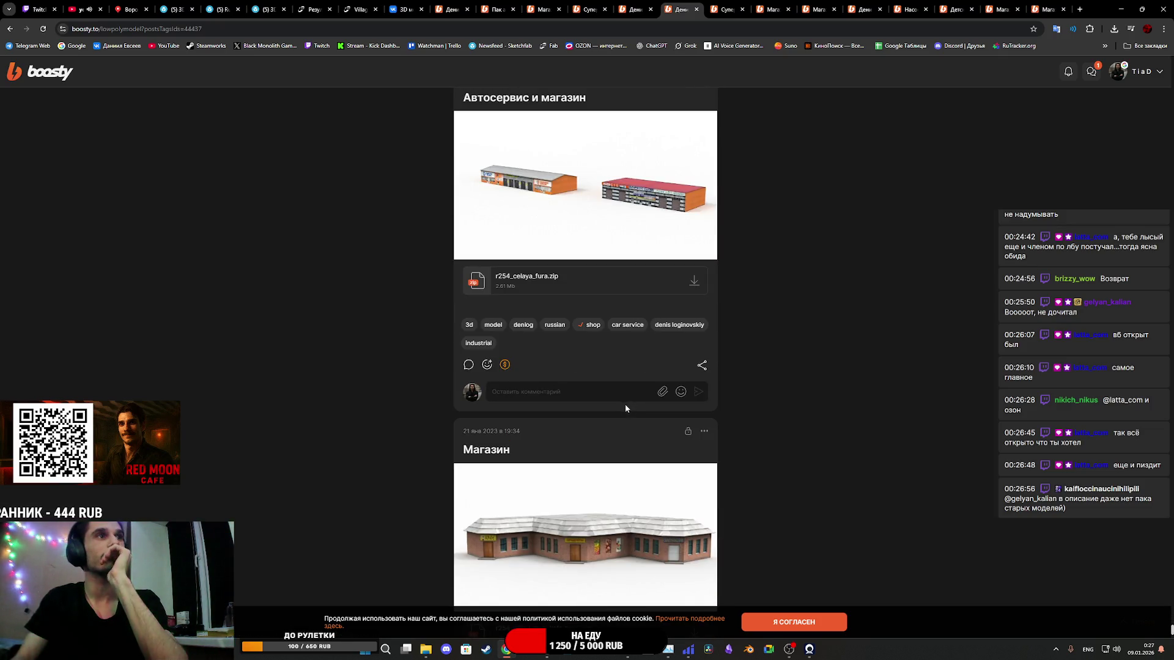
scroll(622, 403, "down", 3)
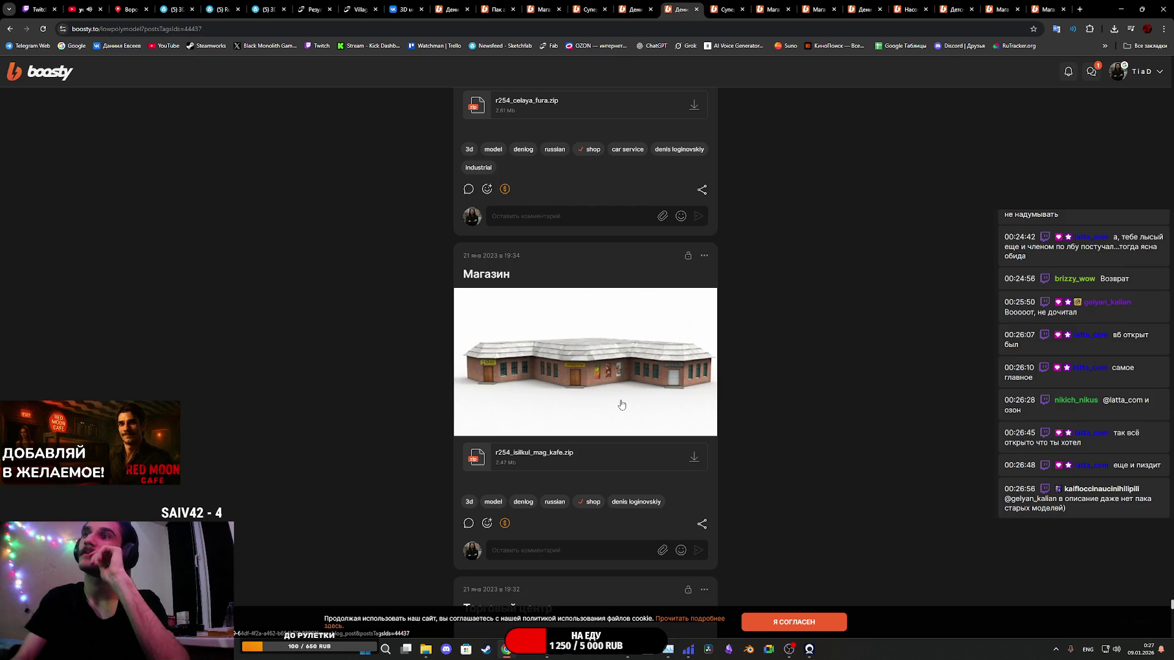
scroll(621, 404, "down", 12)
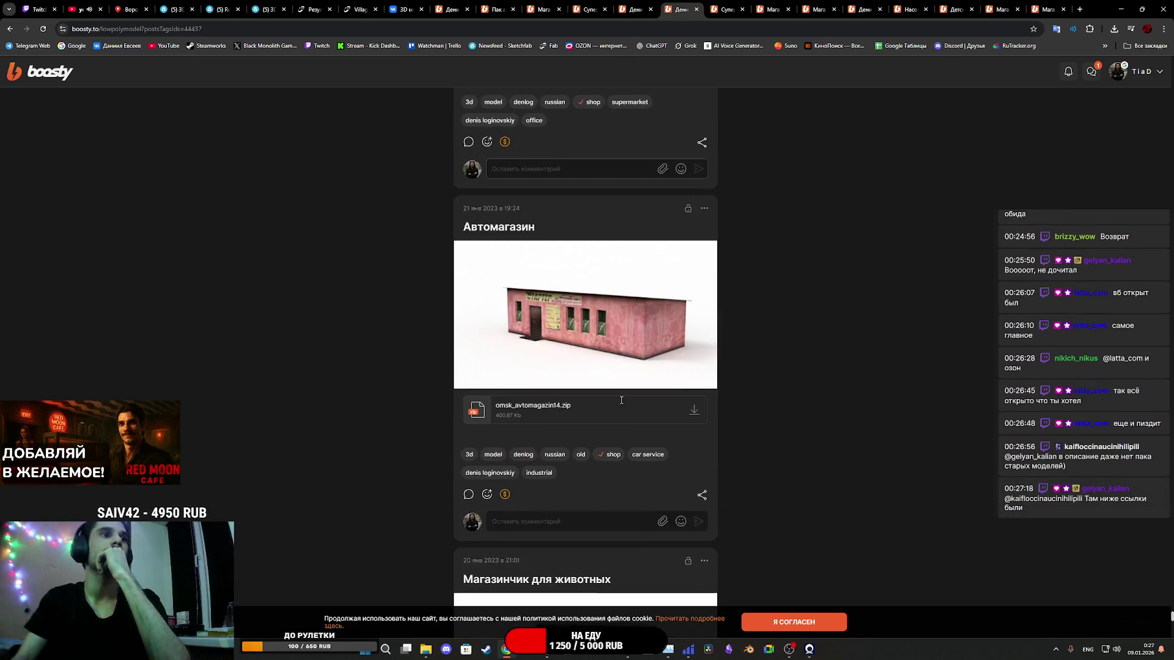
scroll(621, 400, "down", 8)
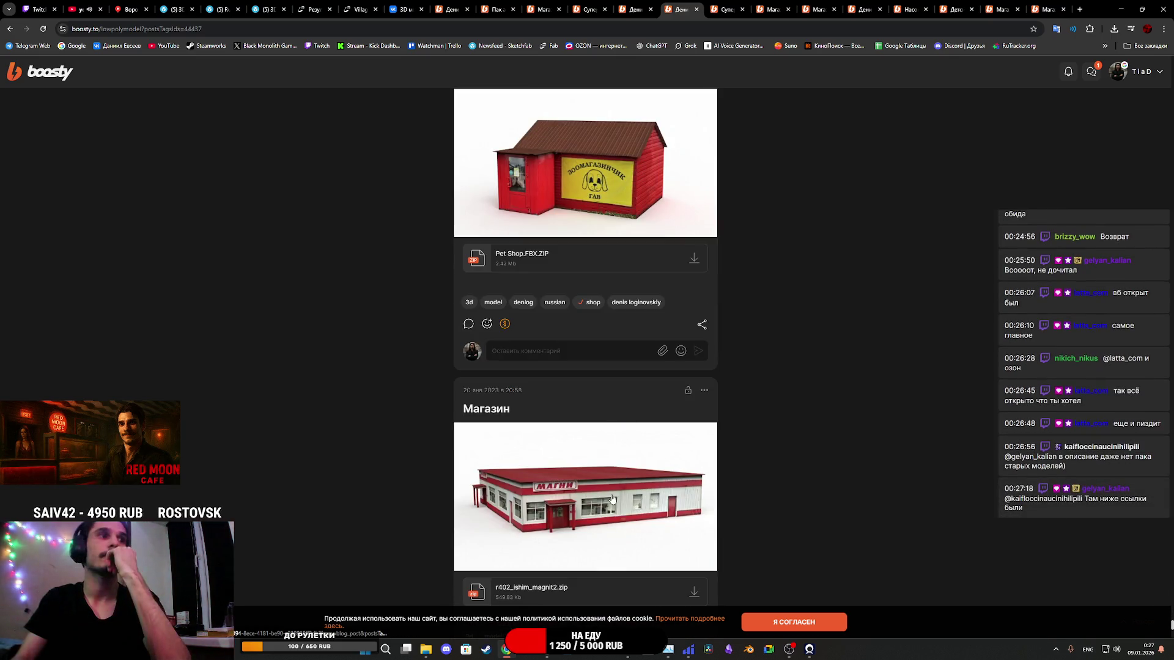
middle_click(609, 502)
Step: Scroll the shop feed to the 19 Jan 2023 Шиномонтаж, Торговый центр, Автосервис and Сельский магазин posts
scroll(612, 495, "down", 7)
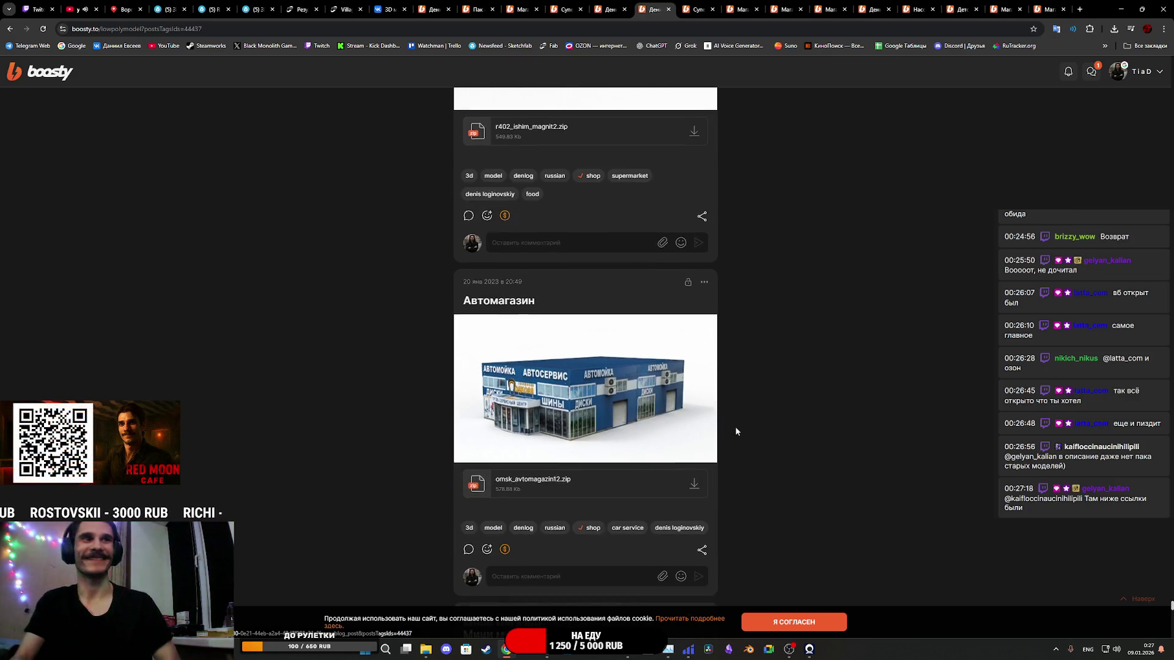
scroll(736, 425, "down", 4)
scroll(738, 413, "down", 9)
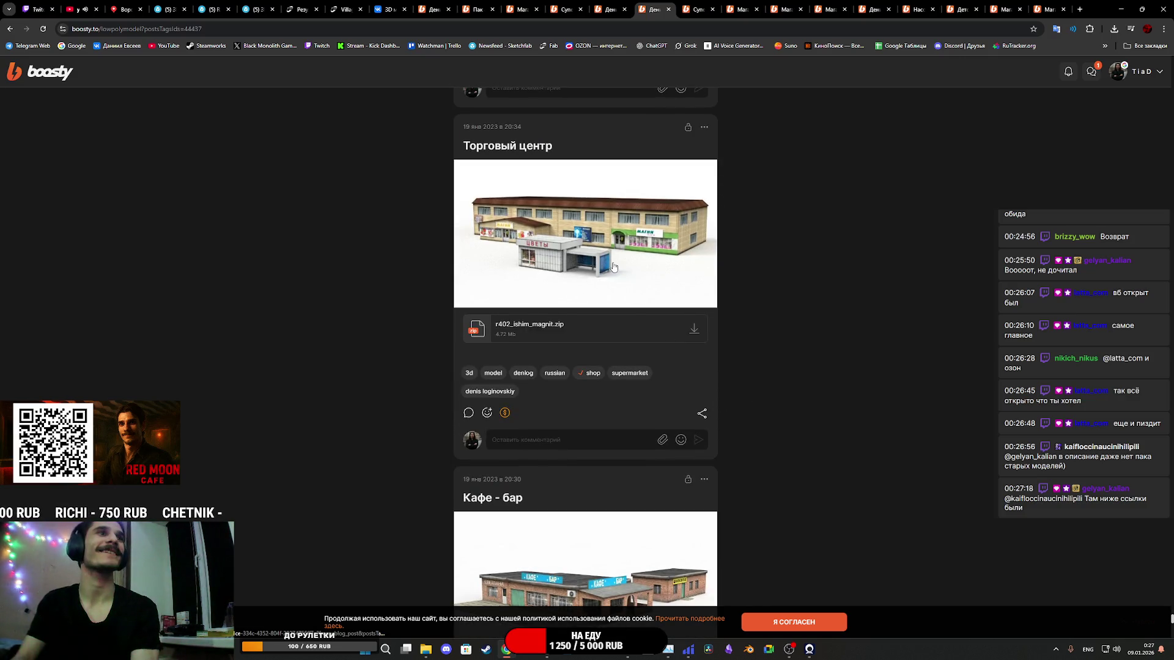
scroll(642, 269, "down", 7)
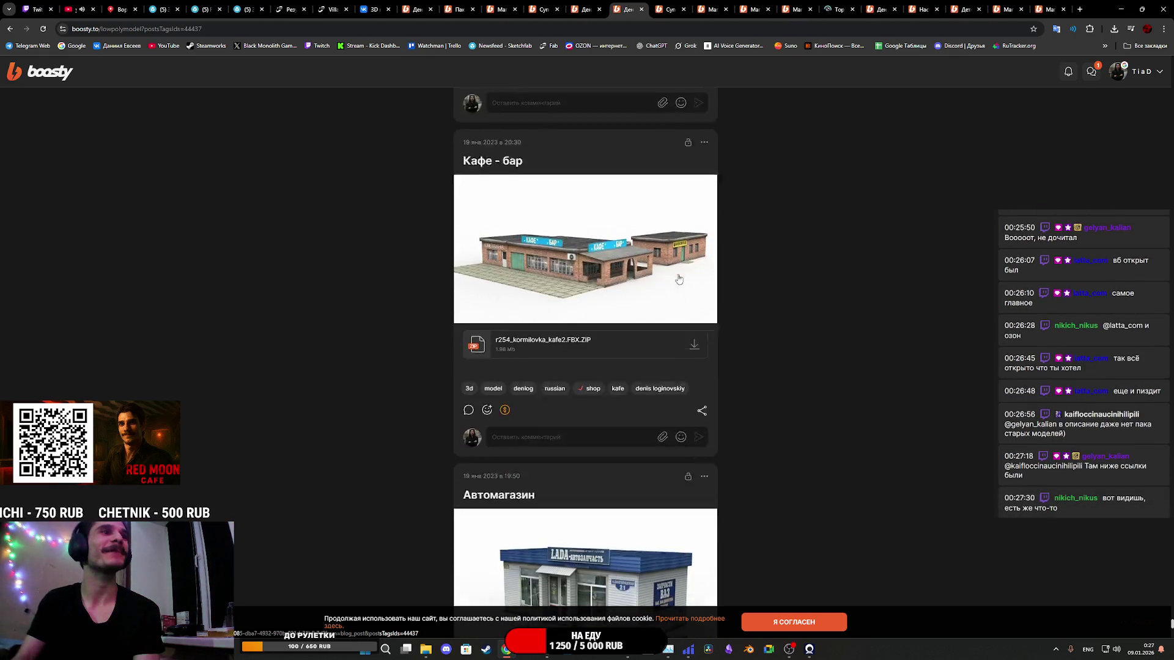
scroll(678, 279, "down", 8)
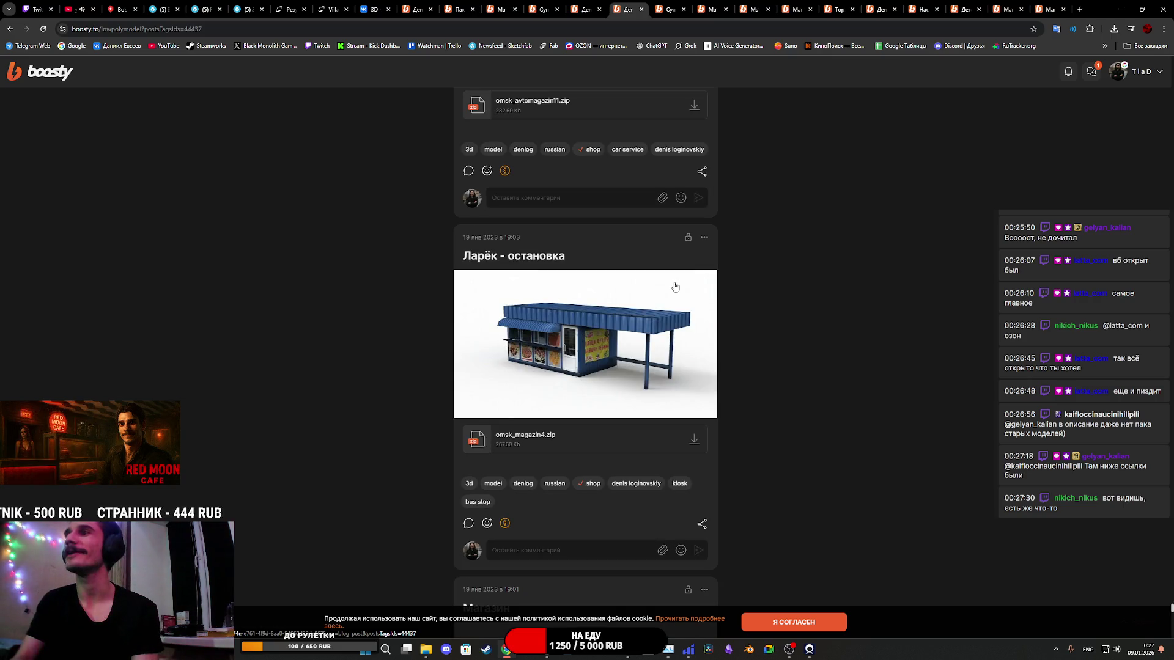
scroll(676, 289, "down", 13)
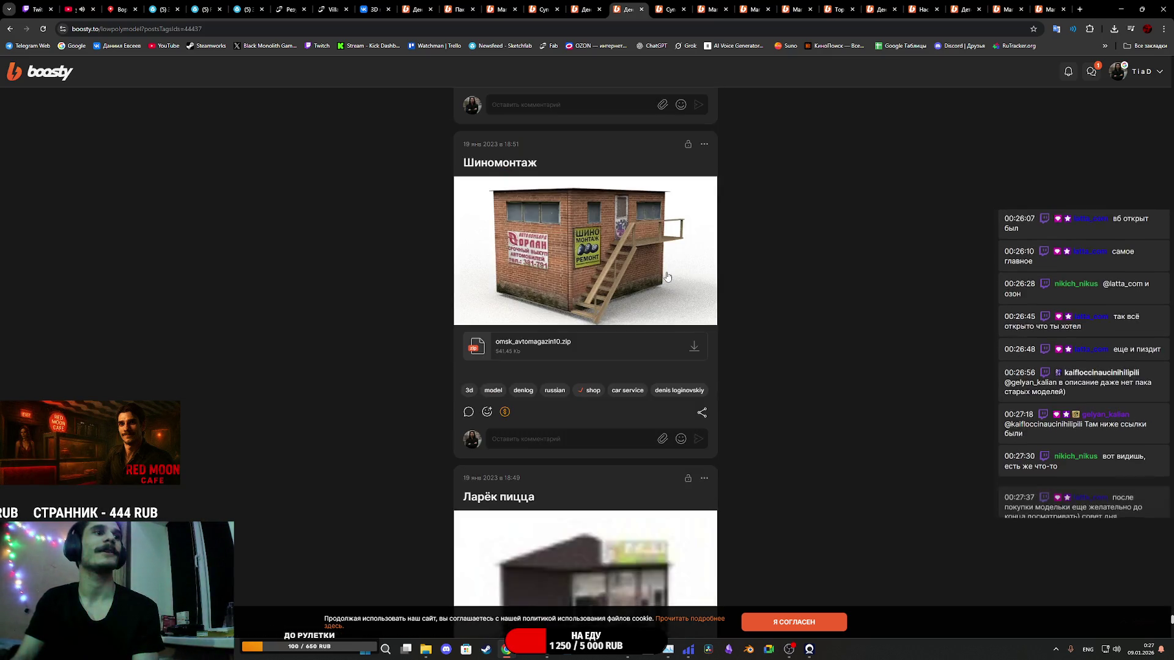
scroll(666, 277, "down", 12)
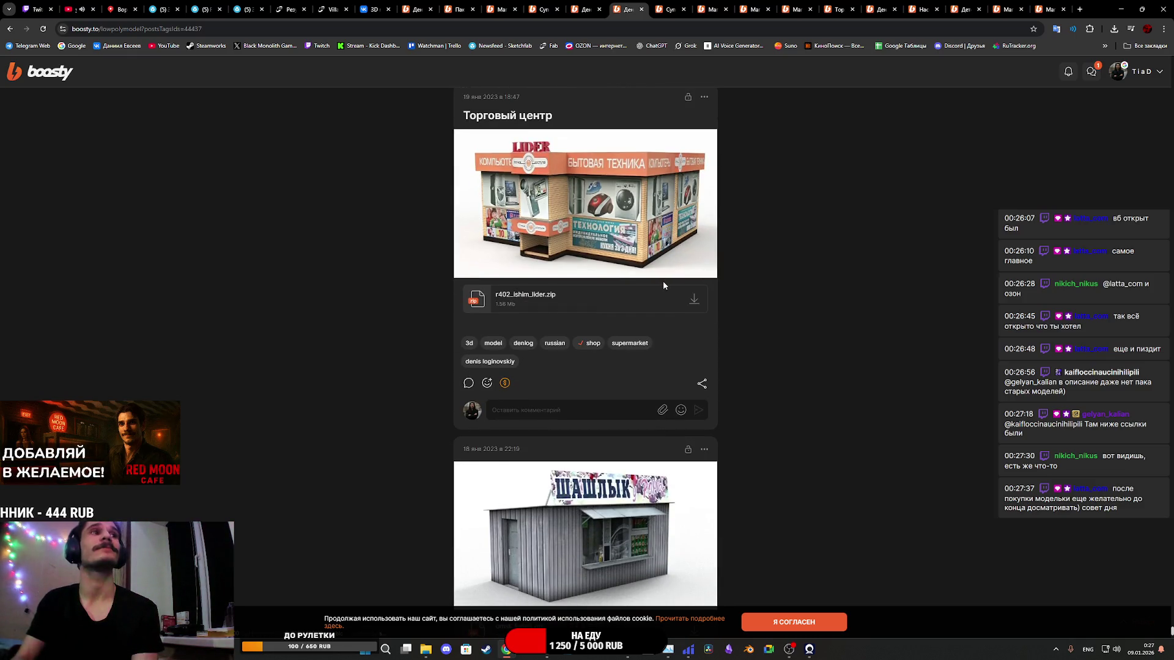
scroll(661, 286, "down", 3)
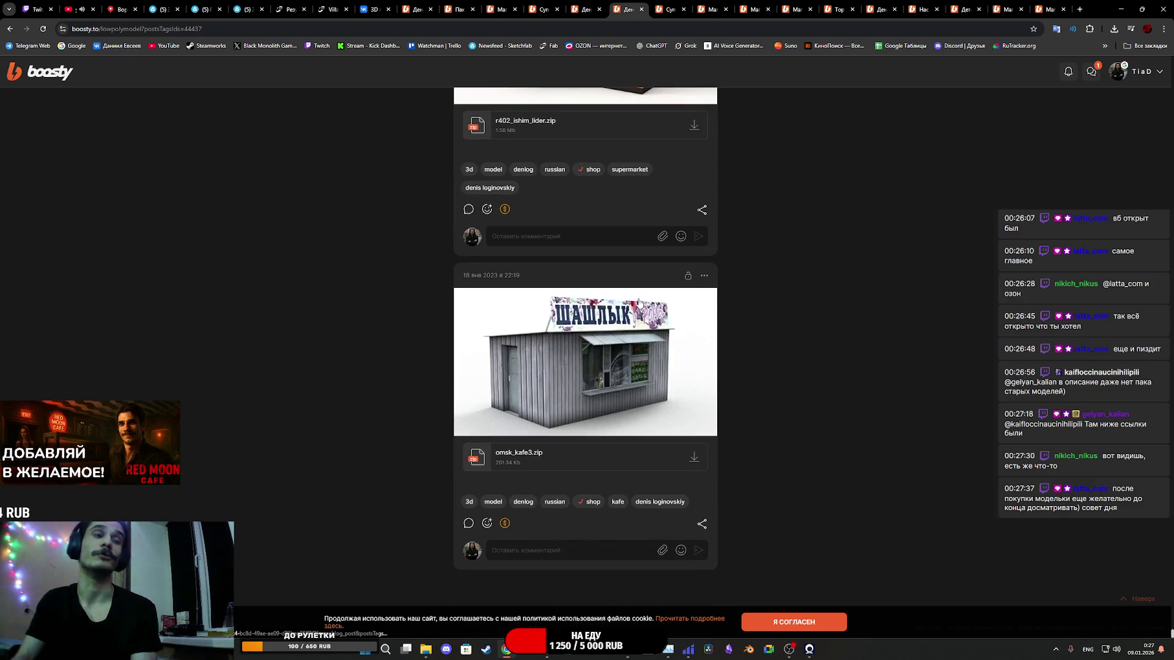
scroll(660, 310, "down", 5)
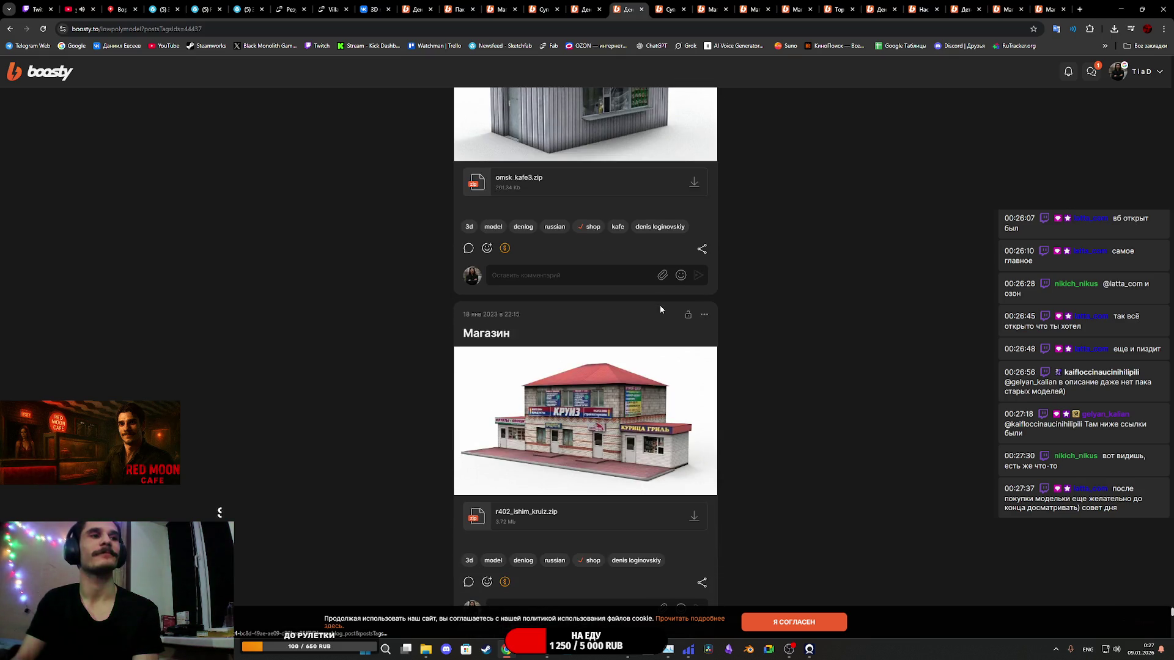
scroll(662, 305, "down", 8)
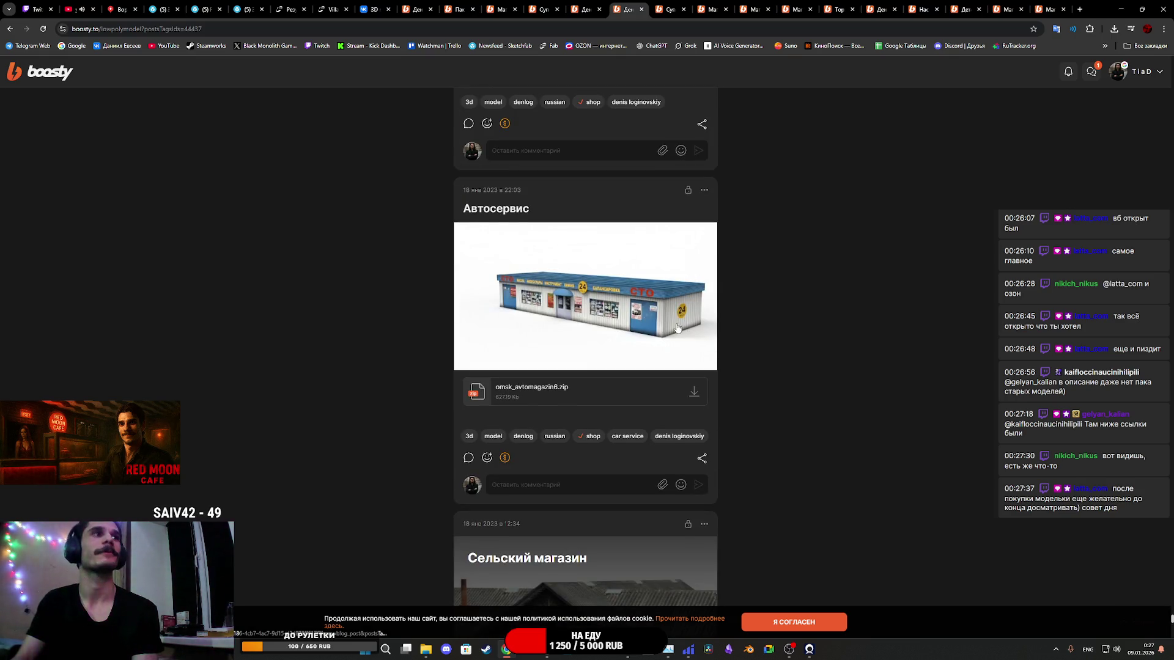
scroll(672, 328, "down", 15)
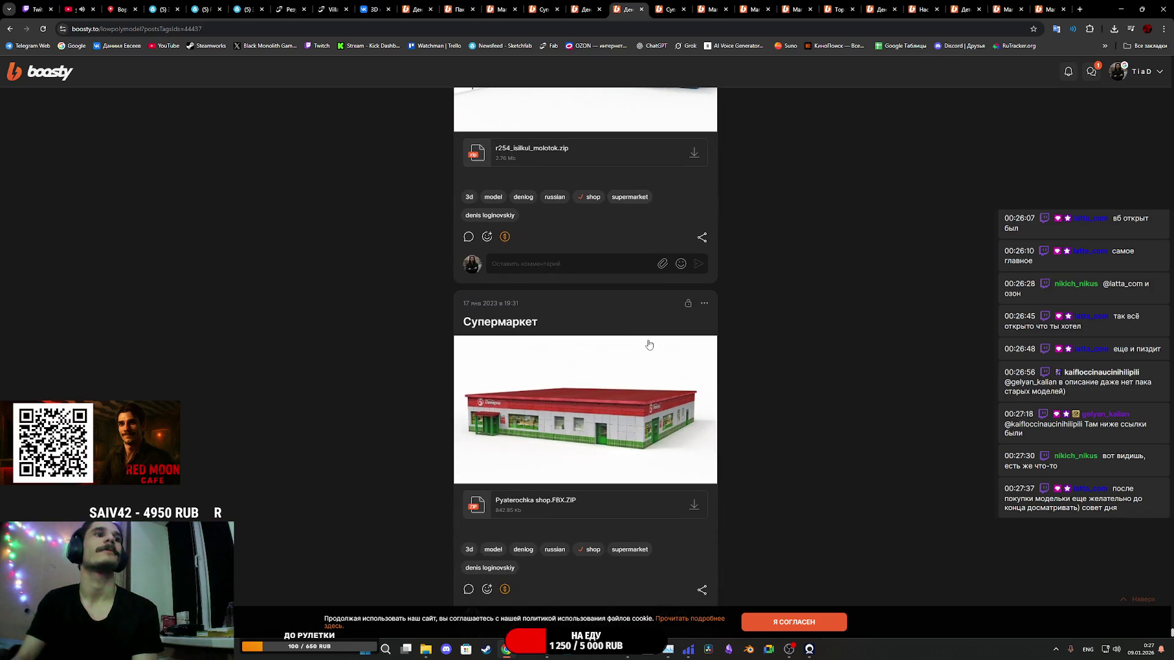
Step: Open two Супермаркет posts, including the red-green one, in new background tabs
middle_click(610, 413)
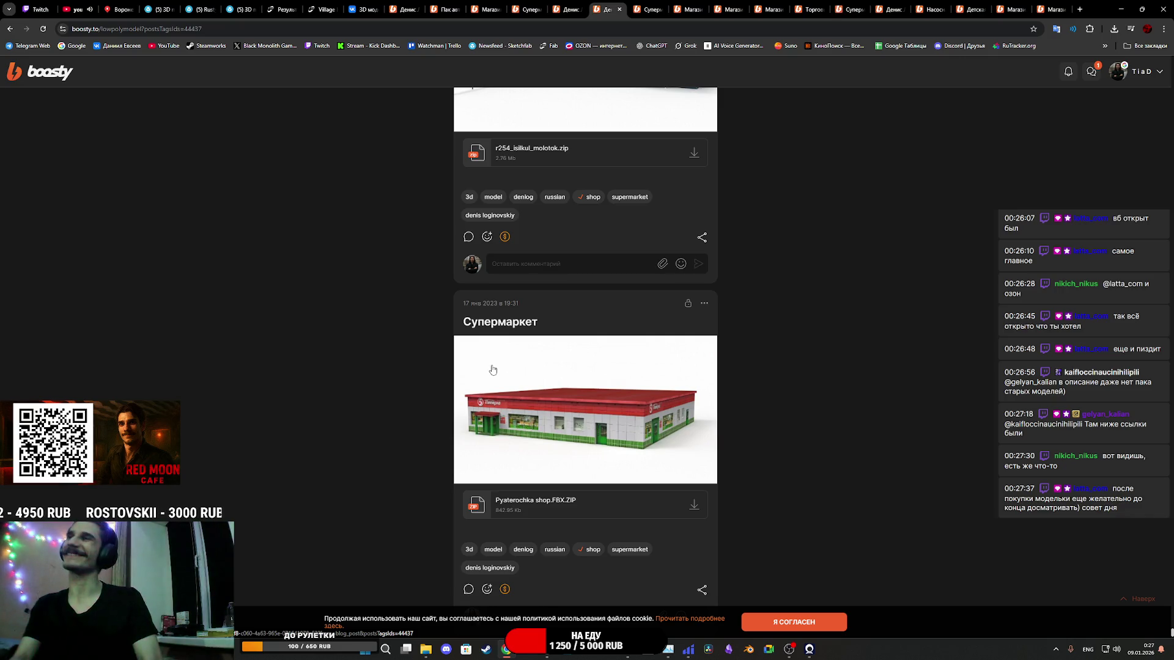
scroll(490, 376, "down", 1)
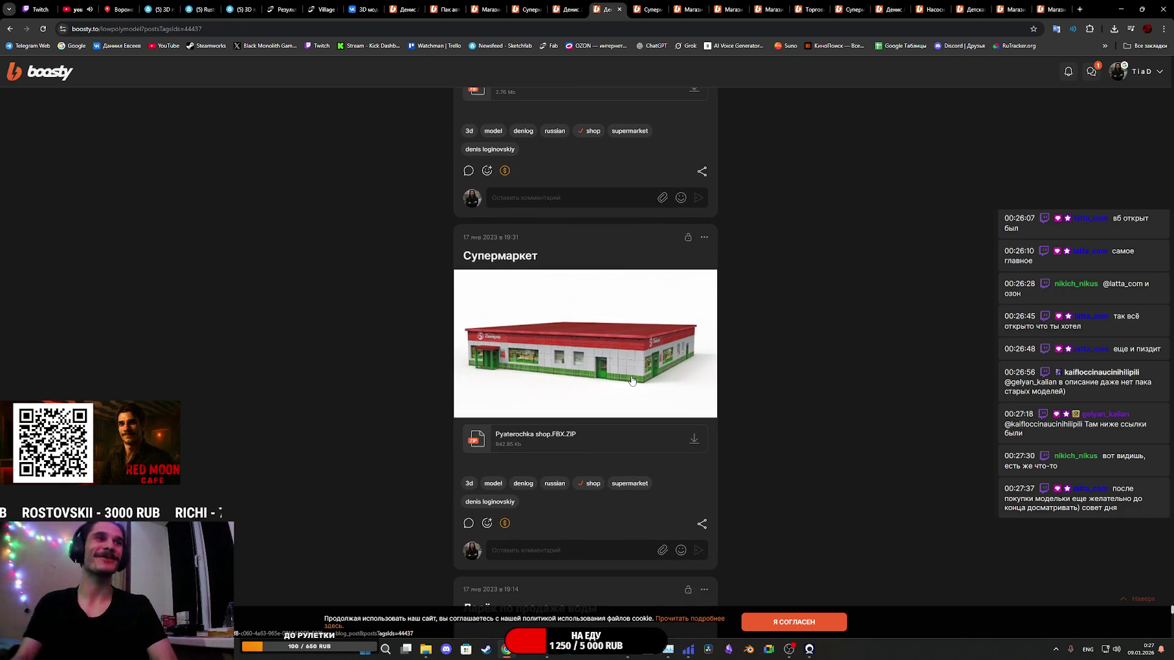
scroll(630, 374, "down", 5)
scroll(629, 372, "down", 7)
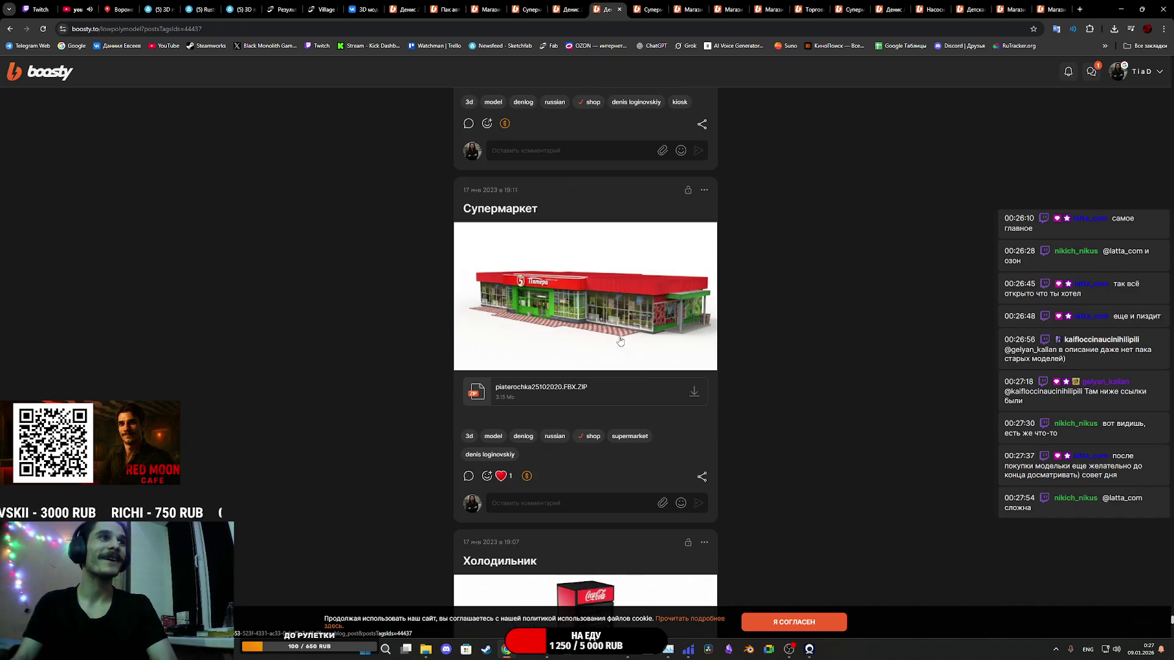
middle_click(604, 316)
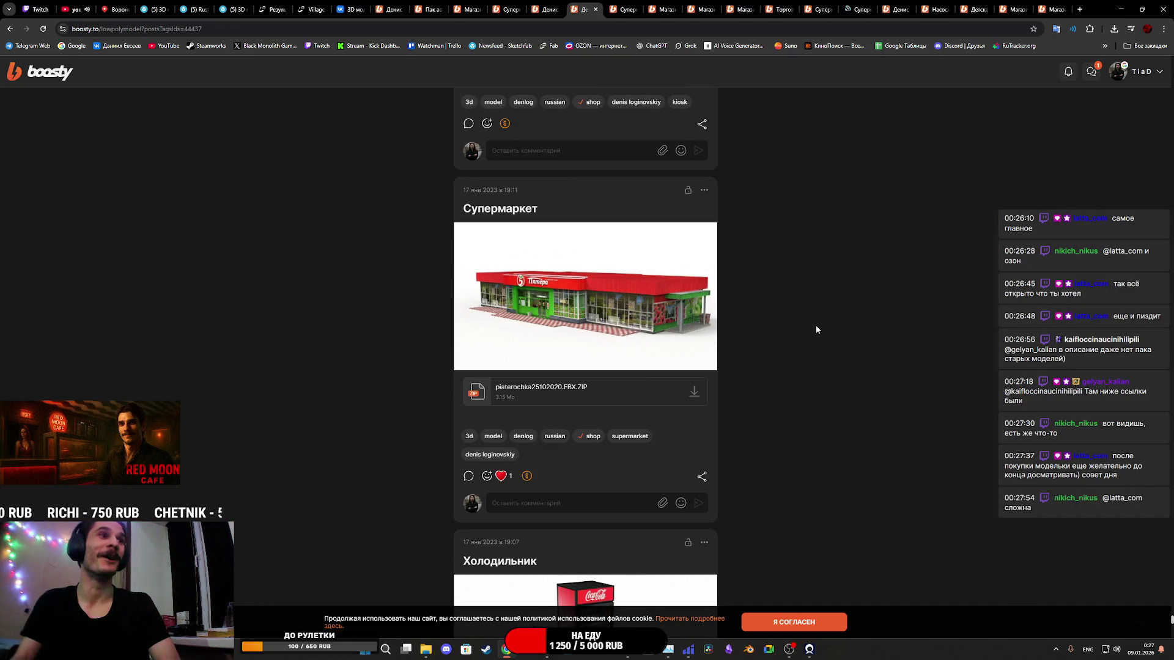
Step: Enlarge the Супермаркет model preview image
scroll(812, 330, "down", 10)
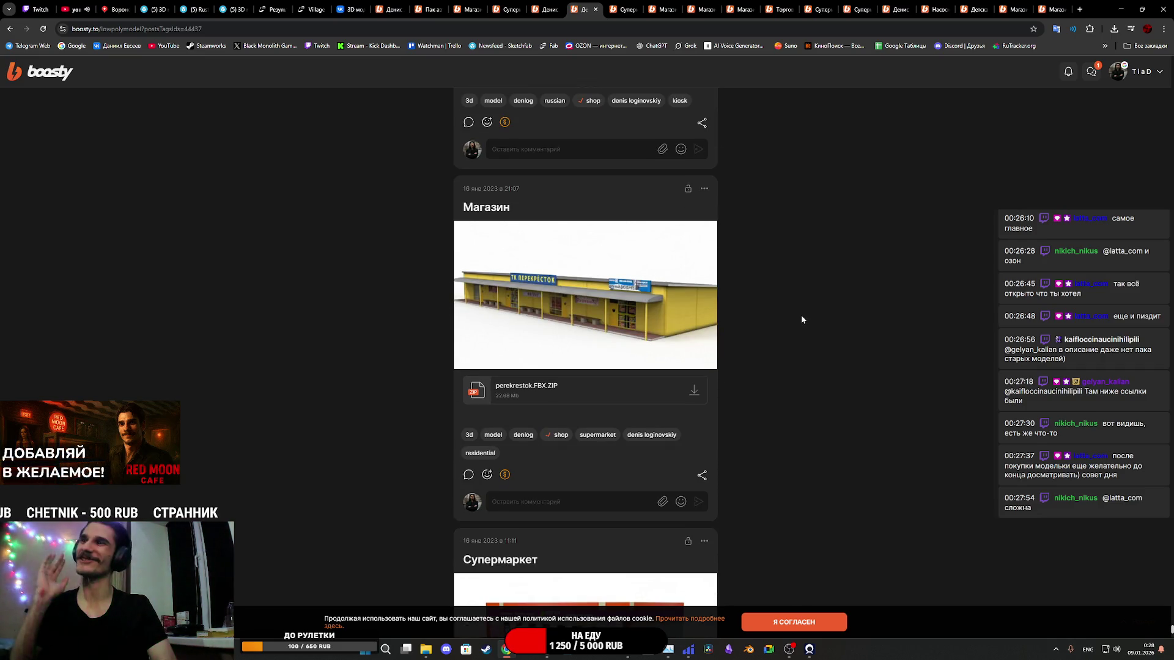
scroll(802, 318, "up", 3)
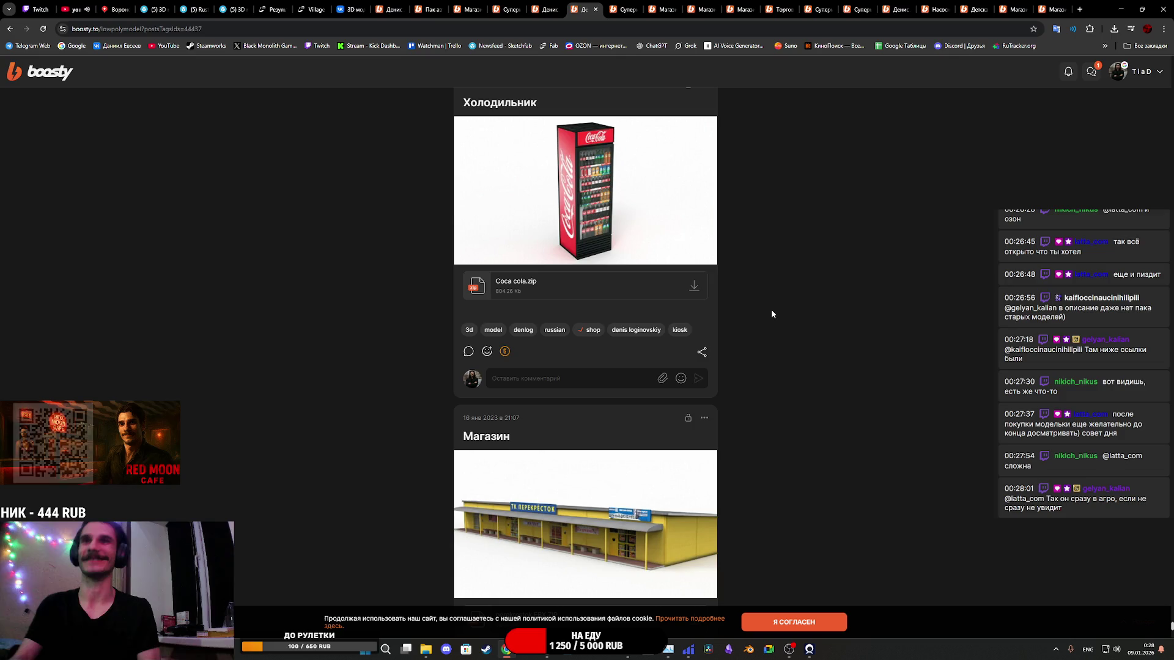
scroll(735, 313, "down", 4)
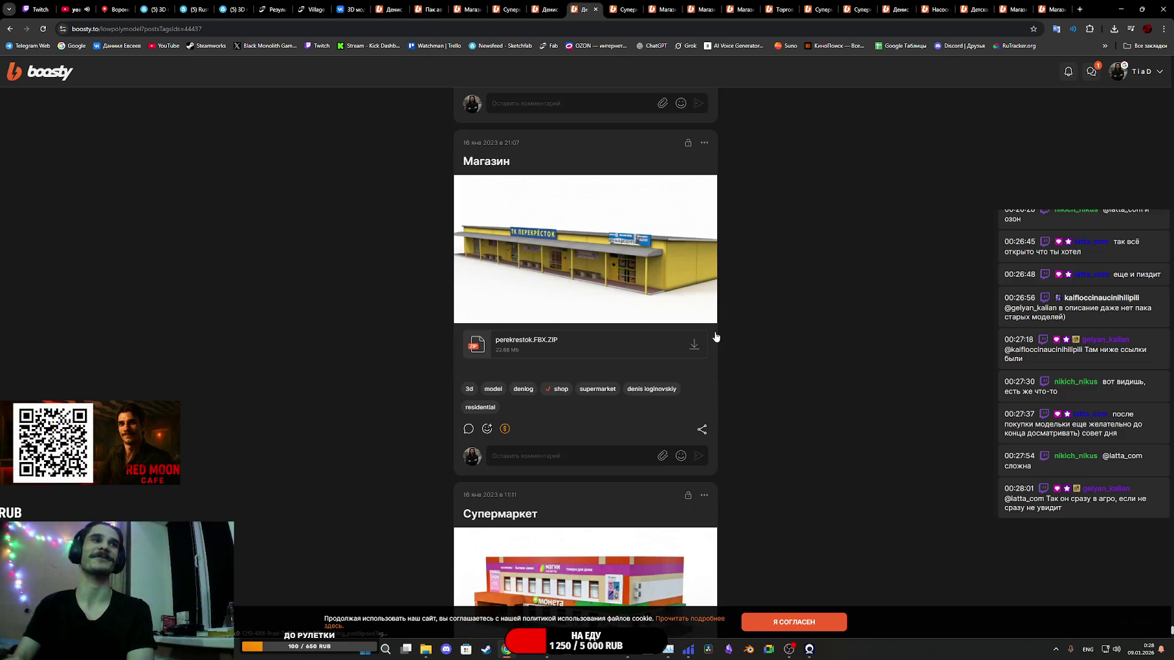
scroll(749, 320, "down", 3)
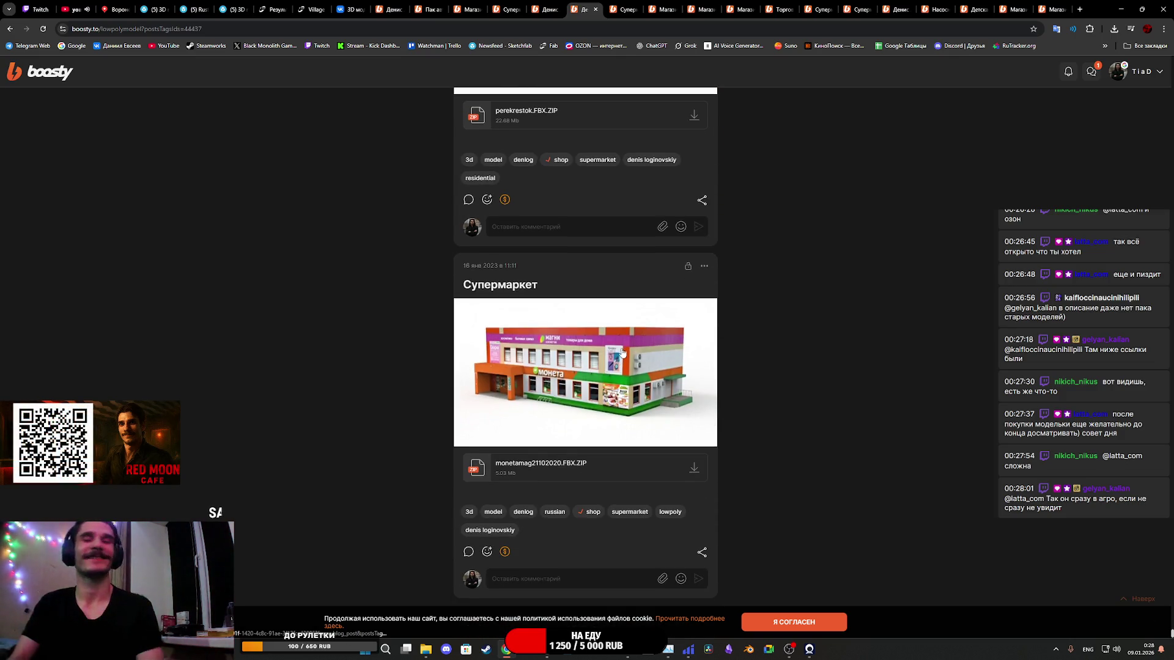
left_click(617, 336)
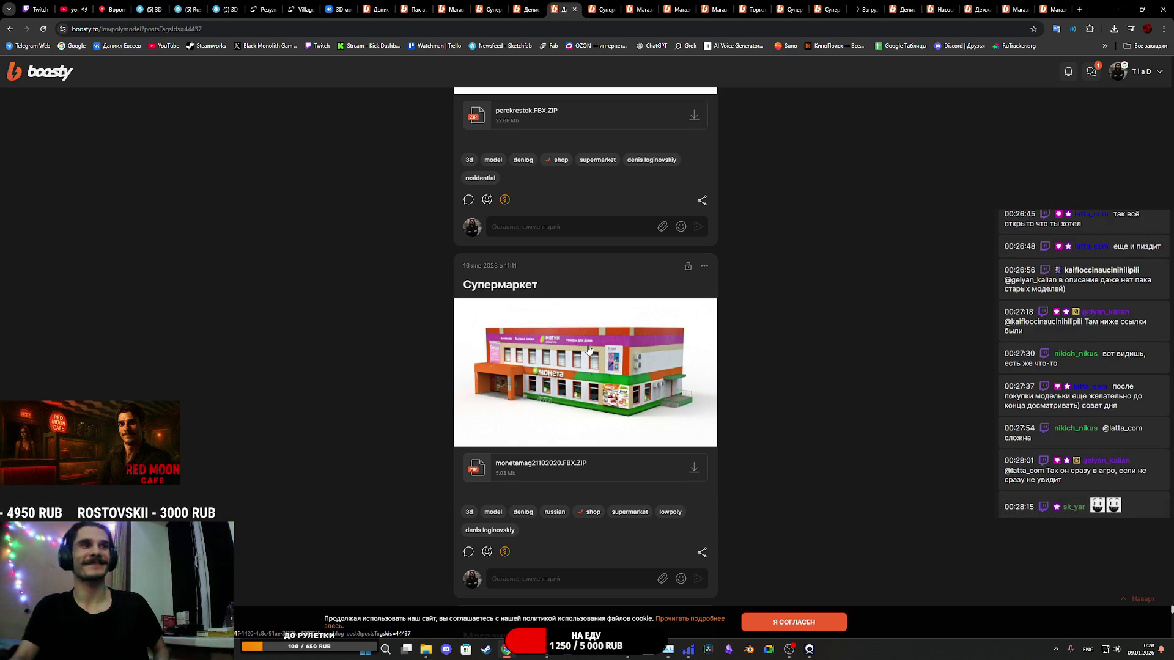
Step: Scroll past the Супермаркет Монета and kiosk posts to Сельский магазин with Shop_Darinka.FBX.ZIP
scroll(762, 350, "down", 10)
scroll(763, 354, "down", 7)
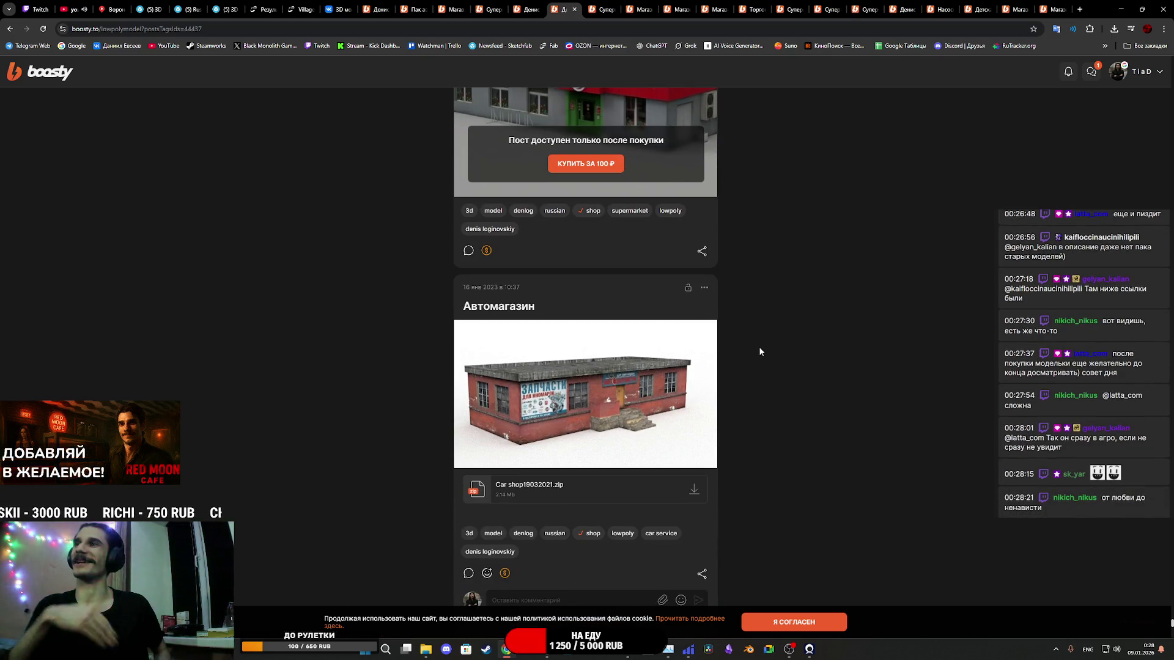
scroll(759, 352, "down", 8)
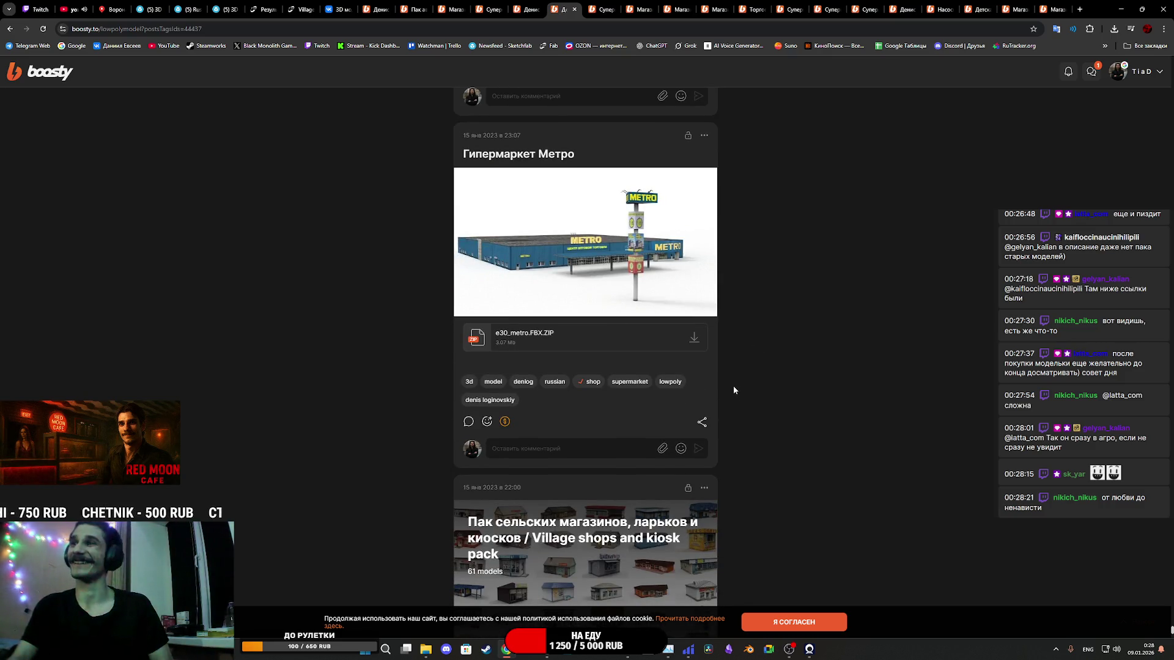
scroll(742, 384, "down", 5)
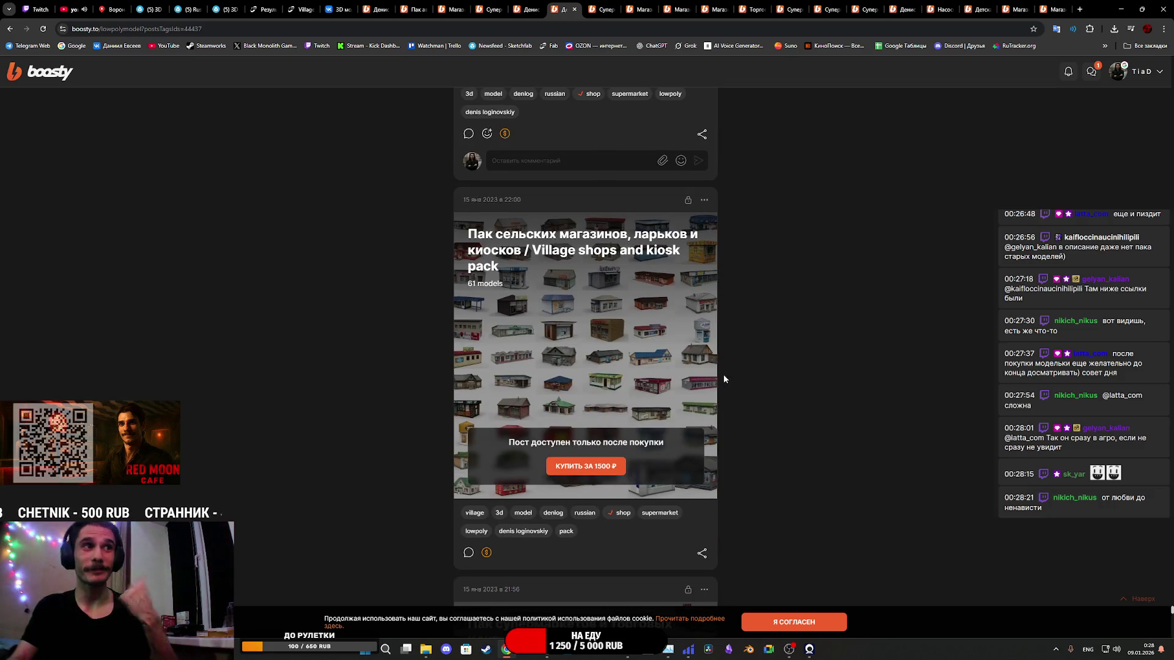
scroll(724, 385, "down", 5)
scroll(722, 391, "down", 10)
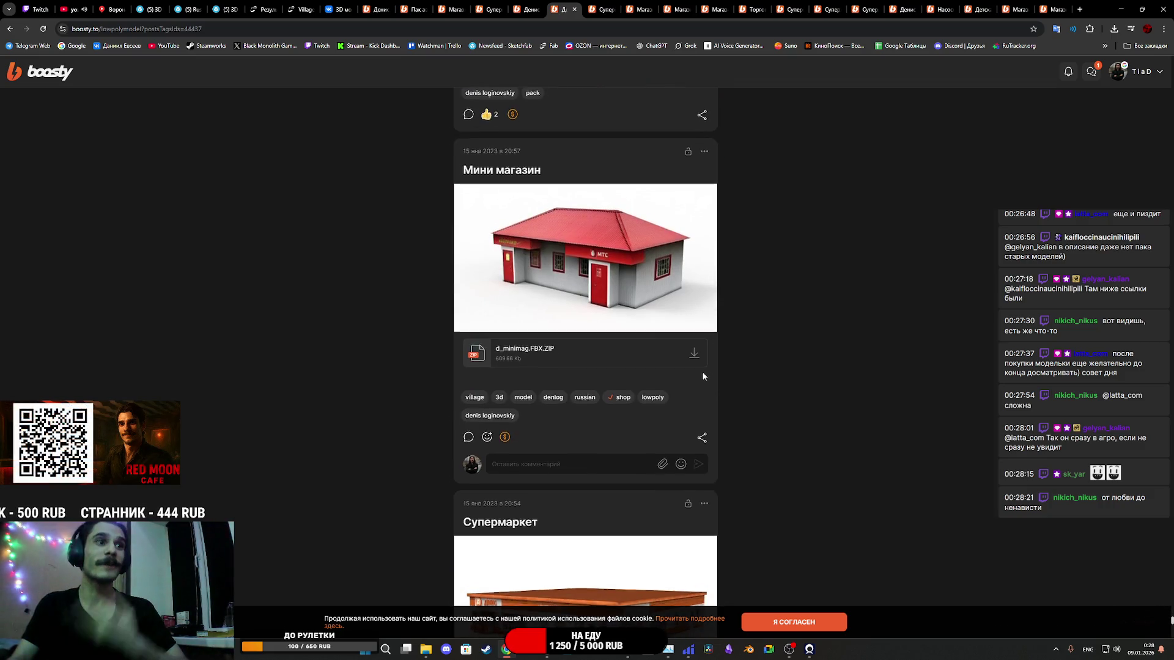
scroll(703, 374, "down", 6)
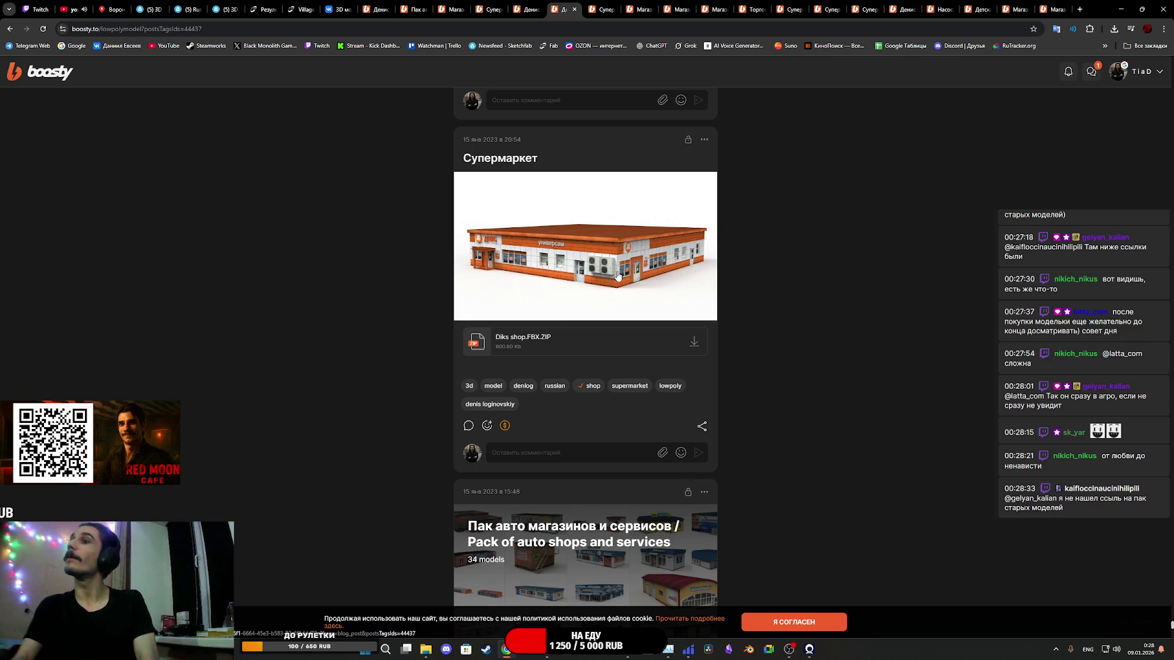
scroll(624, 275, "down", 11)
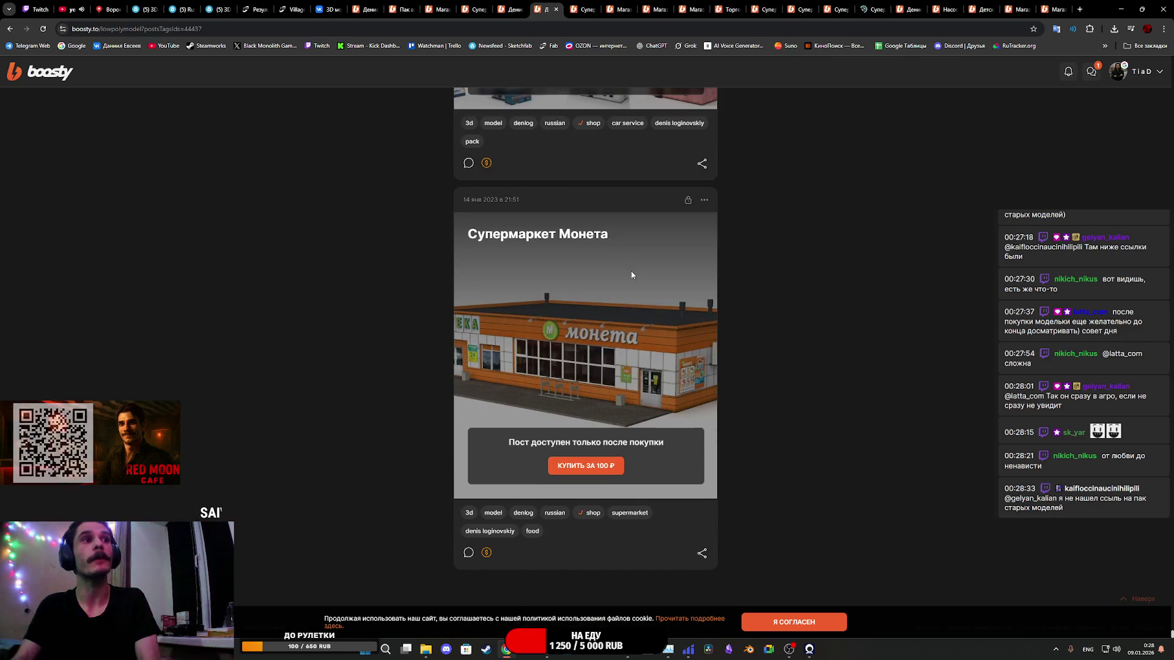
scroll(632, 275, "down", 12)
scroll(632, 280, "down", 3)
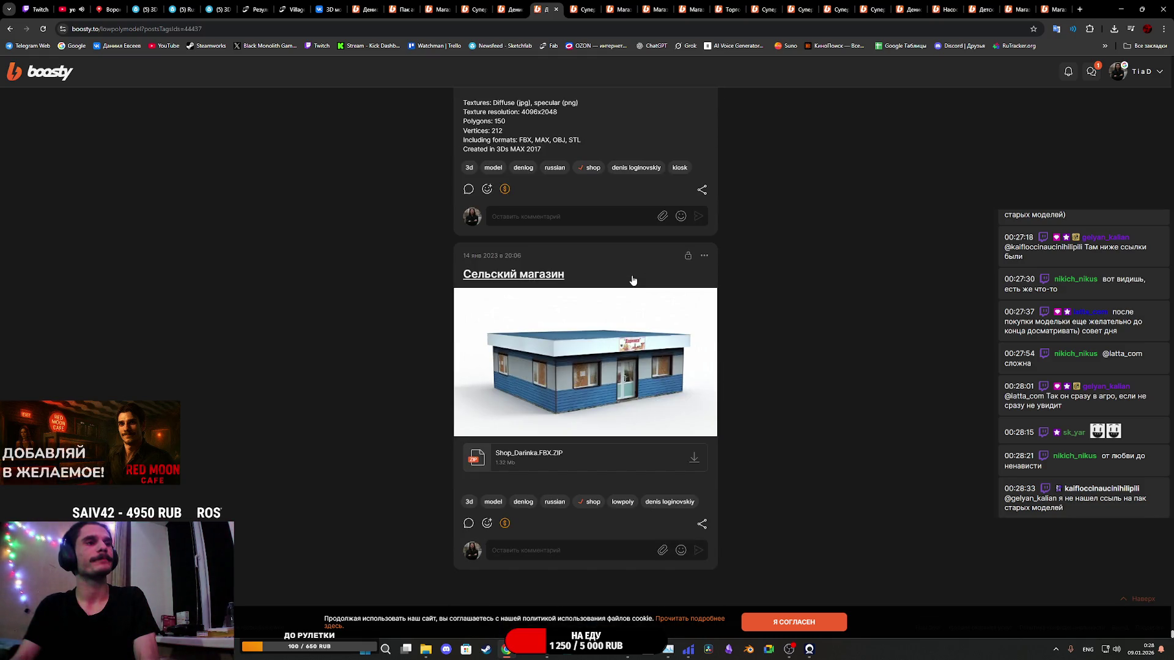
scroll(626, 508, "up", 5)
scroll(636, 504, "down", 5)
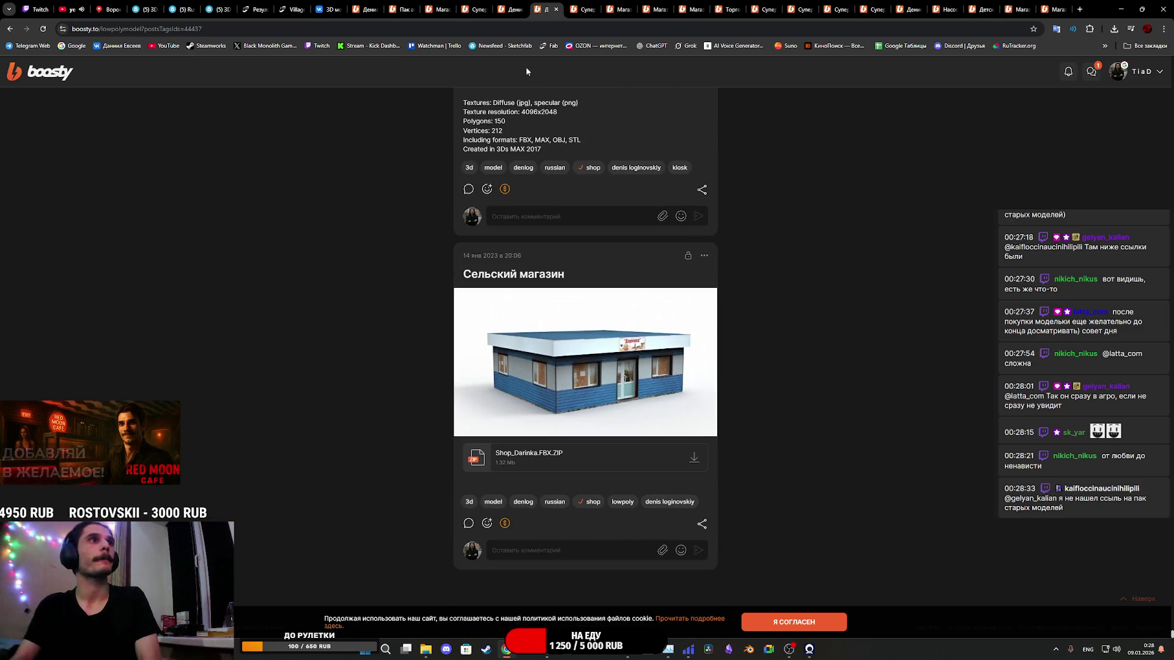
Step: Close the enlarged Супермаркет image, then step through the about and Магазин спиртного tabs to the blog
left_click(575, 11)
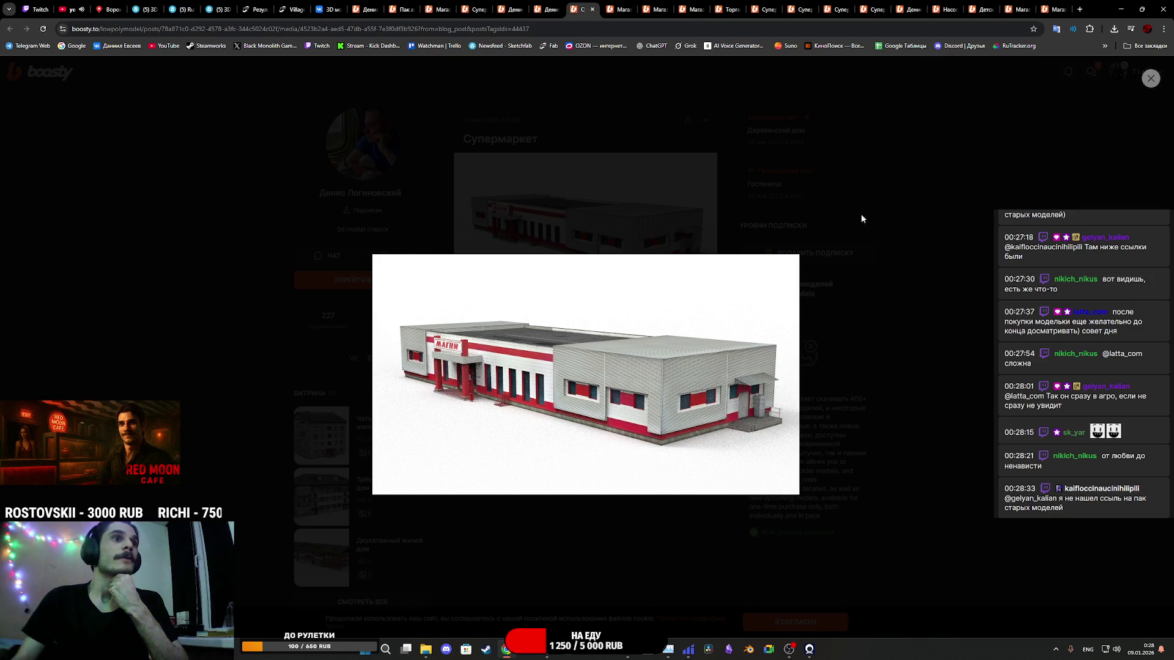
left_click(883, 242)
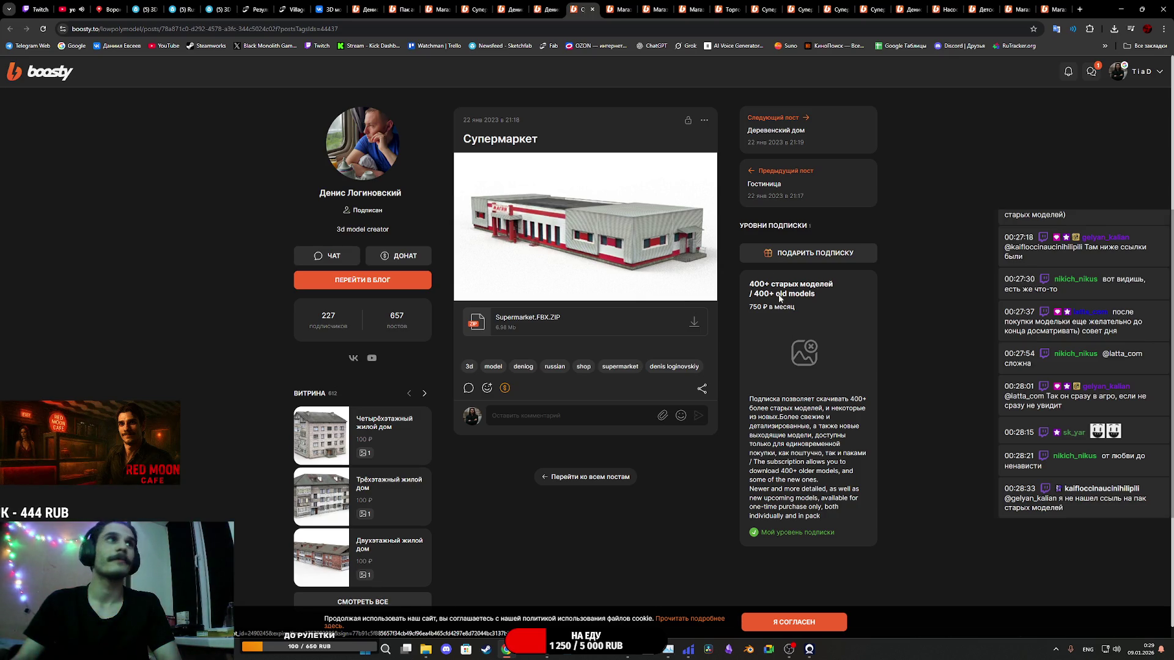
left_click(378, 6)
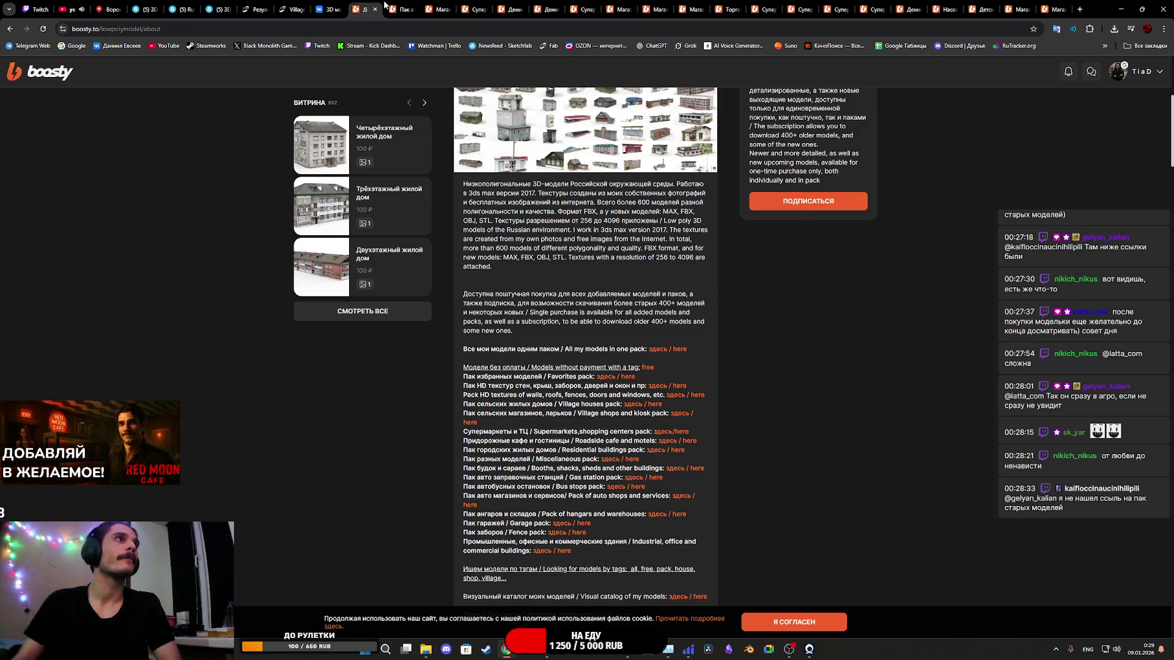
left_click(402, 9)
left_click(430, 9)
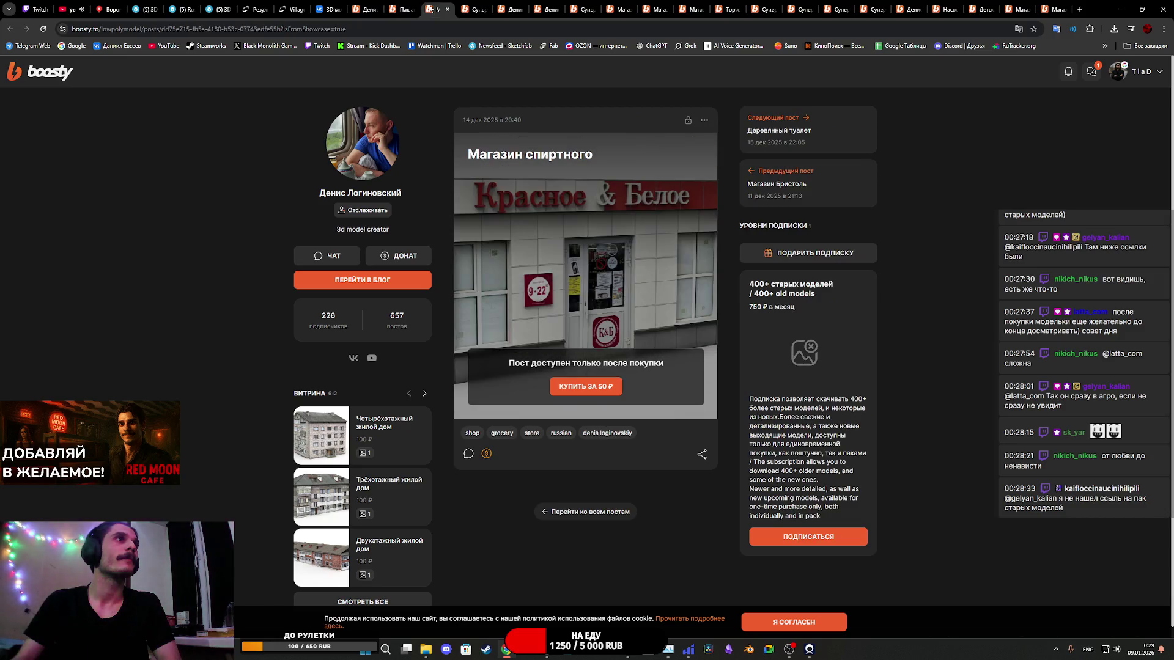
left_click(465, 10)
left_click(507, 11)
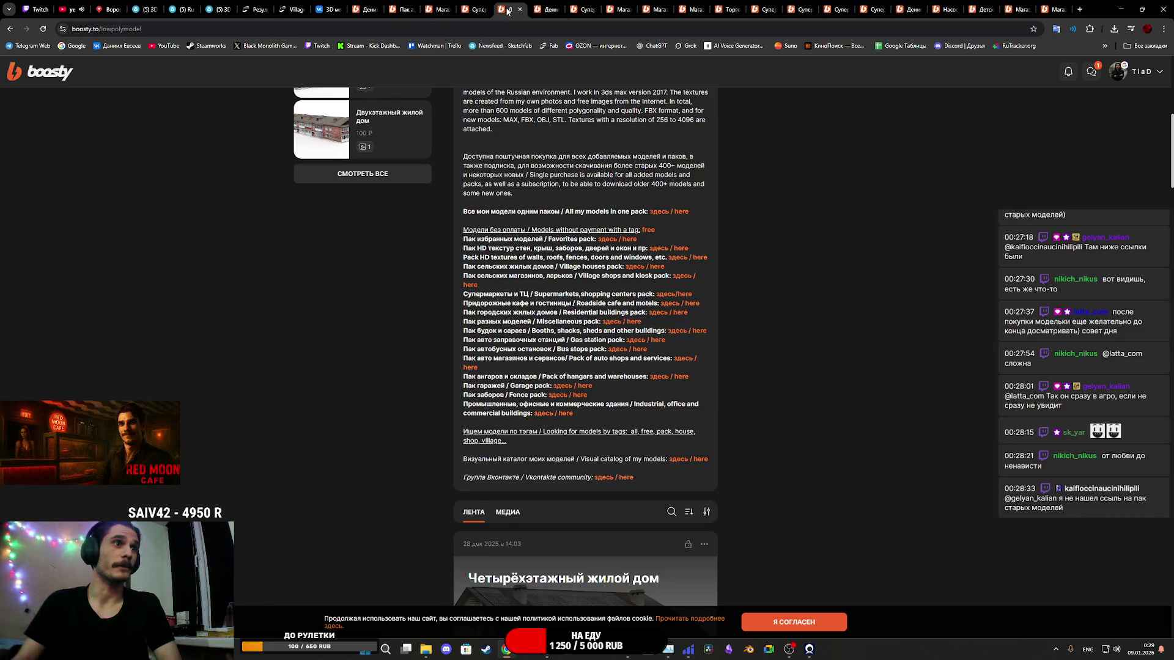
Step: Close three older post tabs, the 3D models tab, the Village house Fab page and the results page
middle_click(367, 11)
middle_click(367, 11)
middle_click(366, 11)
middle_click(366, 11)
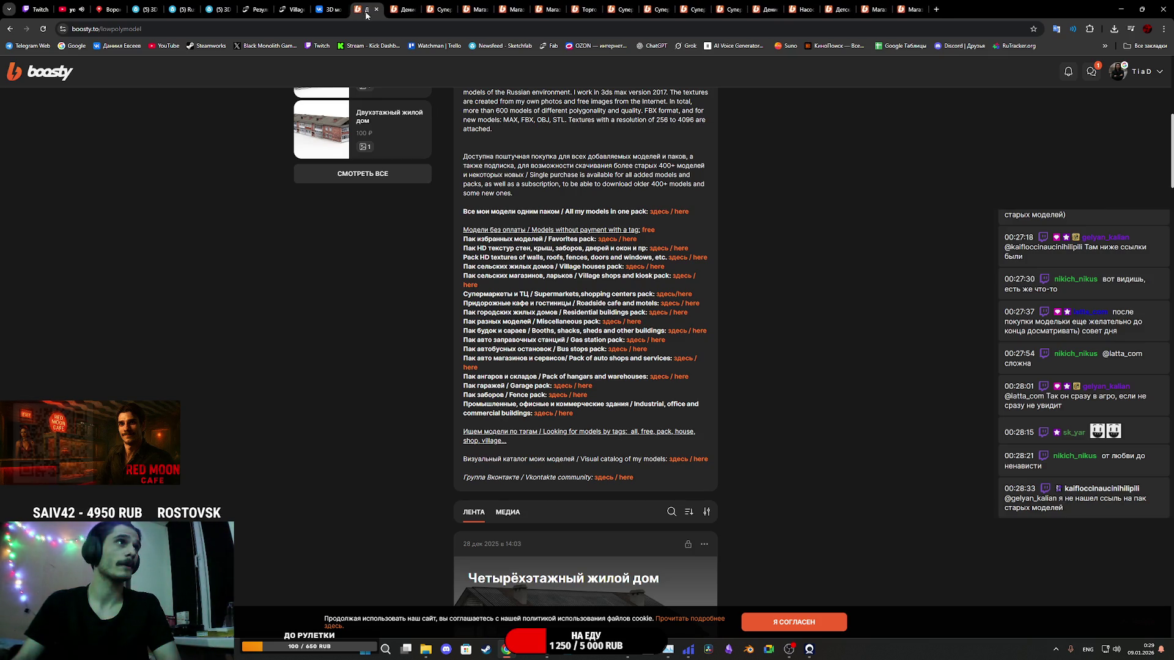
middle_click(329, 11)
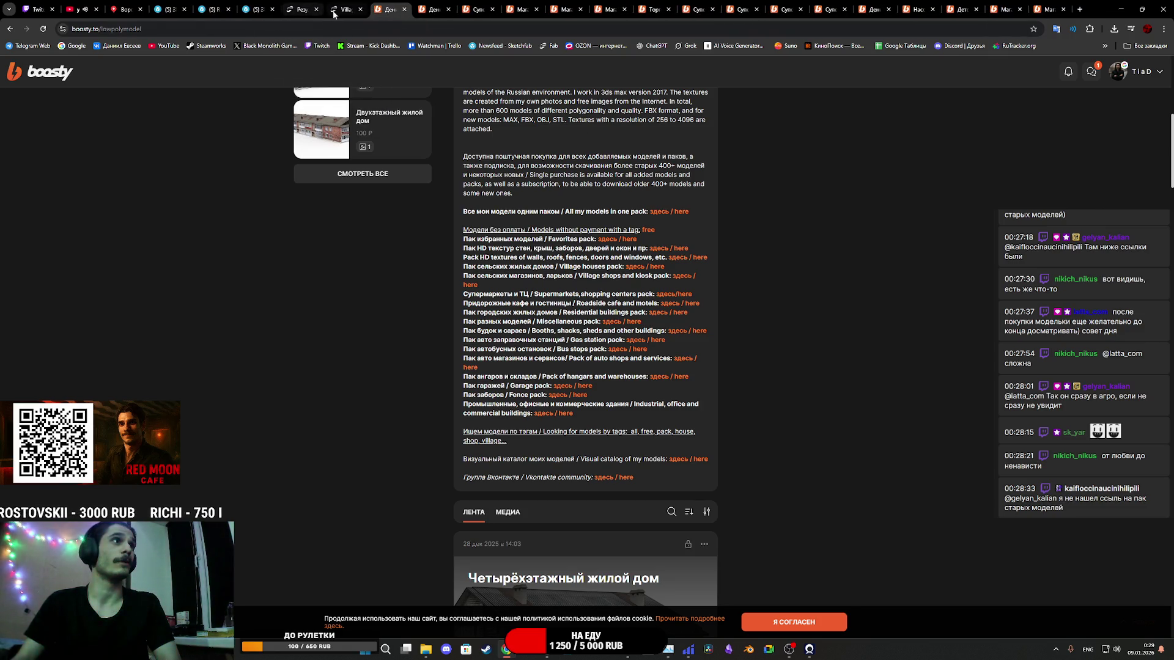
left_click(335, 11)
middle_click(337, 12)
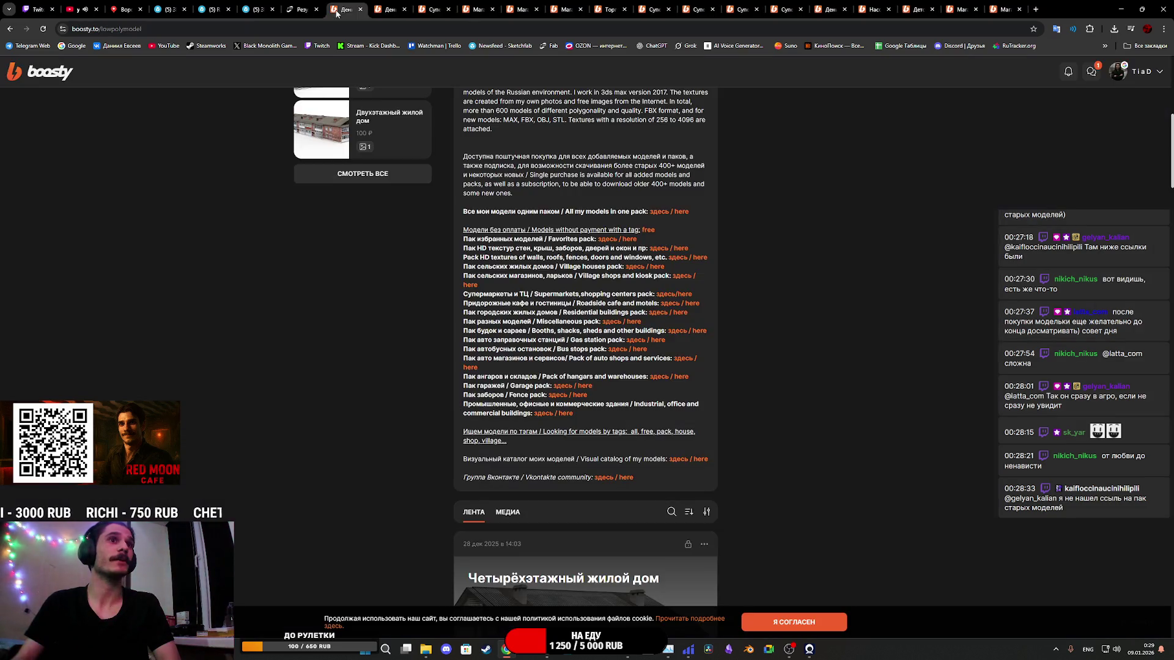
middle_click(291, 11)
Step: Close both Sketchfab pages and a blank tab, then switch to the Магазин post
left_click(245, 11)
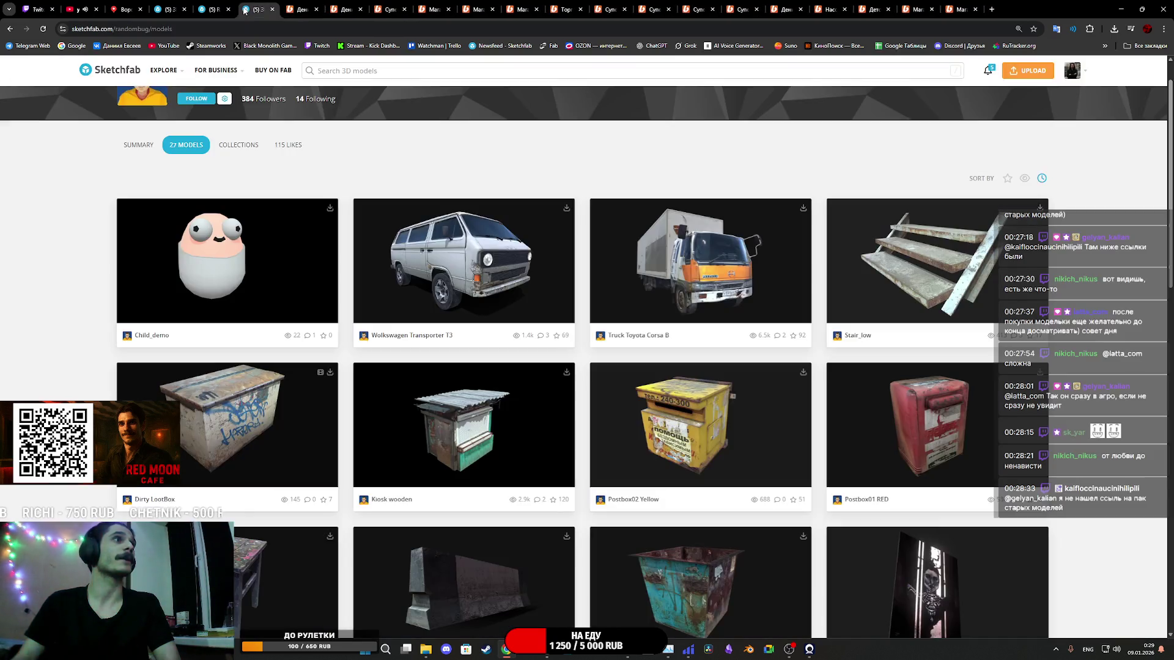
middle_click(244, 9)
left_click(208, 9)
middle_click(208, 10)
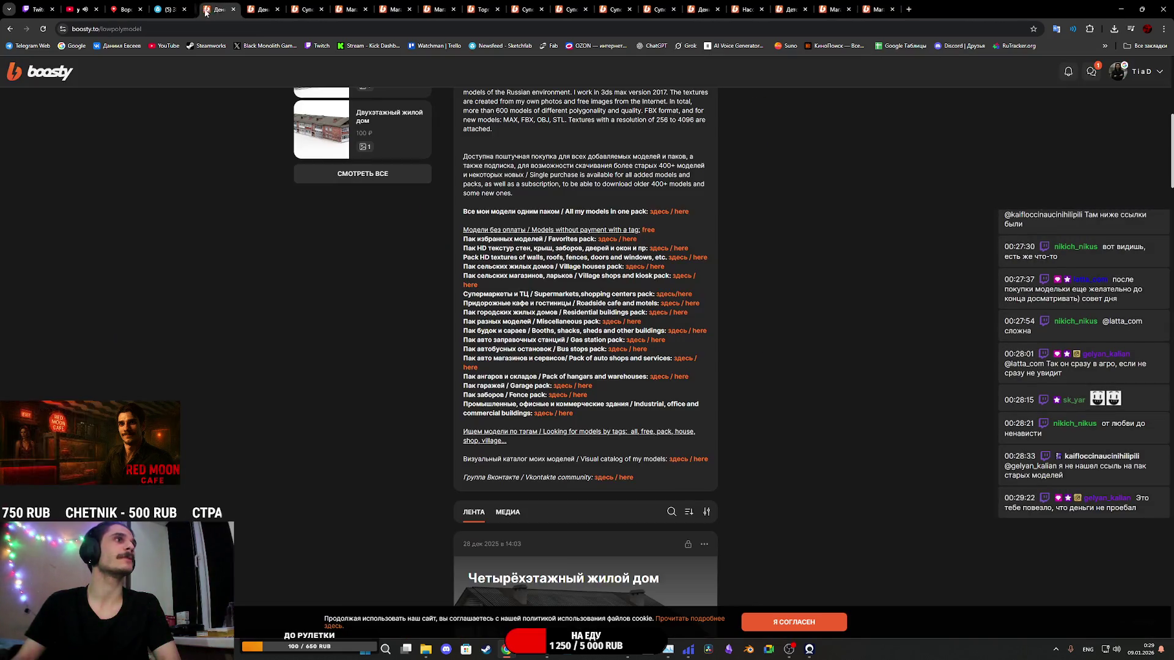
left_click(166, 10)
middle_click(166, 9)
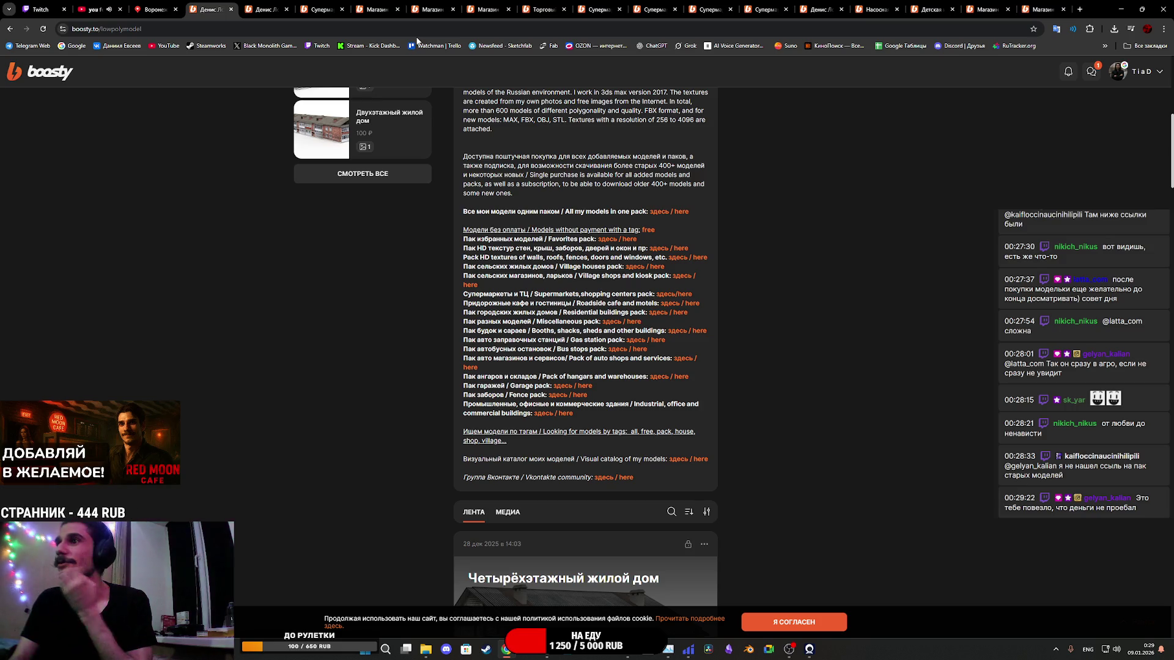
left_click(1039, 9)
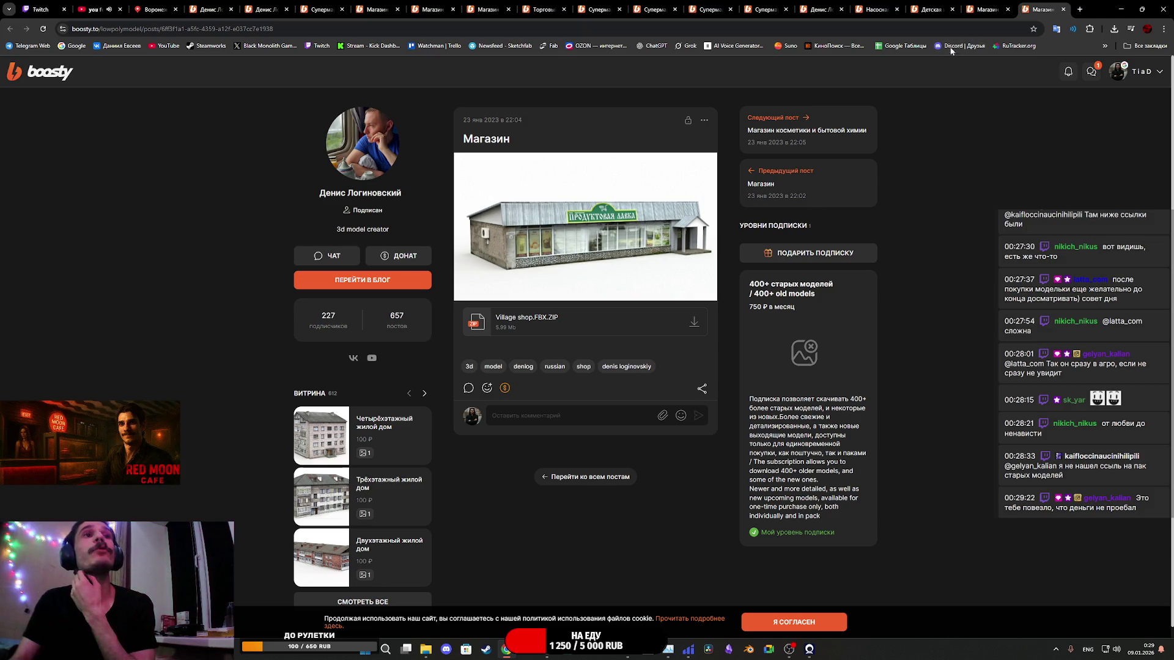
Step: Save Playground2.zip to Загрузки, confirm it in the downloads list, and close the playground post tab
left_click(776, 150)
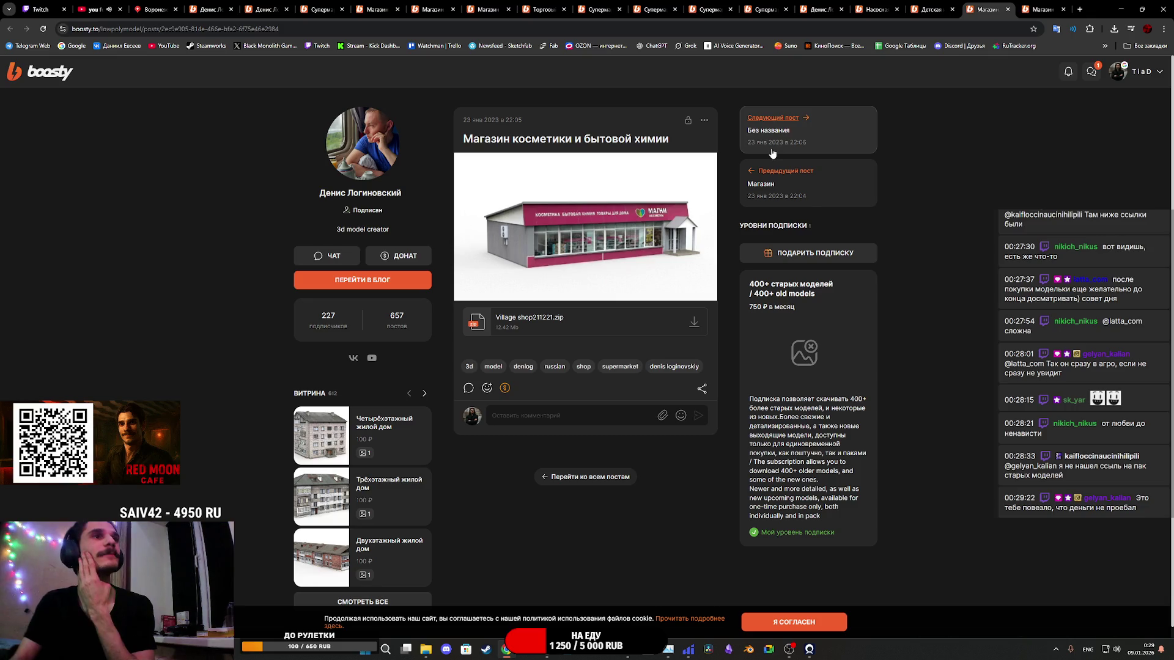
left_click(923, 4)
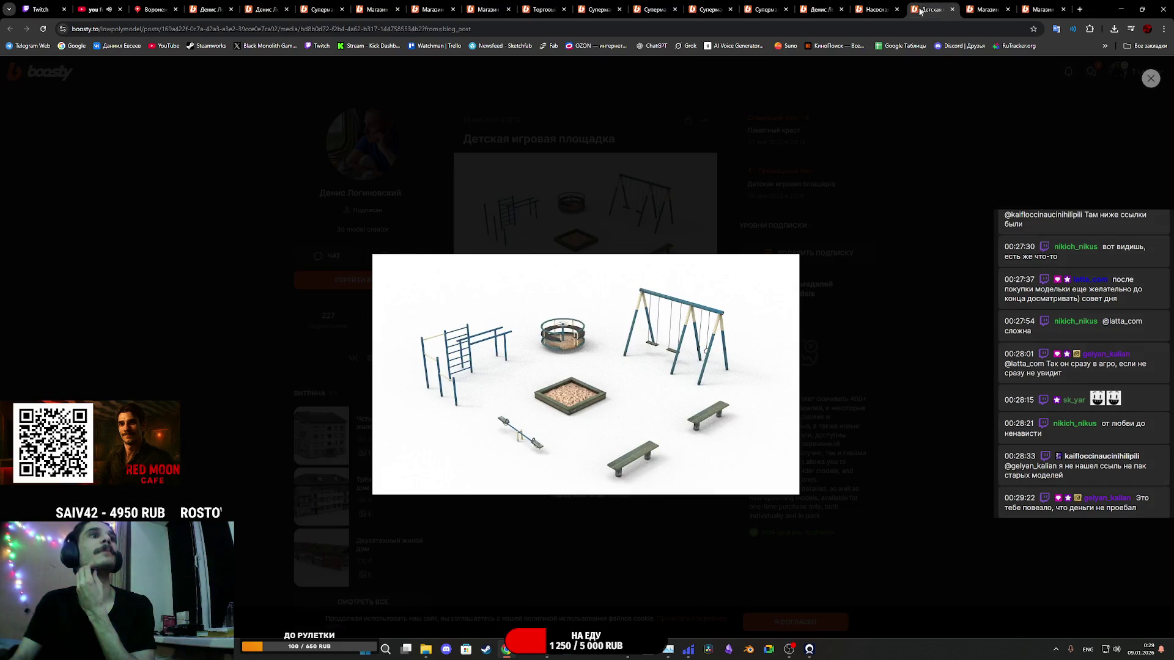
key("Escape")
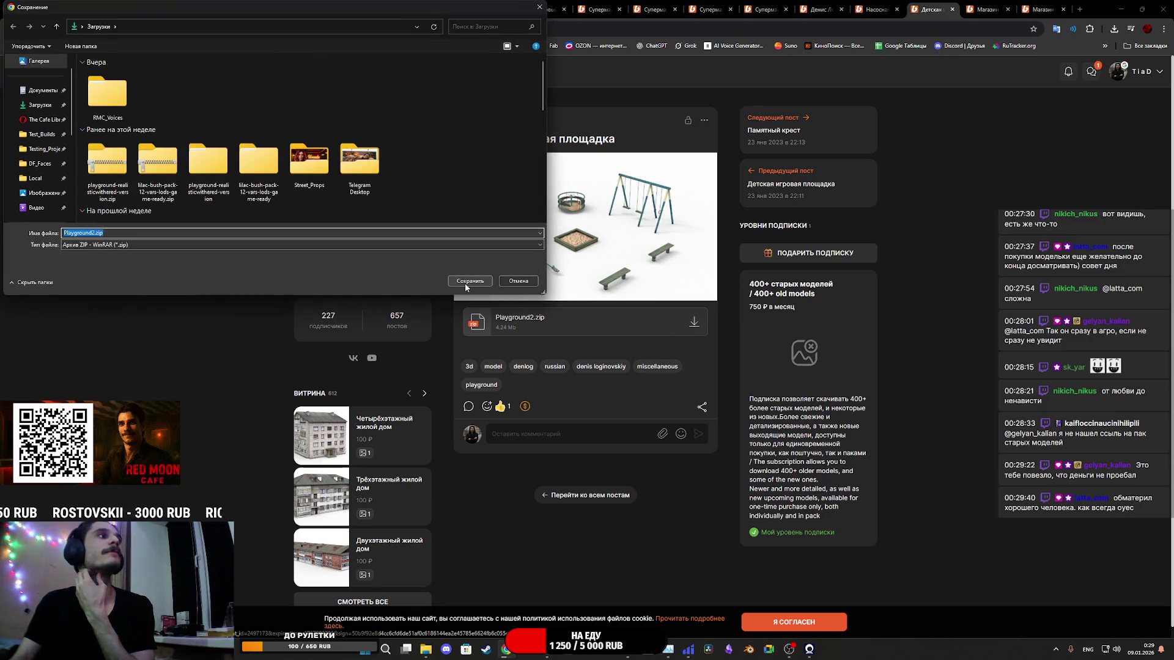
left_click(469, 281)
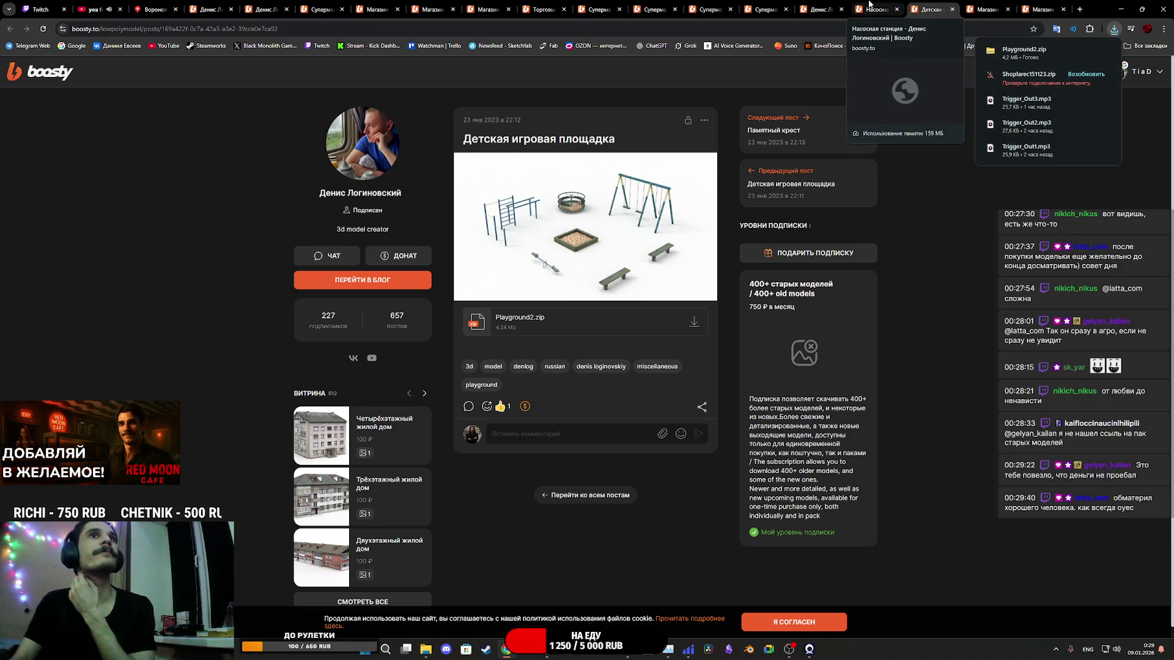
left_click(1114, 29)
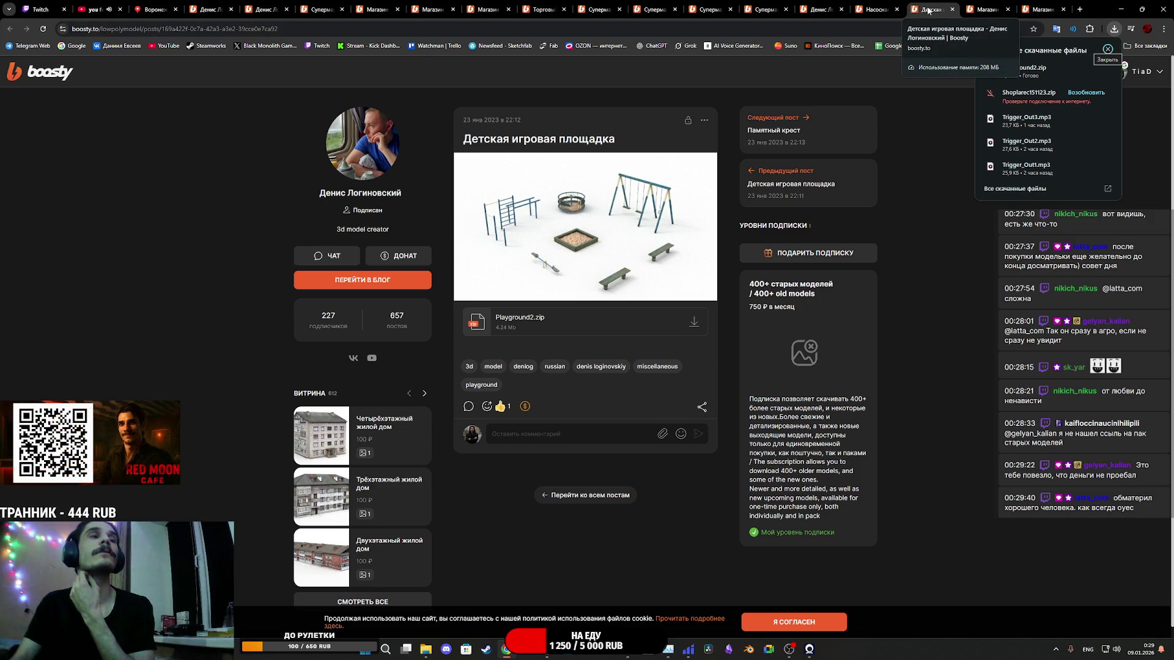
middle_click(928, 10)
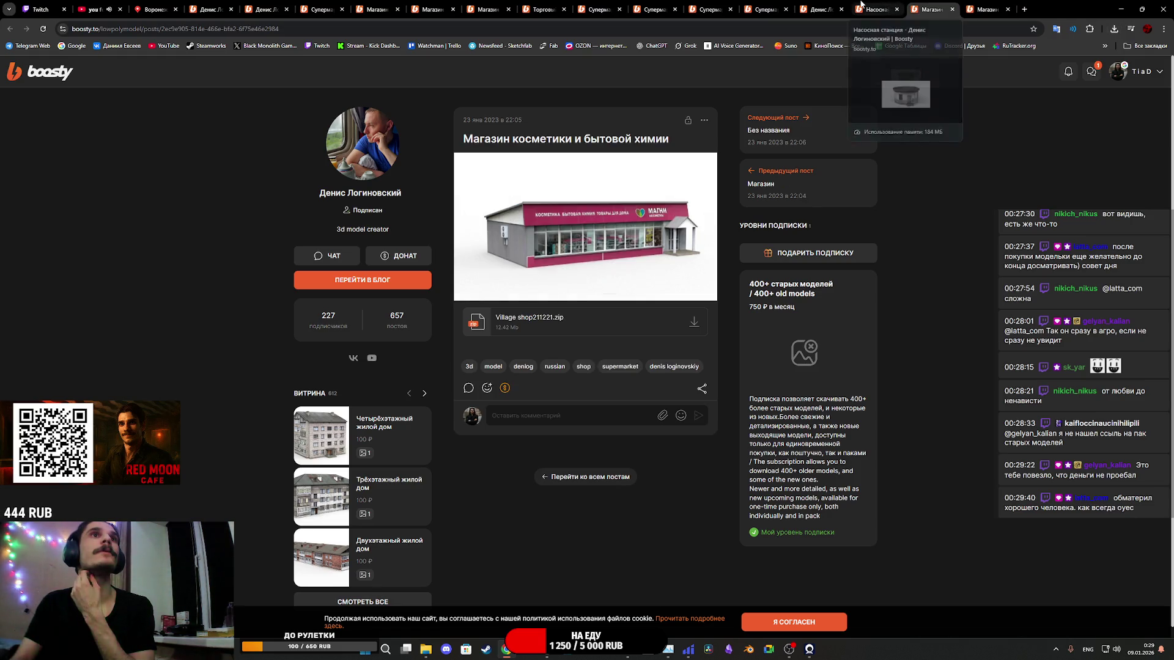
Step: Close the Насосная станция post tab and the creator's blog feed tab
left_click(861, 7)
left_click(894, 171)
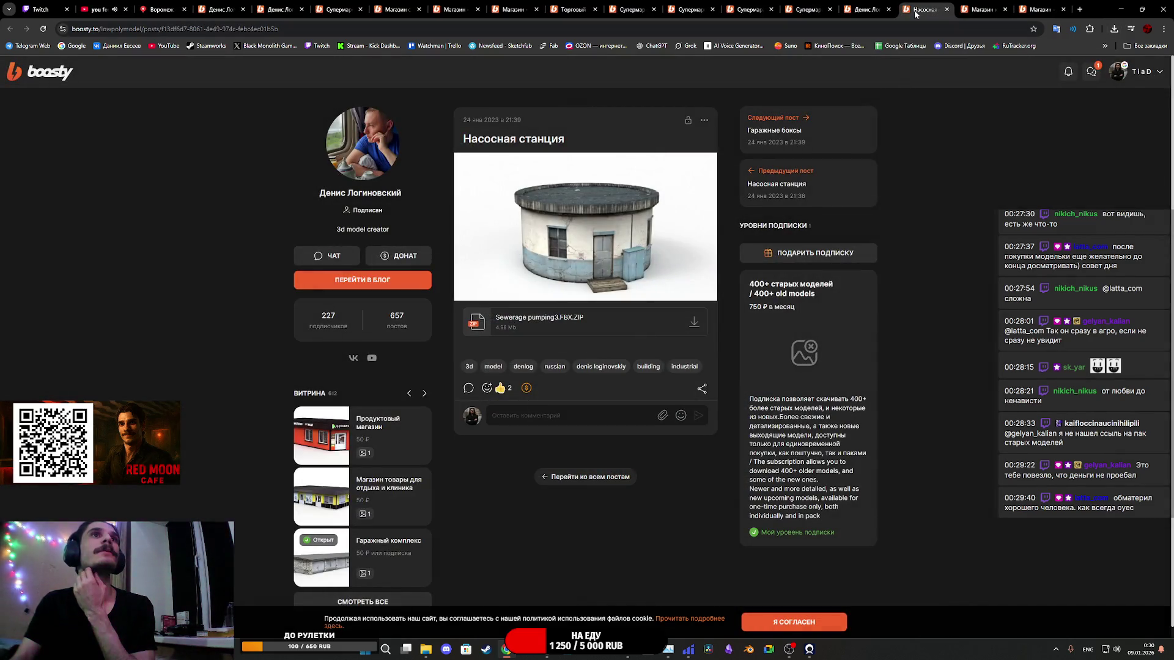
middle_click(915, 13)
left_click(858, 7)
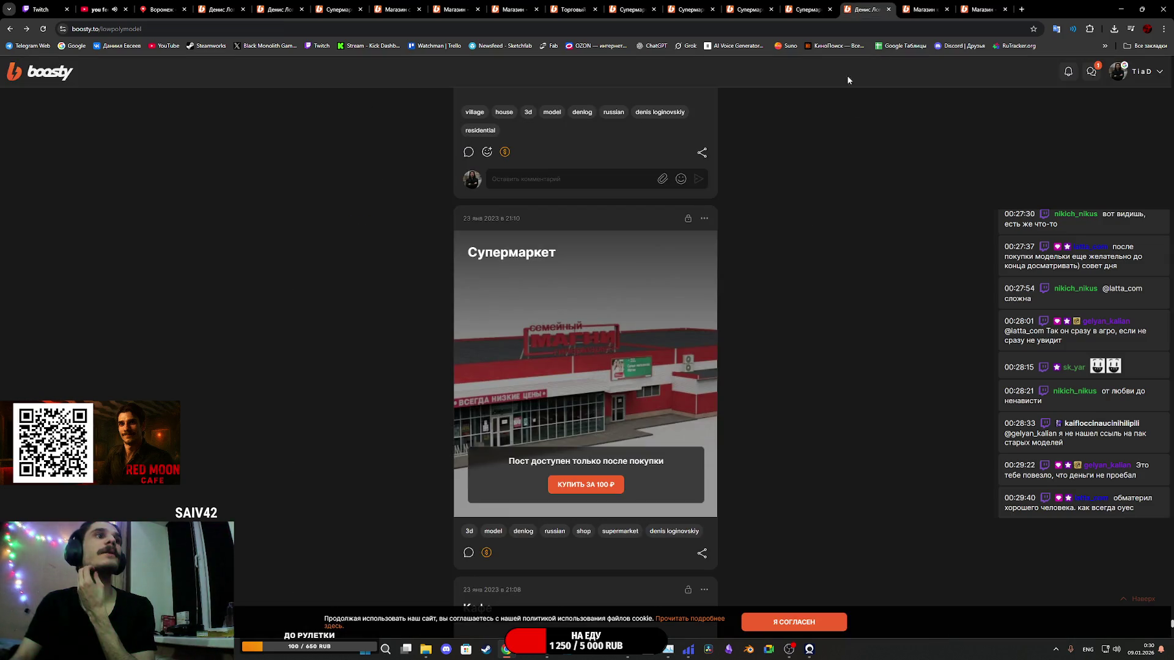
left_click(888, 4)
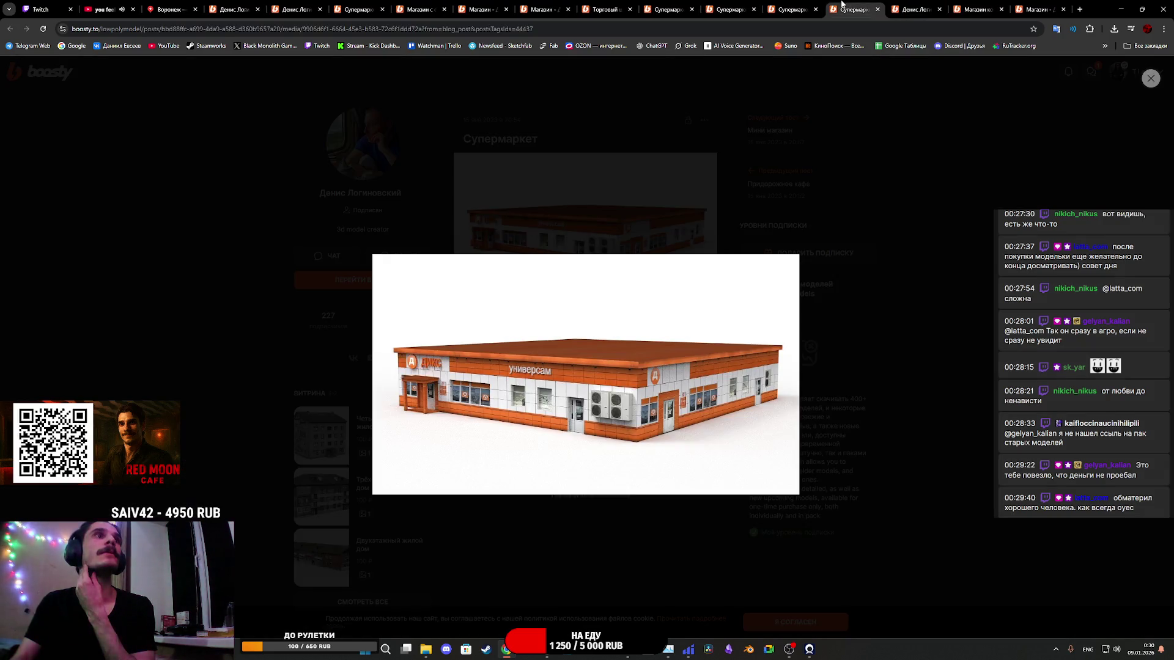
left_click(911, 4)
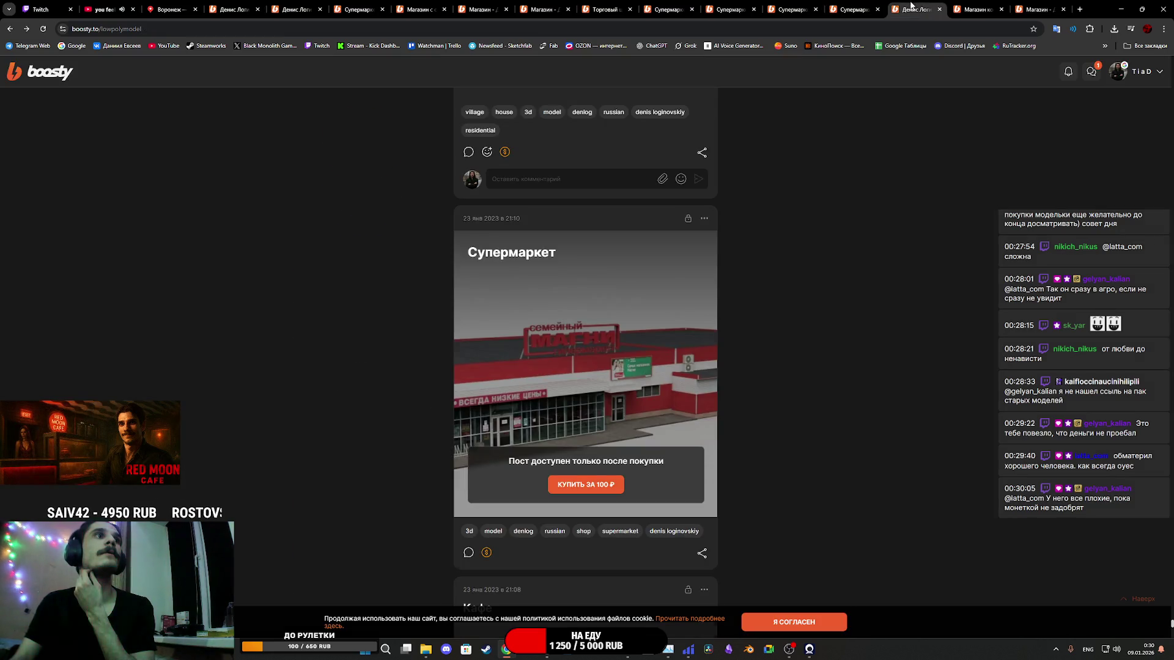
middle_click(911, 6)
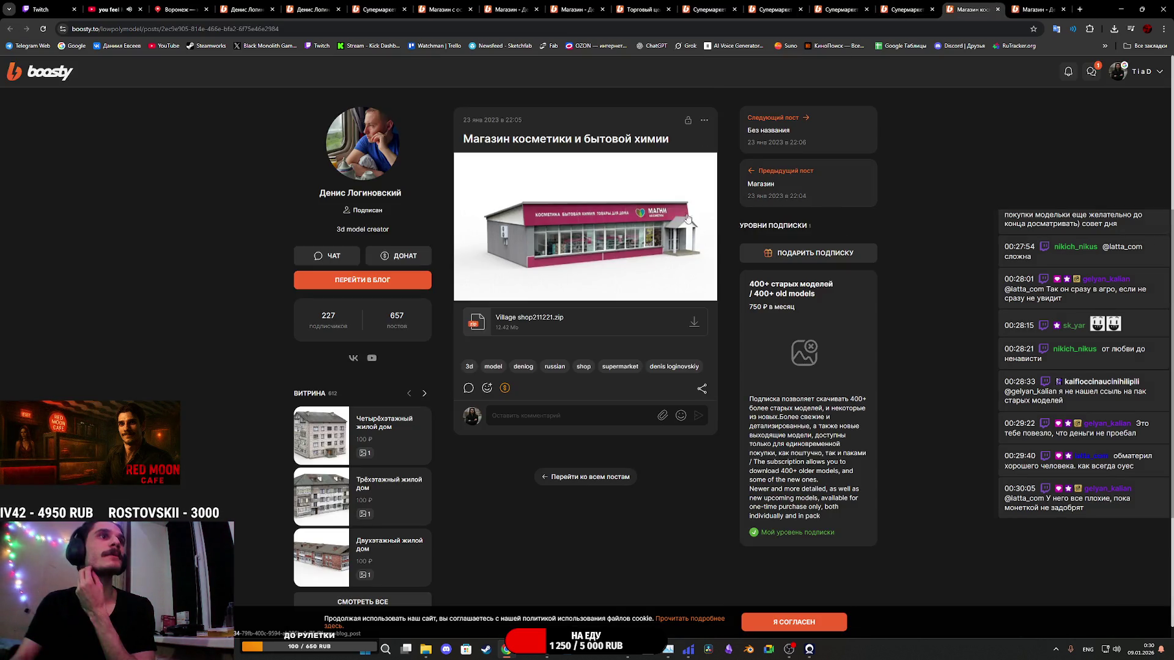
Step: Go through the Супермаркет post tabs to the 17 Jan 2023 Pyaterochka store post
left_click(889, 4)
left_click(912, 194)
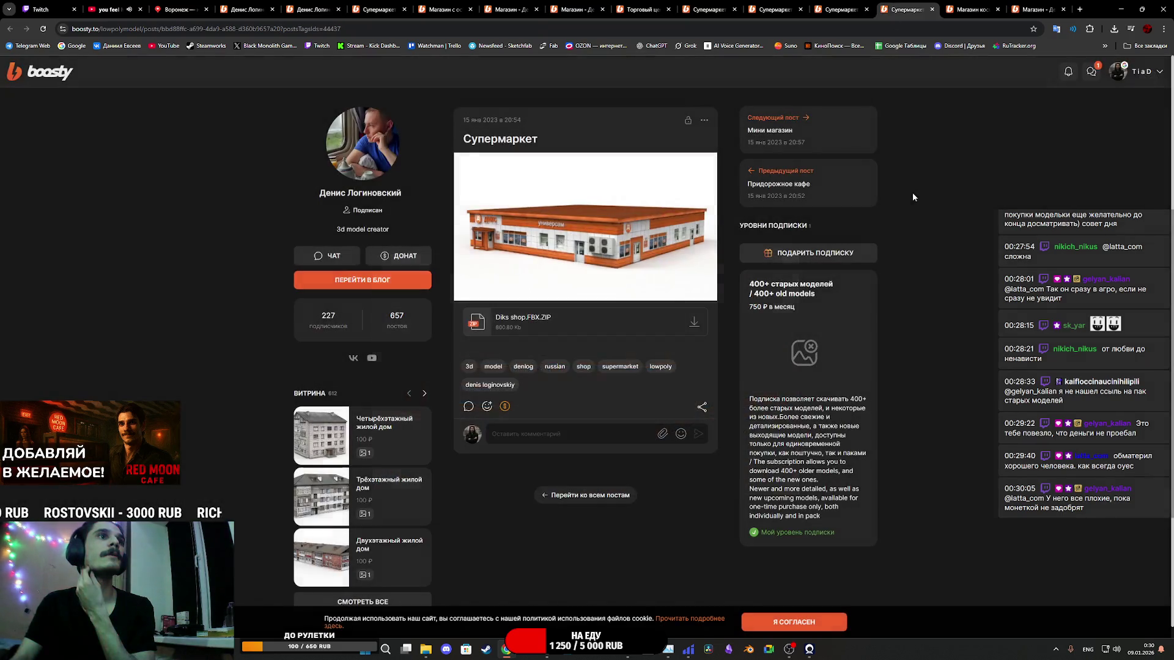
left_click(840, 9)
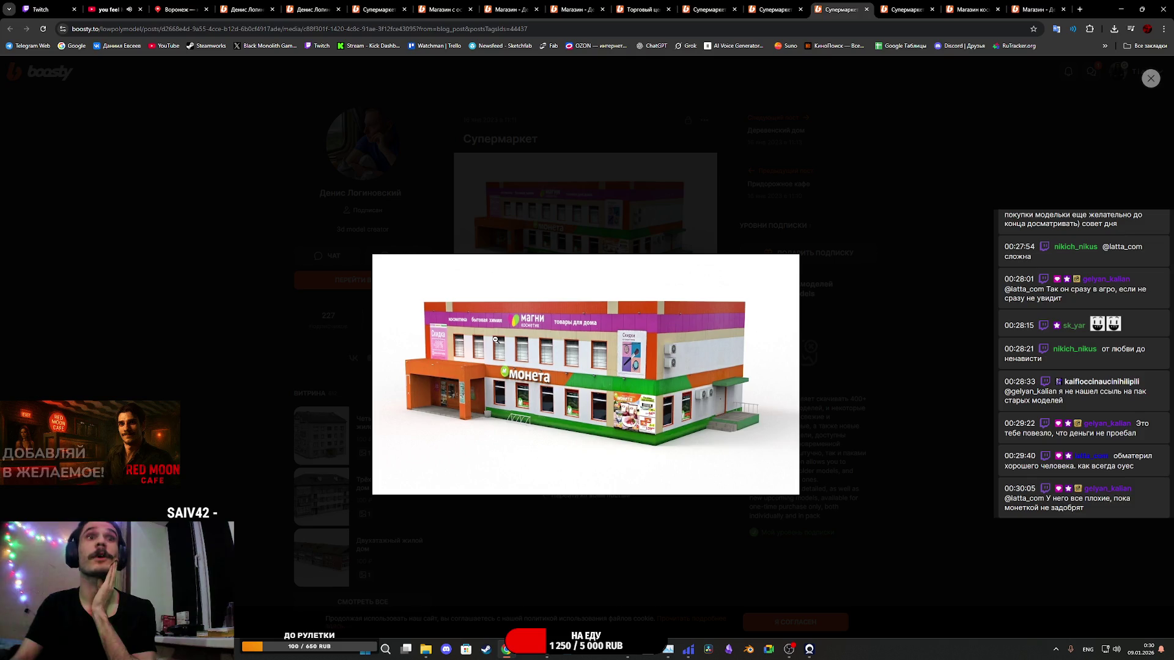
left_click(784, 5)
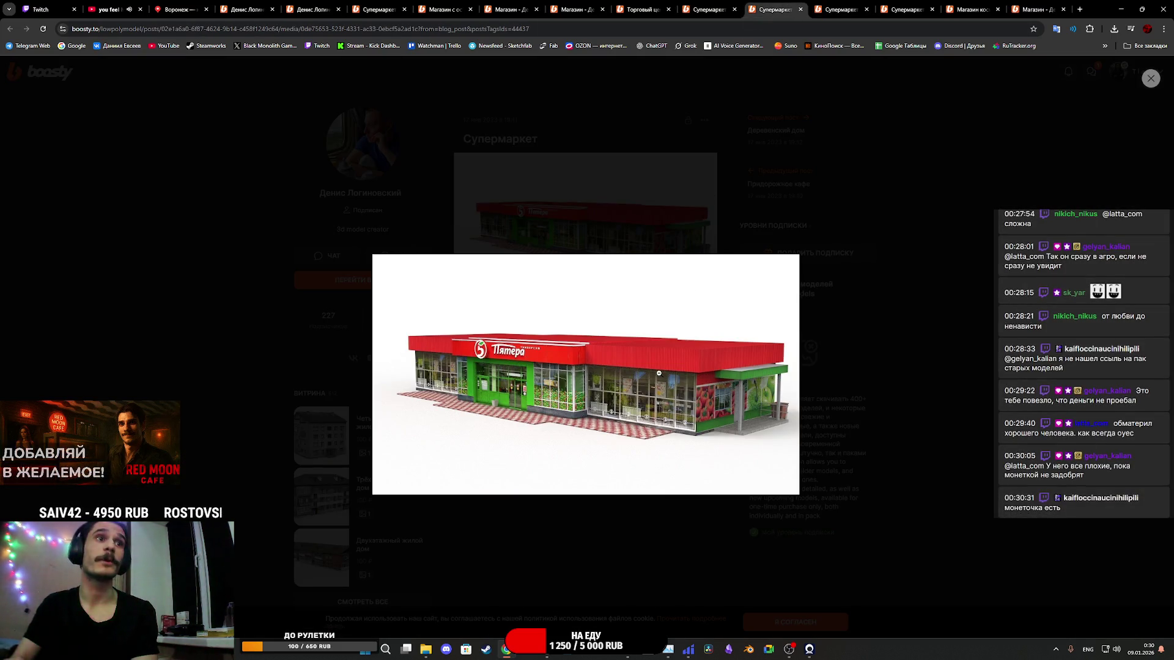
left_click(896, 260)
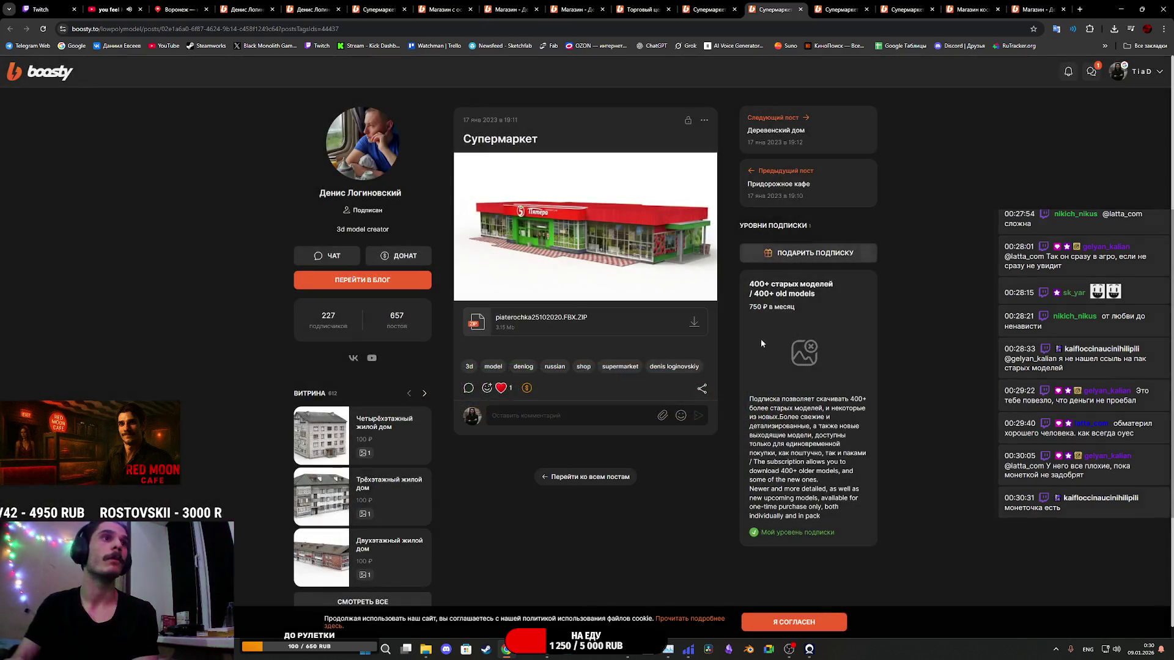
Step: Save piaterochka25102020.FBX.ZIP and Pyaterochka shop.FBX.ZIP into Загрузки
left_click(694, 324)
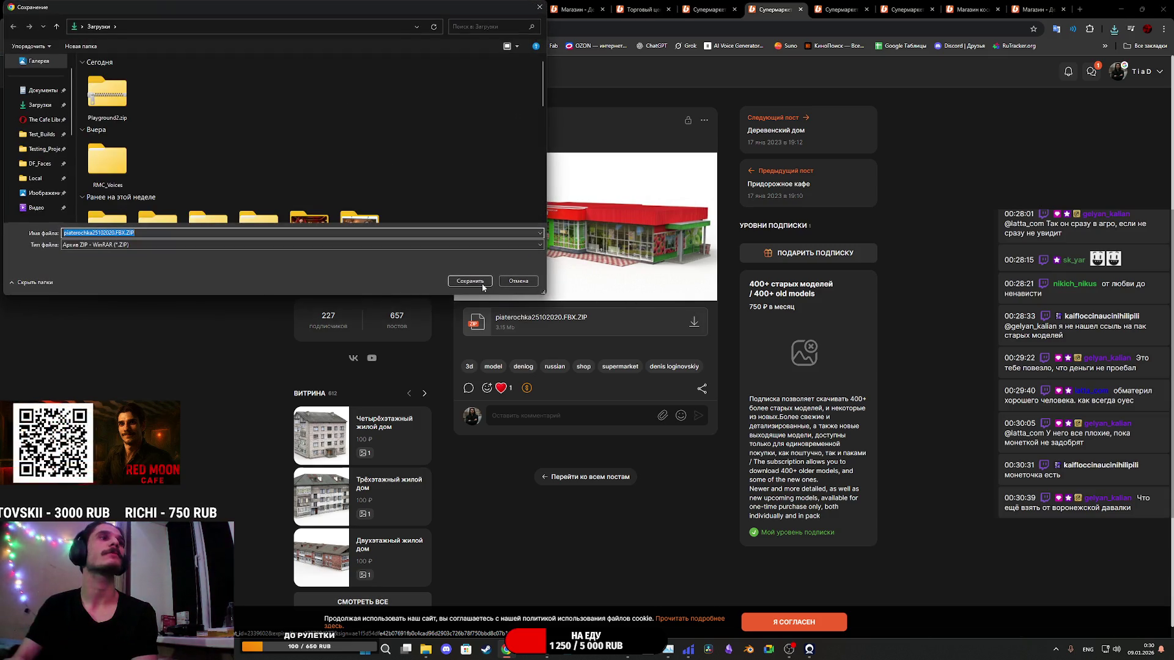
left_click(483, 285)
left_click(707, 7)
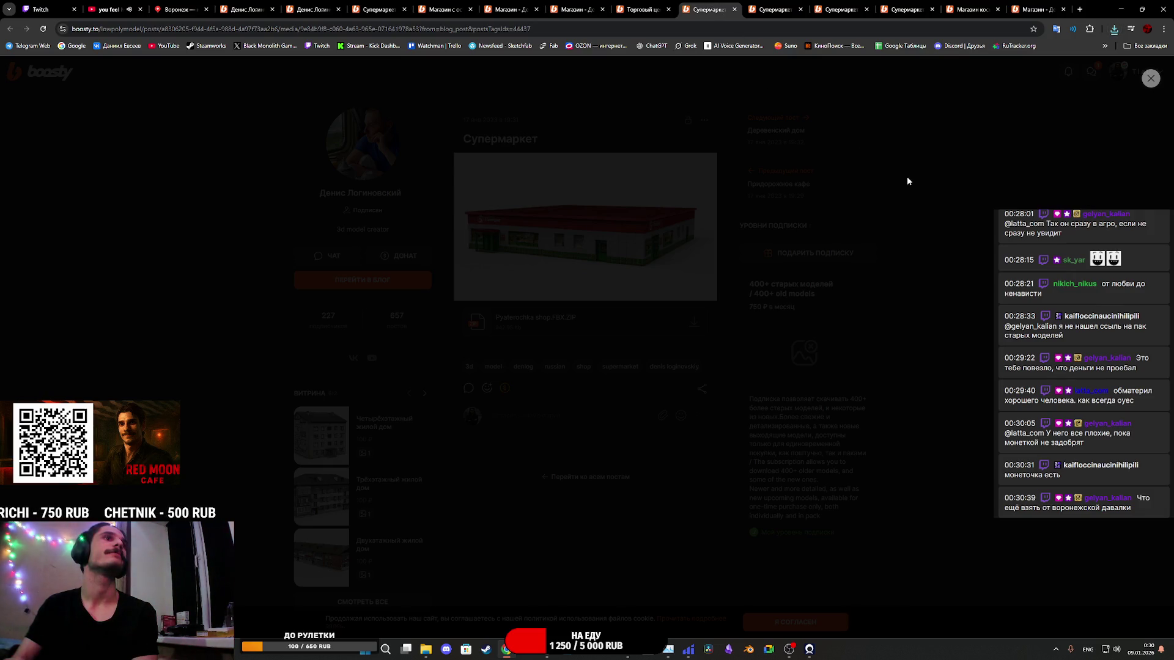
left_click(1147, 80)
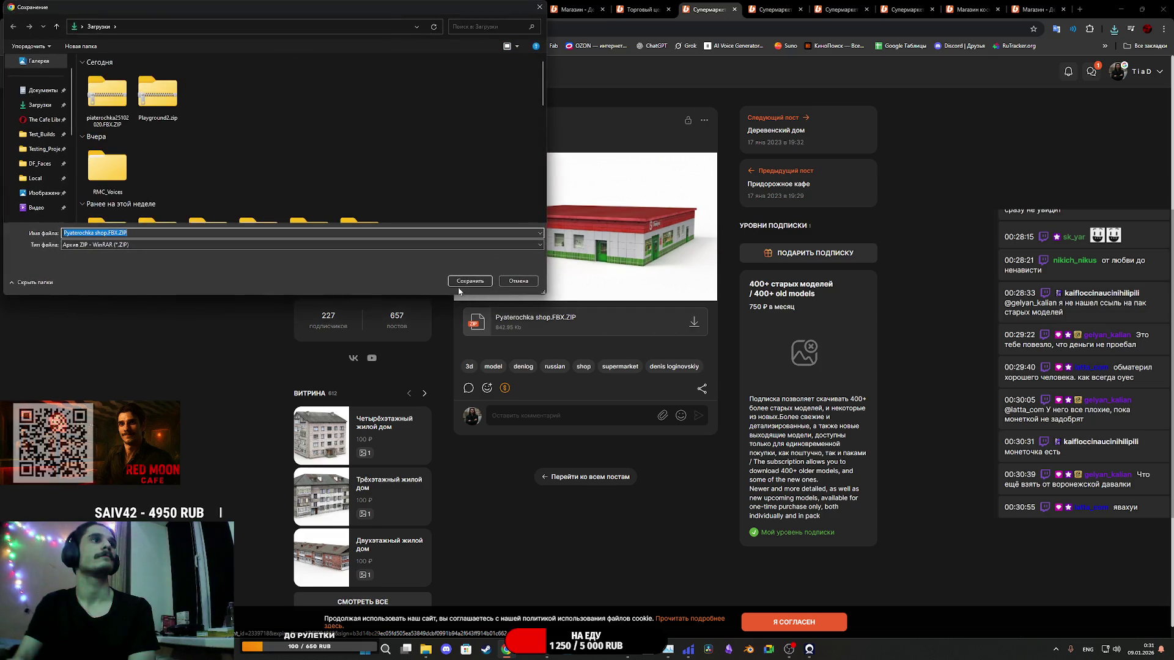
left_click(465, 280)
Step: Save the Magnit archives r402_ishim_magnit.zip and r402_ishim_magnit2.zip into Загрузки
left_click(643, 7)
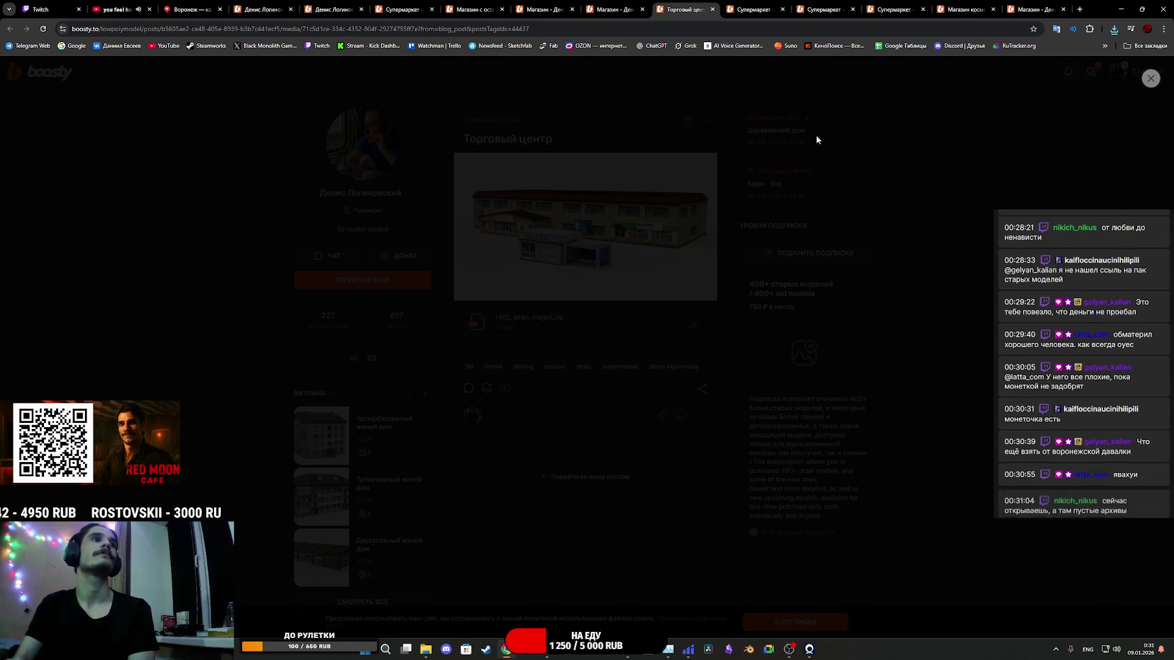
left_click(1150, 79)
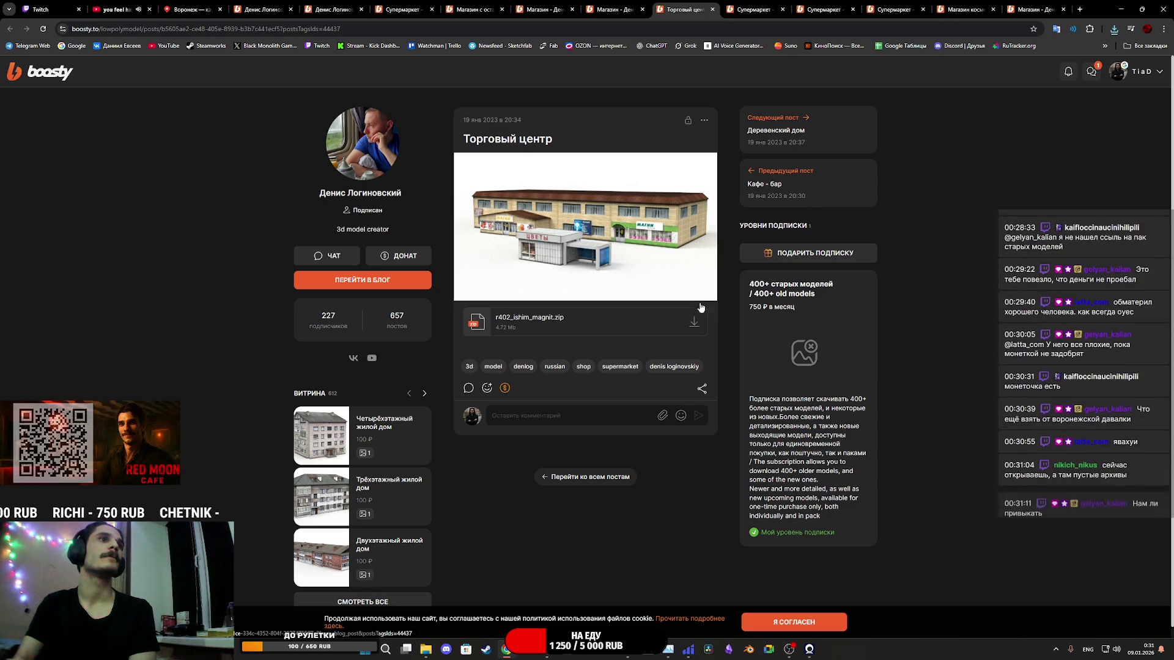
left_click(693, 325)
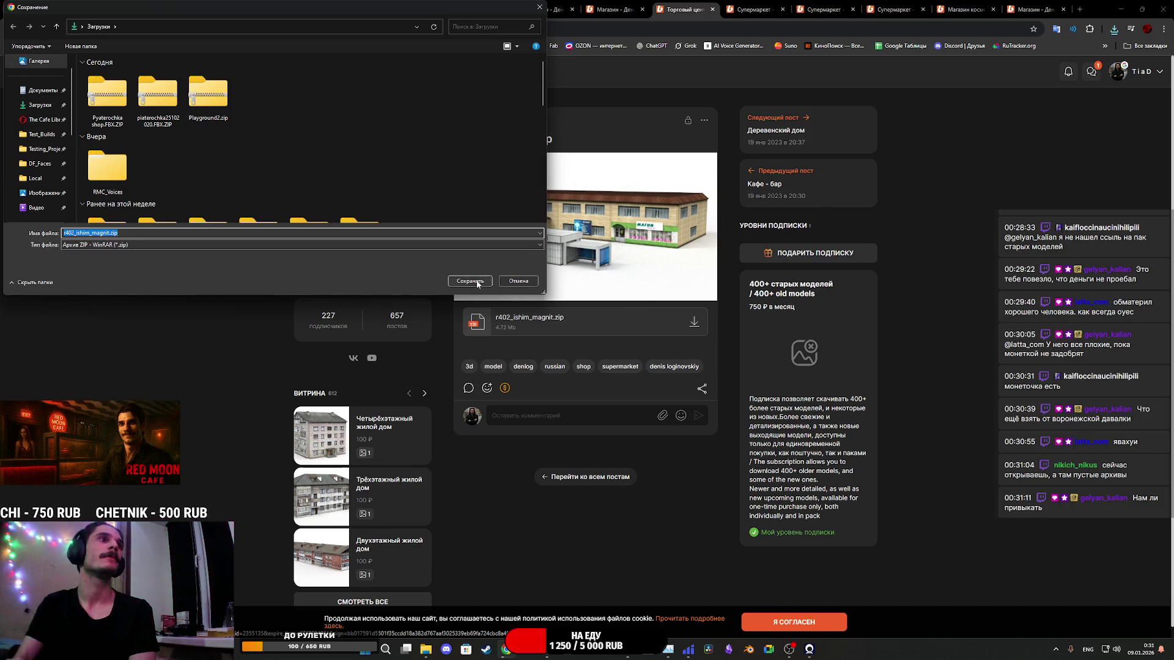
left_click(472, 282)
left_click(614, 7)
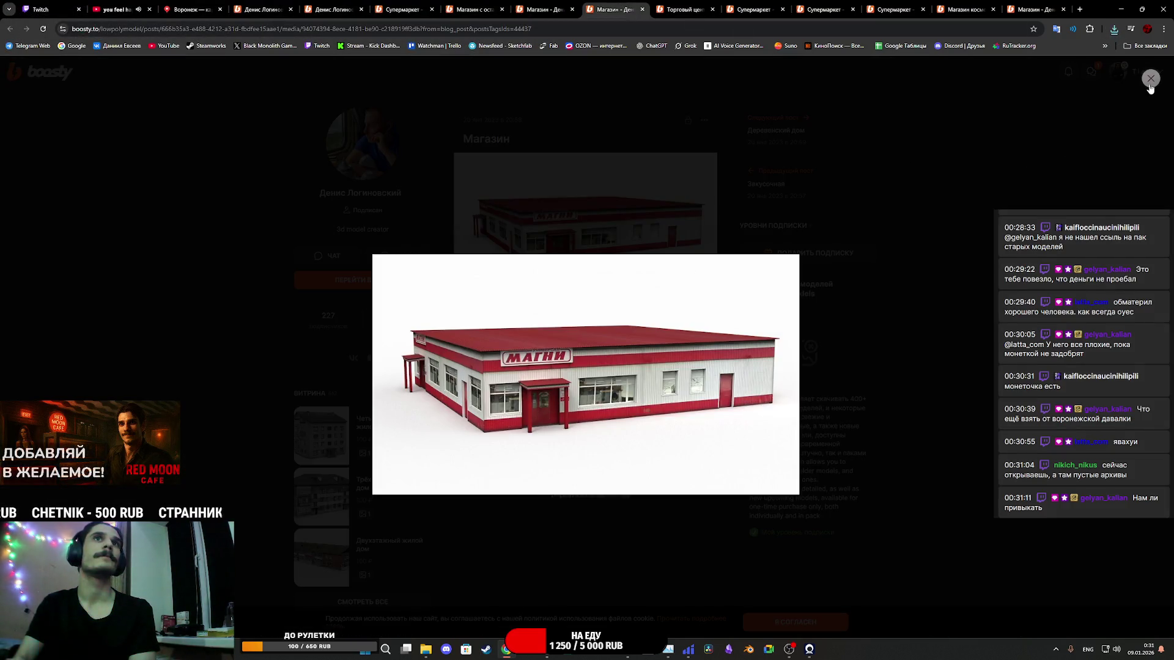
left_click(1151, 78)
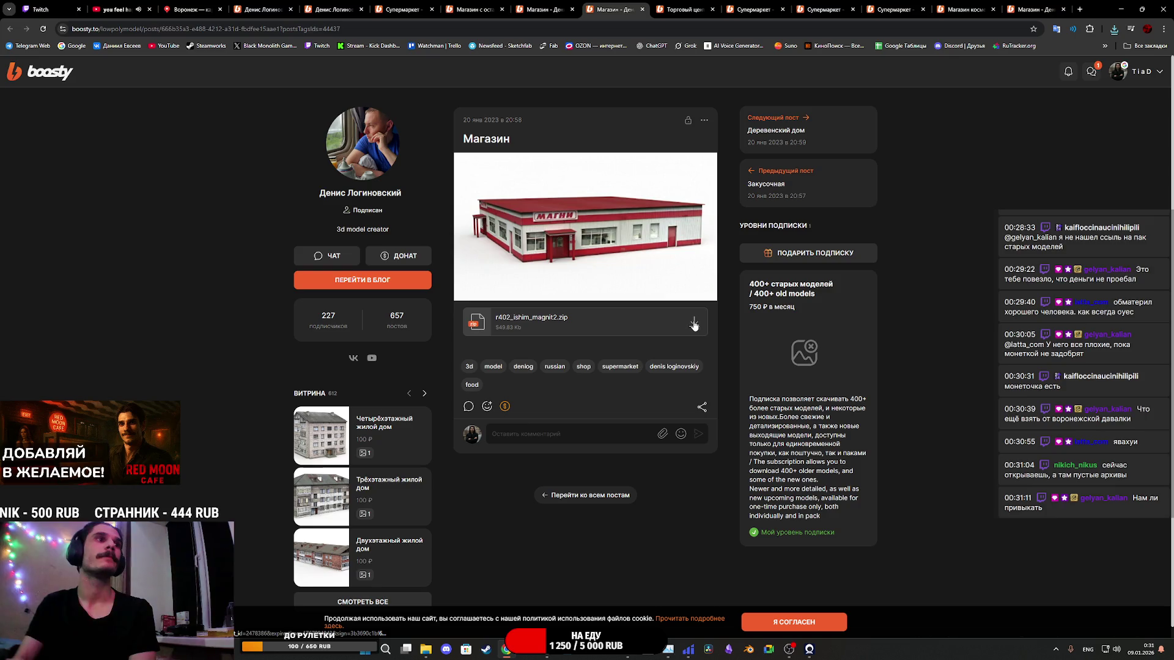
left_click(694, 324)
left_click(469, 281)
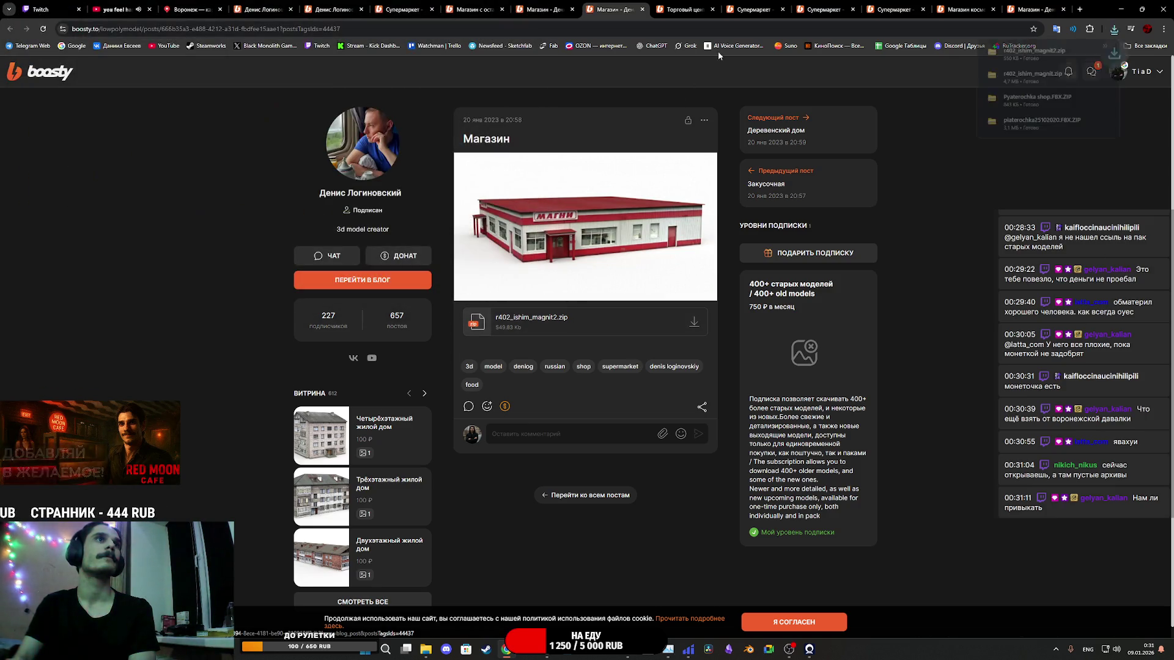
Step: Save the bus-stop kiosk archive r402_ishim_larek_ost.fbx.ZIP into Загрузки
left_click(643, 9)
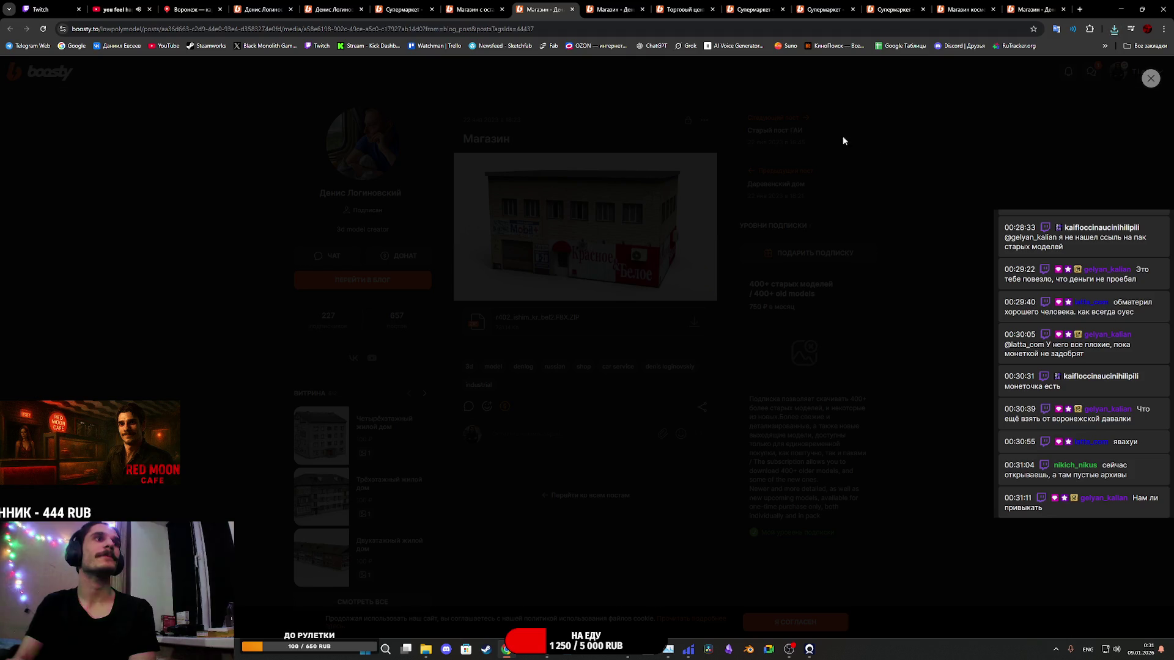
left_click(1150, 81)
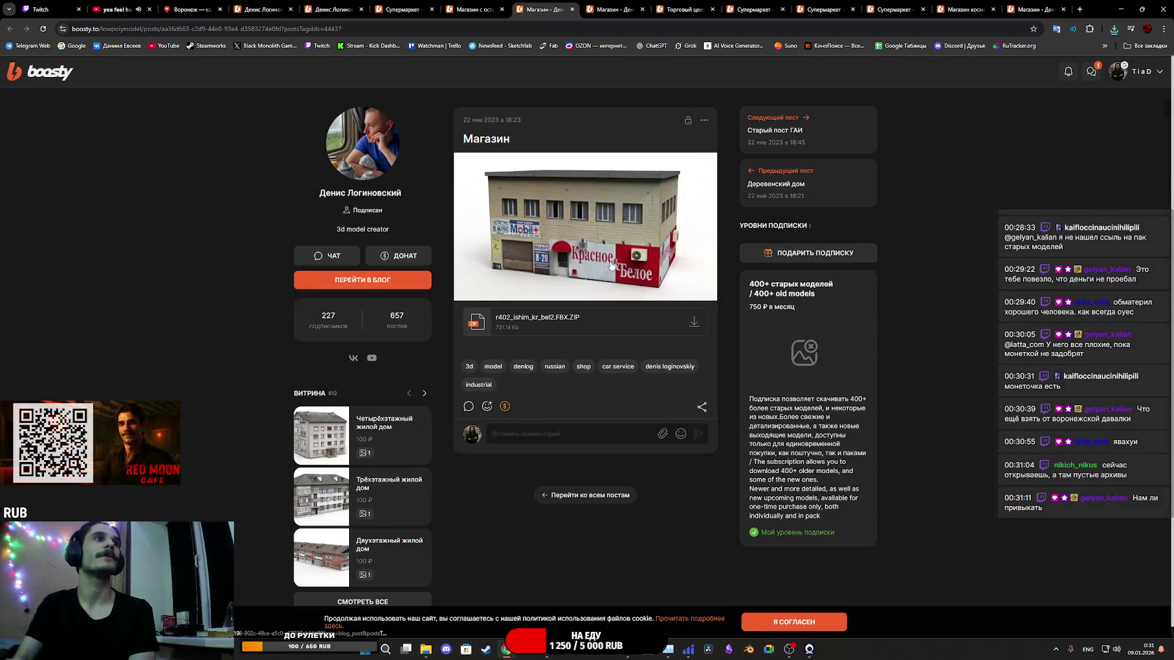
left_click(480, 5)
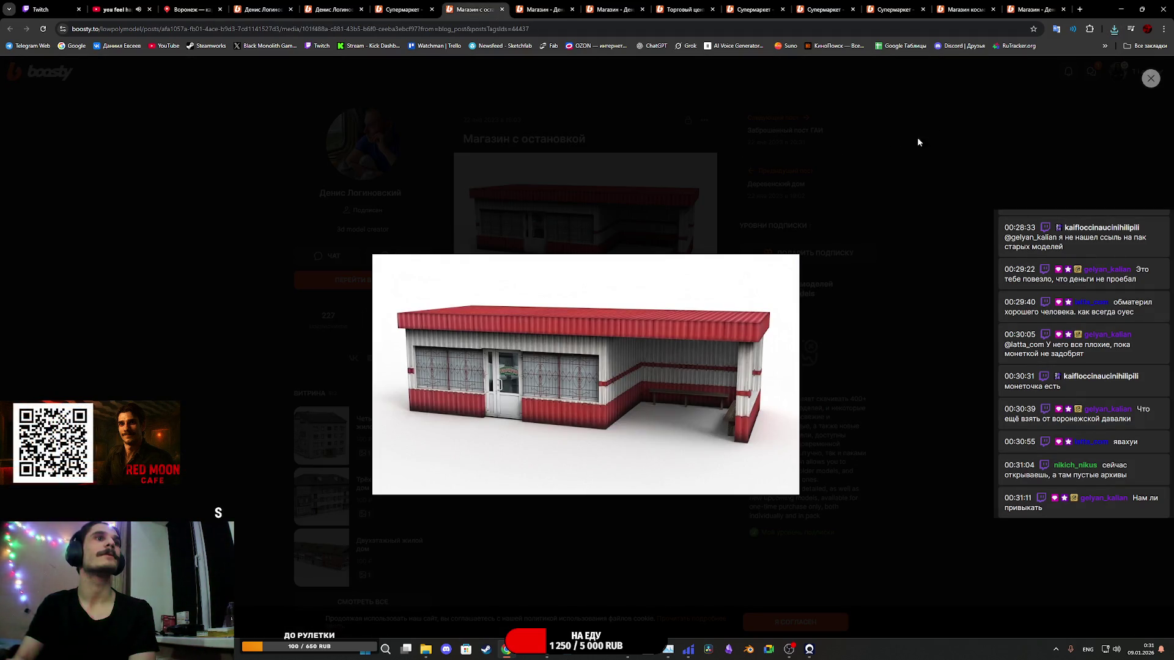
left_click(1150, 79)
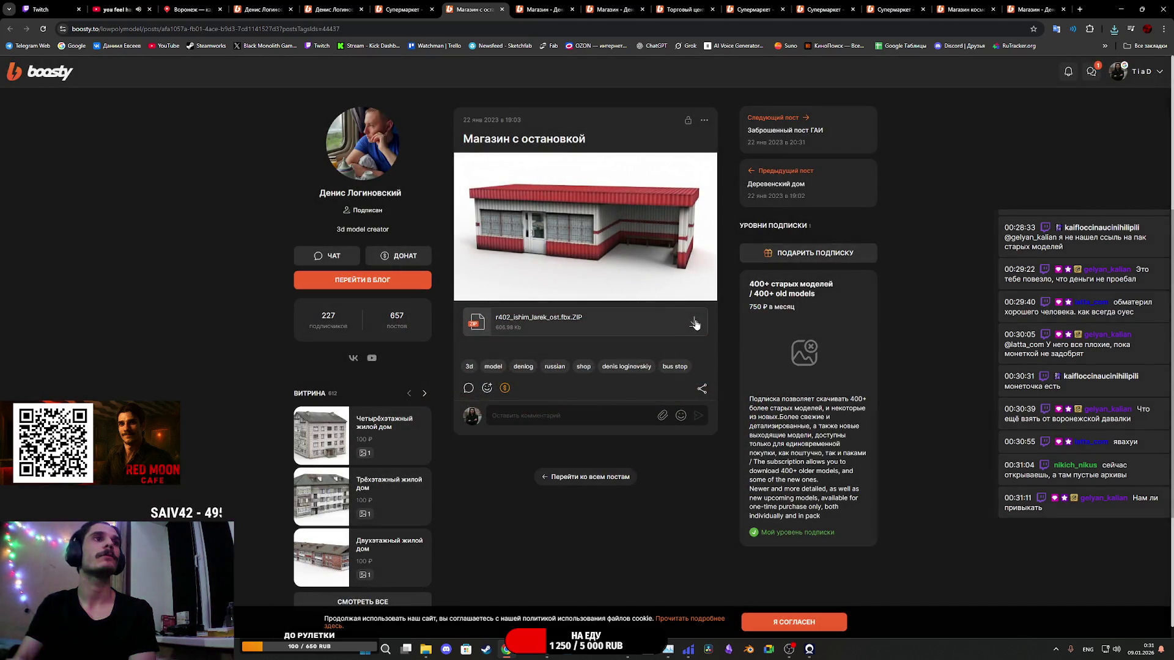
left_click(695, 322)
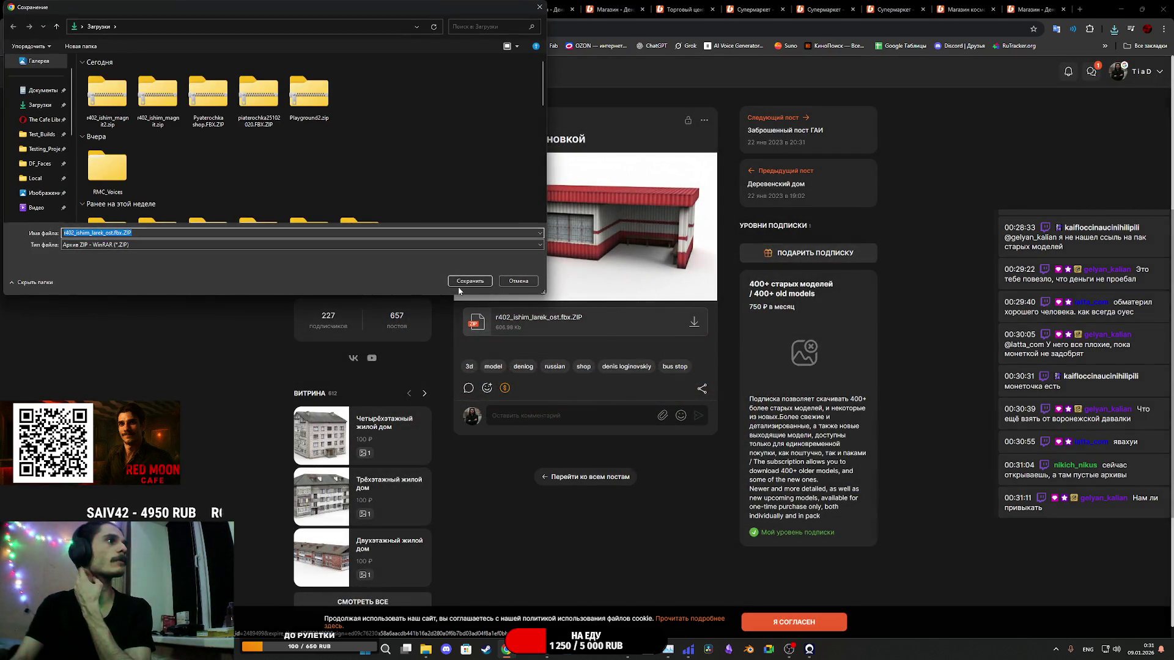
left_click(480, 282)
left_click(416, 5)
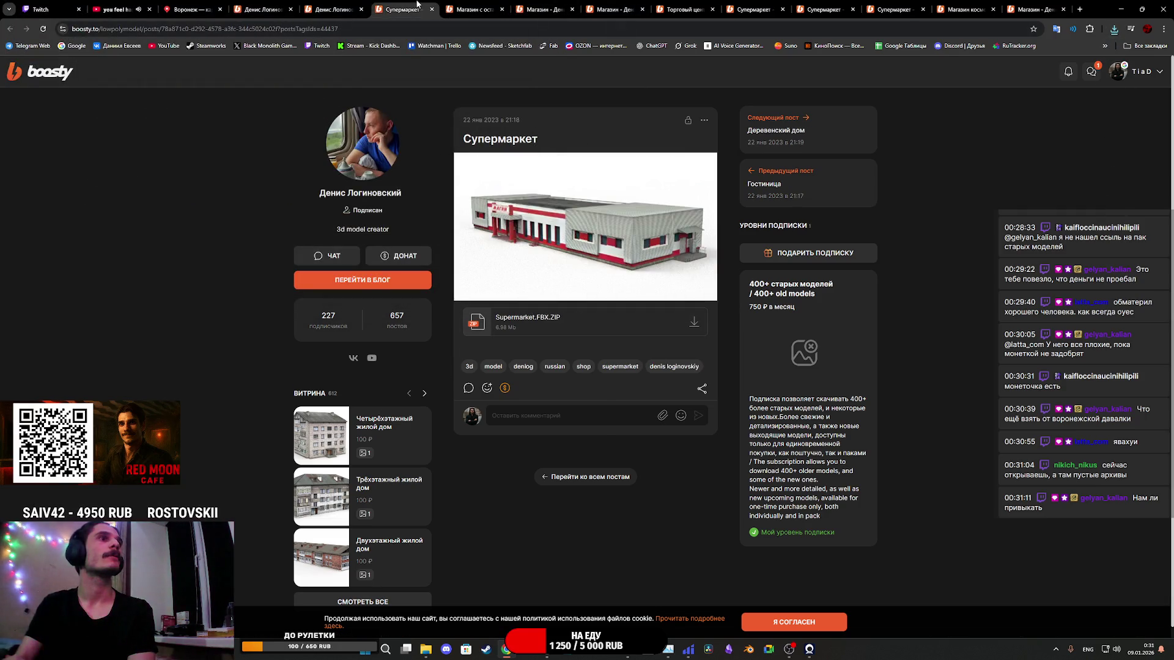
key("ctrl+shift+Tab")
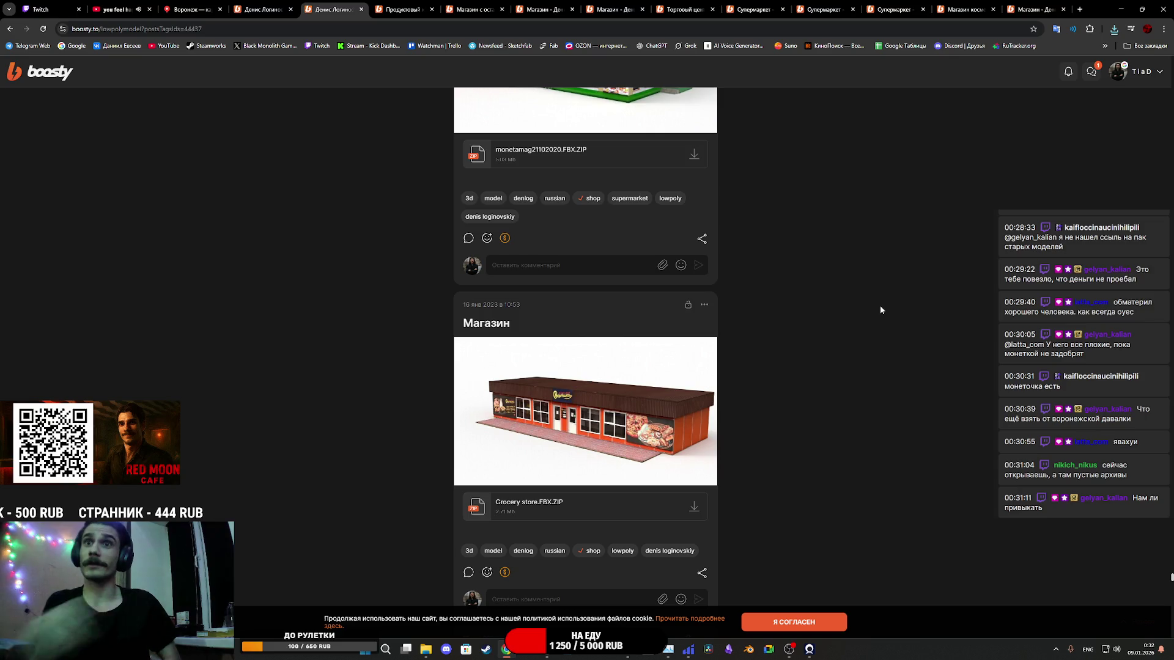
Step: Scroll the shop-tagged feed past 'Автосервис и магазин' to the r254_omskneft.zip Магазин post
scroll(672, 336, "up", 15)
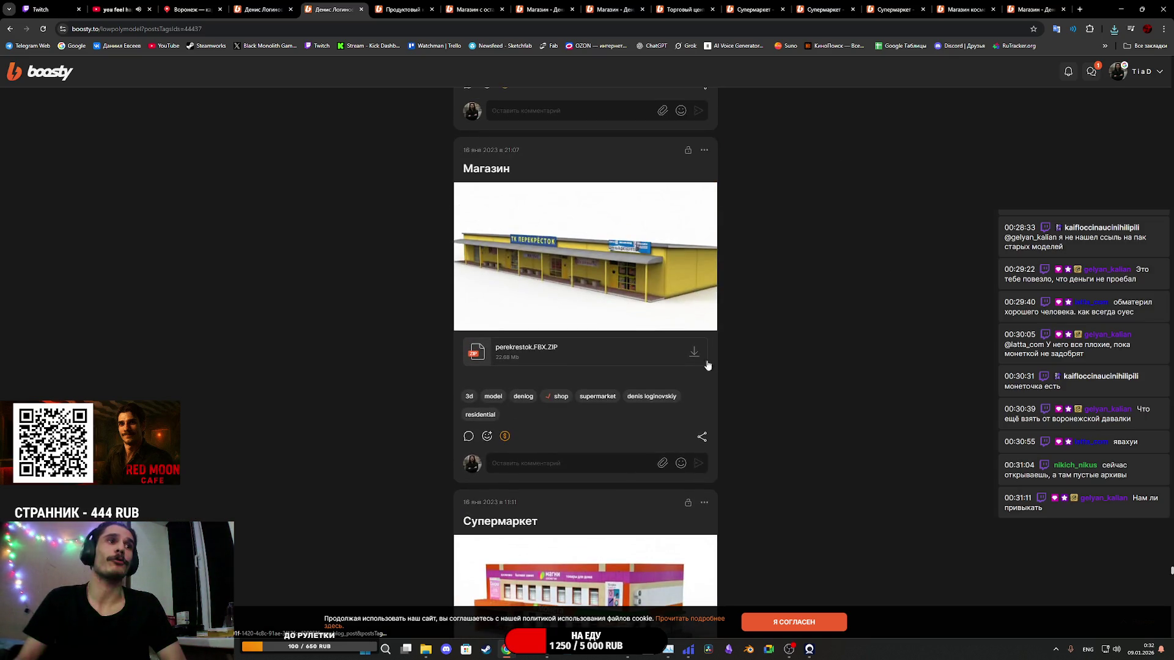
scroll(687, 366, "up", 10)
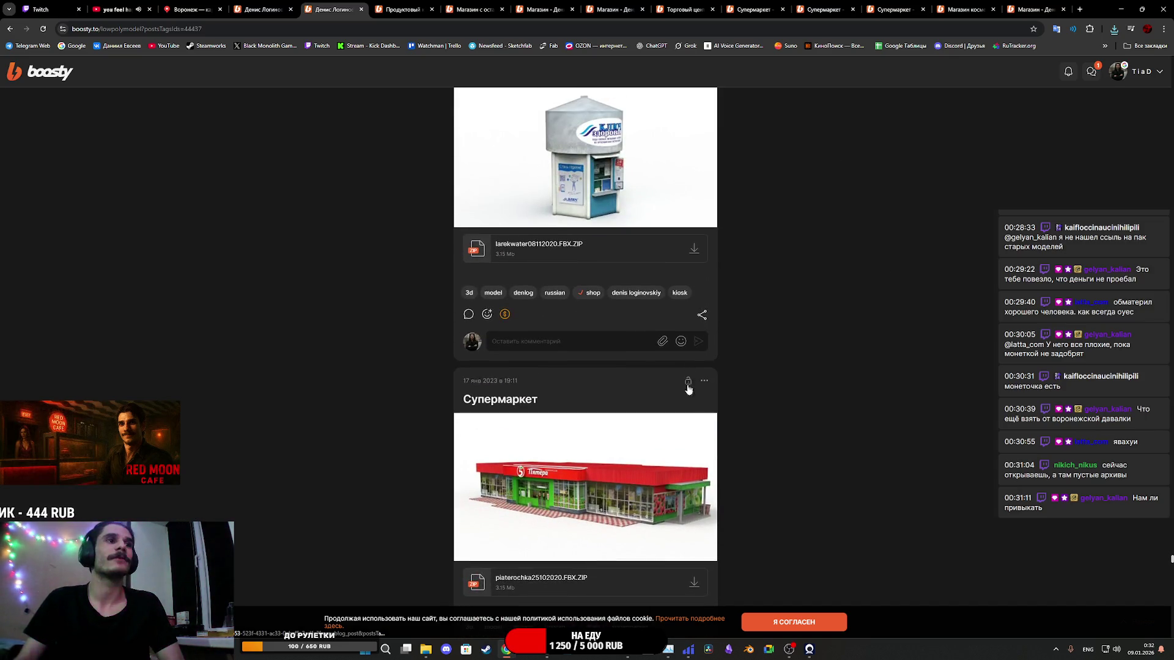
scroll(716, 390, "up", 8)
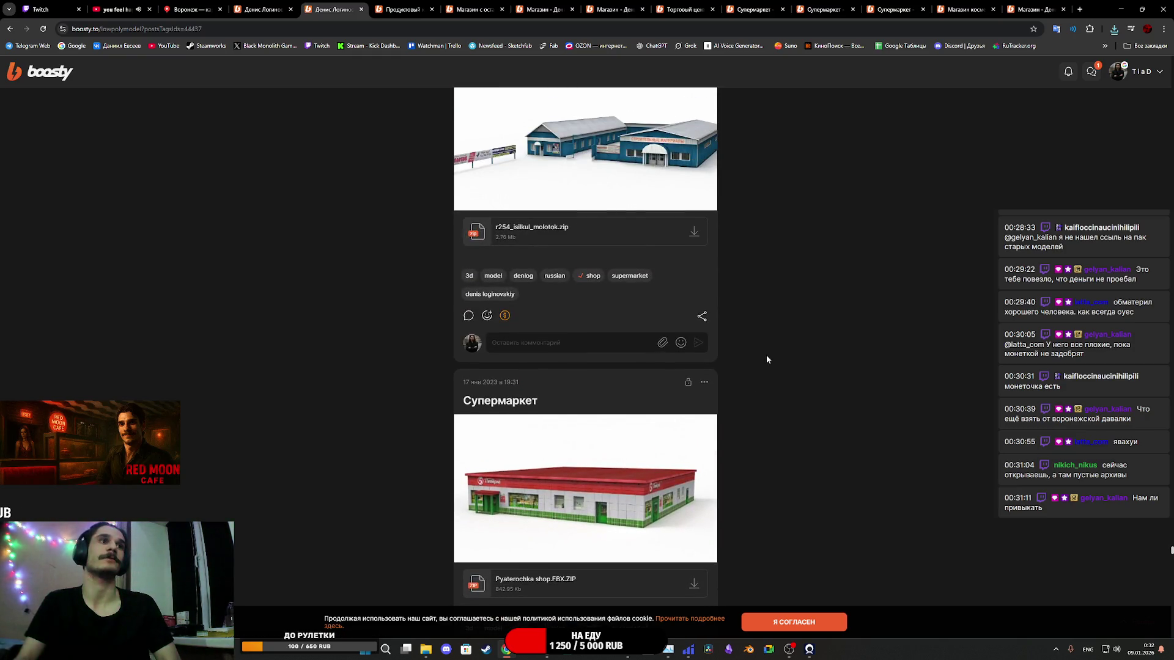
scroll(795, 341, "up", 10)
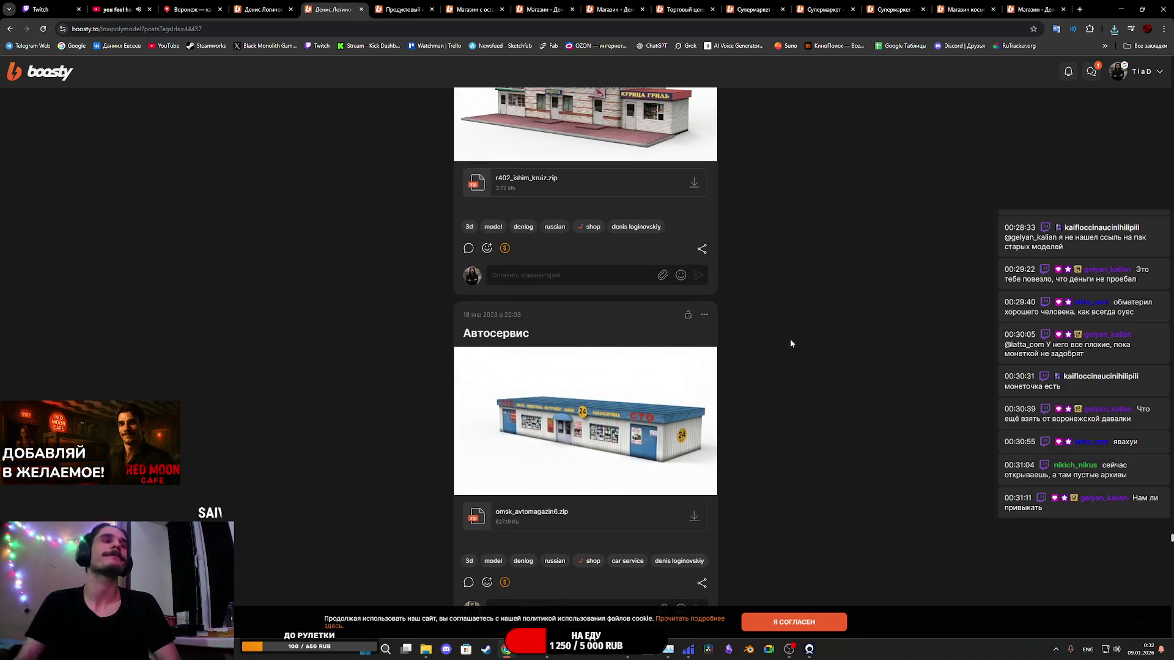
scroll(790, 344, "up", 10)
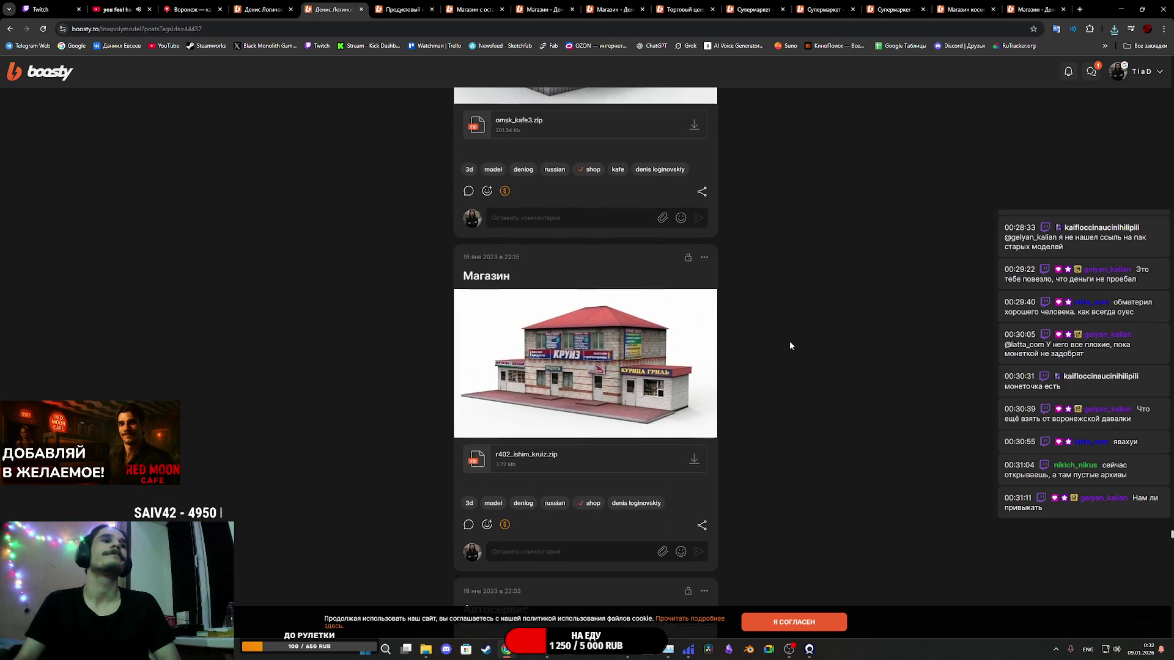
scroll(790, 345, "up", 10)
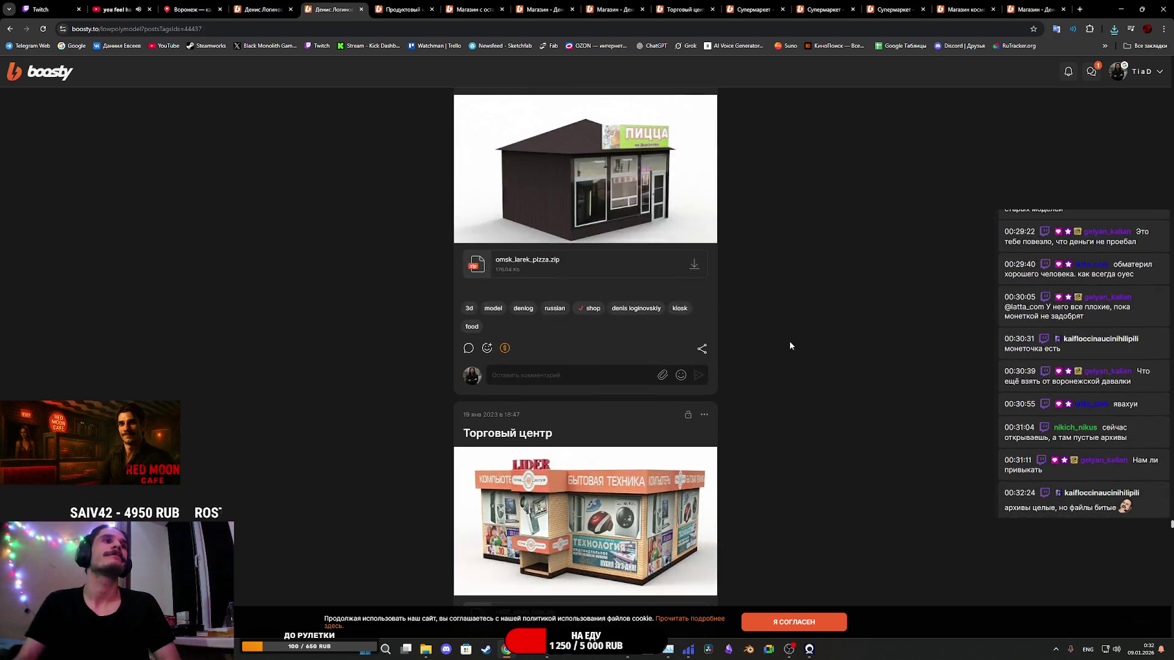
scroll(791, 347, "up", 10)
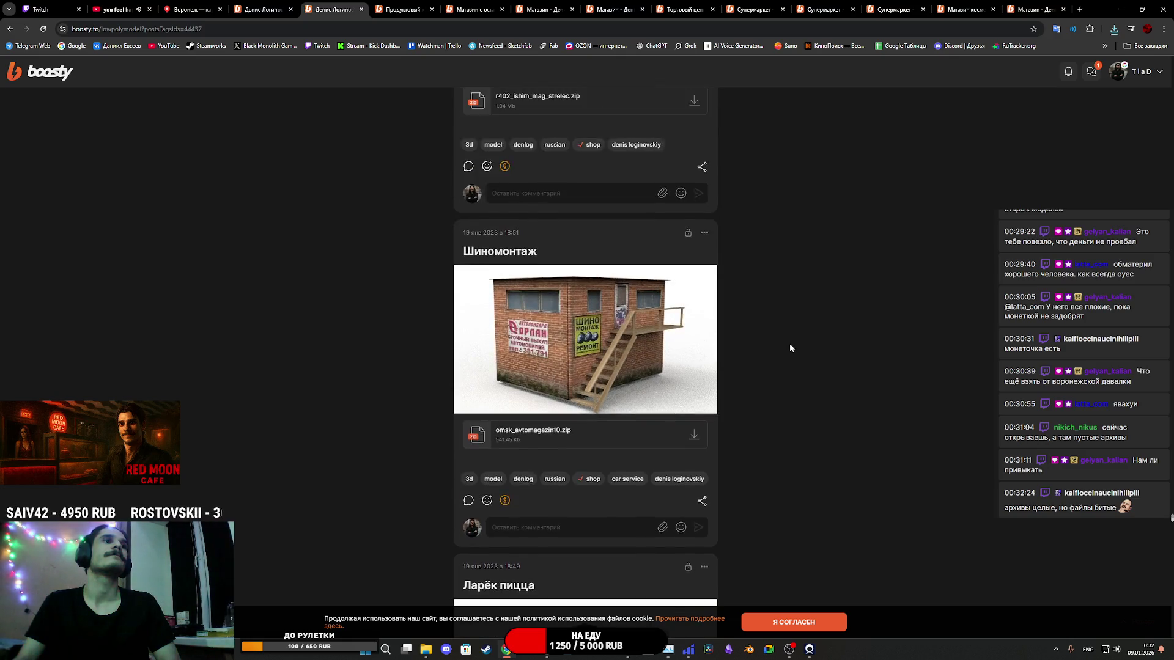
scroll(790, 348, "up", 6)
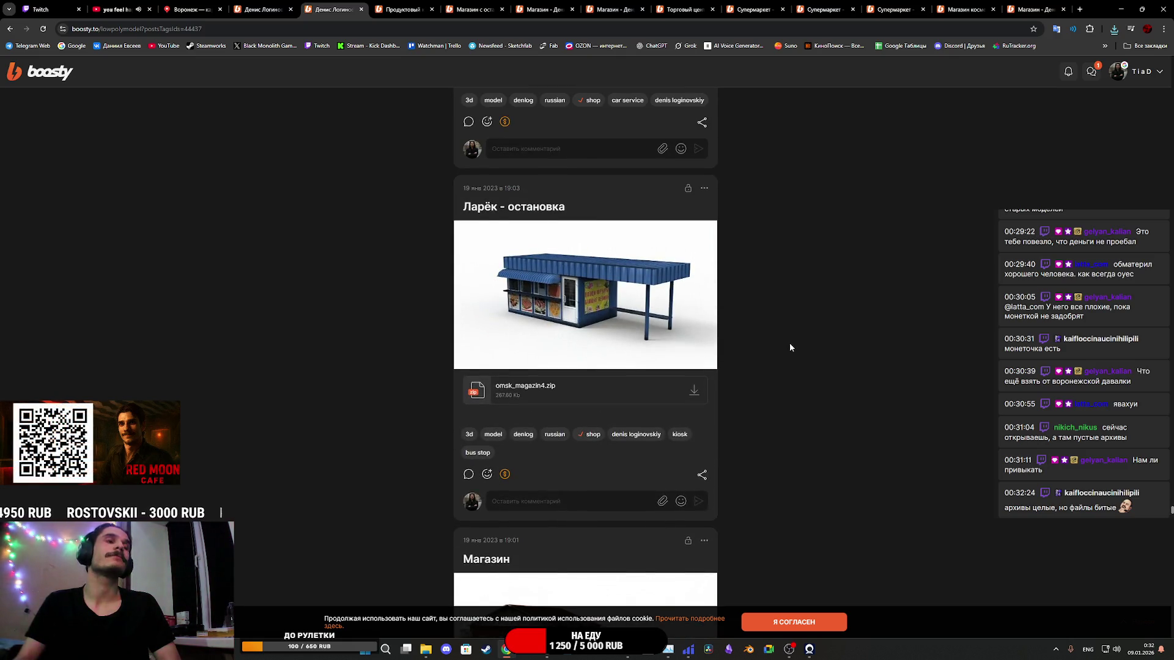
scroll(790, 348, "down", 3)
scroll(790, 347, "up", 5)
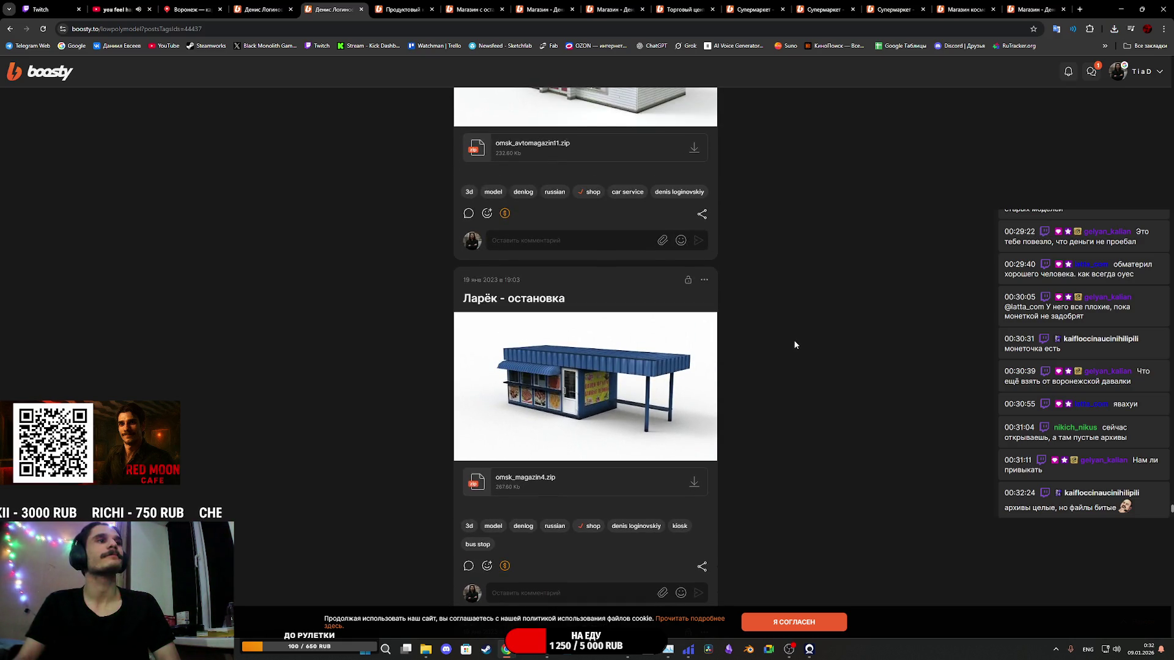
scroll(786, 338, "up", 4)
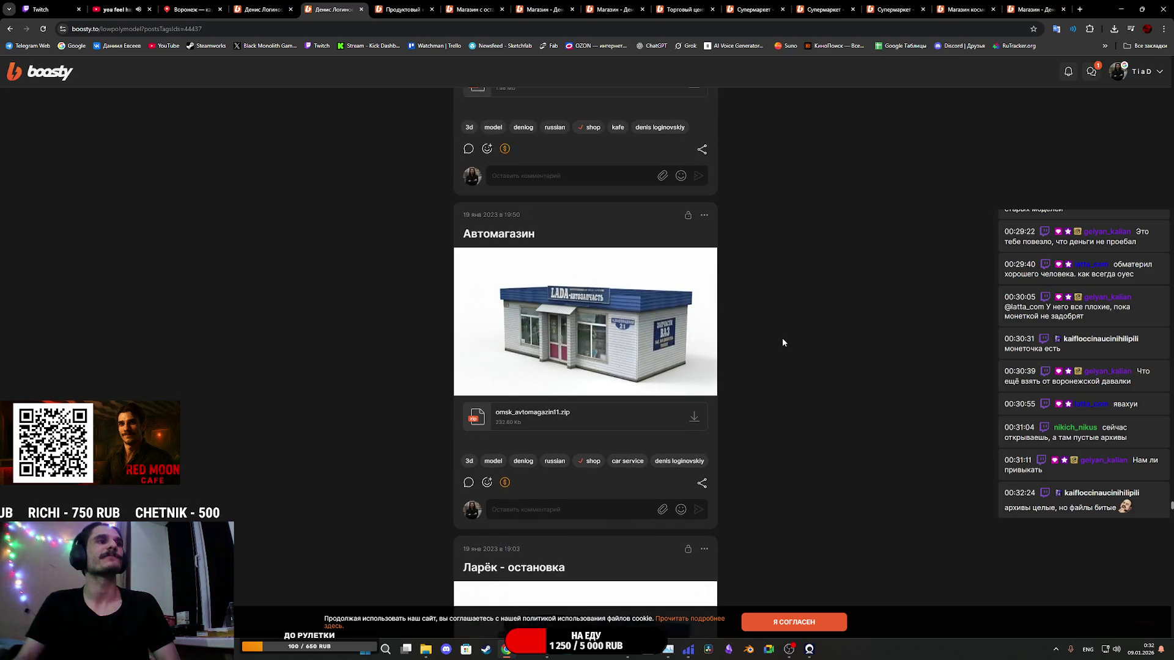
scroll(759, 341, "down", 4)
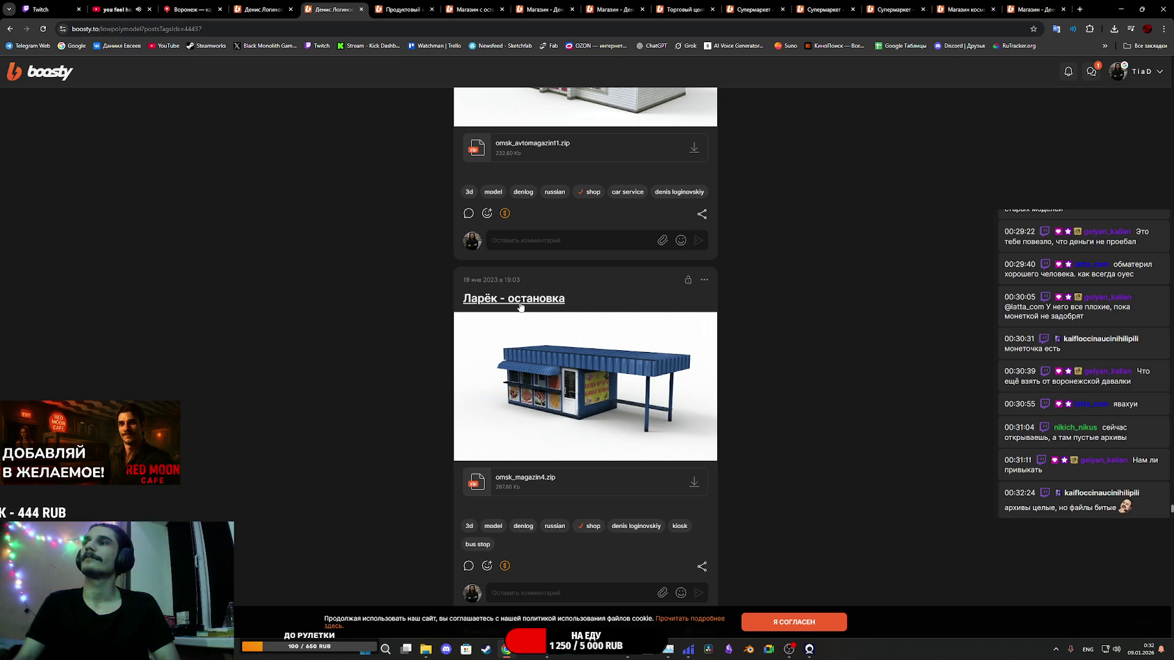
scroll(607, 340, "up", 5)
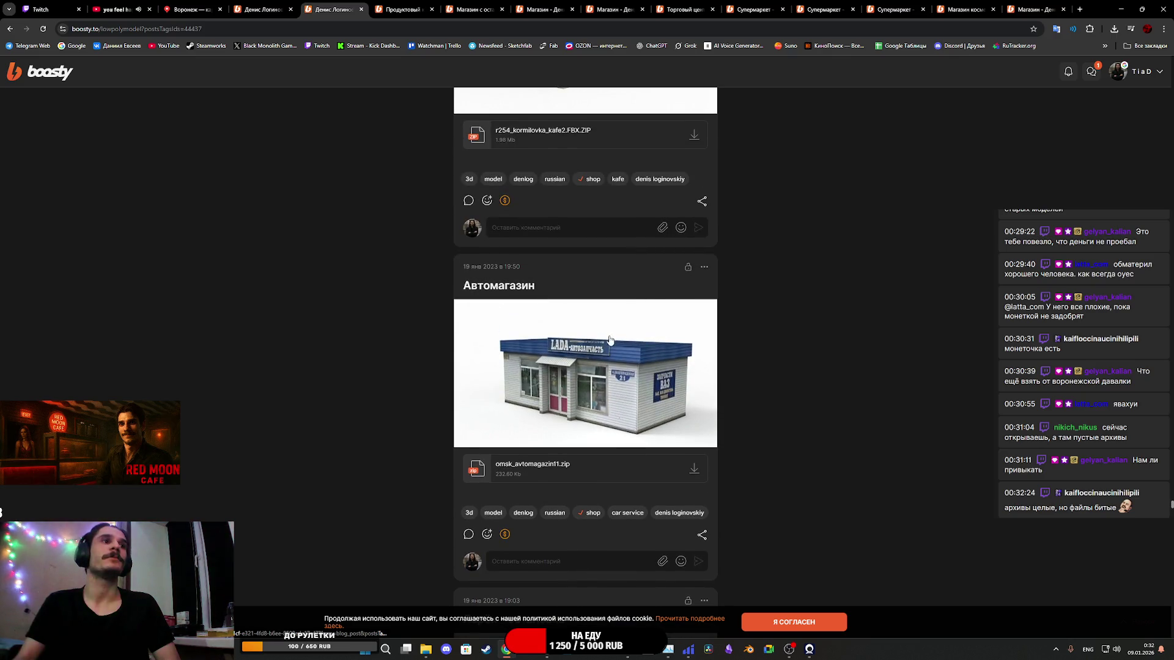
scroll(626, 345, "up", 5)
scroll(626, 345, "up", 4)
scroll(625, 341, "down", 3)
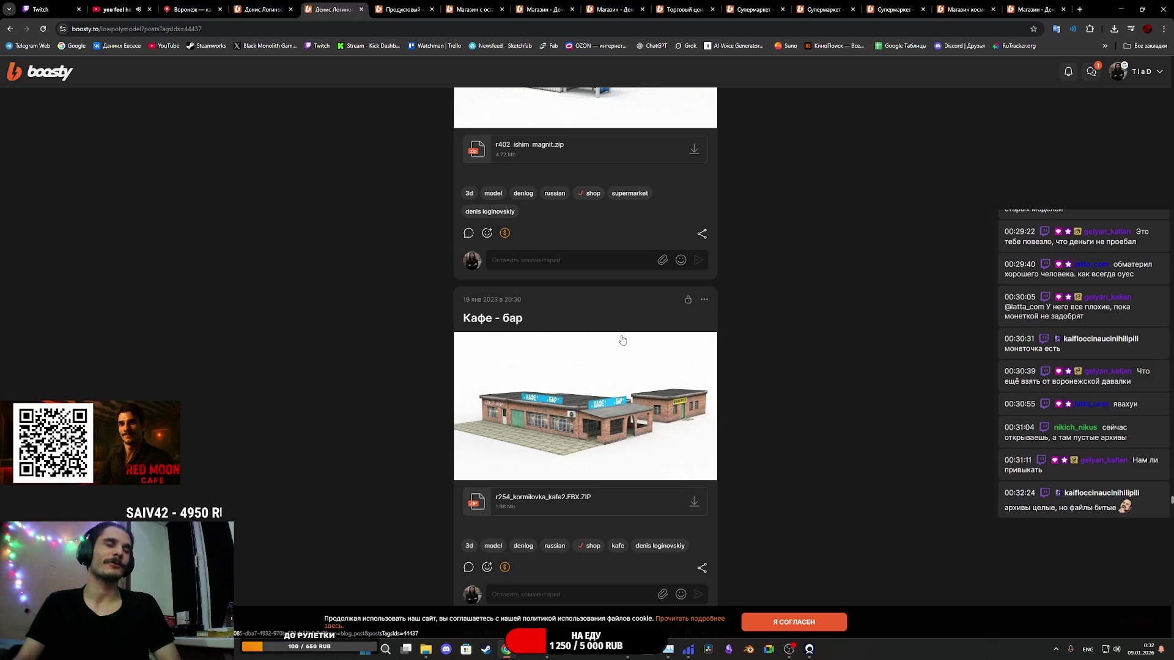
scroll(621, 340, "up", 10)
scroll(617, 338, "up", 14)
scroll(618, 337, "up", 12)
scroll(618, 332, "up", 8)
scroll(630, 337, "up", 9)
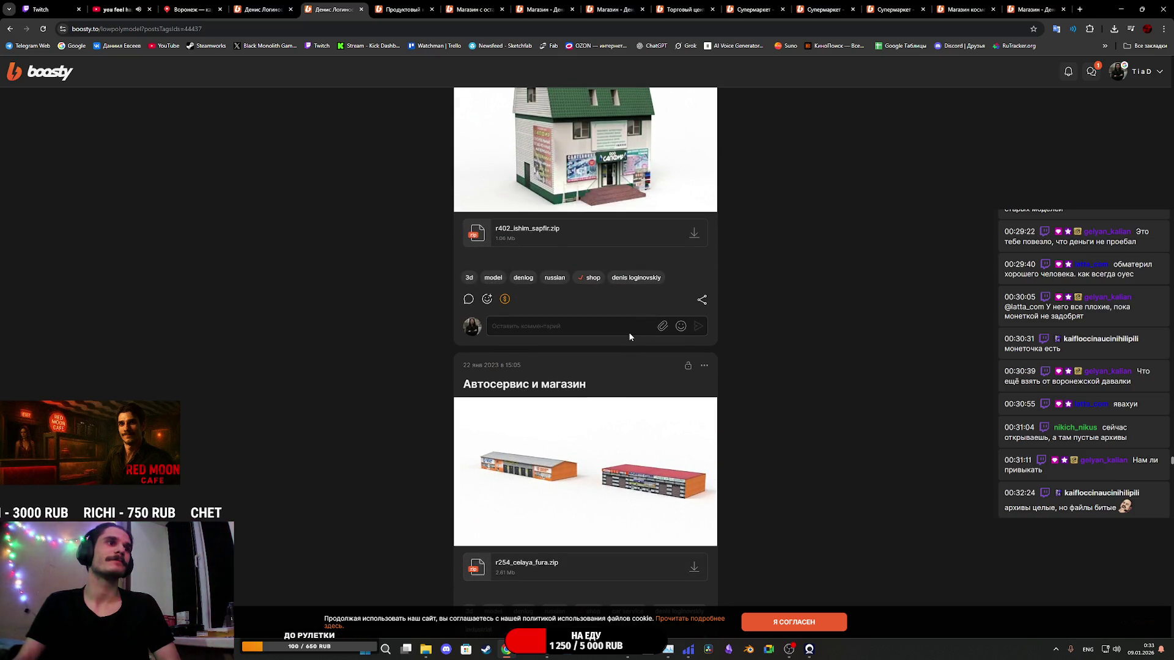
scroll(630, 337, "up", 20)
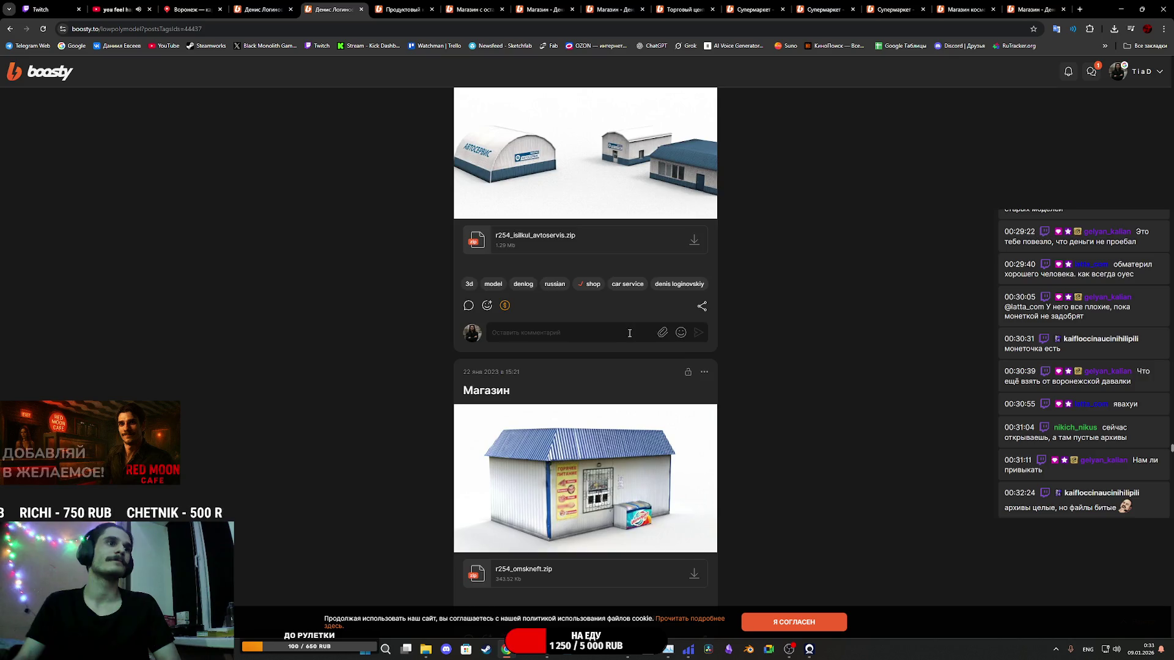
scroll(629, 333, "up", 5)
scroll(630, 333, "down", 6)
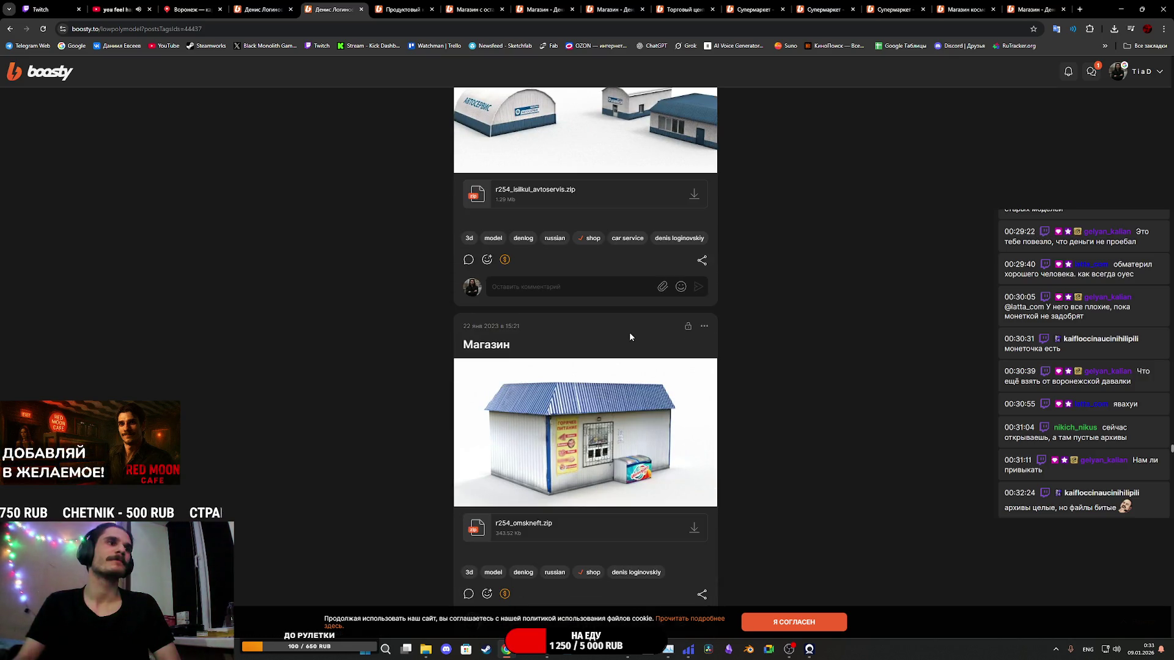
scroll(631, 336, "up", 15)
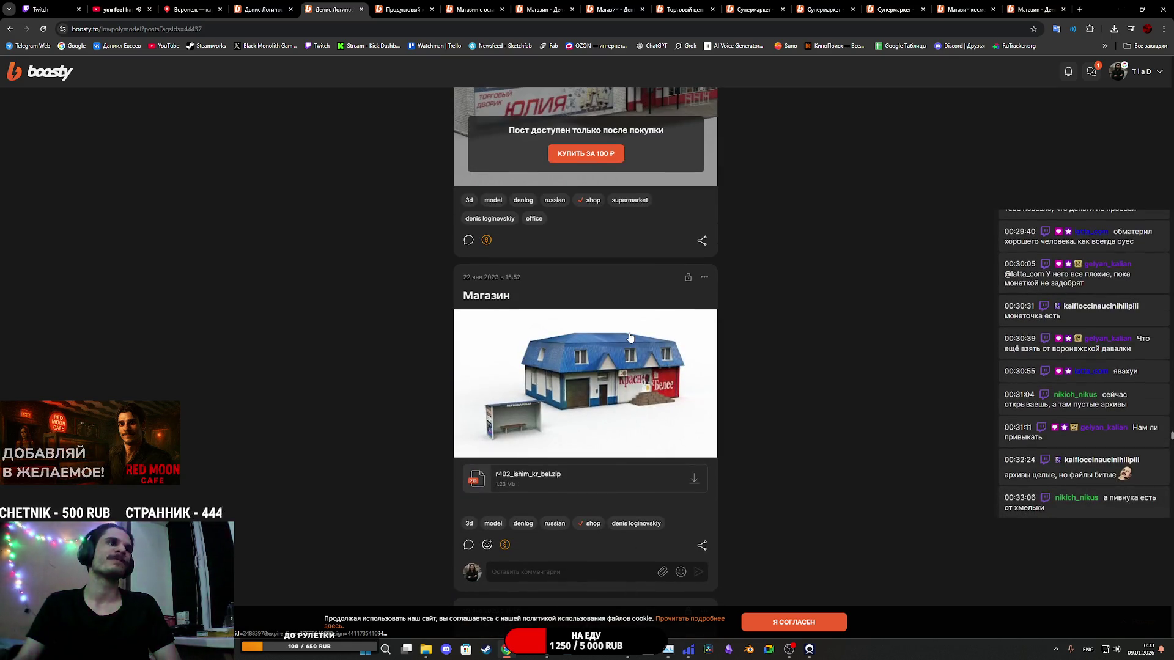
Step: Scroll past the OZON post to the 20 Dec 2023 Wildberries post with Wildberries201223.zip
scroll(630, 337, "up", 1)
scroll(630, 337, "up", 10)
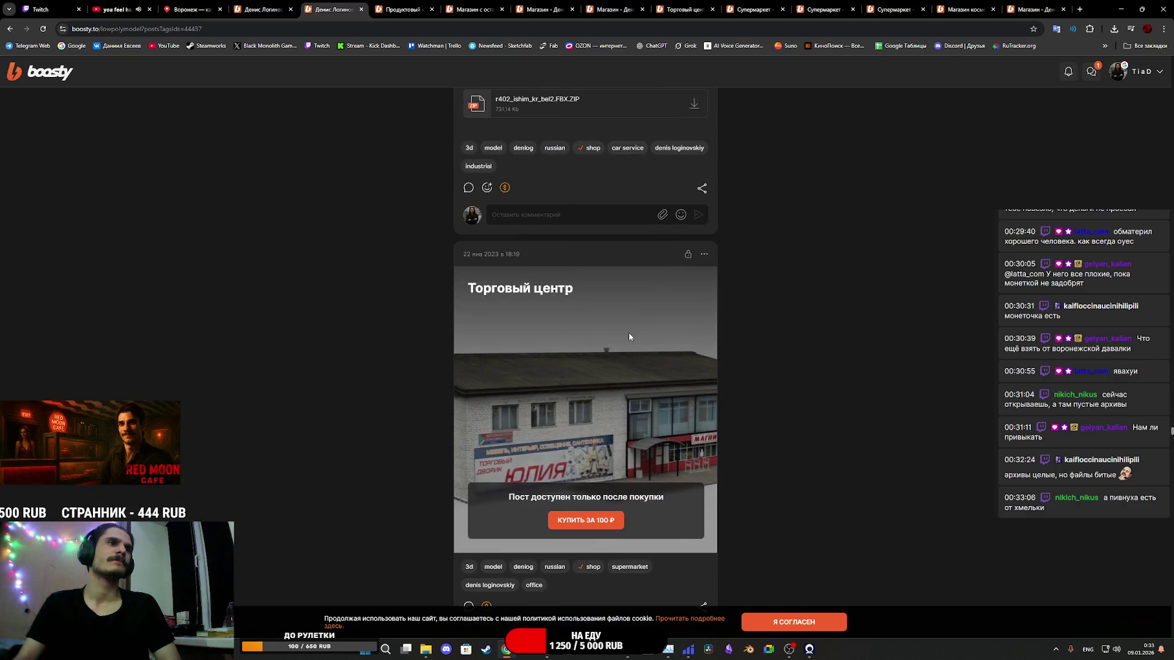
scroll(629, 337, "down", 5)
scroll(630, 337, "up", 2)
scroll(629, 333, "up", 20)
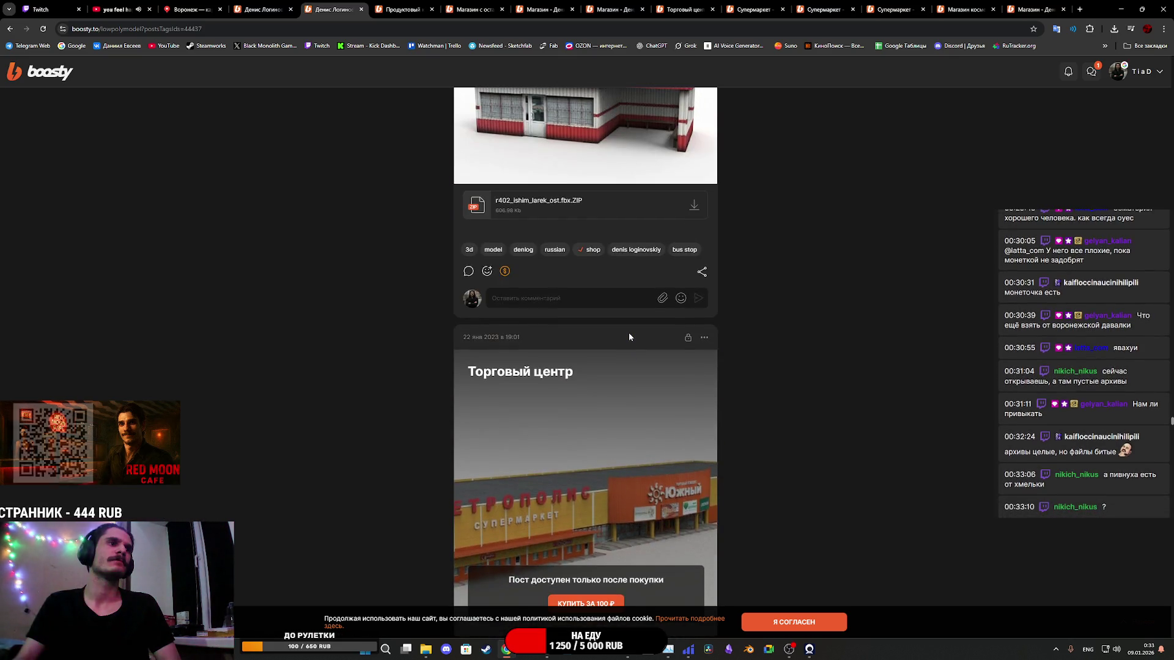
scroll(629, 336, "up", 20)
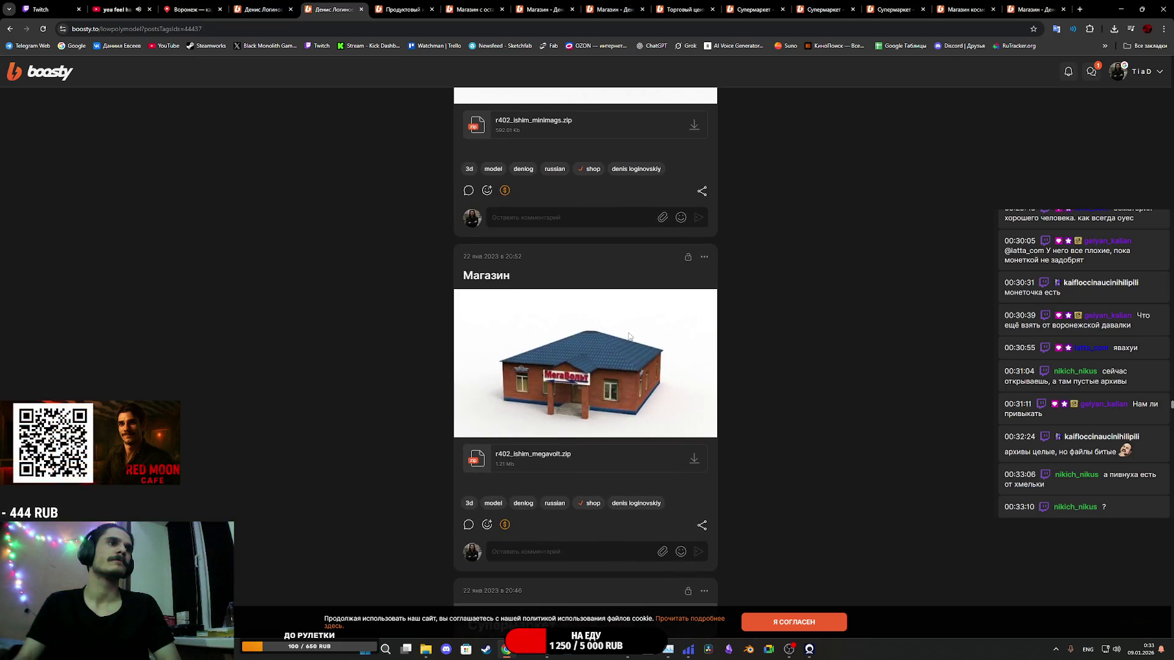
scroll(629, 337, "up", 12)
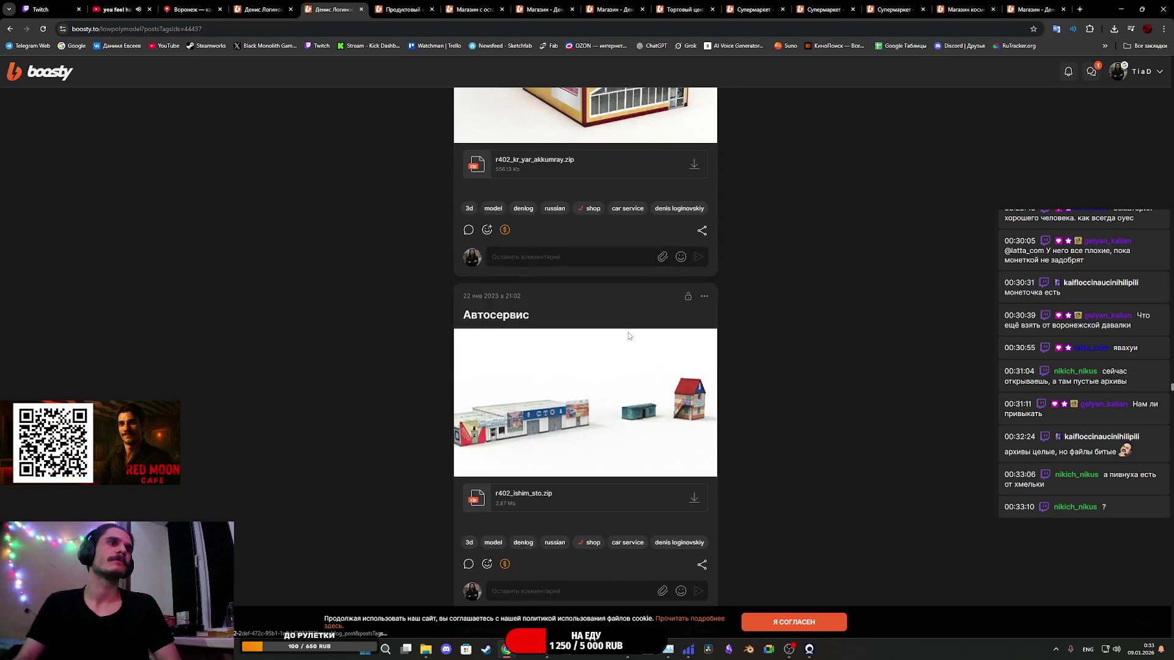
scroll(629, 337, "down", 8)
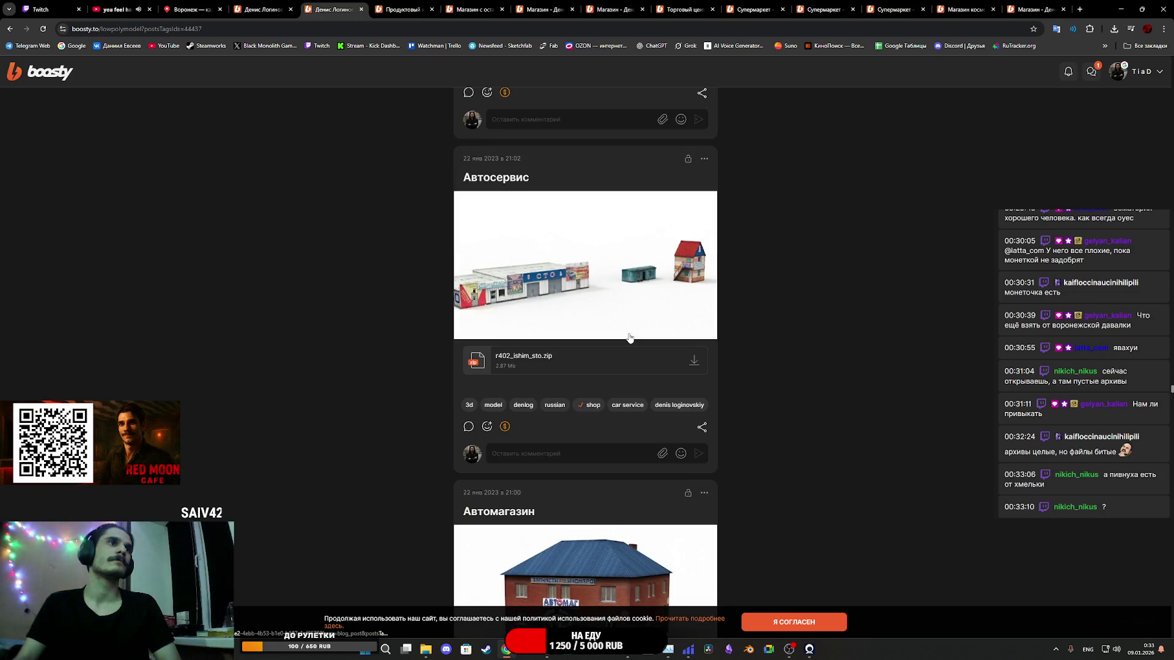
scroll(629, 337, "up", 15)
scroll(628, 336, "up", 15)
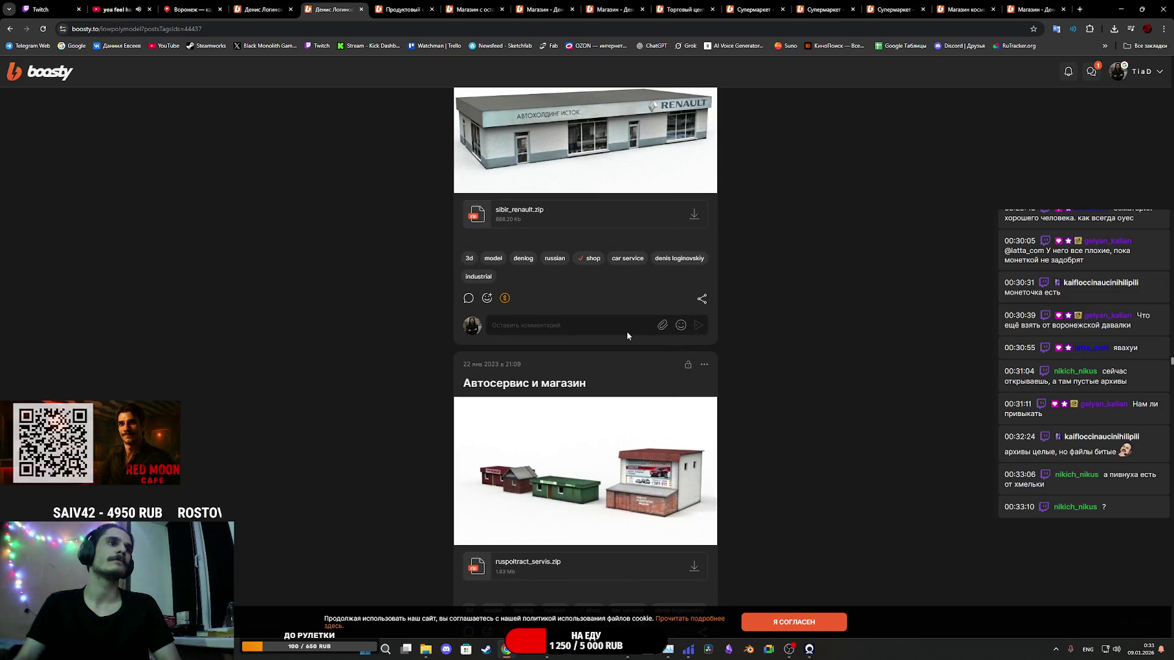
scroll(627, 335, "up", 10)
scroll(627, 336, "up", 10)
scroll(641, 328, "up", 10)
scroll(641, 329, "up", 3)
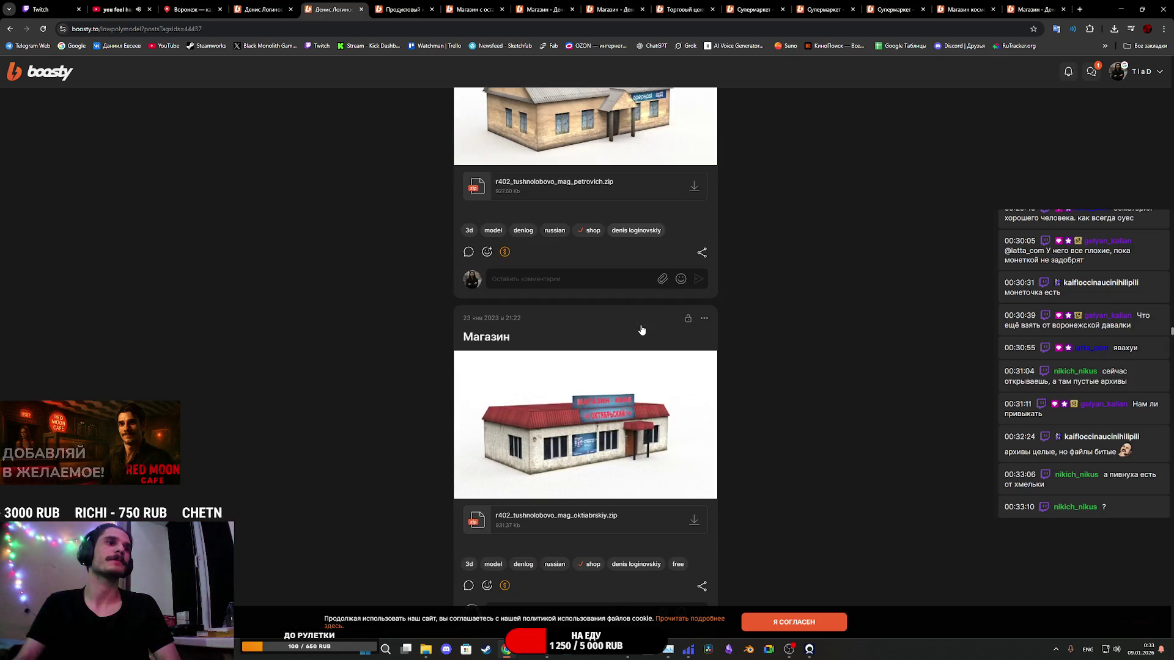
scroll(641, 329, "up", 9)
scroll(639, 328, "up", 13)
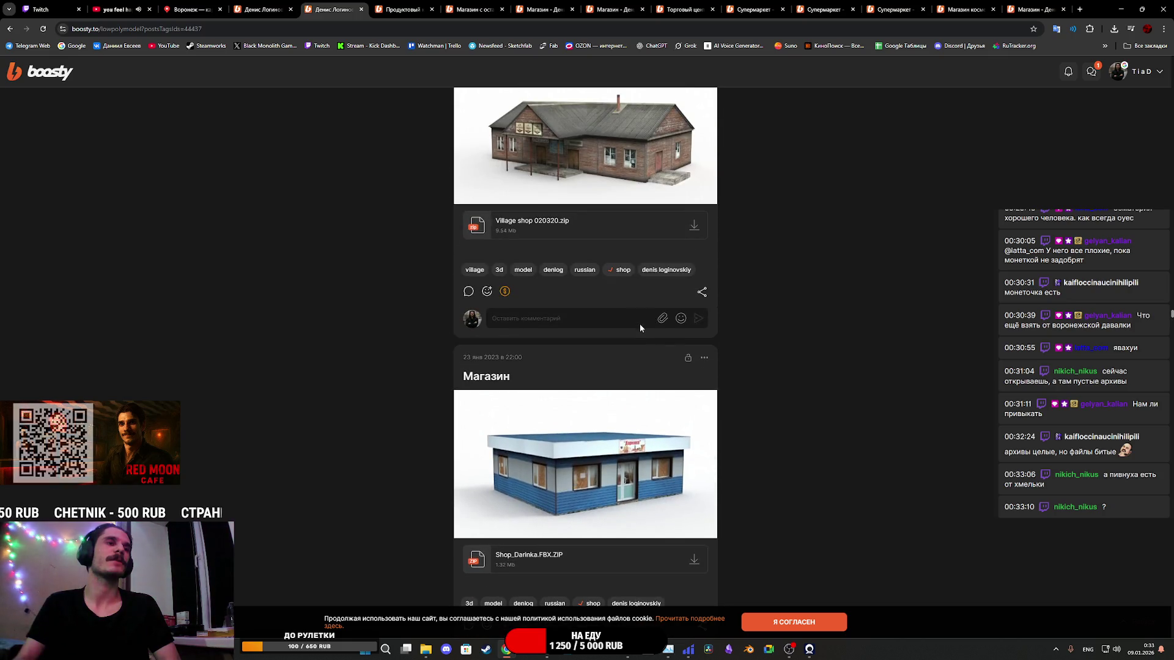
scroll(640, 328, "down", 2)
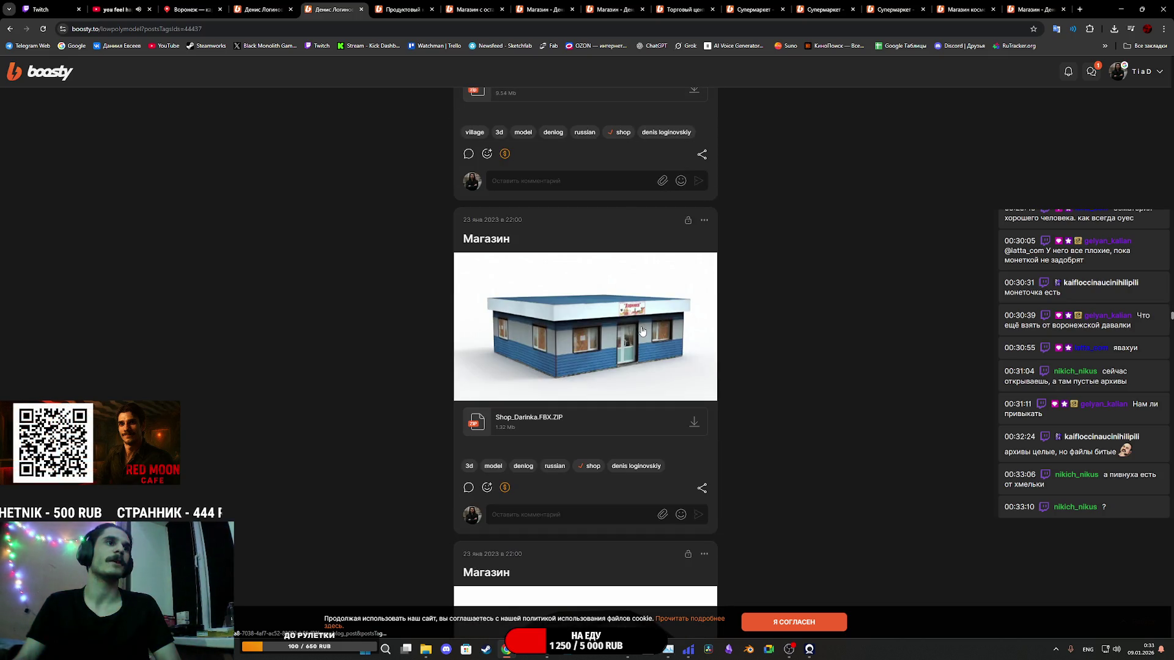
scroll(642, 331, "up", 7)
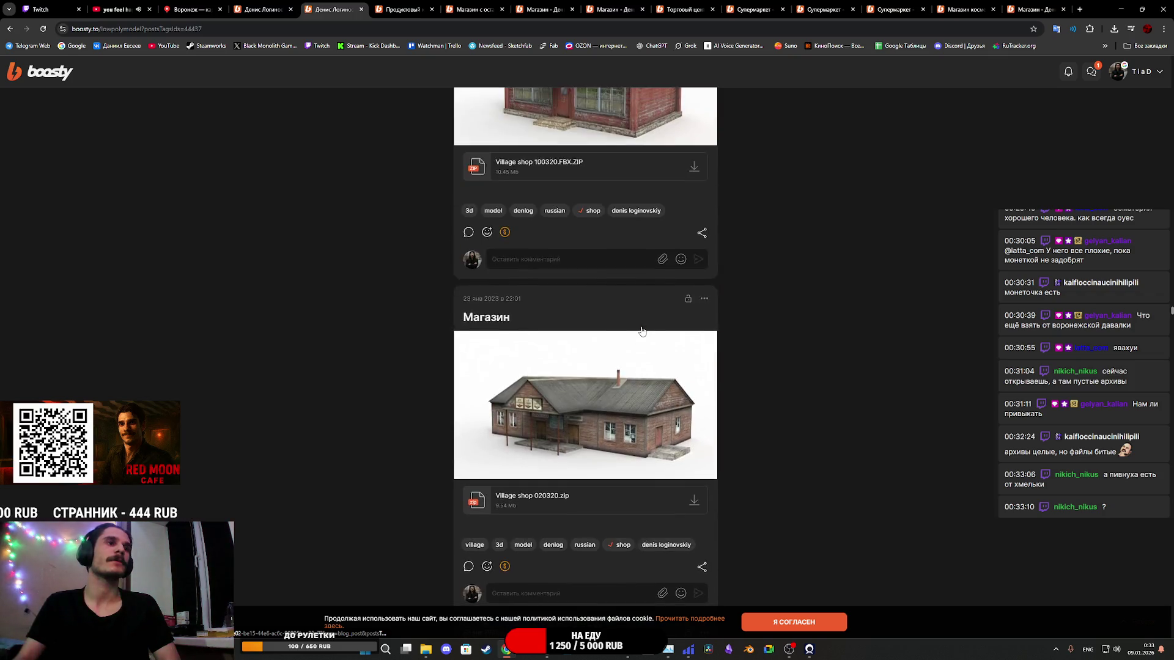
scroll(642, 331, "down", 16)
scroll(642, 330, "up", 5)
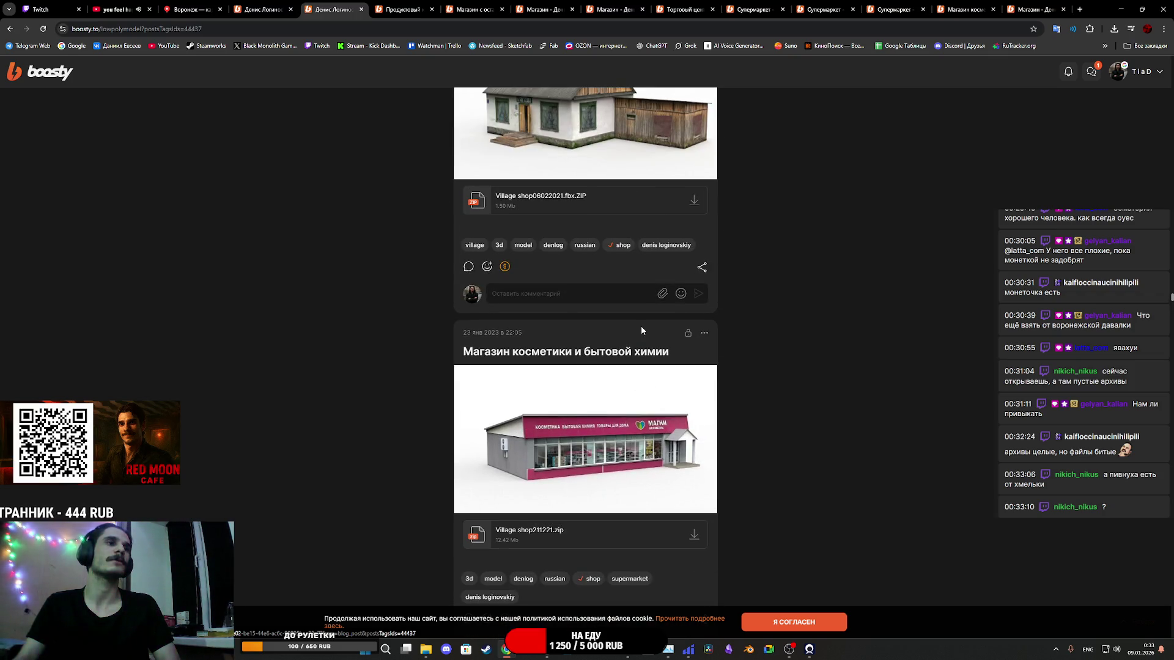
scroll(641, 331, "down", 17)
scroll(642, 331, "up", 7)
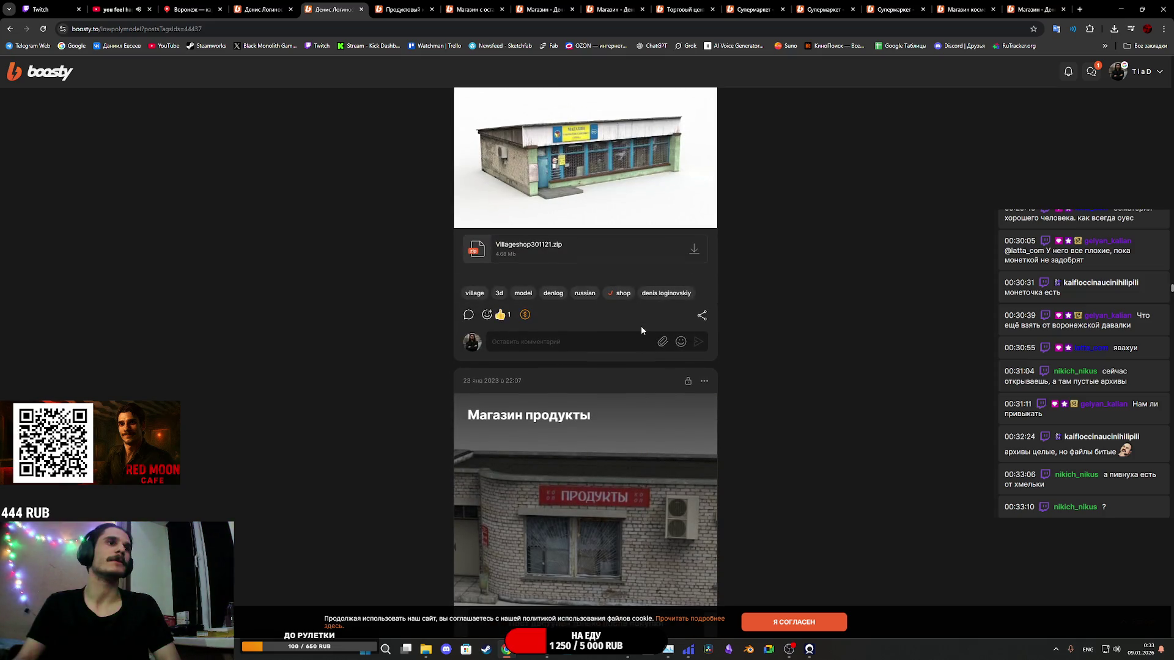
scroll(641, 330, "down", 4)
scroll(641, 330, "up", 3)
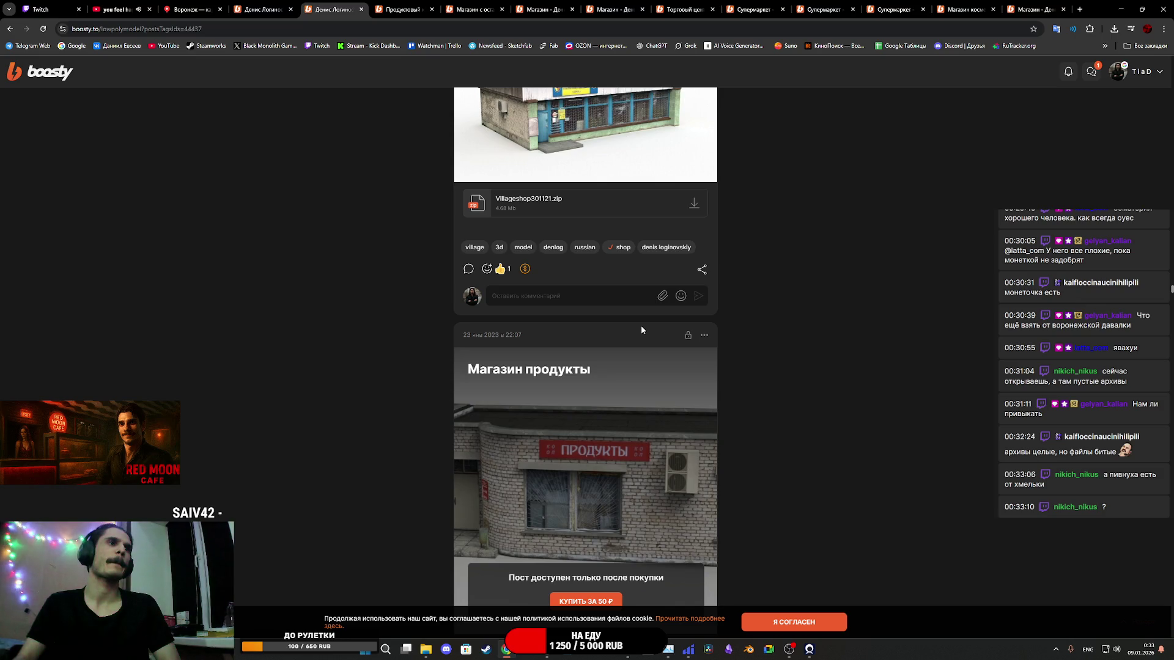
scroll(640, 325, "down", 5)
scroll(641, 325, "up", 1)
scroll(641, 325, "down", 4)
scroll(641, 330, "up", 16)
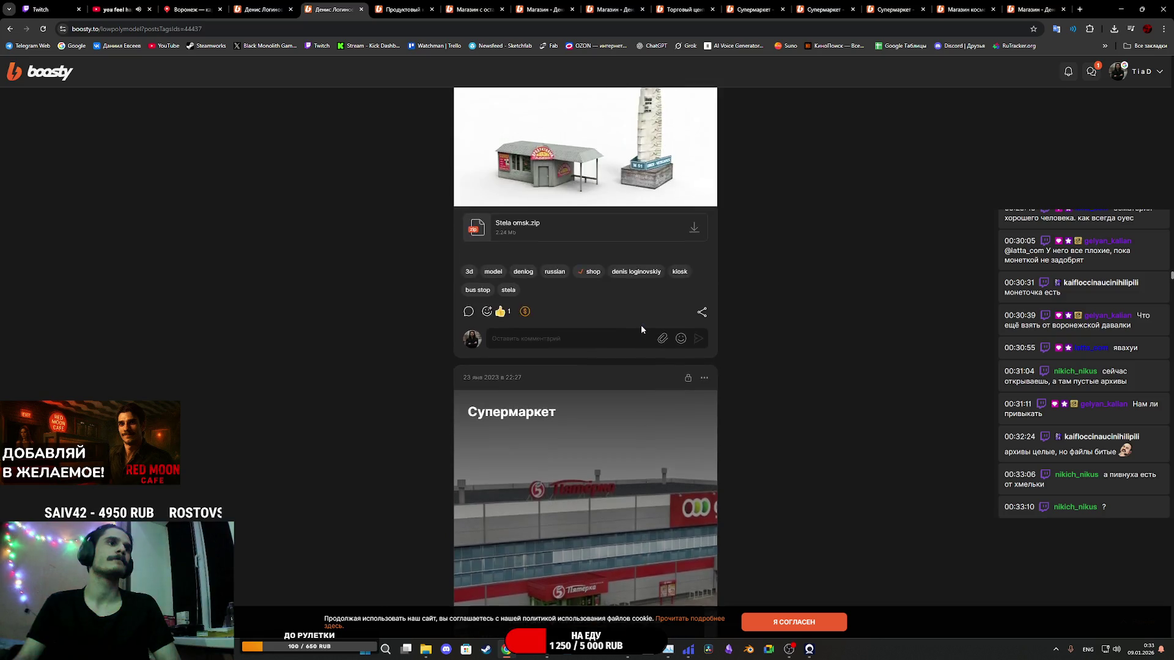
scroll(641, 329, "down", 2)
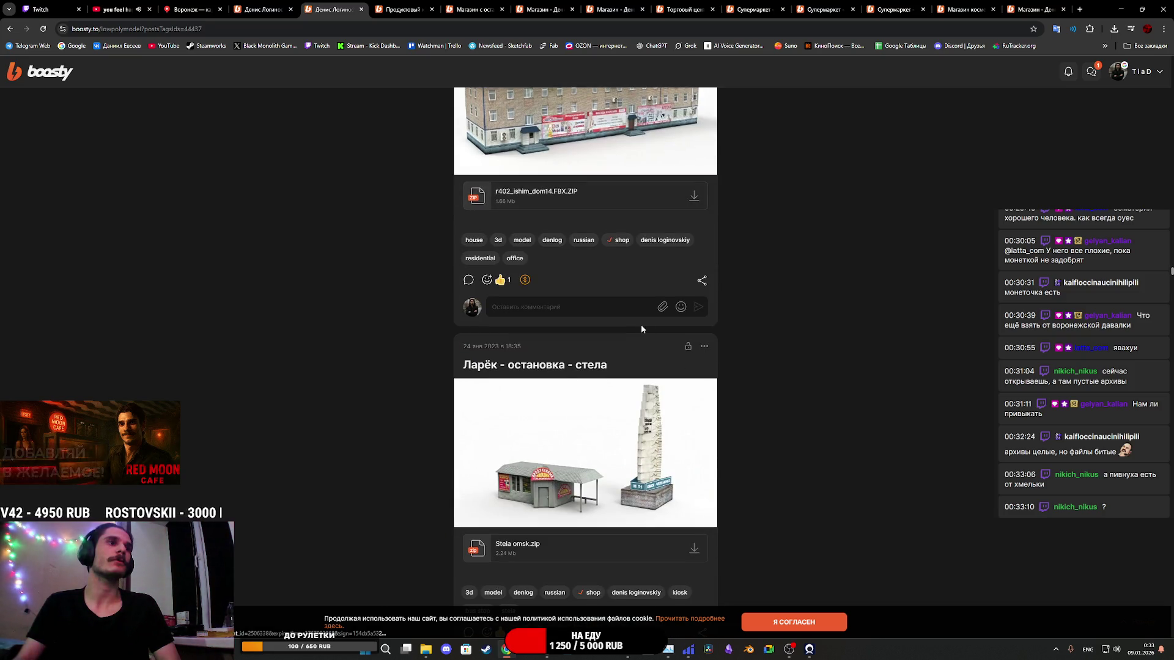
scroll(642, 330, "up", 15)
scroll(640, 329, "up", 15)
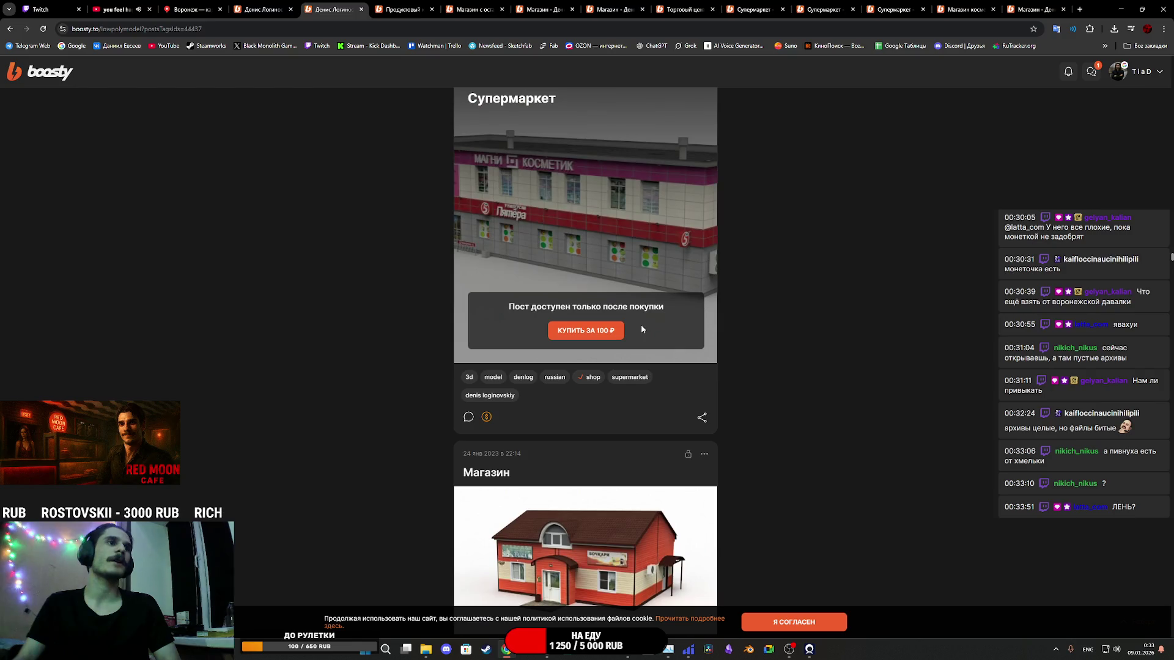
scroll(640, 329, "up", 15)
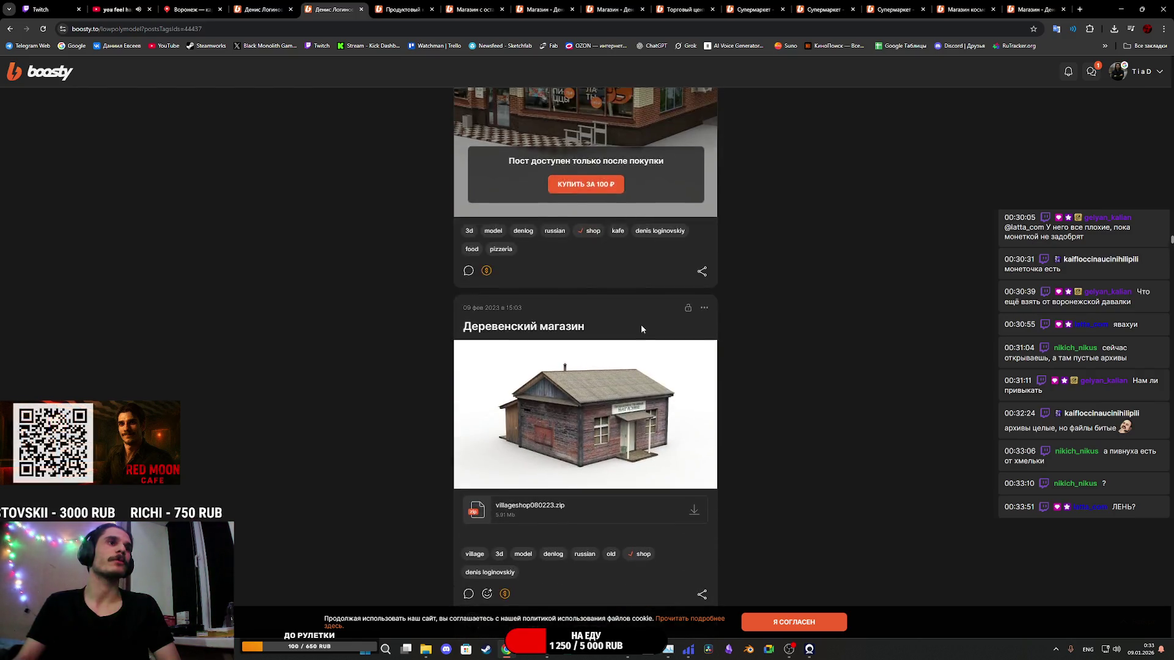
scroll(641, 329, "up", 15)
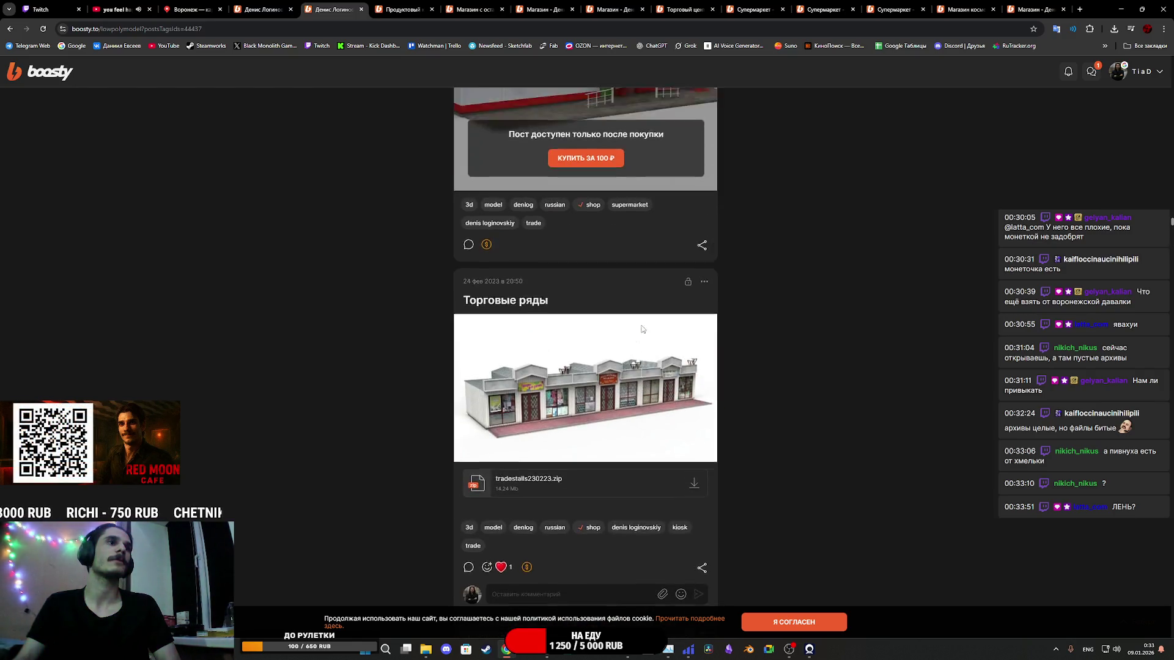
scroll(641, 329, "up", 15)
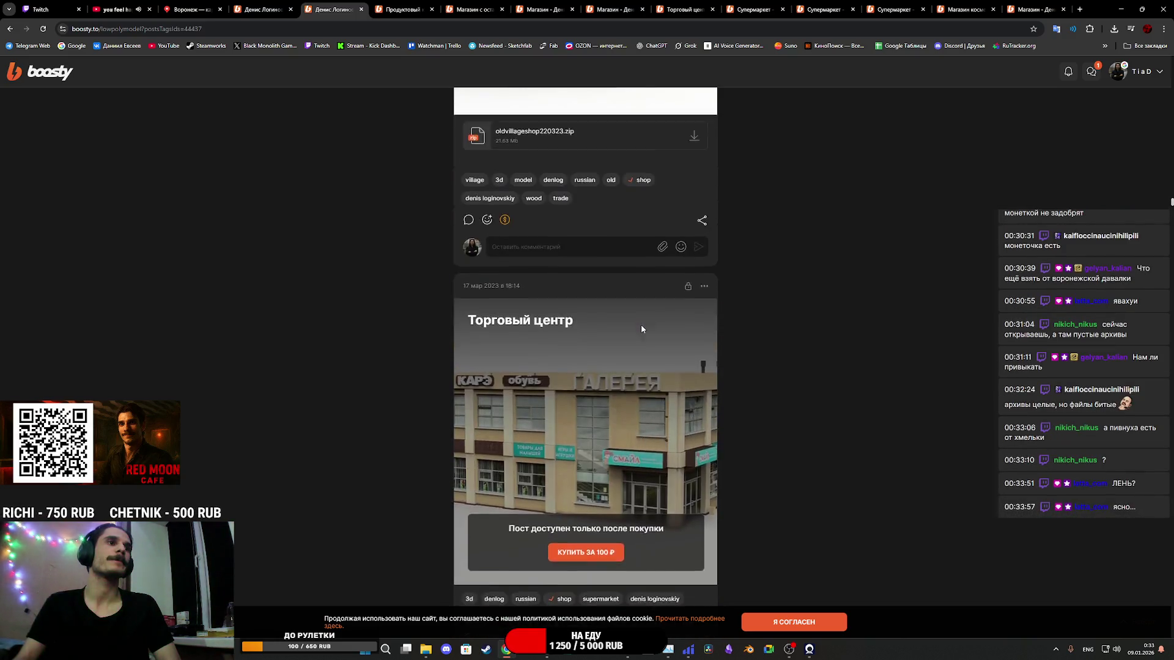
scroll(642, 329, "up", 15)
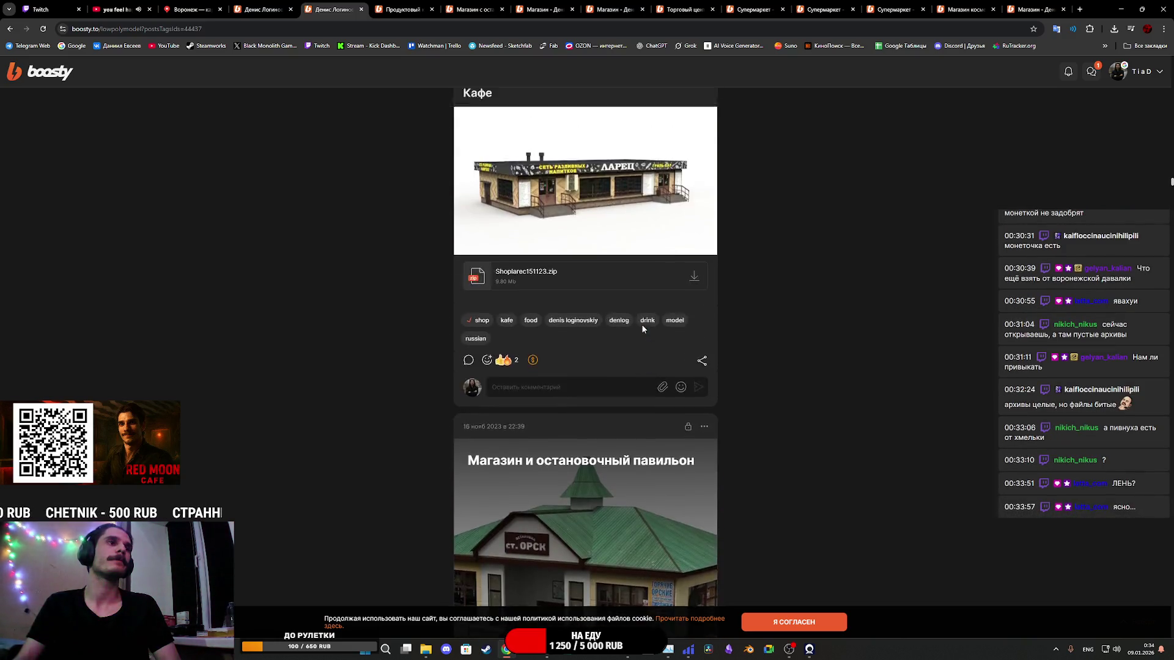
scroll(642, 329, "up", 15)
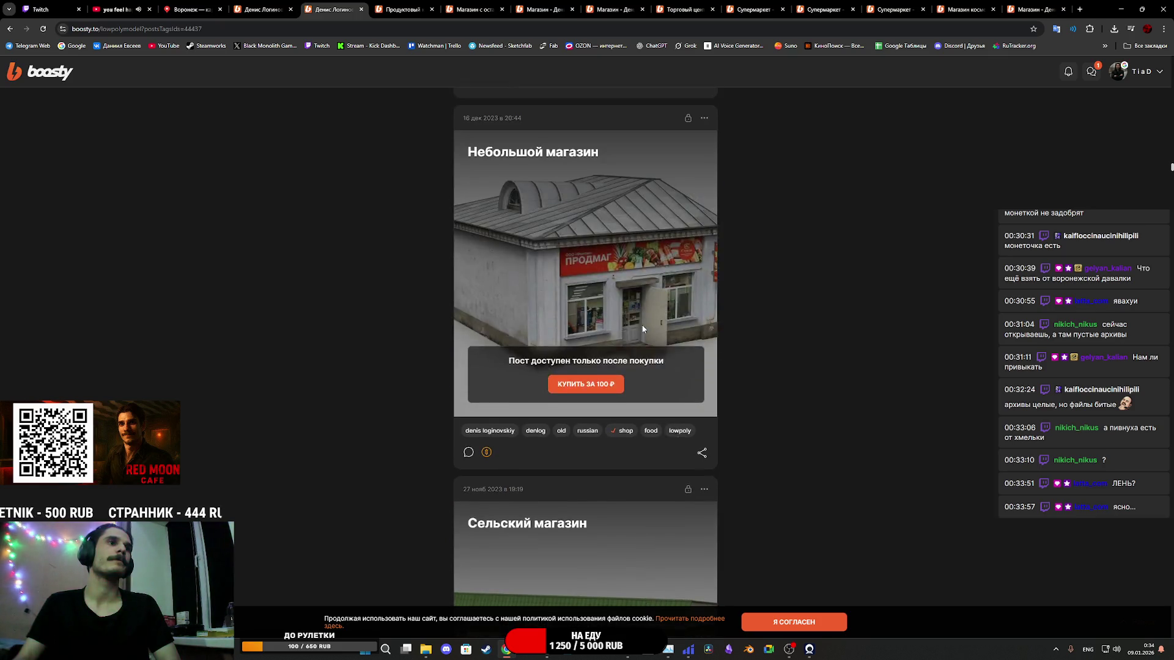
scroll(642, 328, "down", 10)
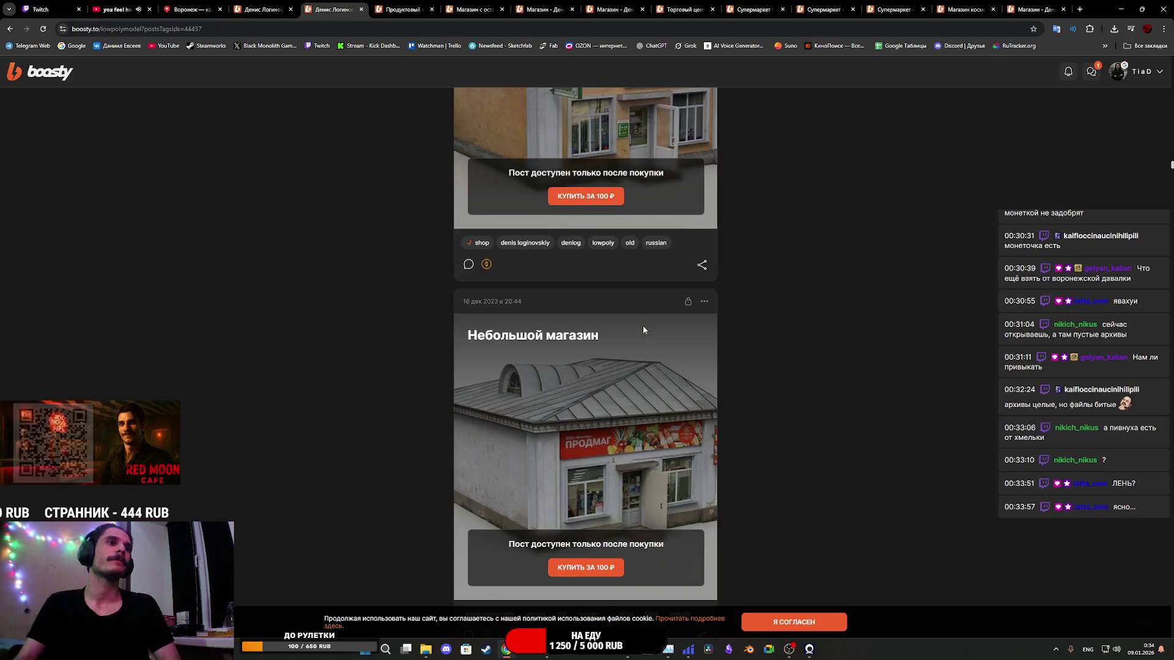
scroll(643, 325, "up", 13)
scroll(644, 329, "up", 7)
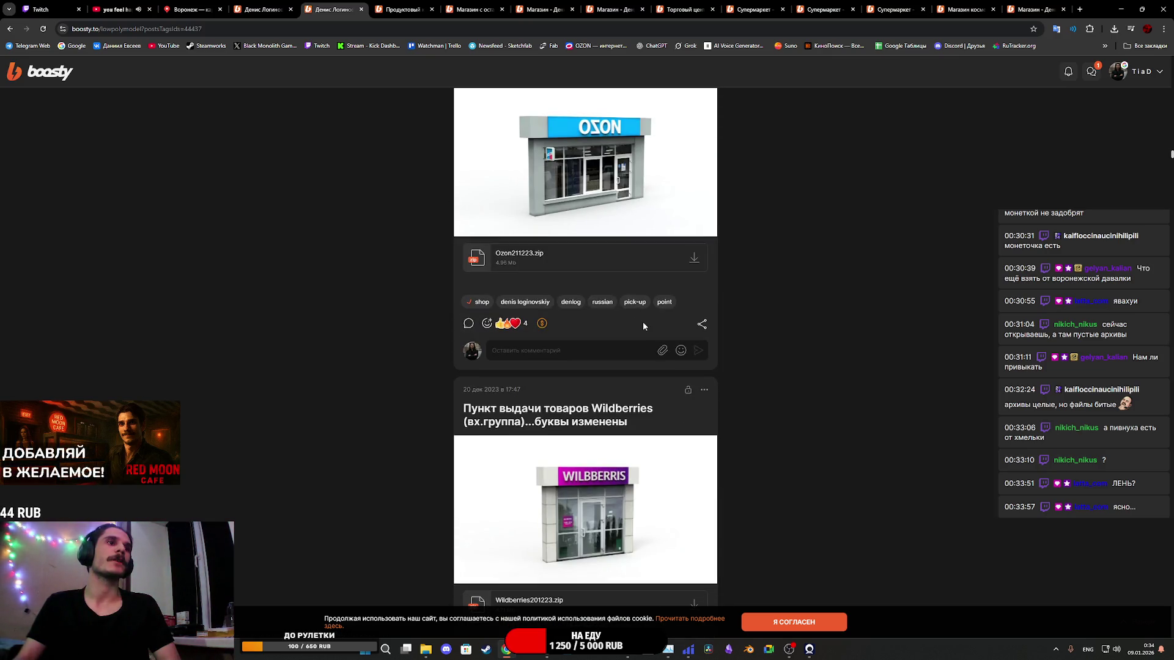
scroll(643, 324, "down", 1)
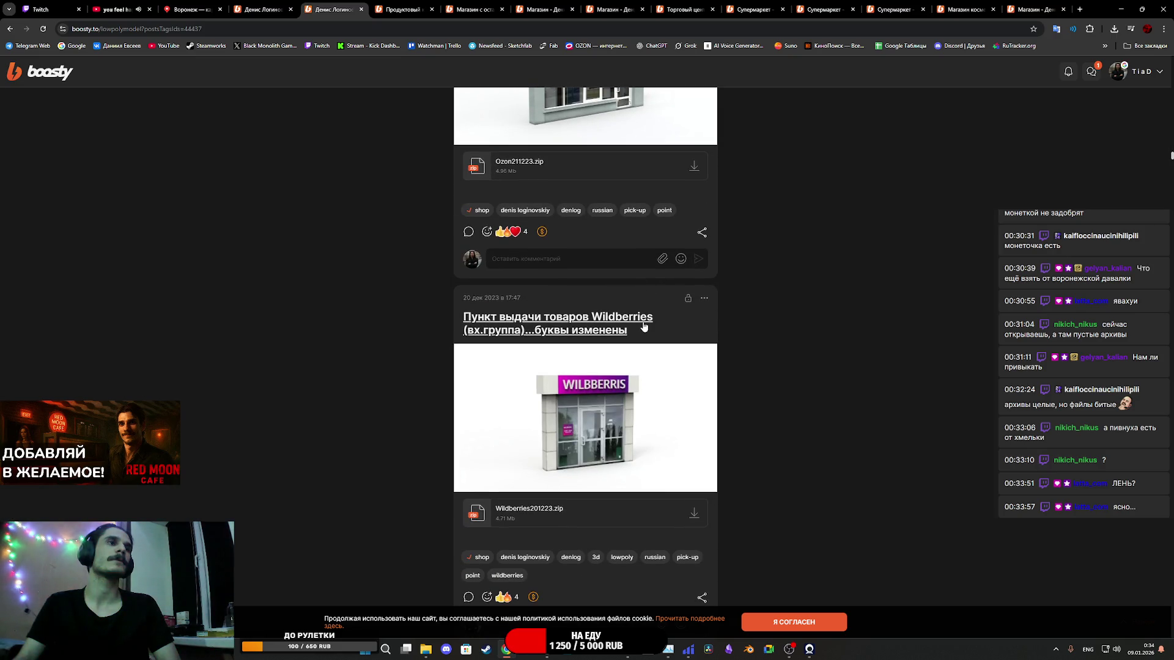
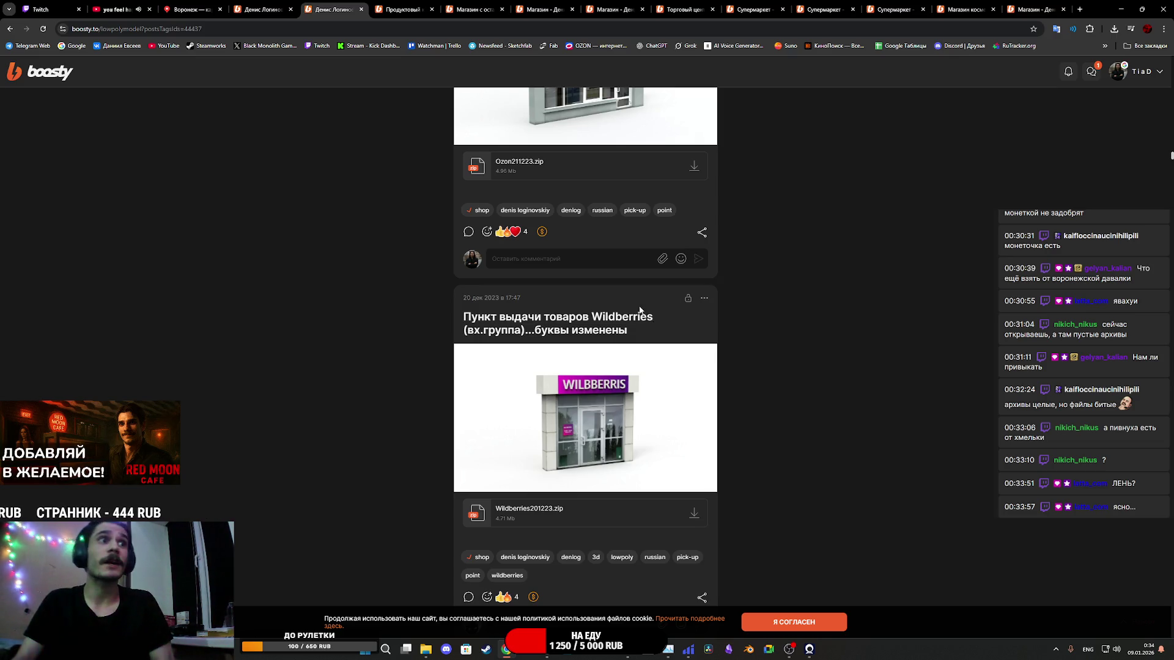
Step: Download kiosk060522.zip from the Продуктовый киоск post to Downloads after viewing its preview
scroll(660, 337, "up", 3)
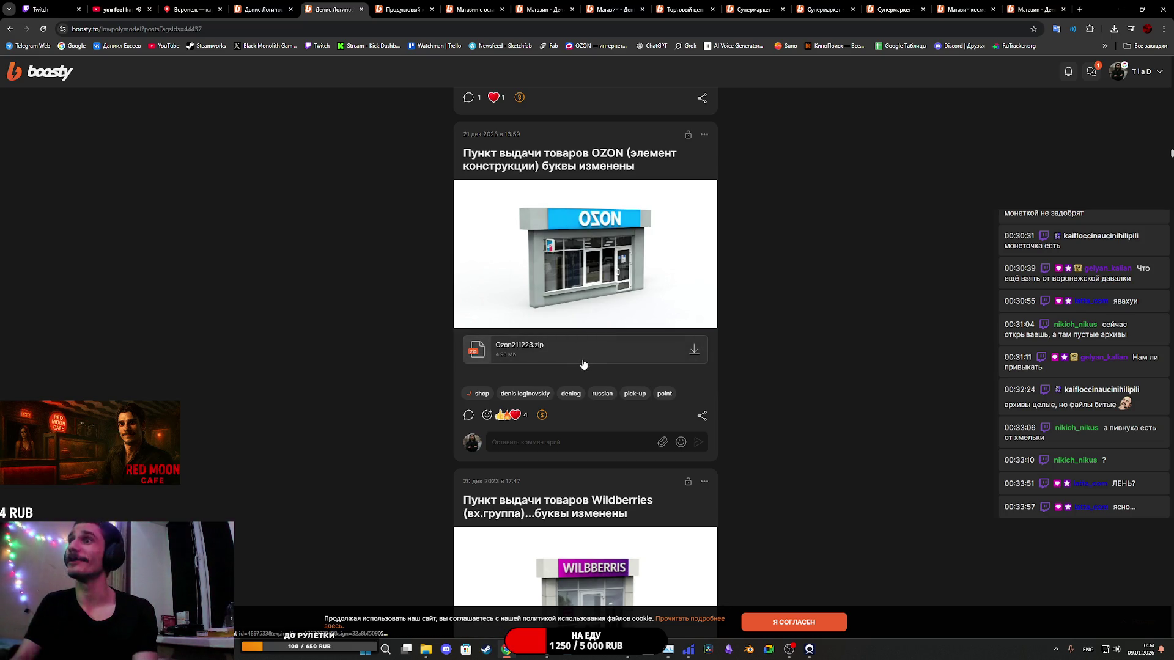
scroll(598, 441, "up", 4)
scroll(598, 440, "up", 5)
scroll(597, 436, "down", 2)
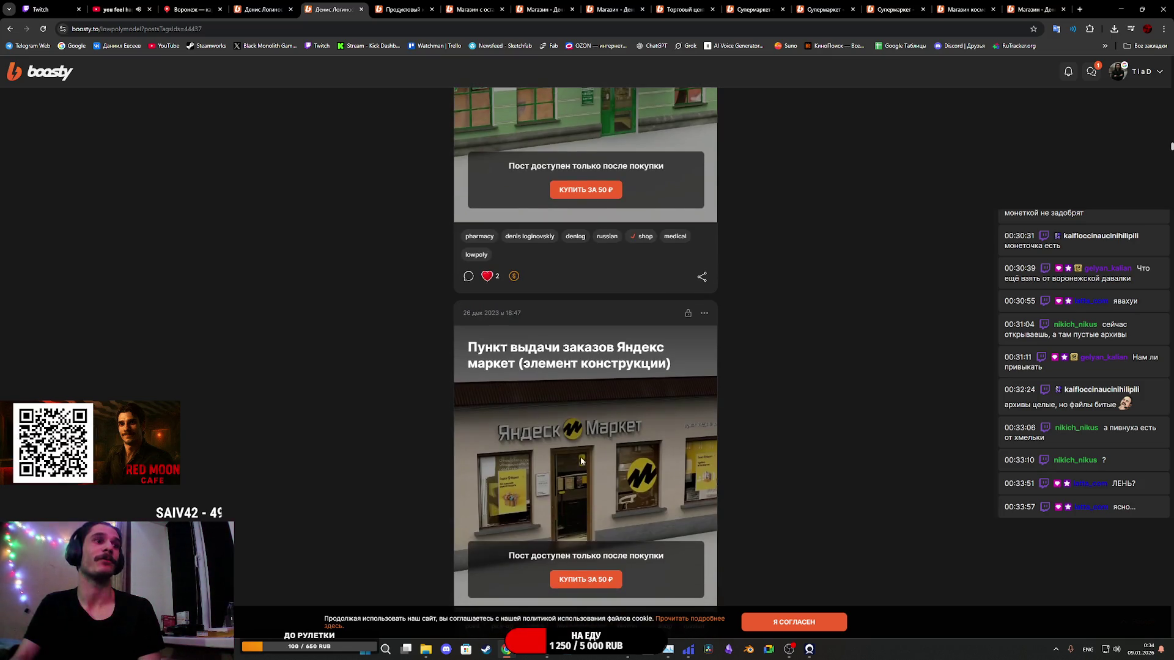
scroll(605, 447, "up", 5)
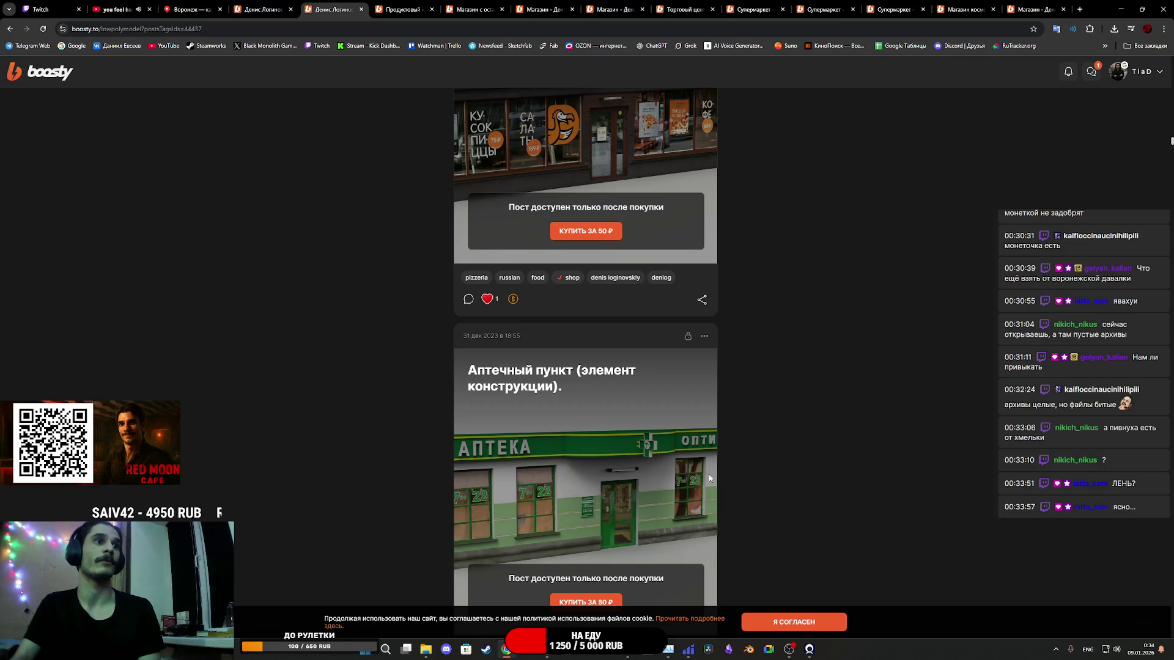
scroll(644, 444, "up", 4)
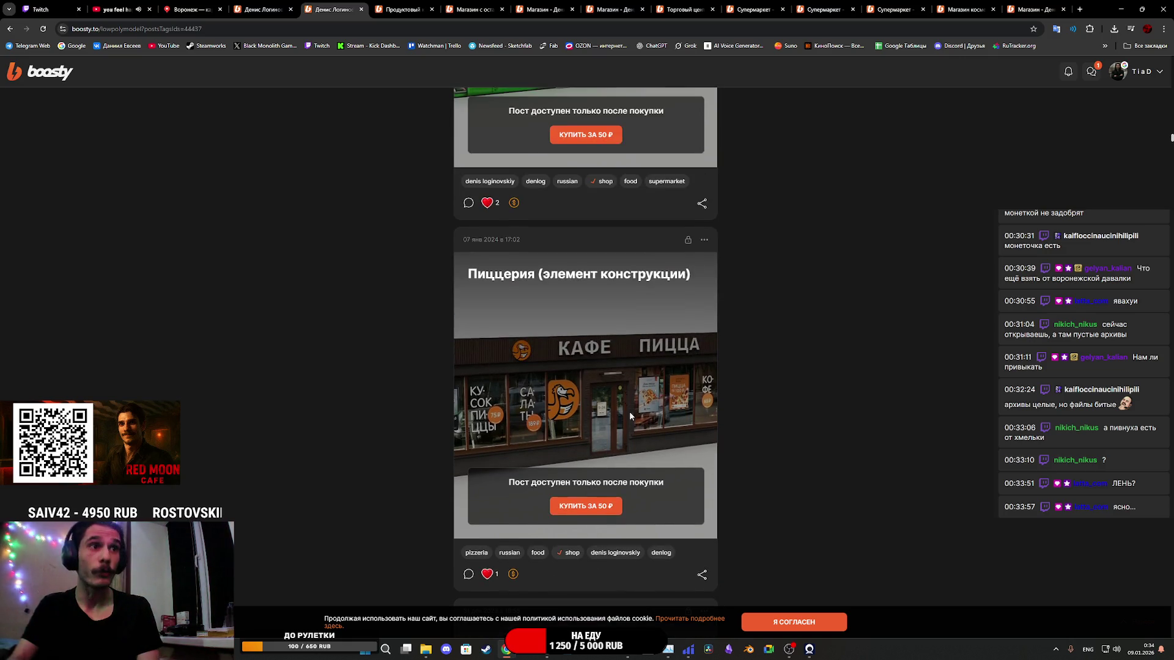
scroll(656, 411, "up", 5)
scroll(561, 423, "down", 5)
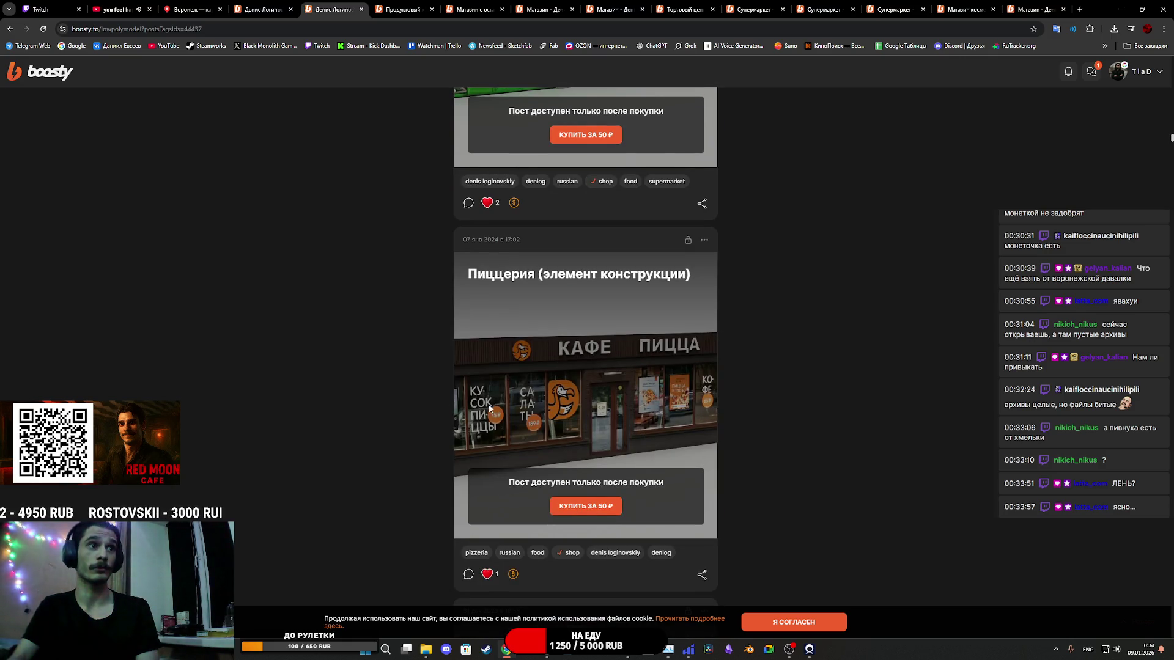
scroll(594, 429, "up", 6)
scroll(622, 444, "down", 1)
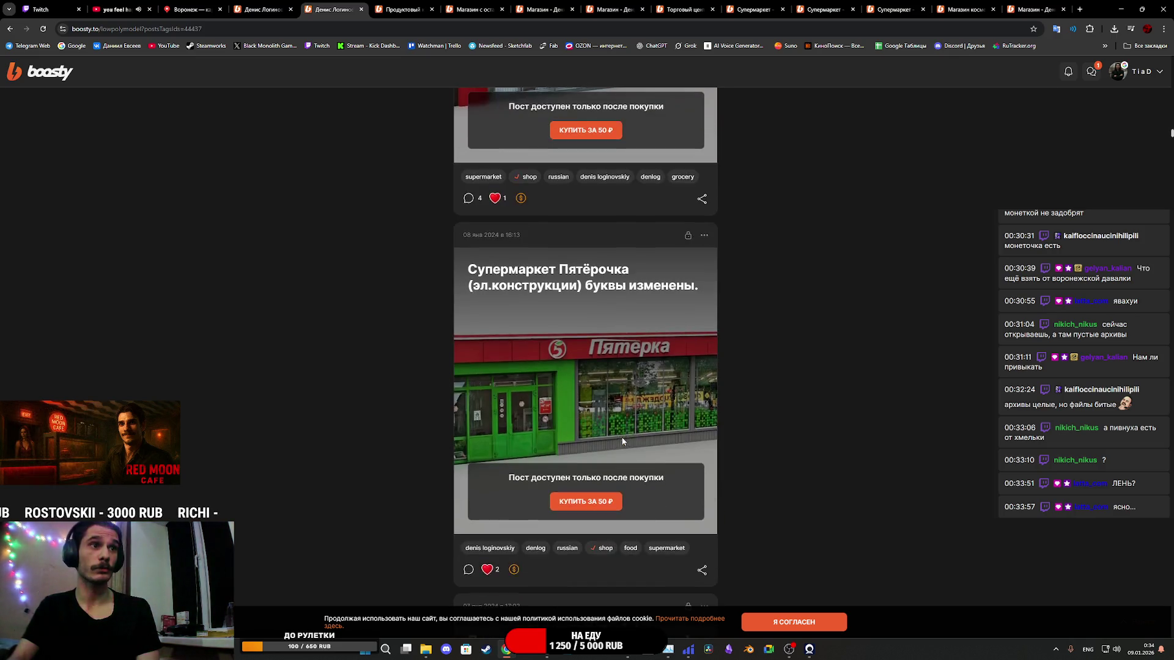
scroll(622, 444, "up", 15)
scroll(633, 437, "up", 7)
scroll(634, 447, "up", 15)
scroll(633, 444, "up", 3)
scroll(633, 444, "up", 10)
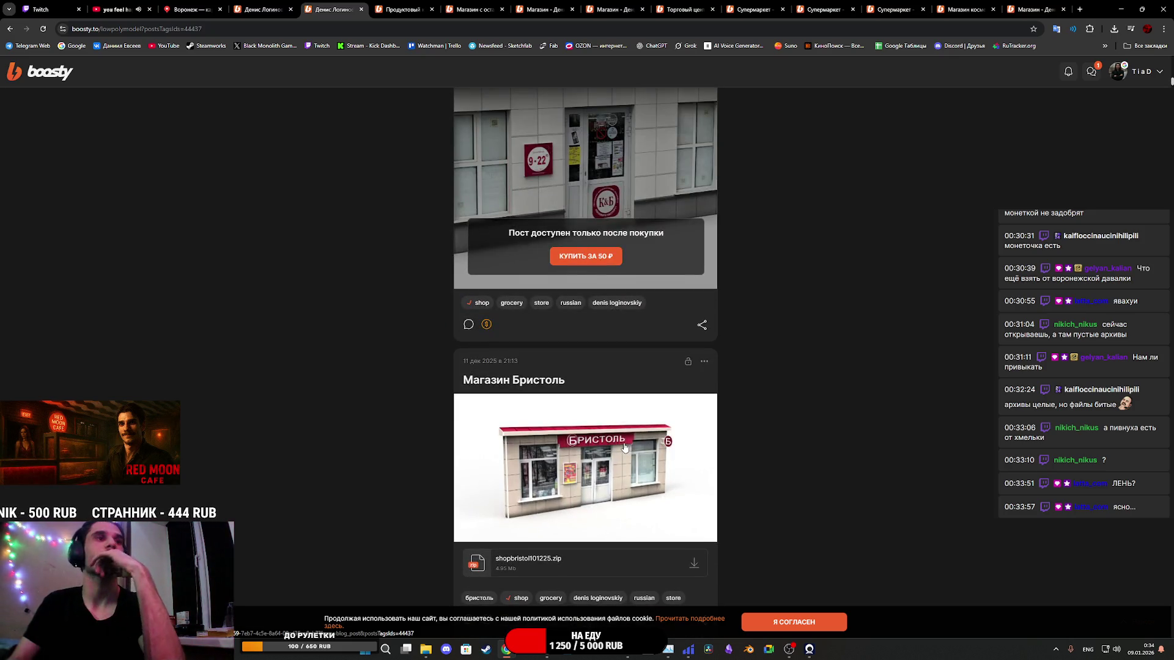
scroll(624, 446, "up", 4)
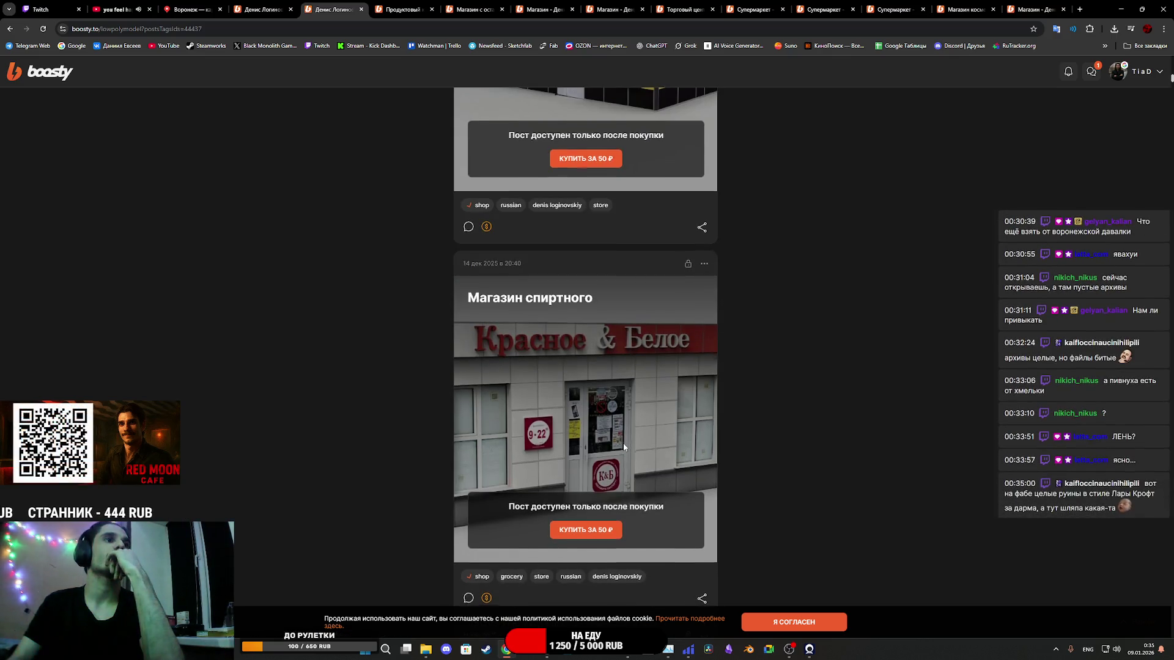
scroll(623, 447, "down", 1)
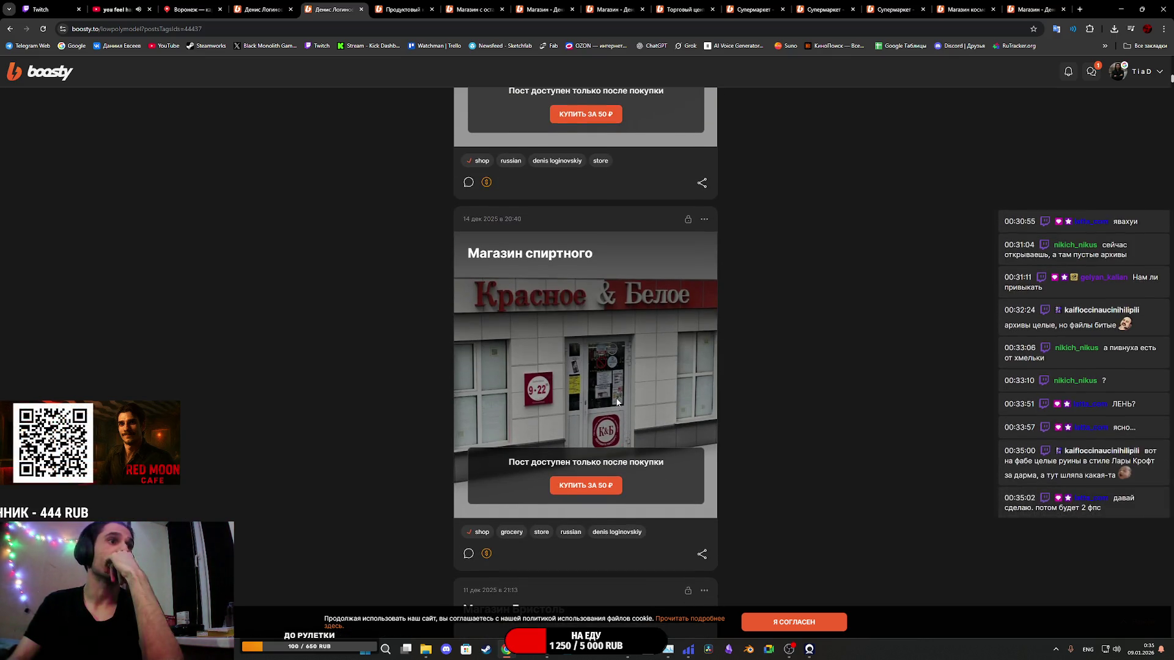
scroll(613, 437, "up", 4)
scroll(609, 464, "down", 3)
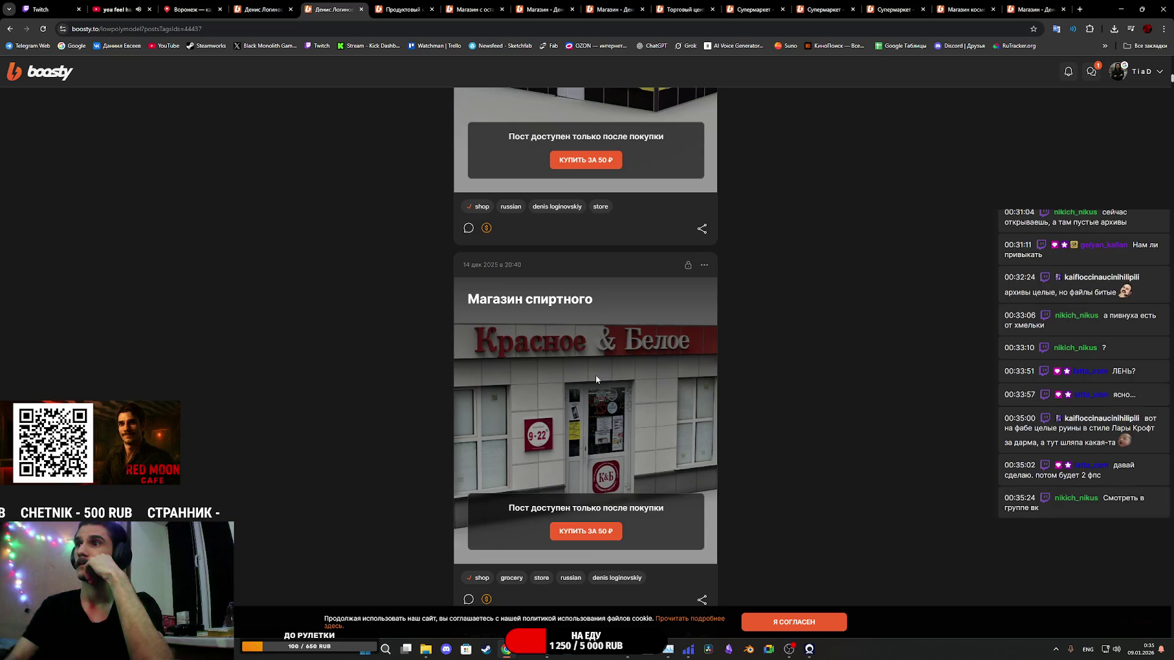
scroll(596, 377, "up", 2)
scroll(596, 379, "up", 4)
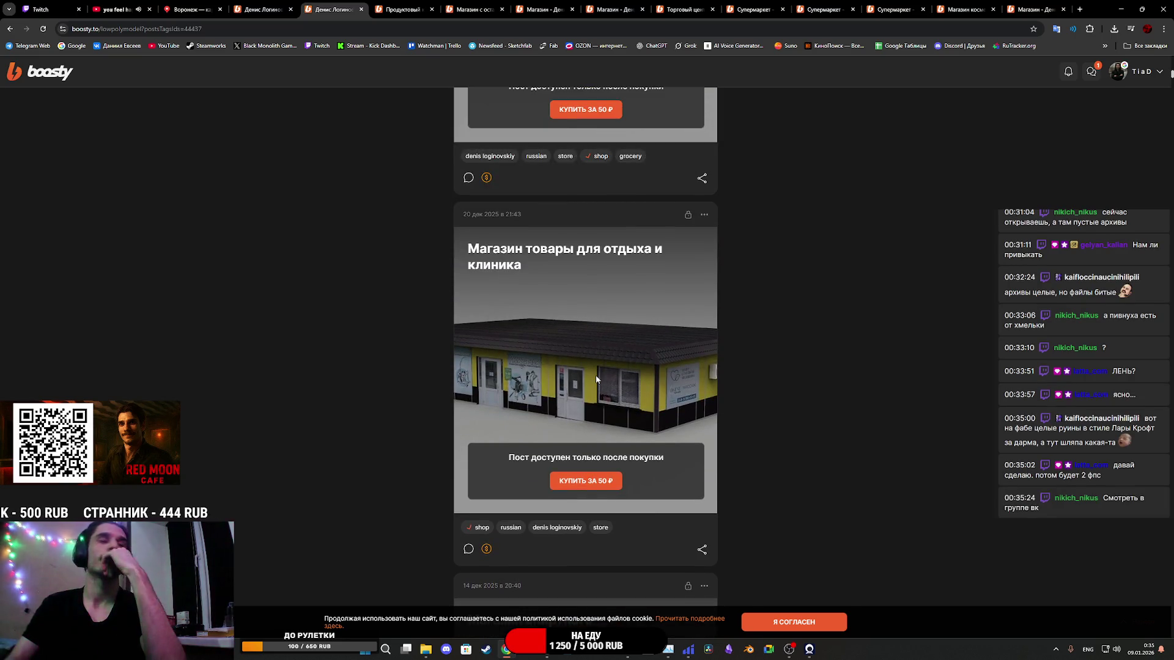
scroll(596, 380, "up", 15)
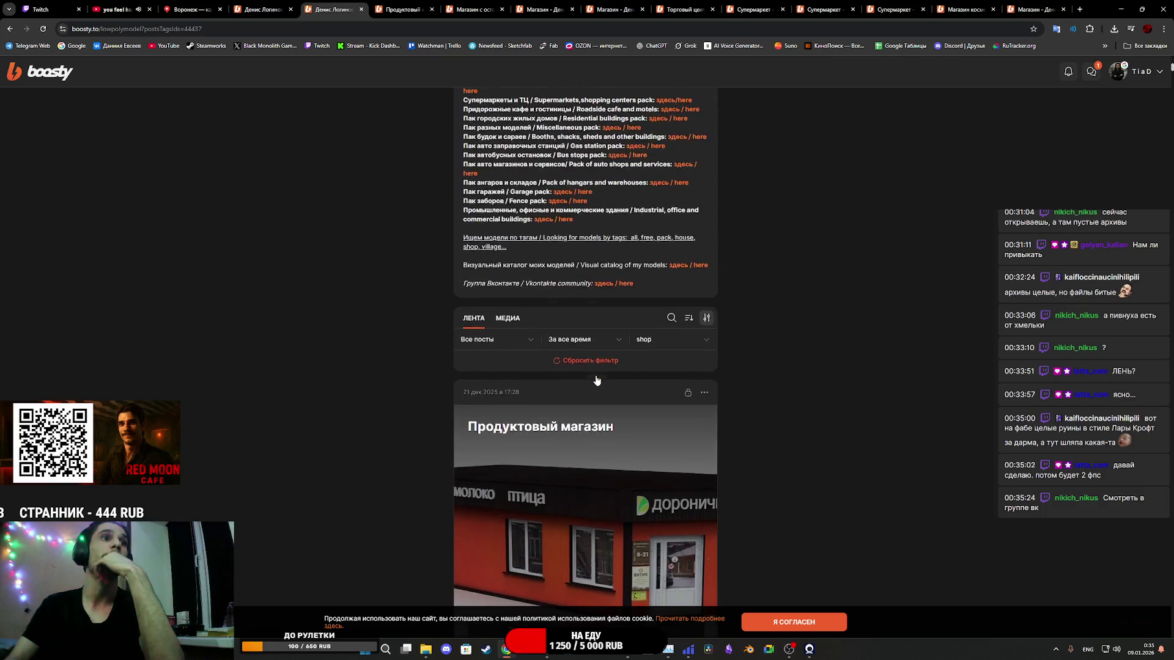
scroll(596, 377, "up", 4)
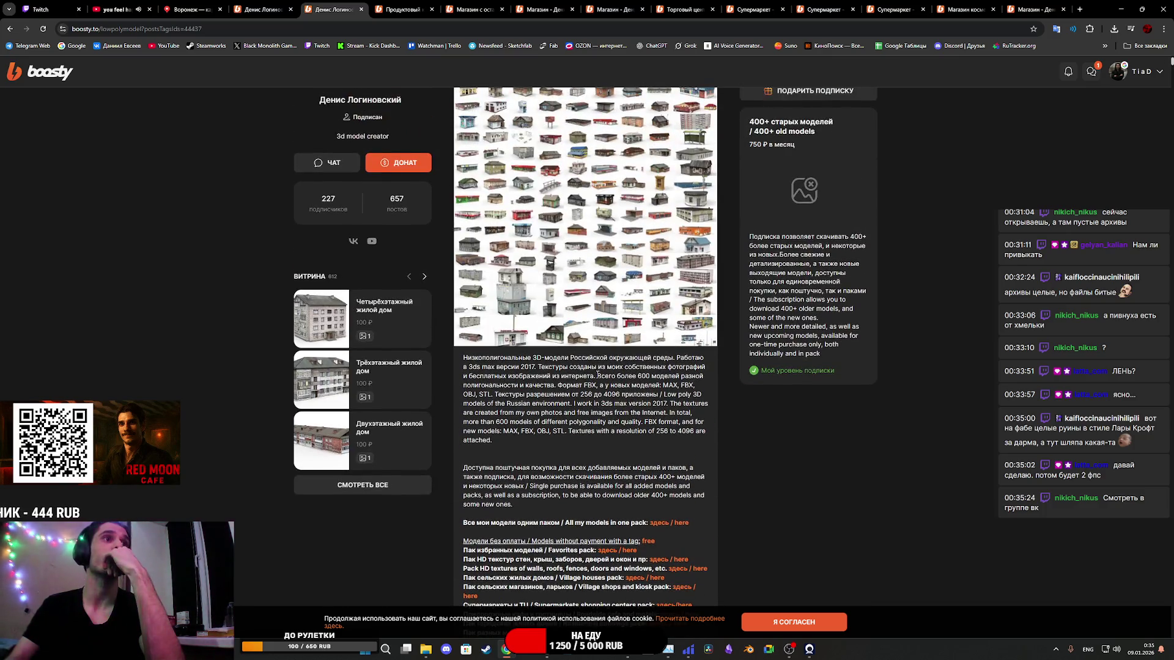
scroll(598, 374, "up", 2)
scroll(598, 376, "down", 4)
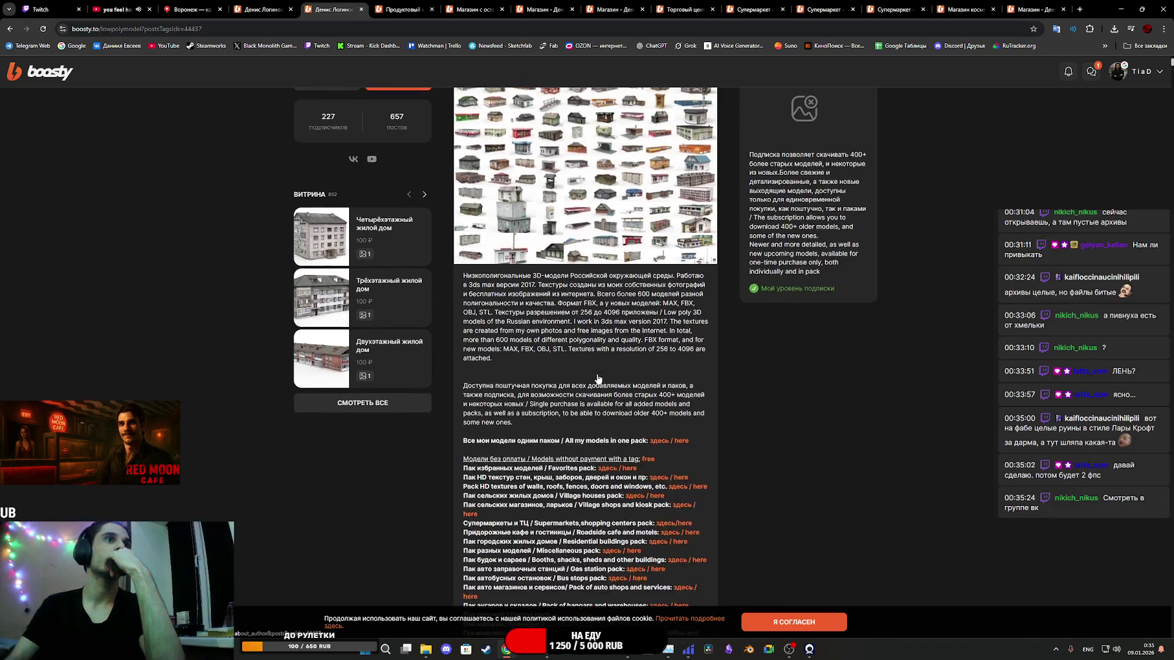
scroll(598, 378, "up", 2)
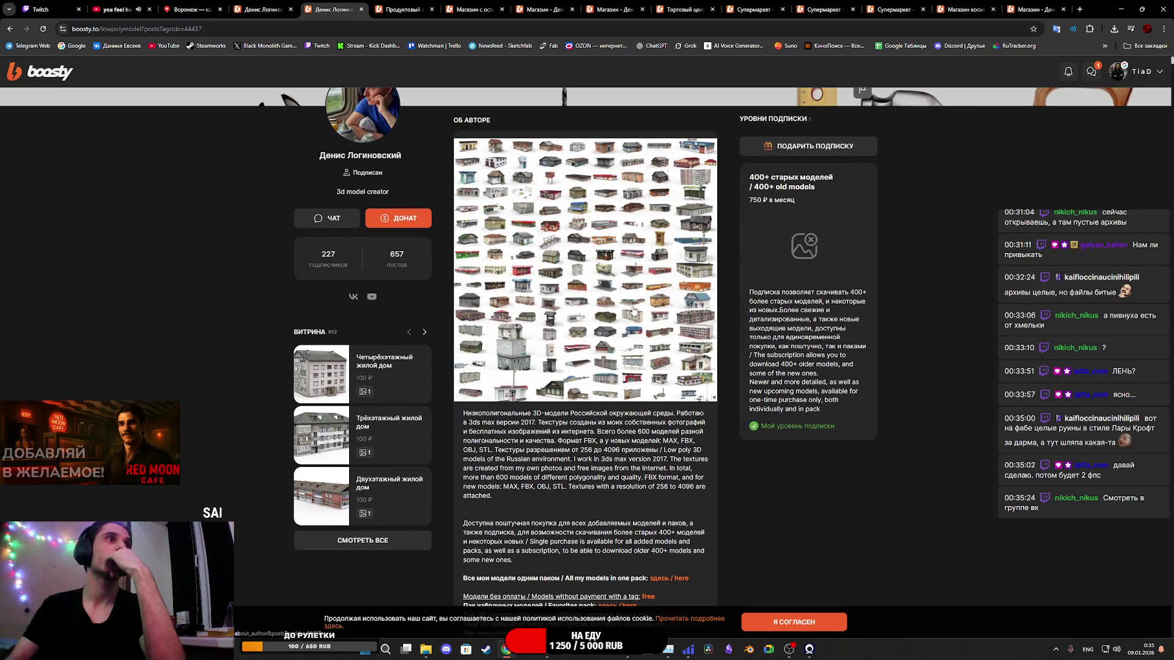
left_click(404, 10)
left_click(573, 230)
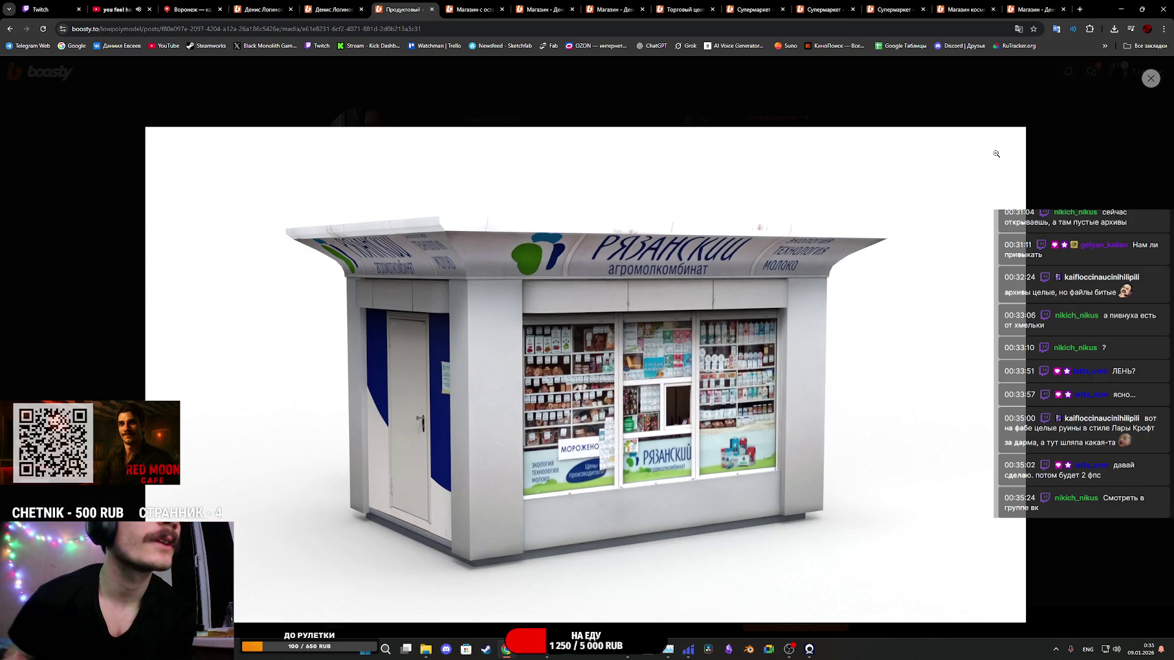
left_click(1150, 80)
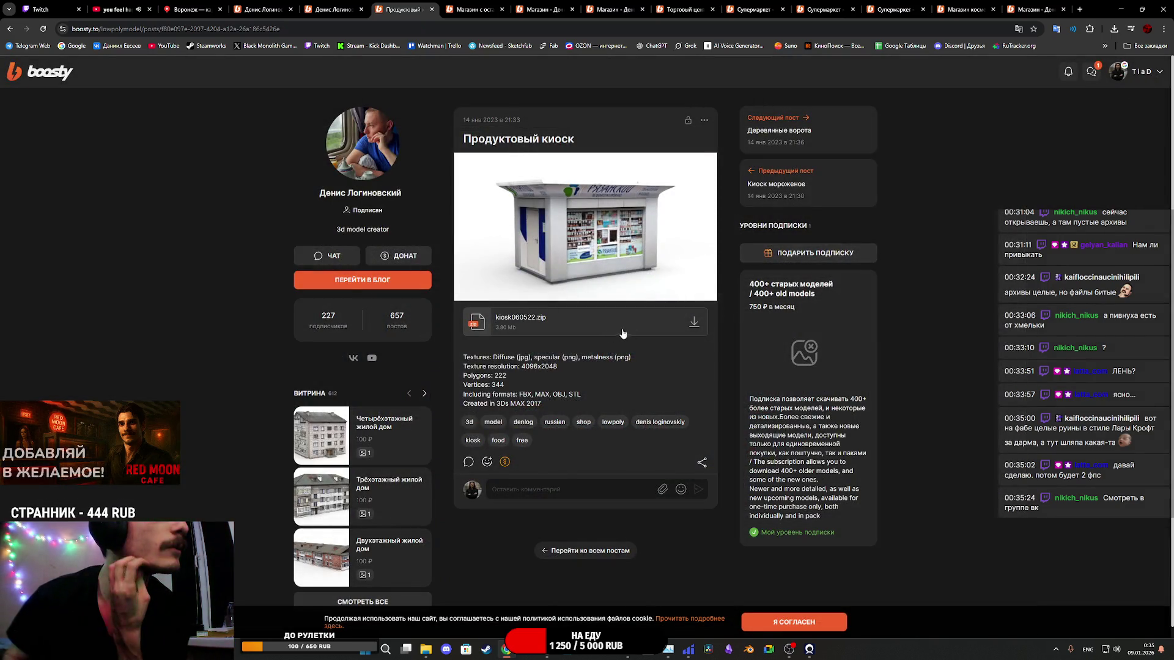
left_click(694, 322)
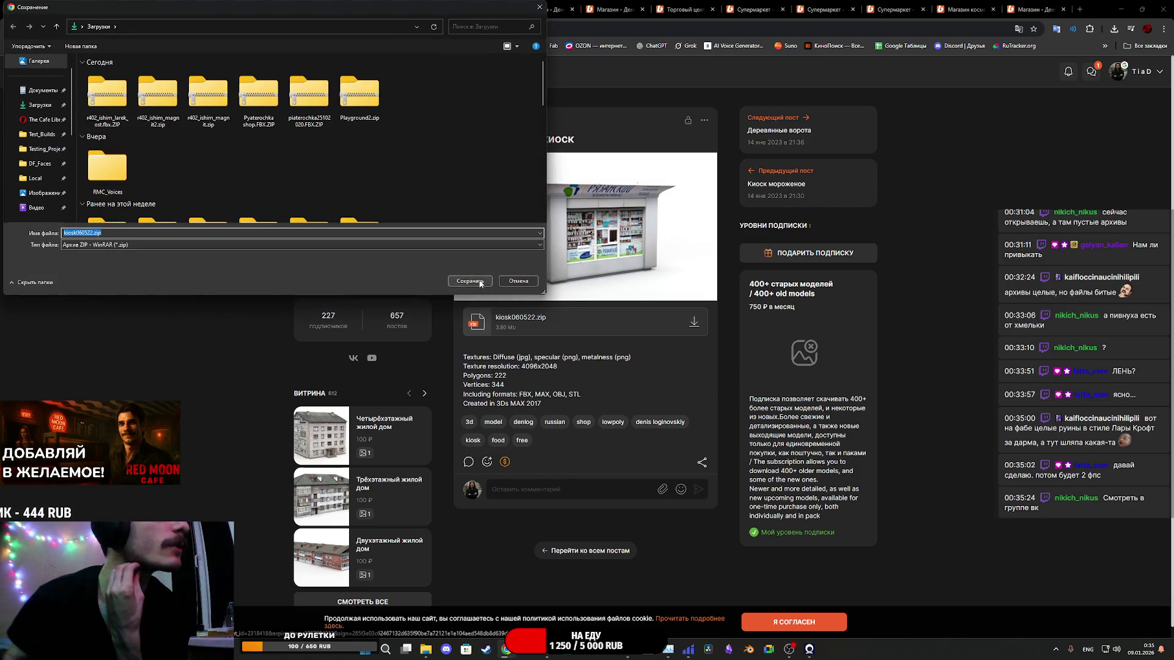
left_click(470, 281)
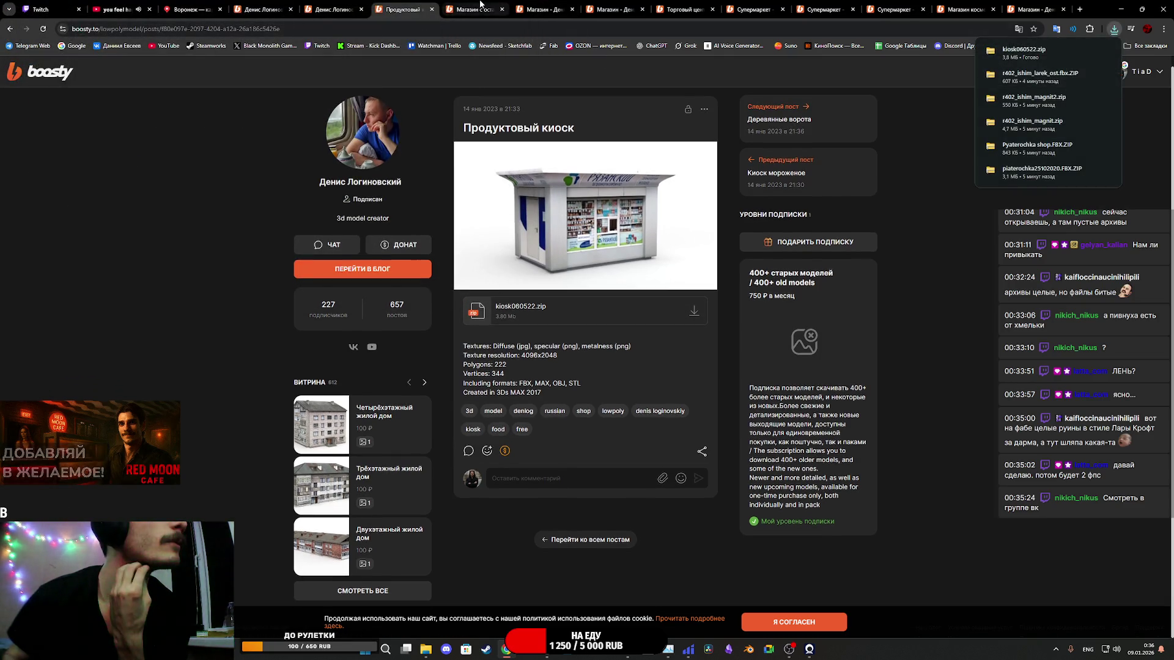
Step: Look through the Магазин and Супермаркет posts, then return to the Custom_moving_trigger Blueprint
left_click(492, 10)
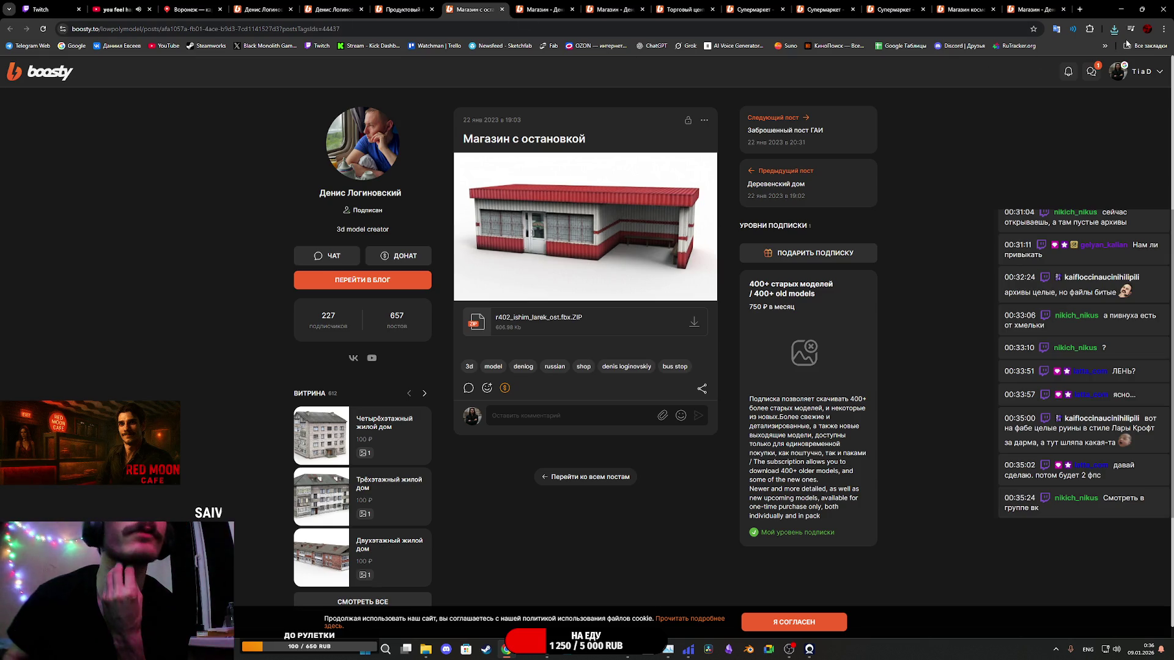
left_click(544, 9)
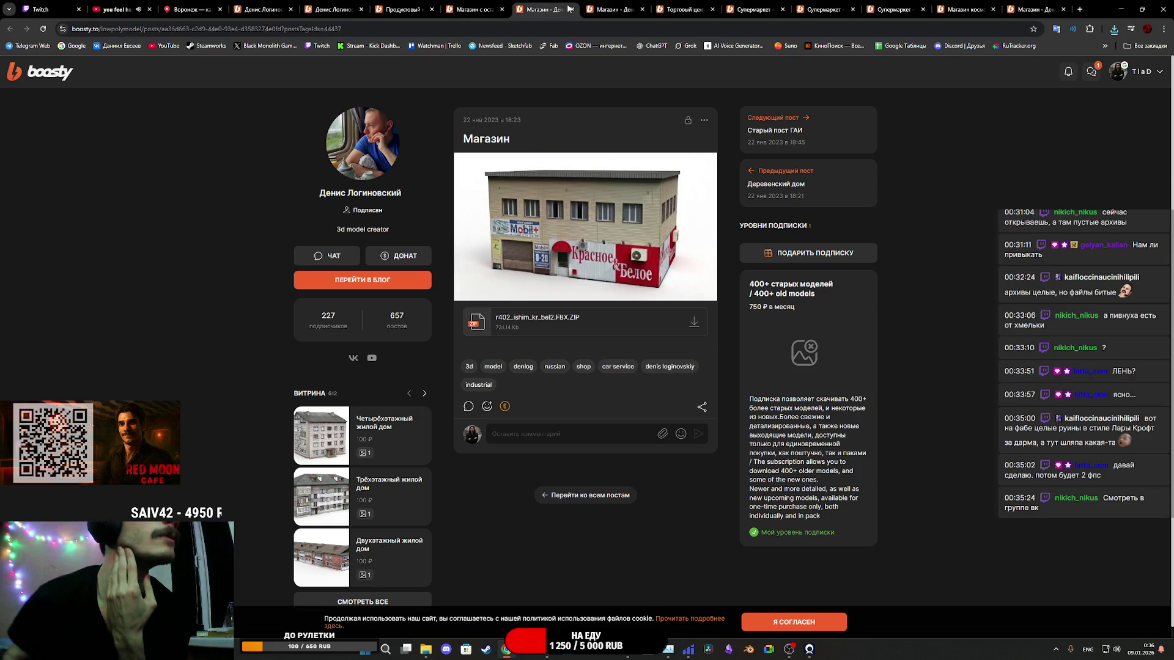
left_click(612, 9)
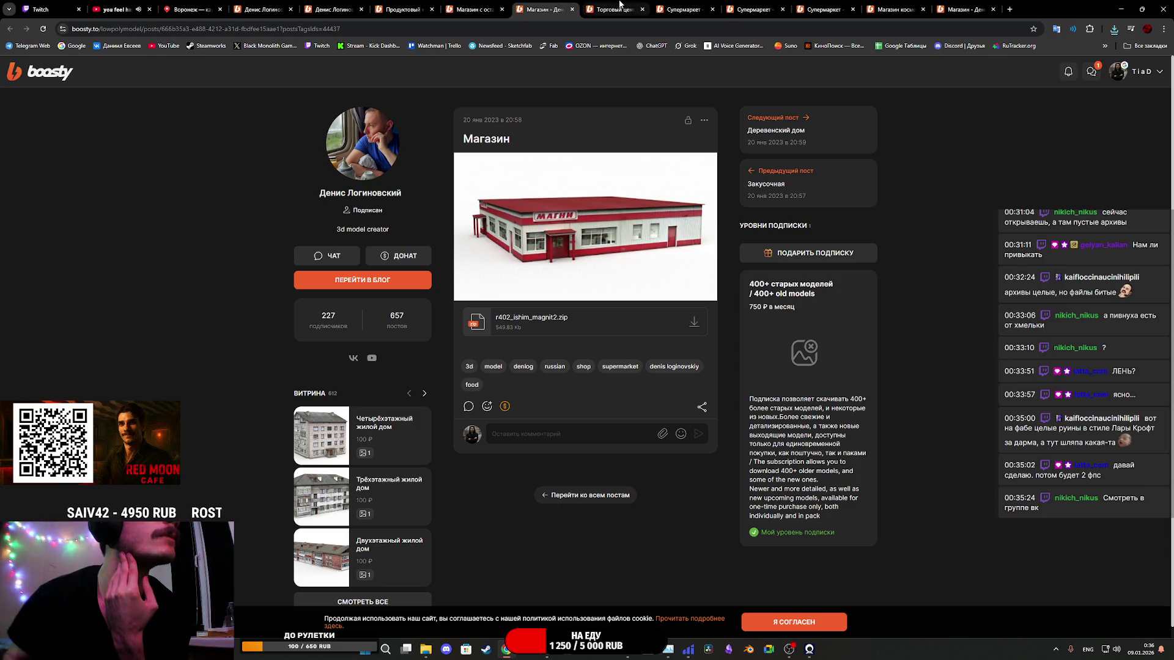
left_click(669, 6)
left_click(730, 9)
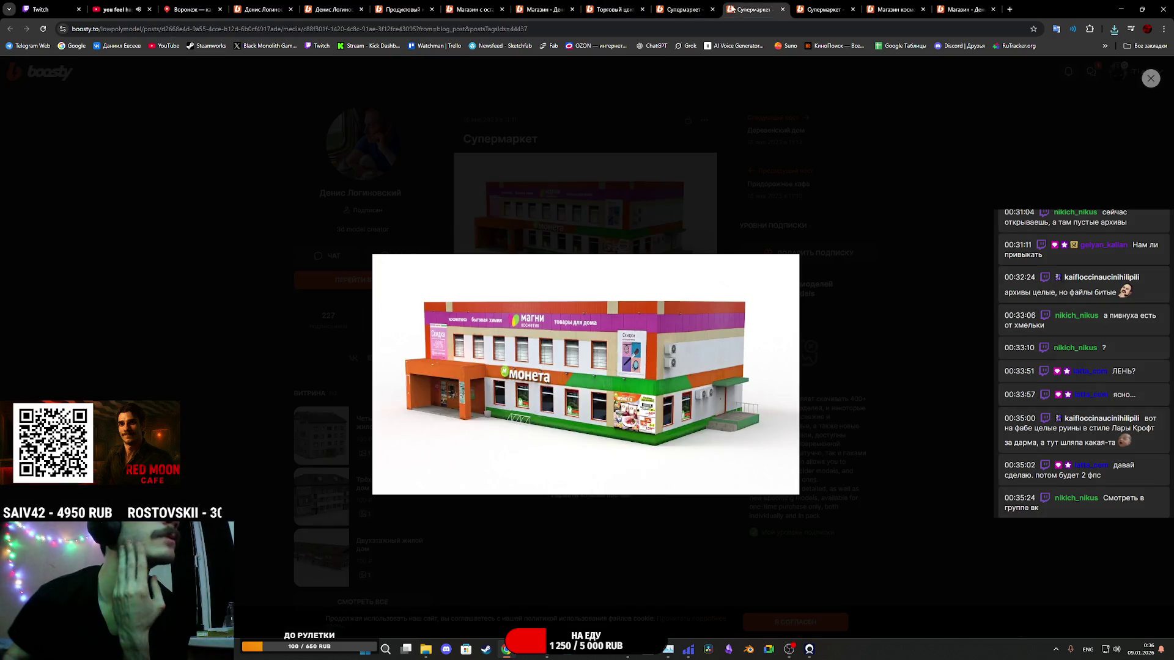
left_click(955, 97)
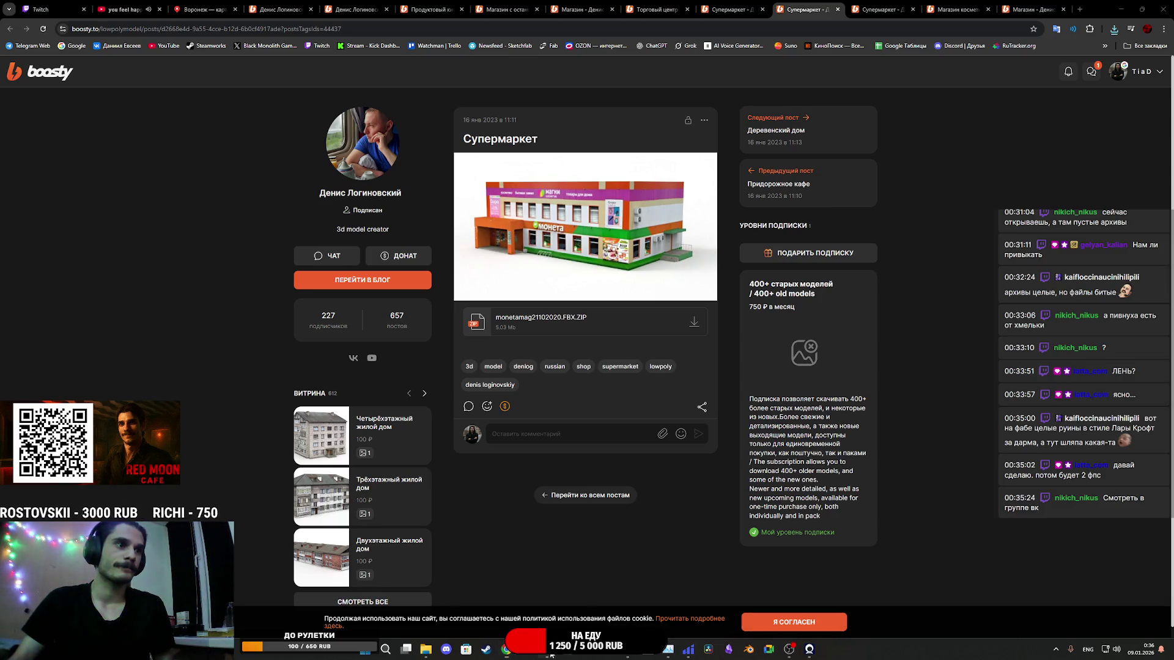
mouse_move(546, 650)
left_click(615, 589)
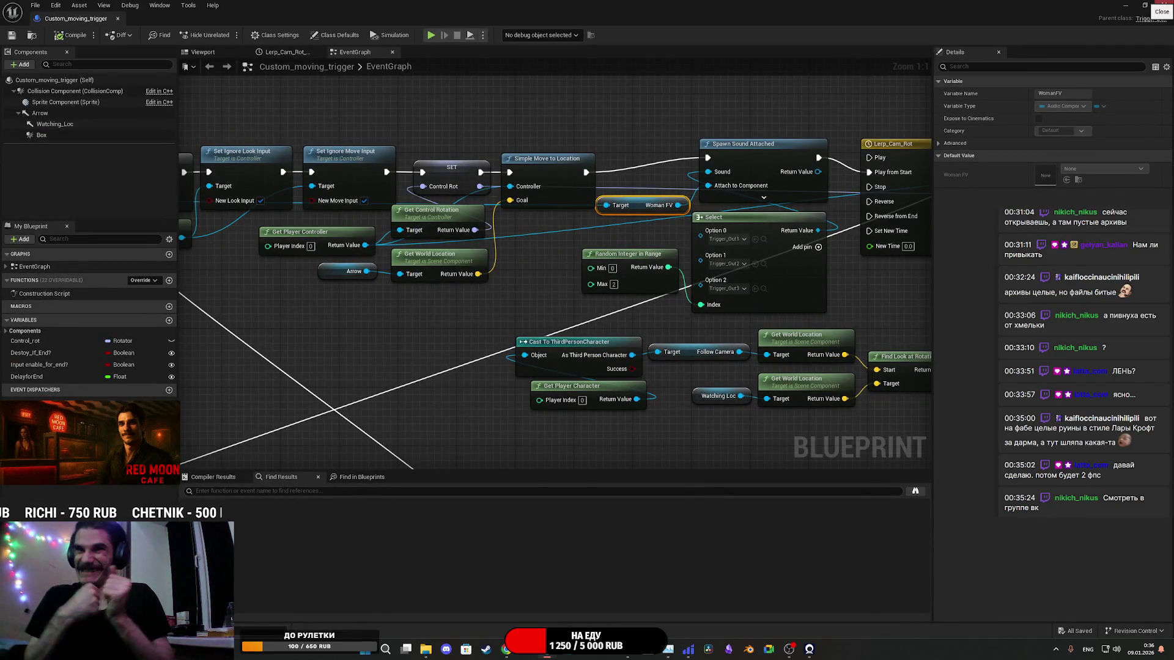
Step: Close the Blueprint and create a new folder inside Content/Assets
left_click(1163, 6)
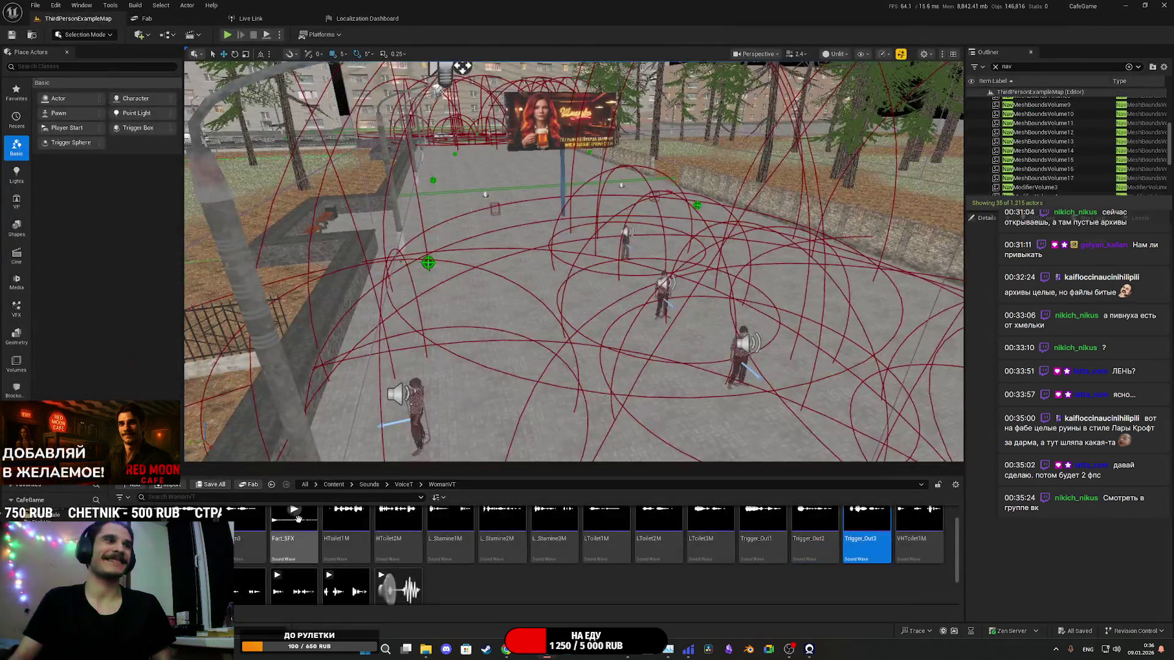
mouse_move(573, 335)
left_mouse_down()
mouse_move(409, 428)
mouse_move(434, 434)
mouse_move(394, 382)
left_mouse_up()
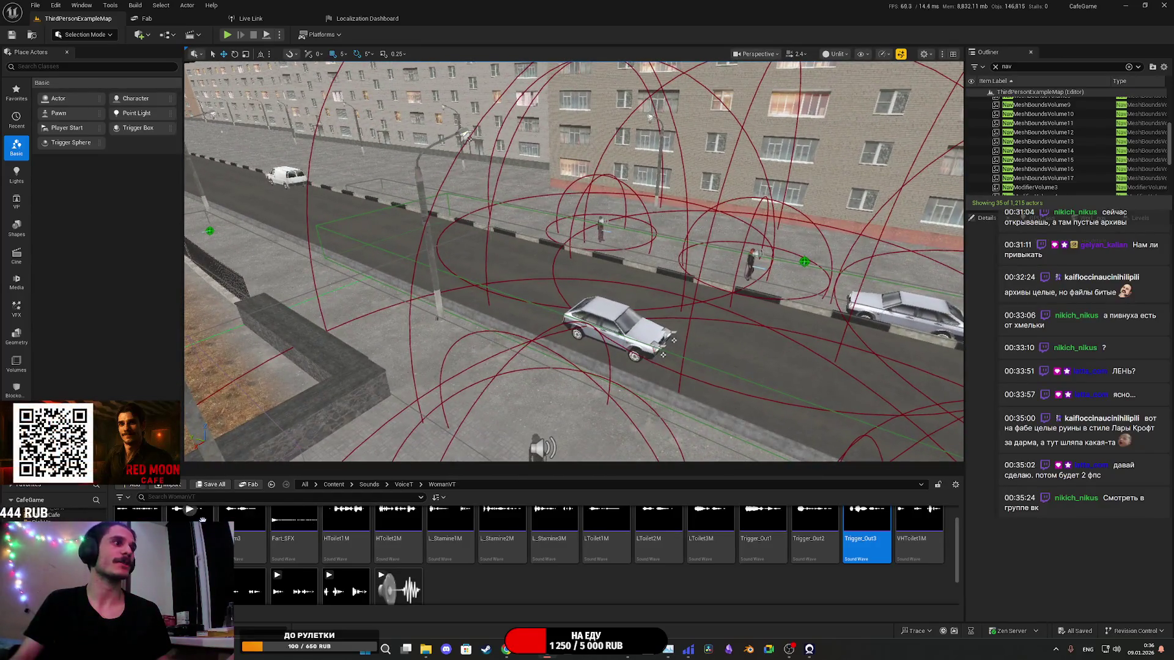
left_click(335, 485)
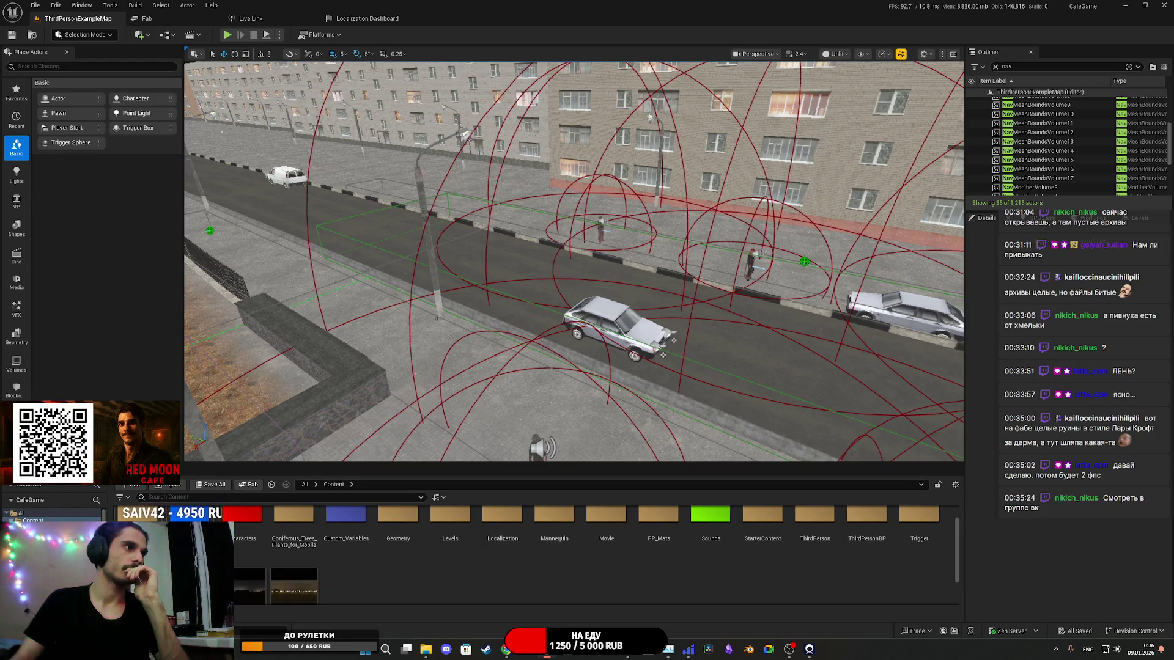
double_click(190, 517)
right_click(437, 579)
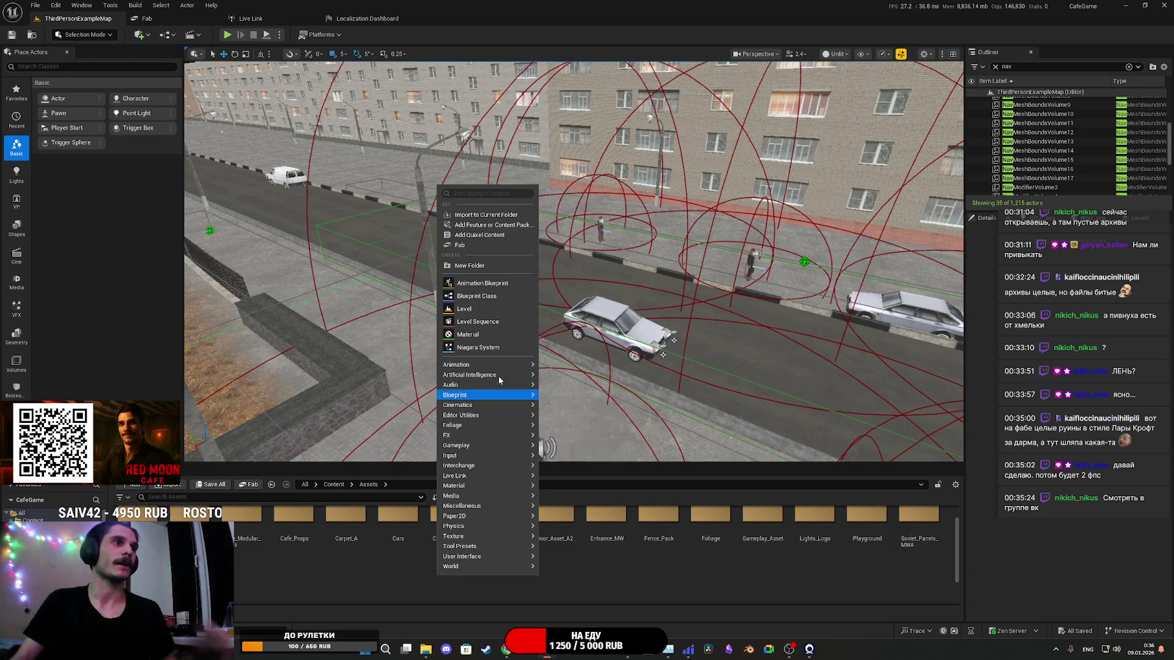
left_click(471, 264)
Step: Name the new folder Bald_Buildings and open it
type("Bald")
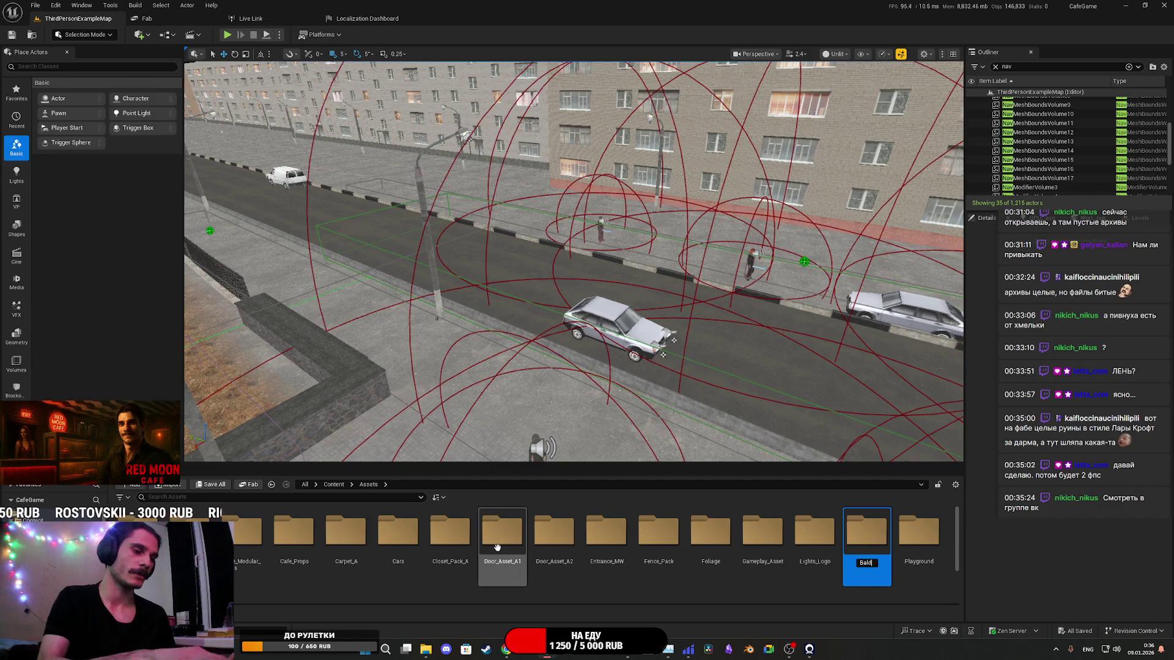
type("_")
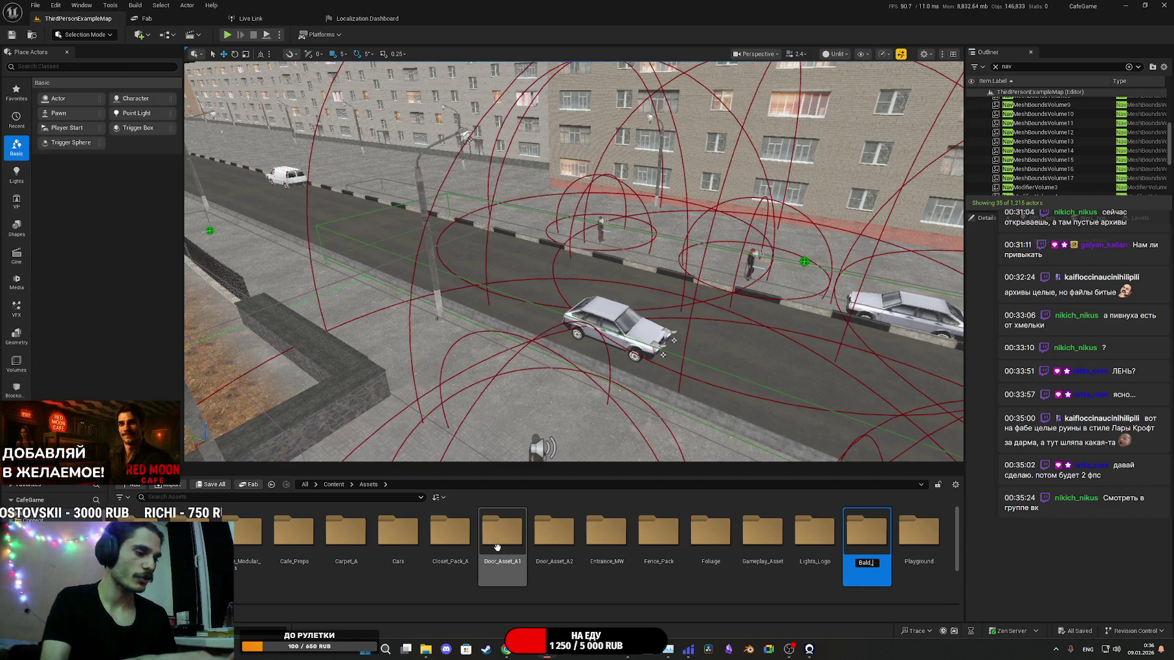
type("Shops")
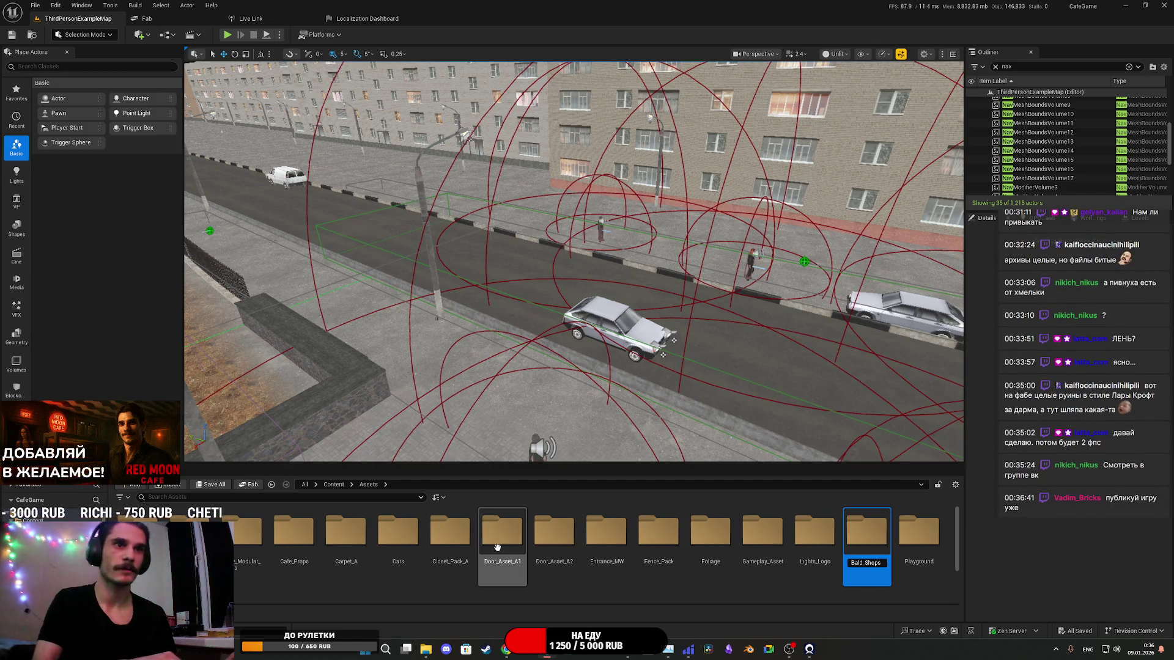
key("BackSpace")
key("BackSpace")
key("BackSpace")
type("Buildings")
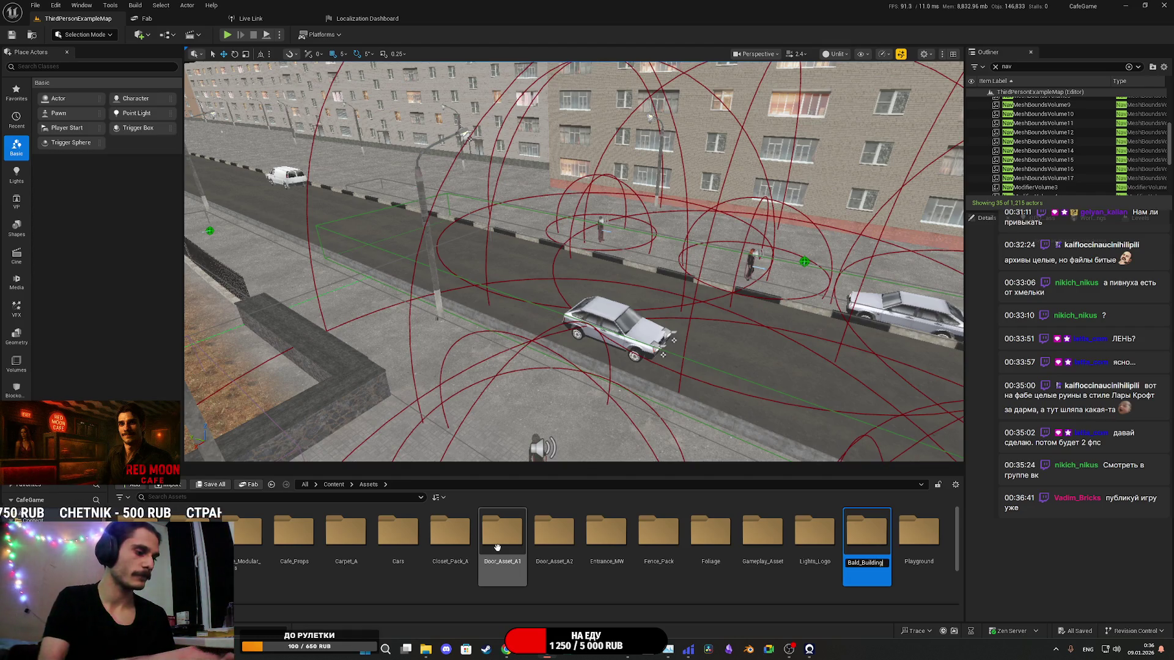
key("Return")
double_click(498, 550)
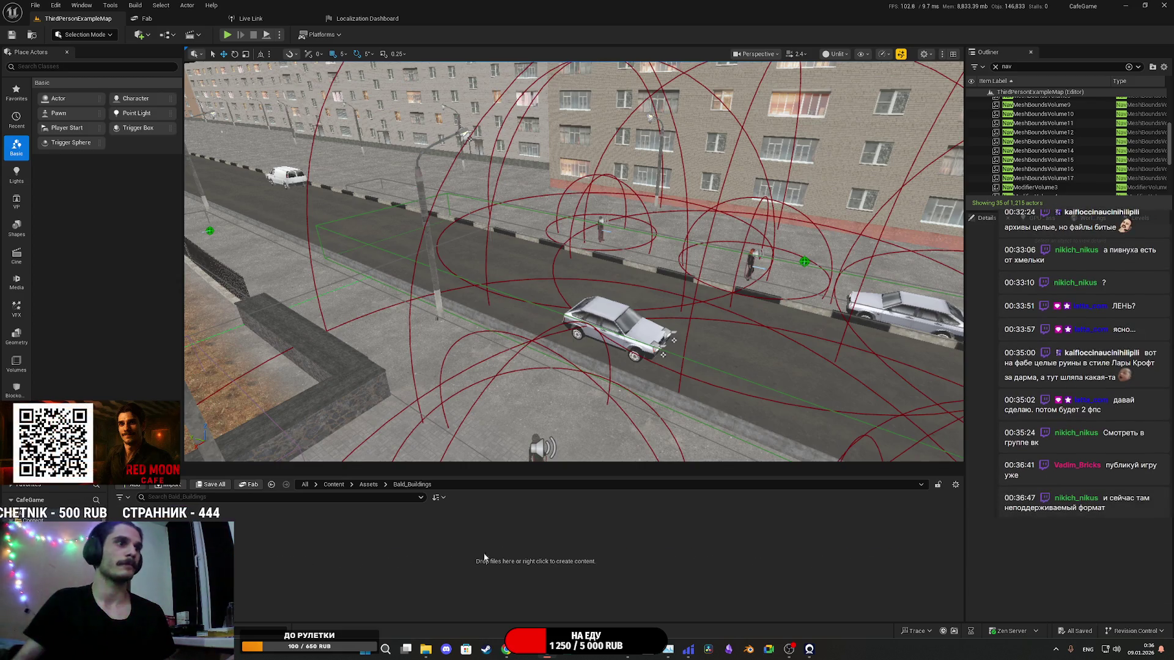
Step: Browse the create-content menu in the empty Bald_Buildings folder without adding anything
right_click(498, 548)
mouse_move(498, 353)
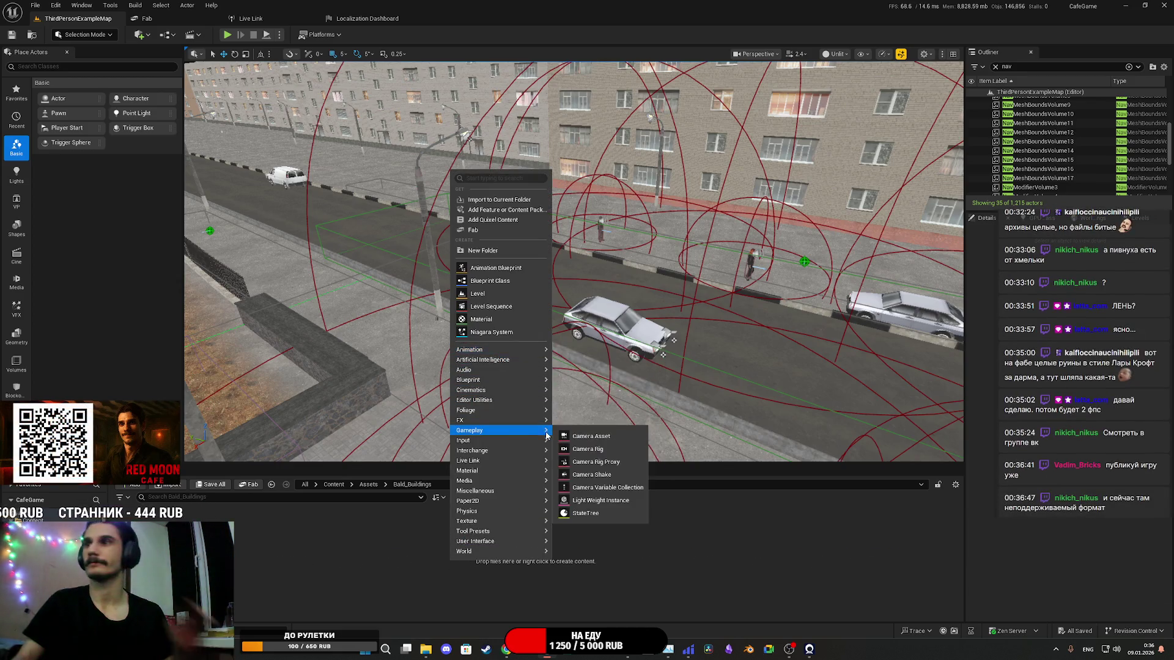
mouse_move(550, 452)
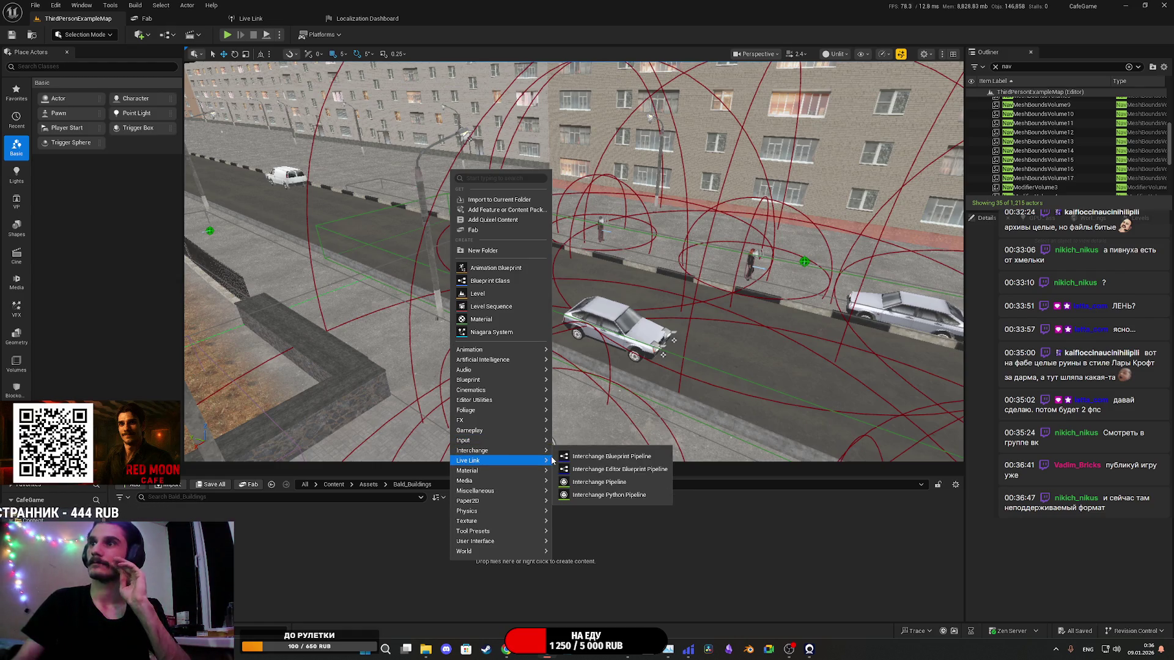
mouse_move(470, 501)
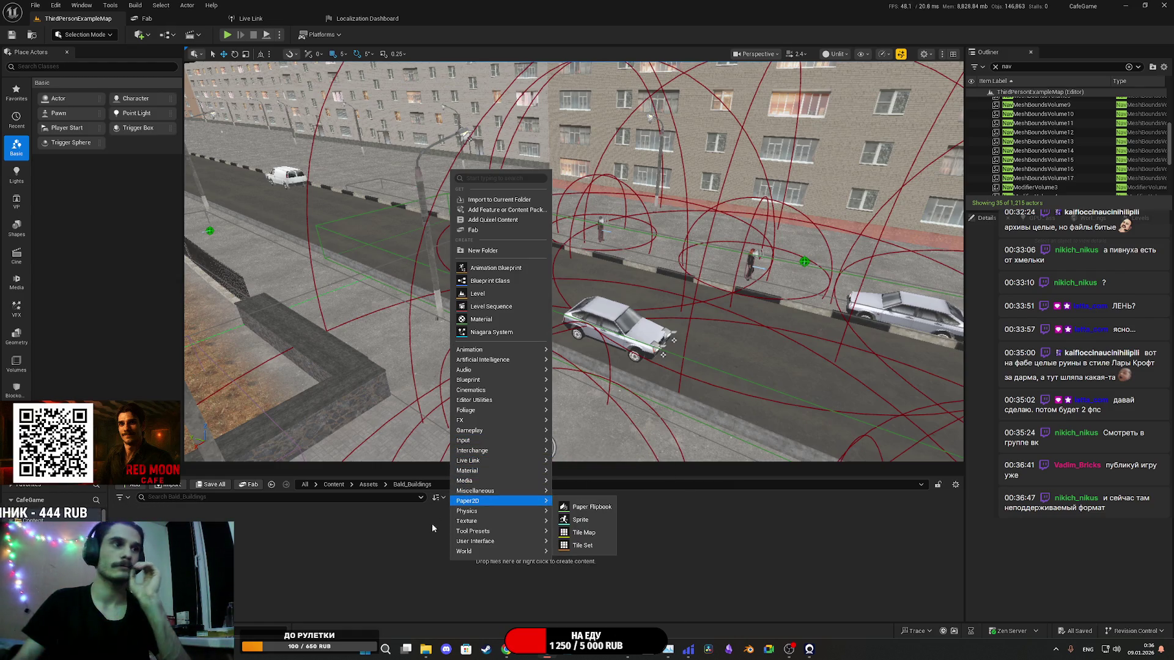
right_click(391, 548)
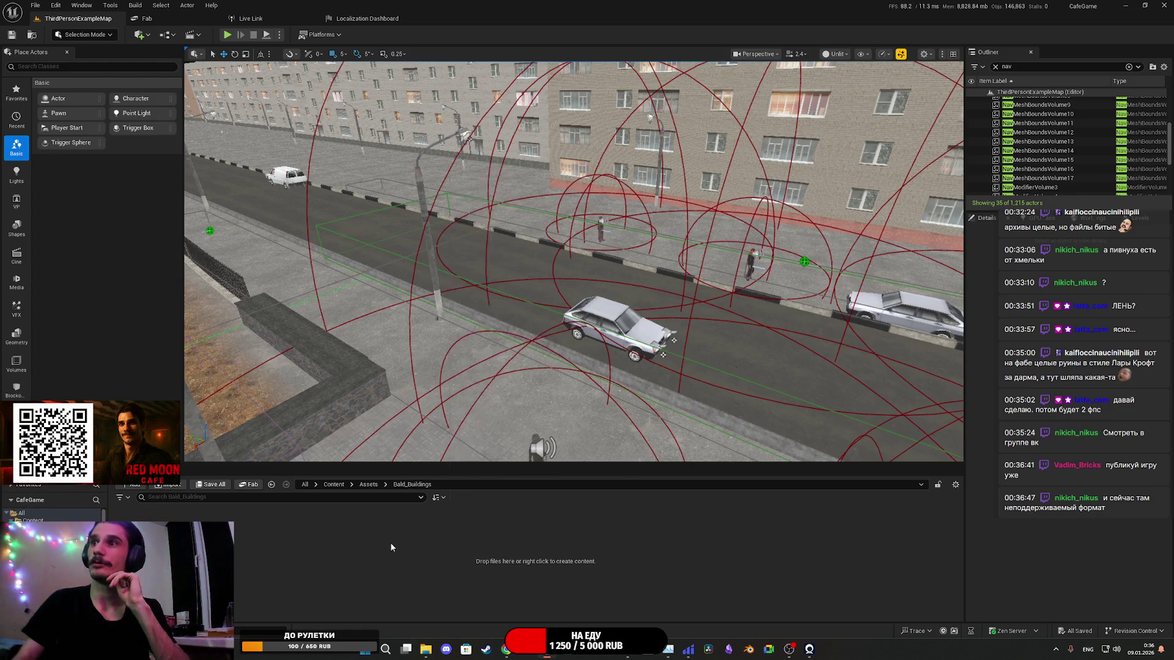
right_click(391, 548)
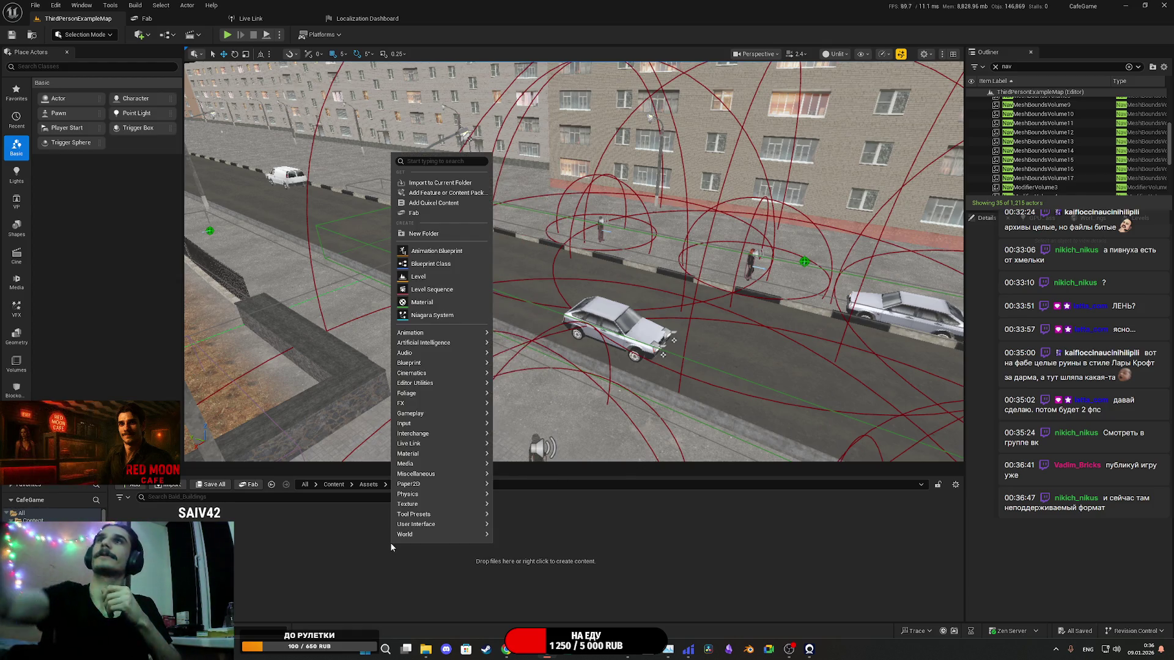
left_click(413, 576)
right_click(403, 541)
left_click(375, 593)
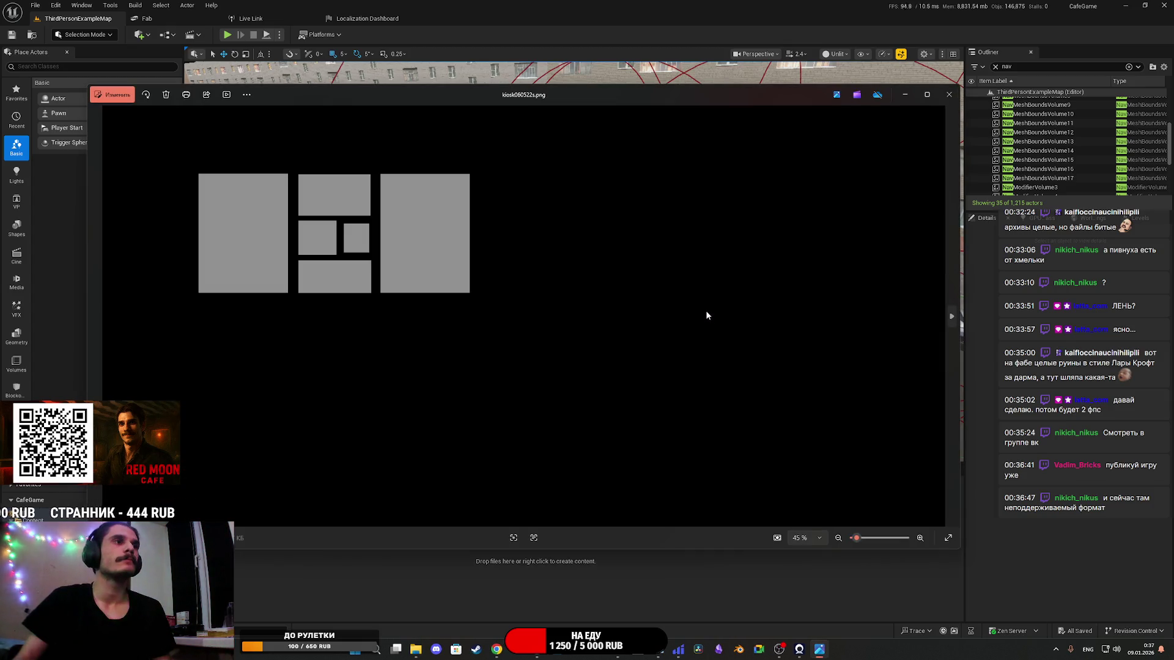
Step: Compare kiosk060522.png with kiosk060522.jpg several times, ending on the JPG, then close Photos
key("Right")
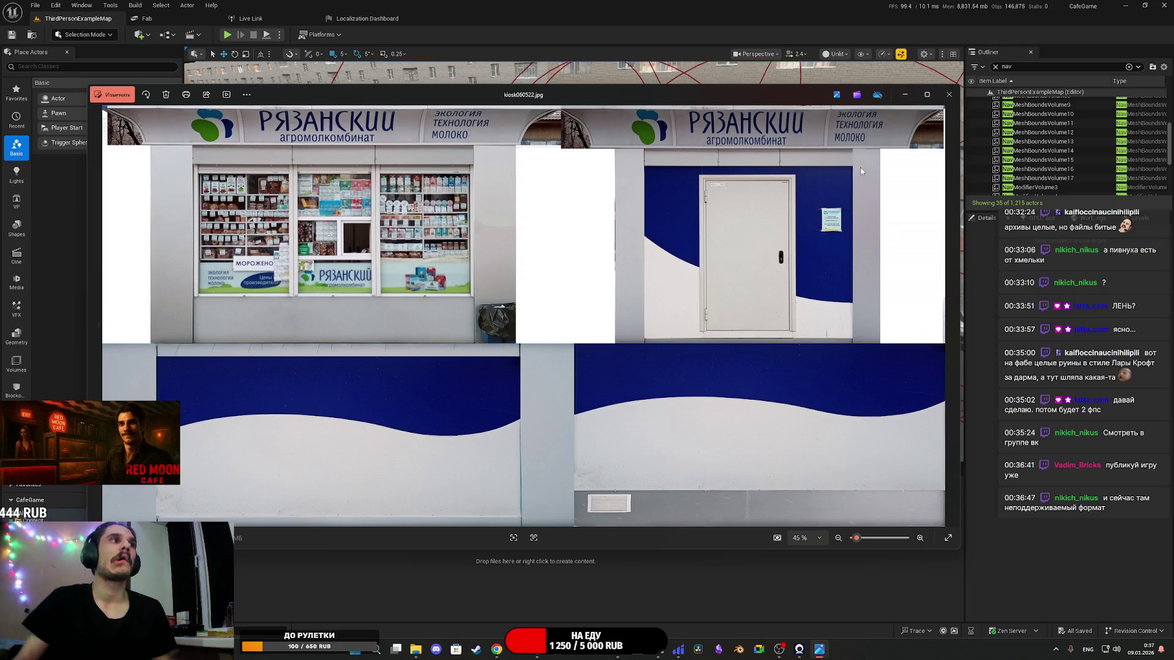
key("Left")
key("Right")
key("Left")
key("Right")
key("Left")
key("Right")
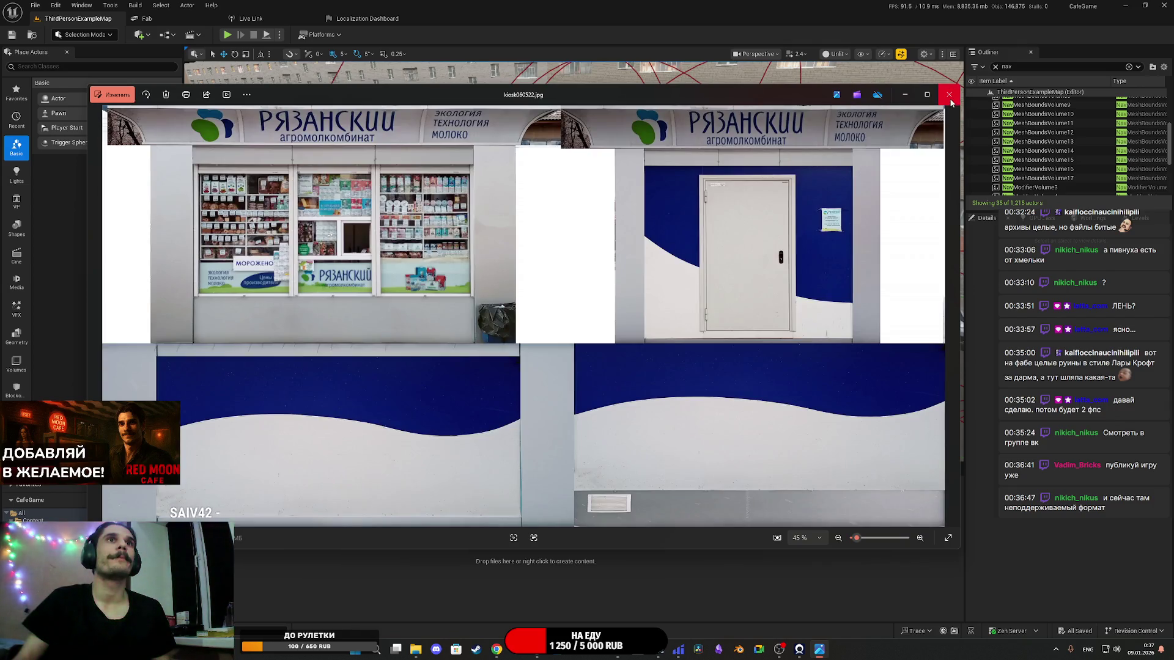
left_click(950, 97)
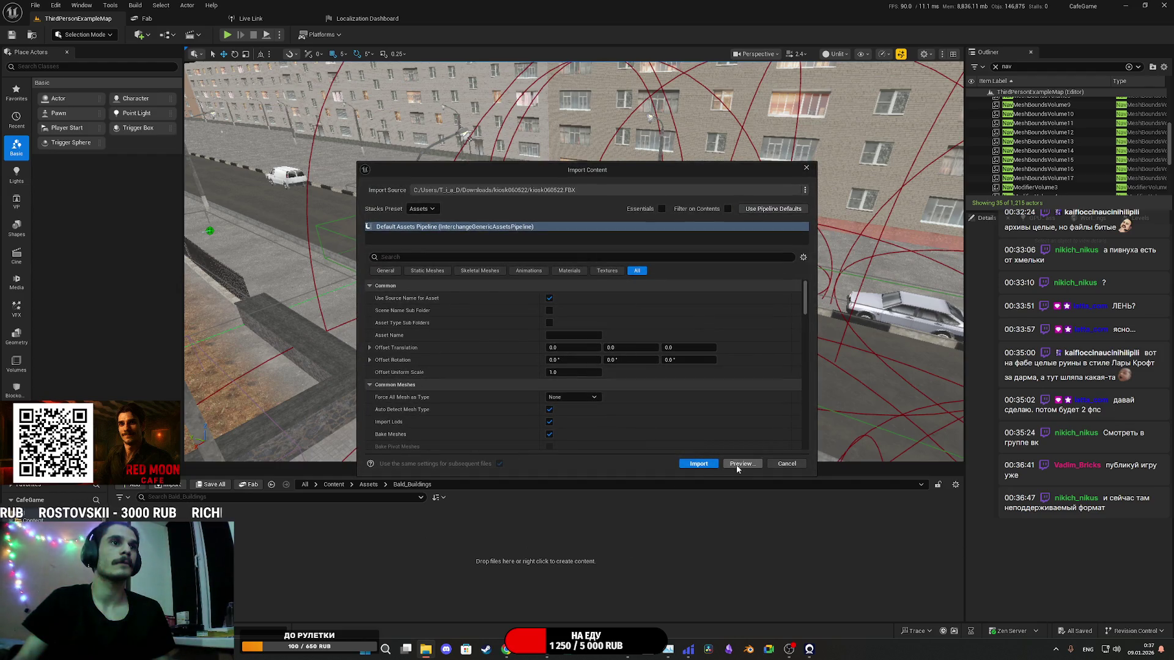
Step: Preview the kiosk060522 FBX import, then import it into Bald_Buildings
left_click(741, 464)
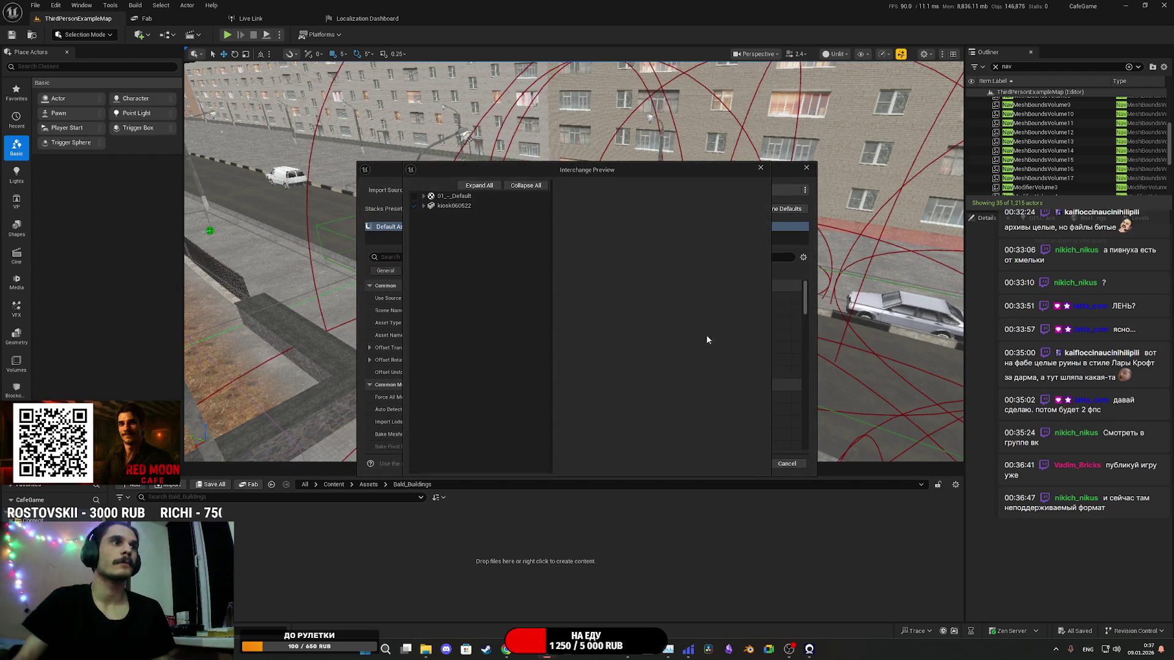
left_click(760, 166)
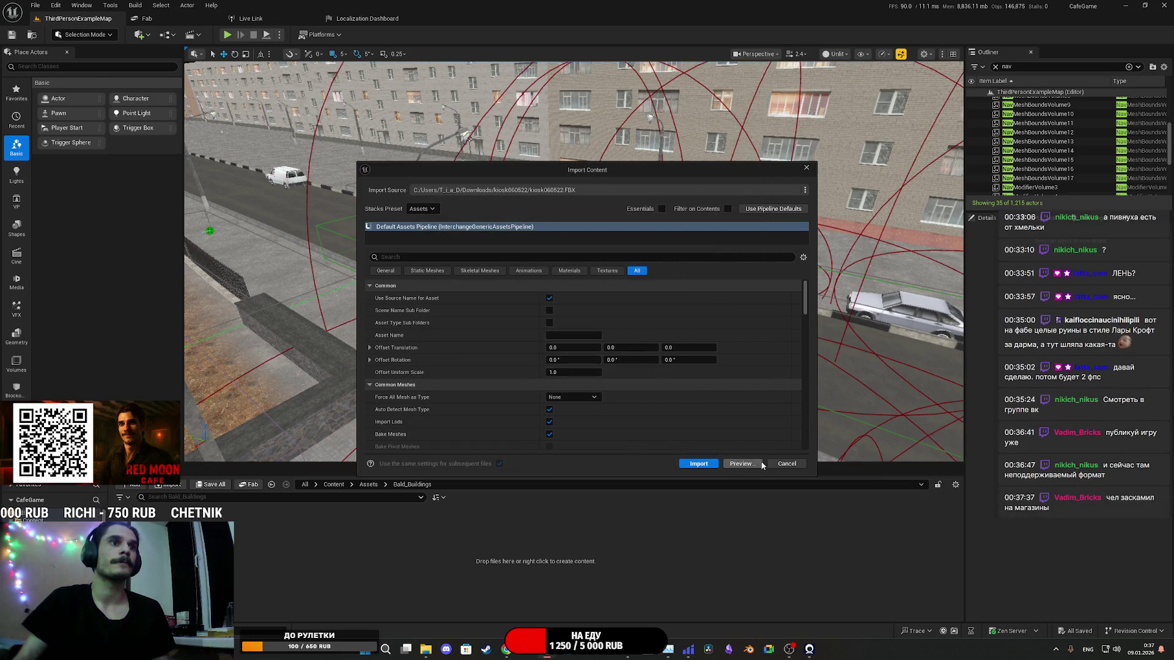
left_click(699, 464)
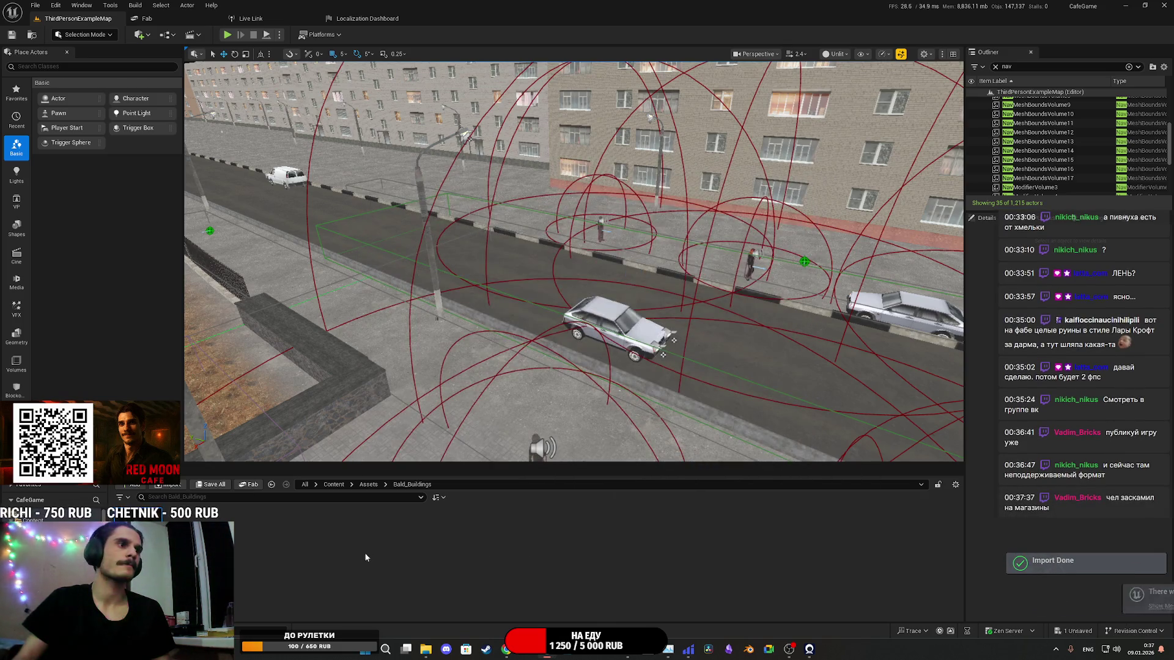
Step: Close the kiosk photo viewer and open the imported kiosk060522s texture
right_click(225, 549)
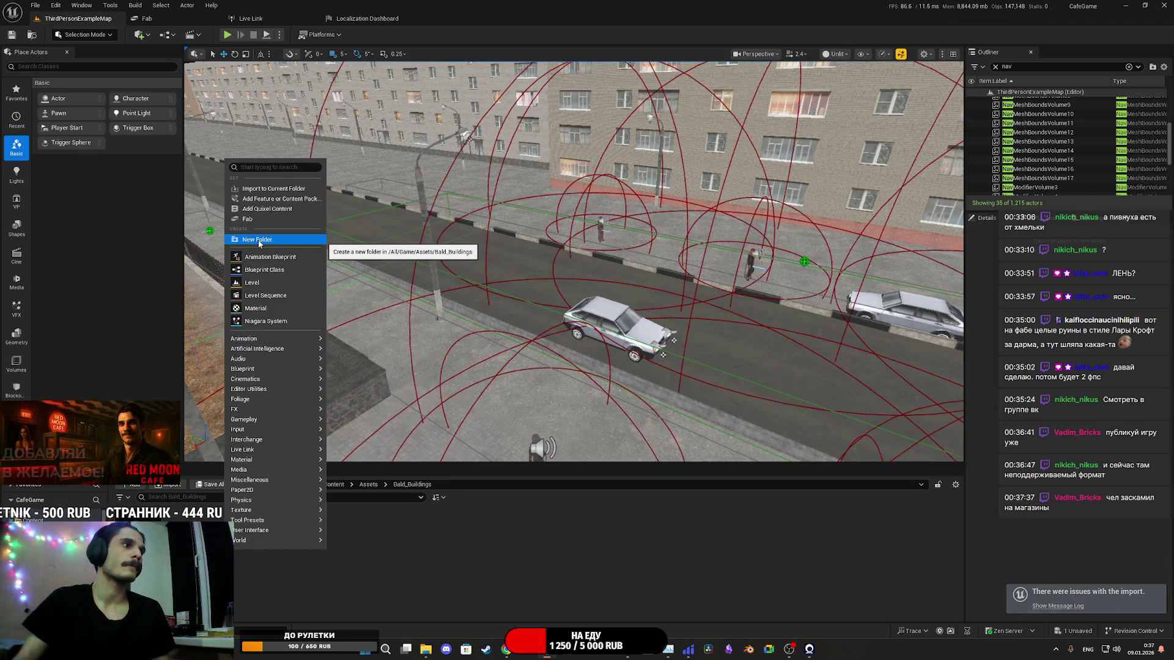
left_click(437, 548)
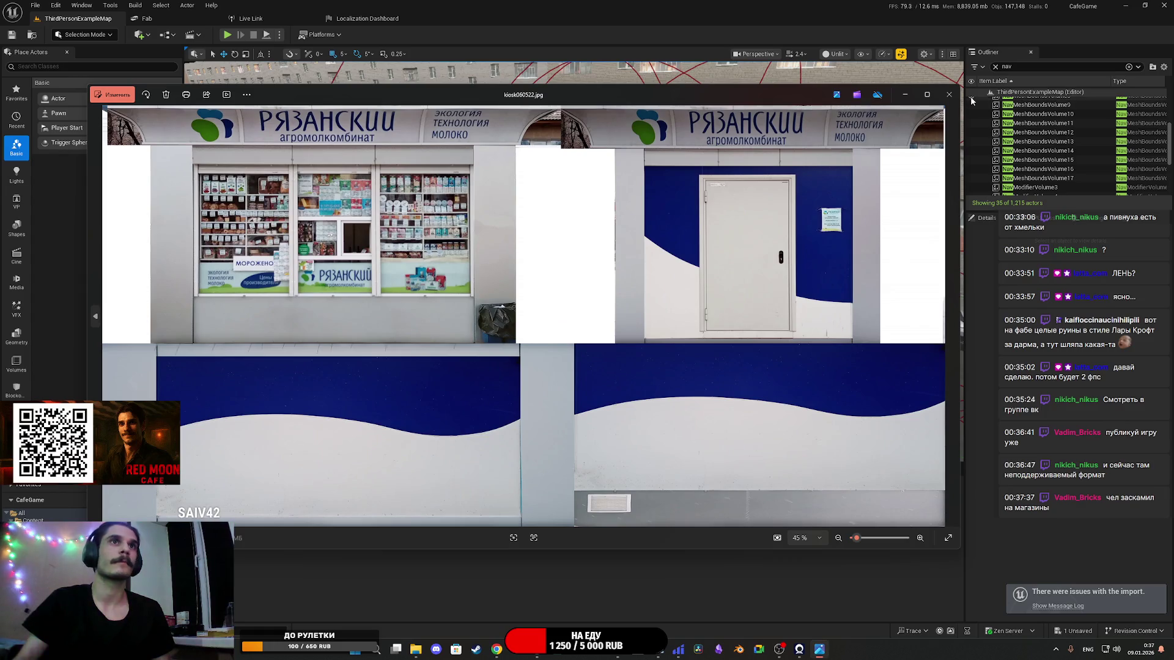
left_click(949, 94)
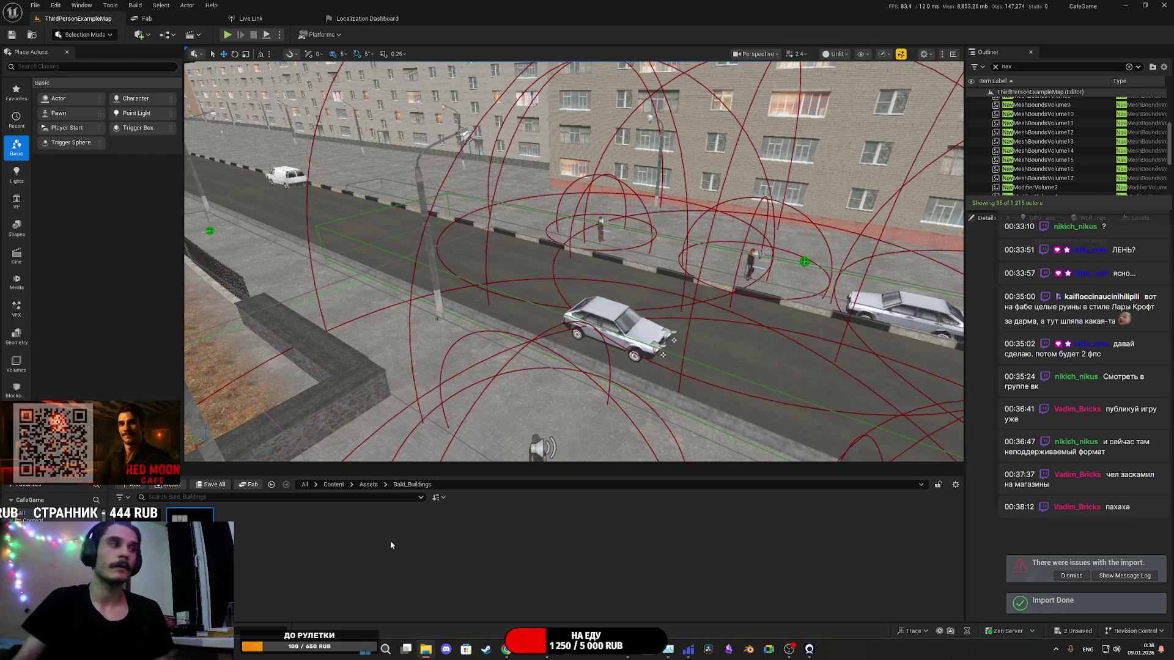
double_click(190, 530)
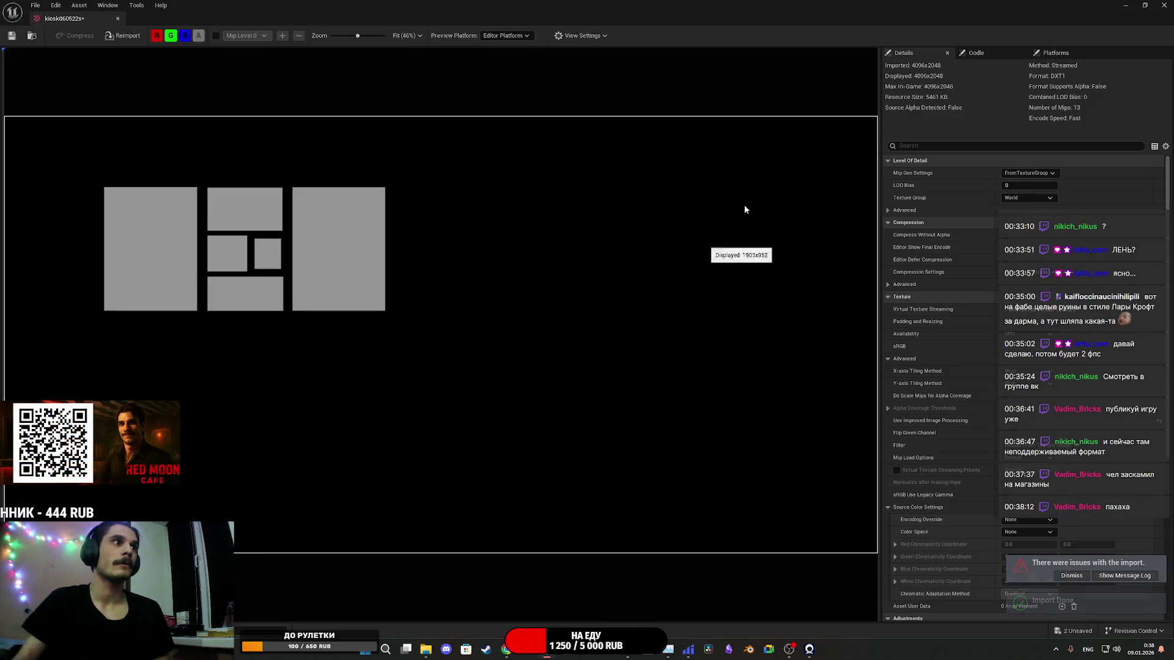
Step: Close the texture editor and delete the kiosk060522s texture asset
left_click(1163, 4)
mouse_move(187, 520)
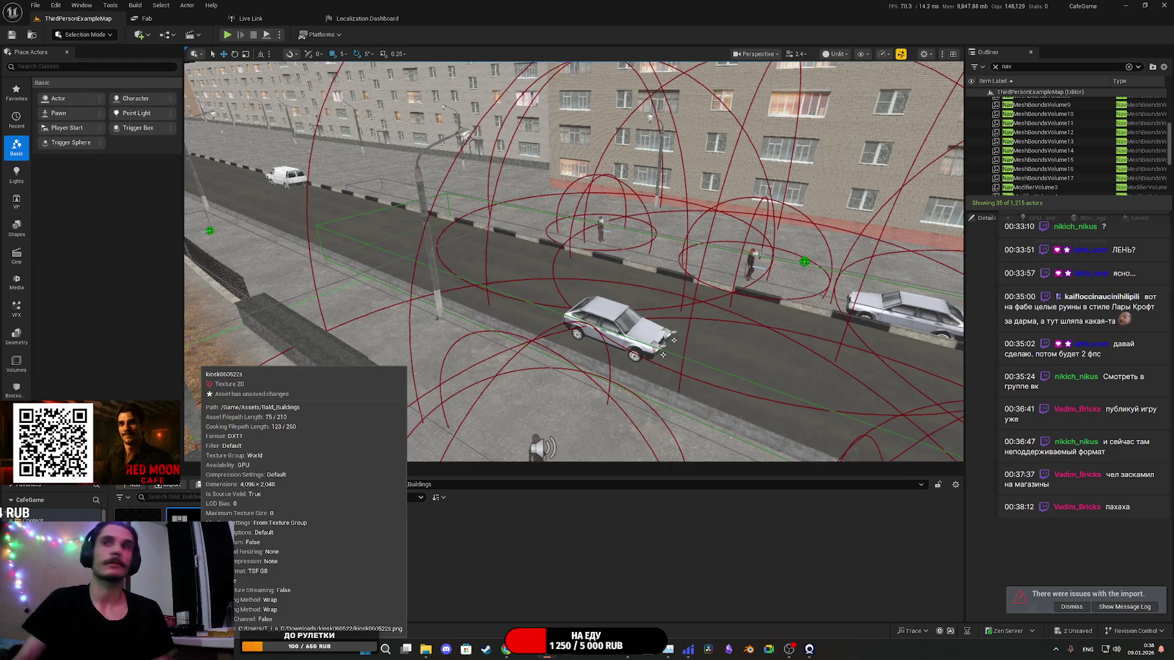
key("Delete")
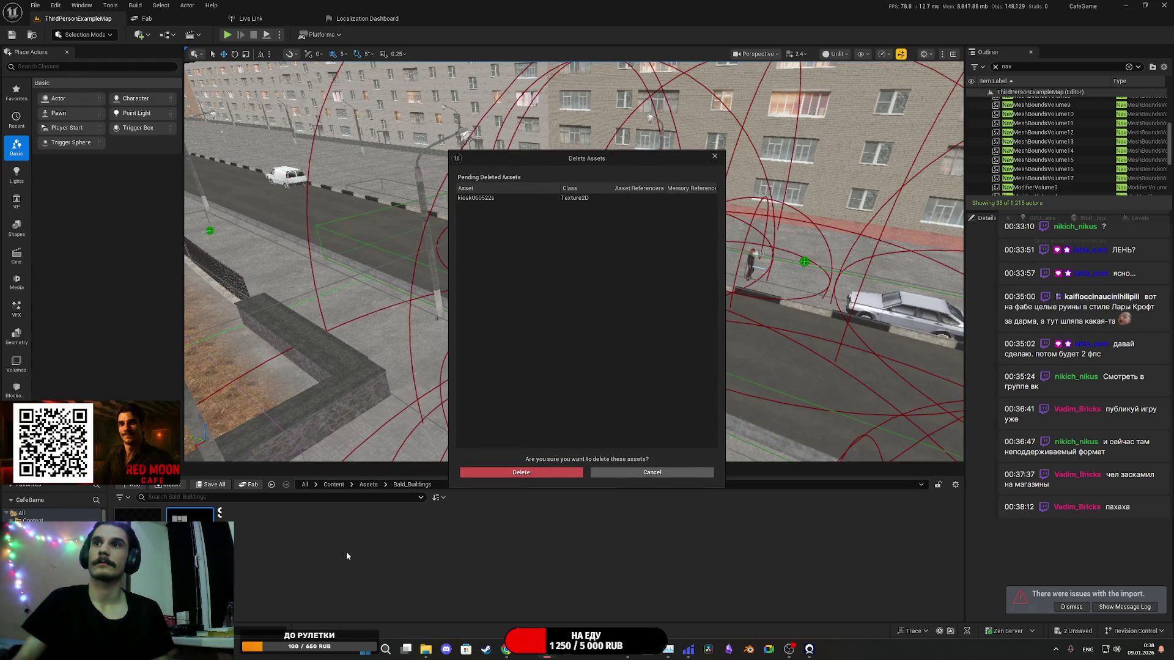
left_click(539, 472)
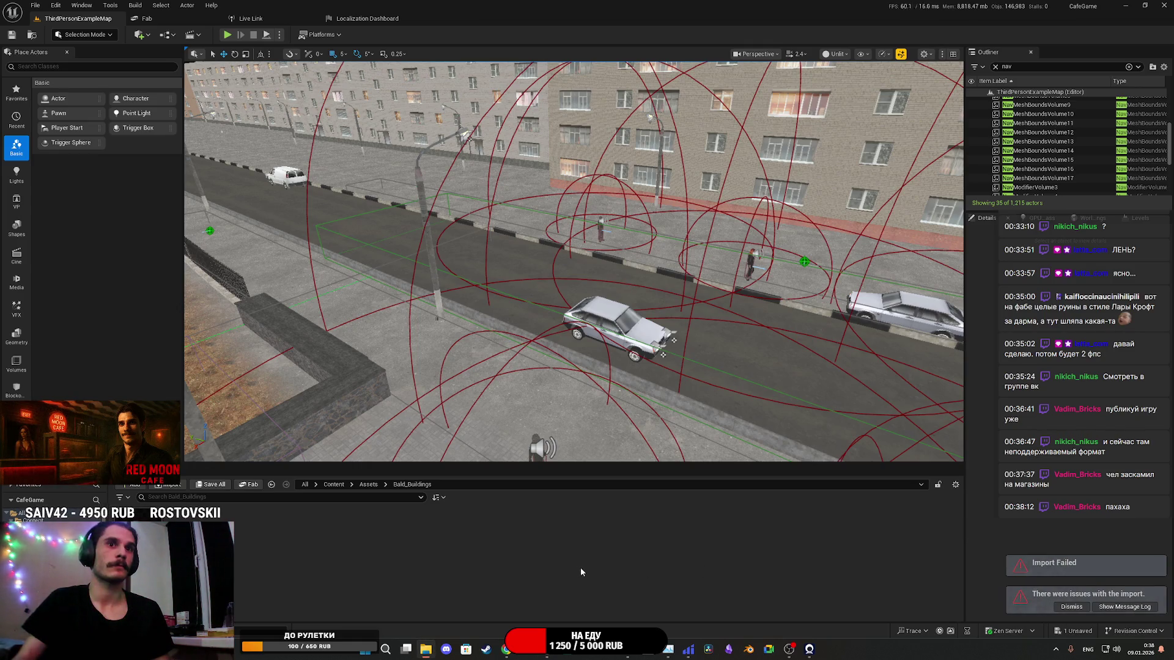
Step: Read the Interchange import errors in the Message Log, then close it
left_click(1101, 606)
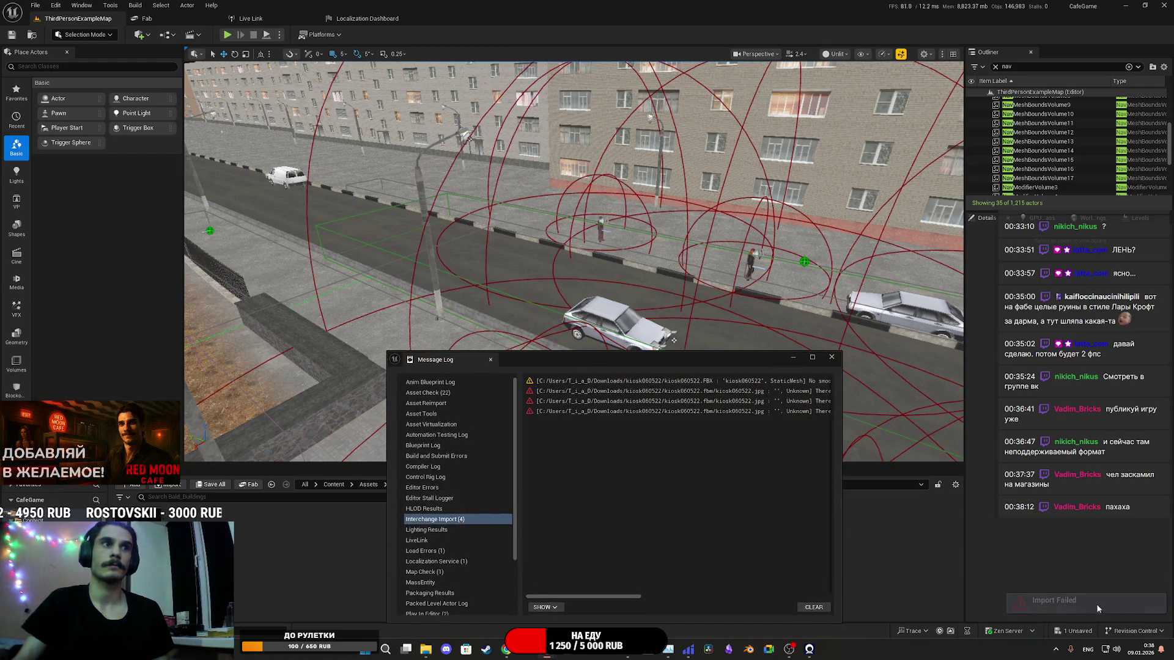
left_click_drag(605, 596, 694, 596)
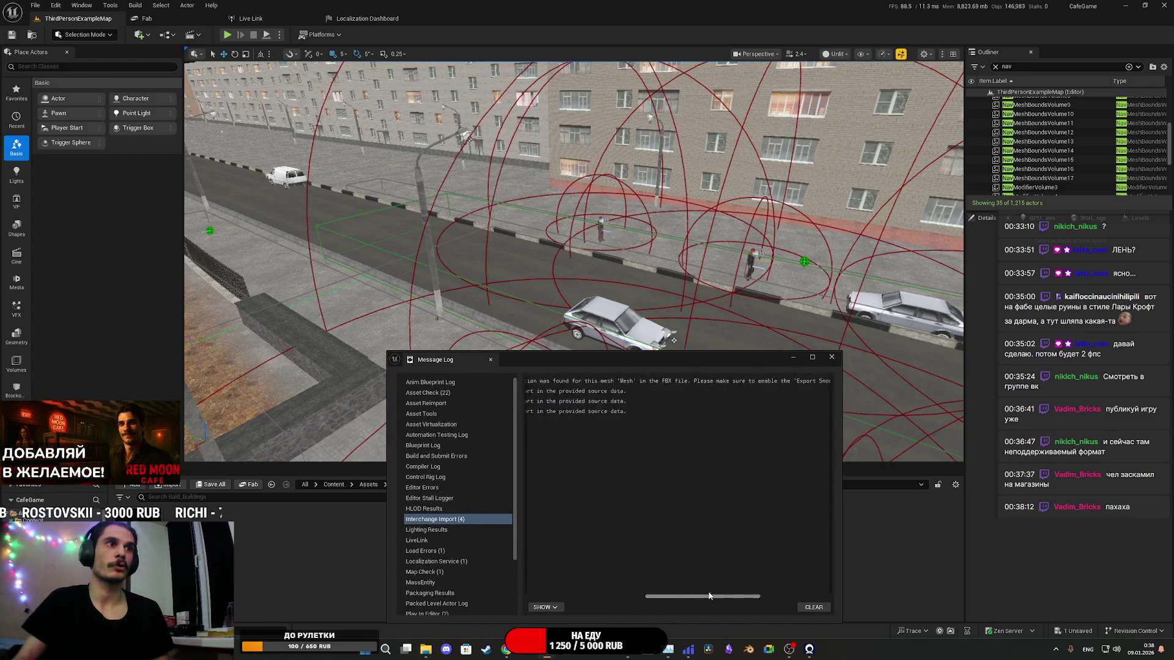
left_click(833, 357)
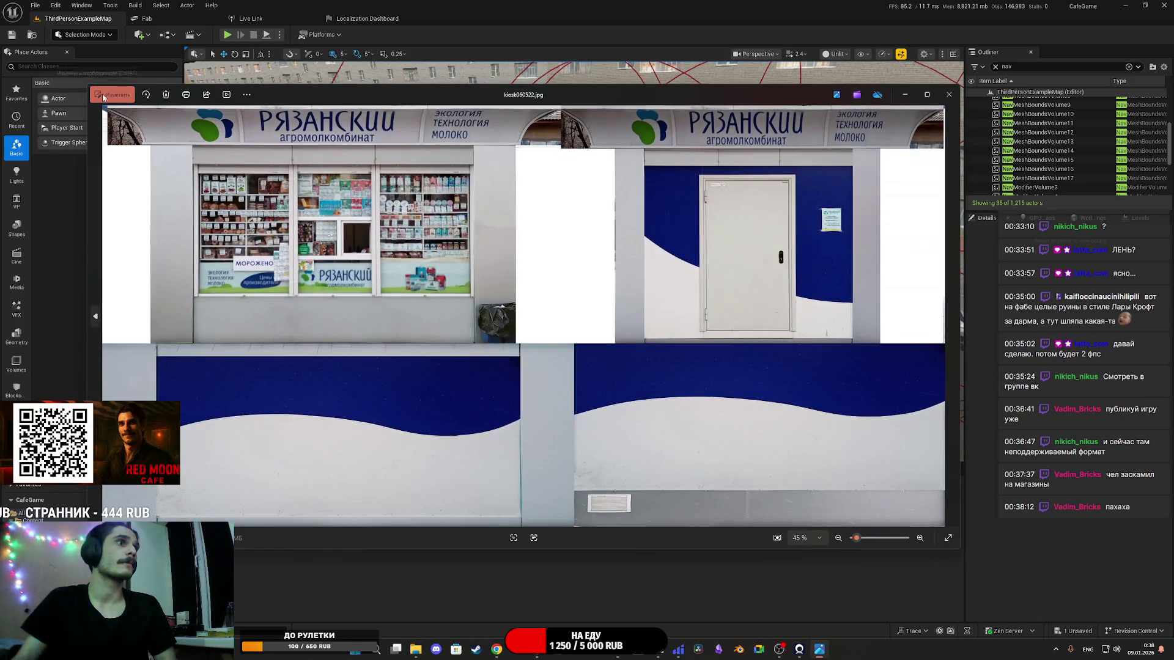
Step: Save a copy of the kiosk photo as kiosk060522.jpg in Downloads/kiosk060522 and close Photos
left_click(103, 96)
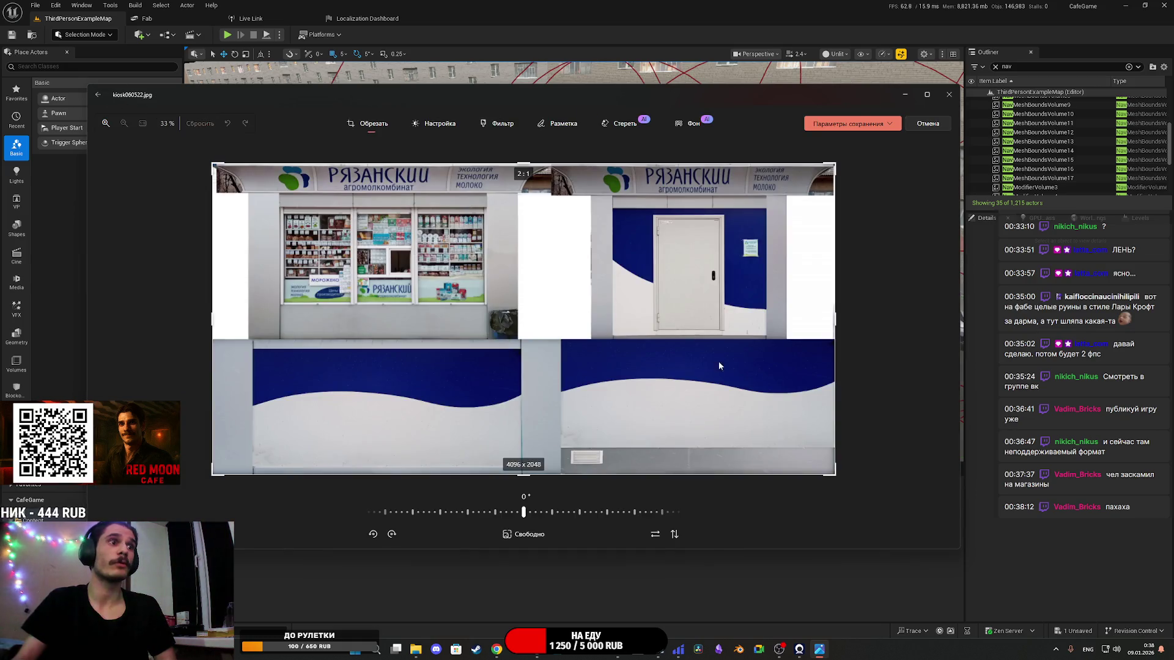
left_click(894, 127)
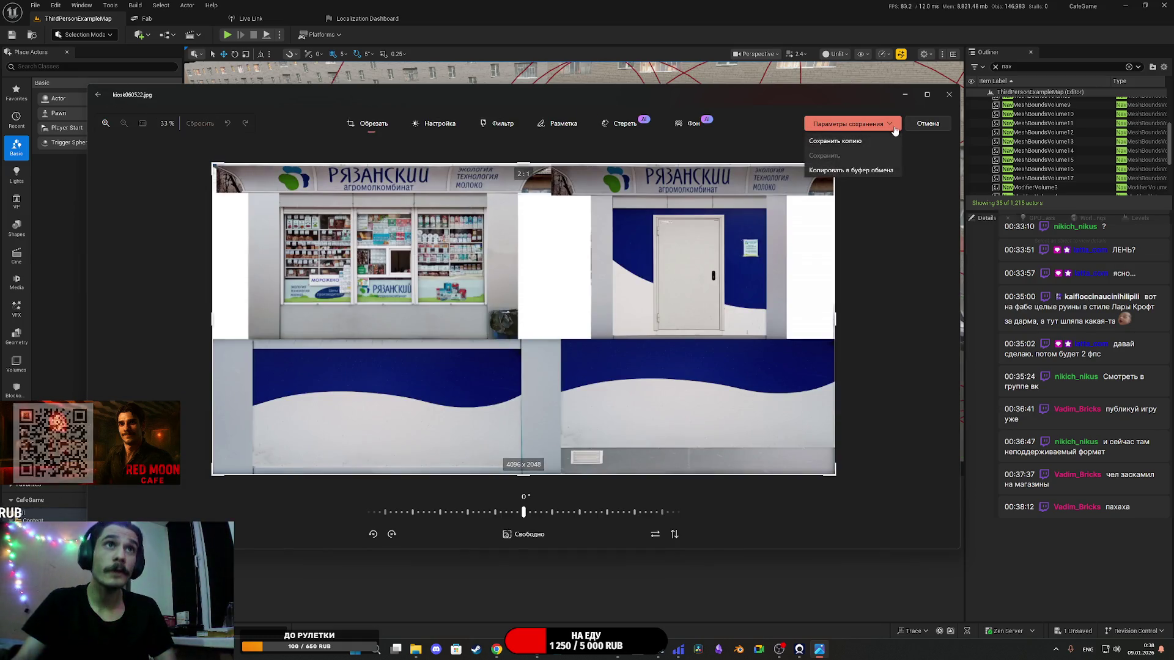
left_click(844, 142)
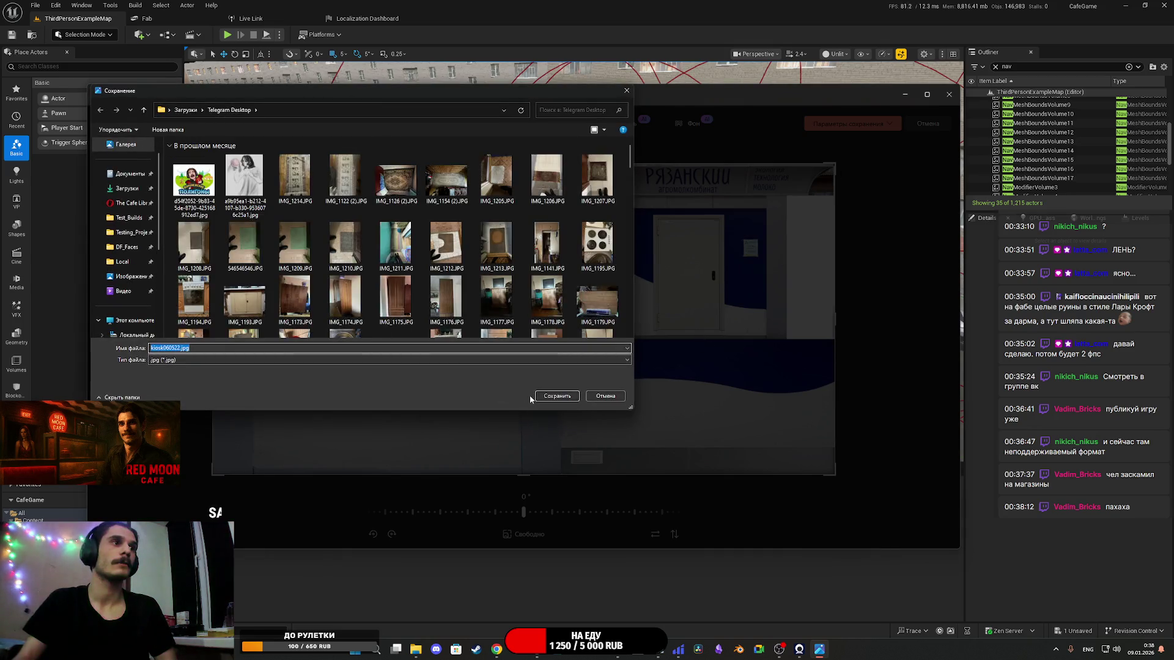
scroll(125, 245, "up", 1)
left_click(127, 205)
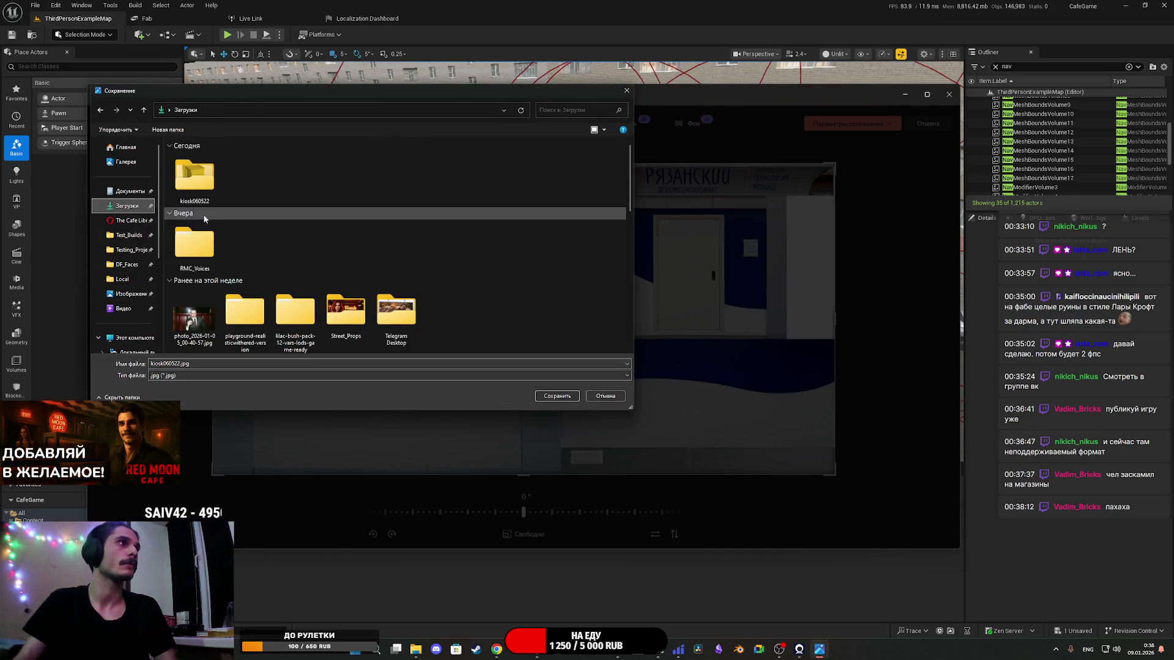
double_click(195, 178)
left_click(557, 396)
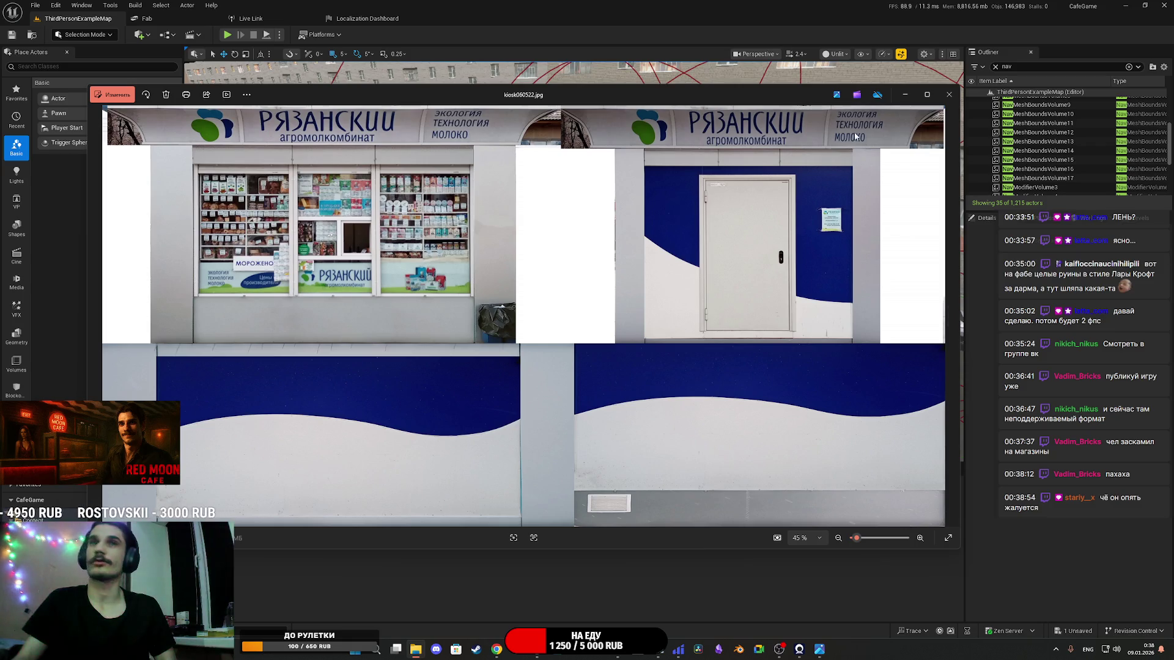
left_click(949, 94)
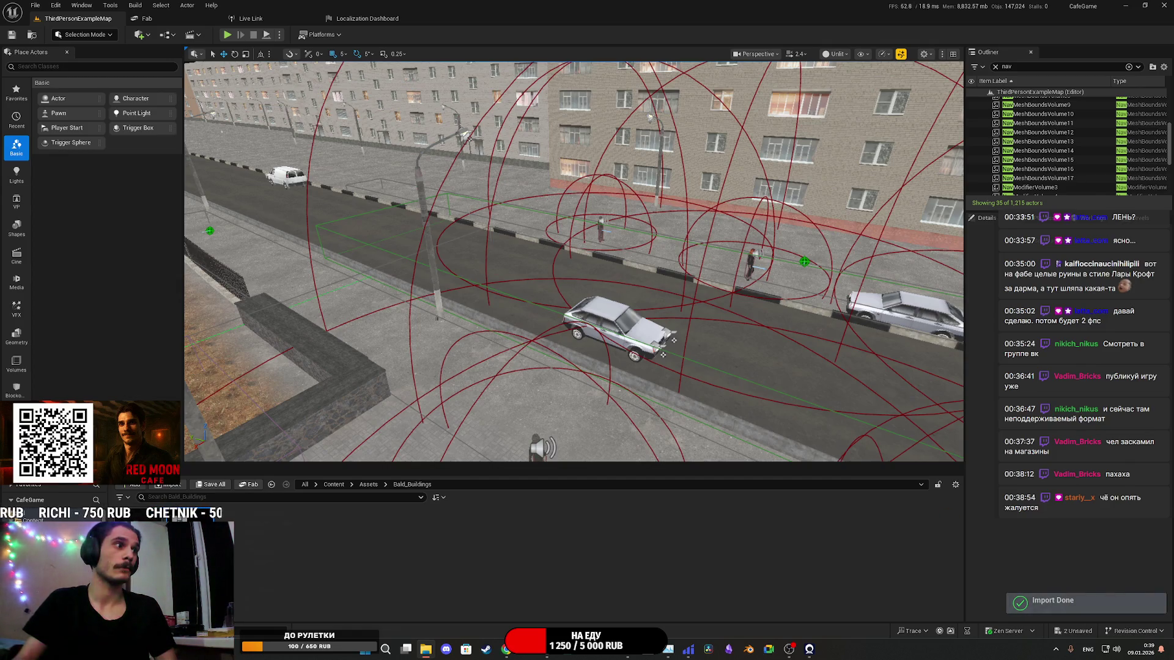
Step: Delete the kiosk060522s texture and drag the kiosk image into the Content Browser to import
key("Delete")
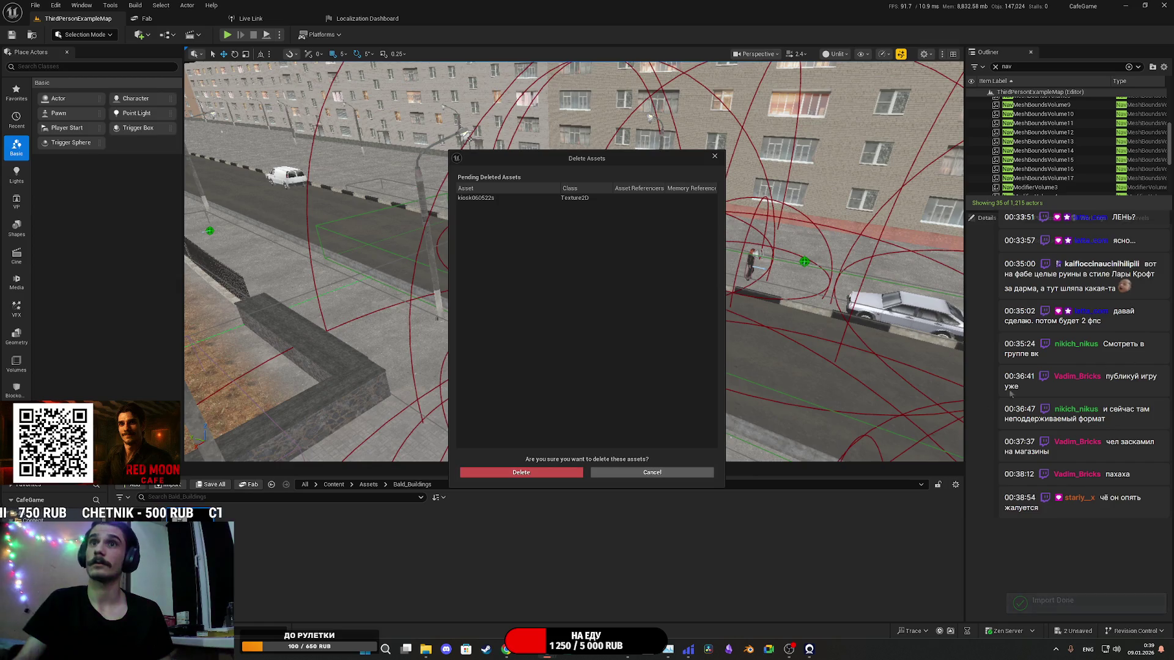
left_click(652, 472)
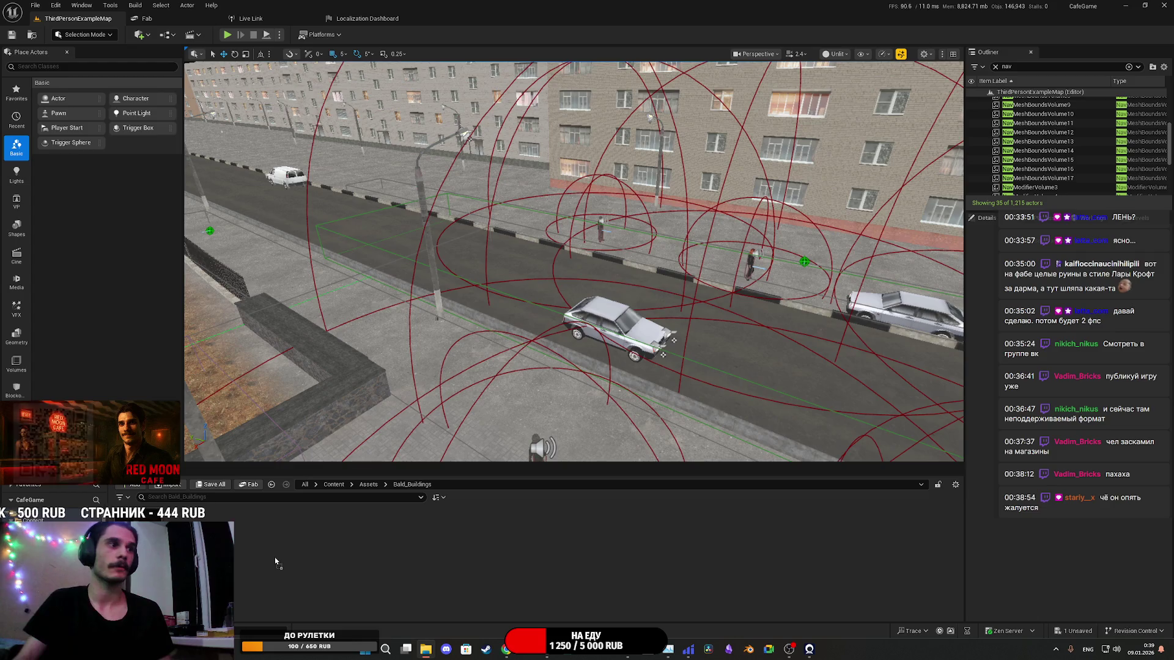
left_click_drag(275, 561, 274, 562)
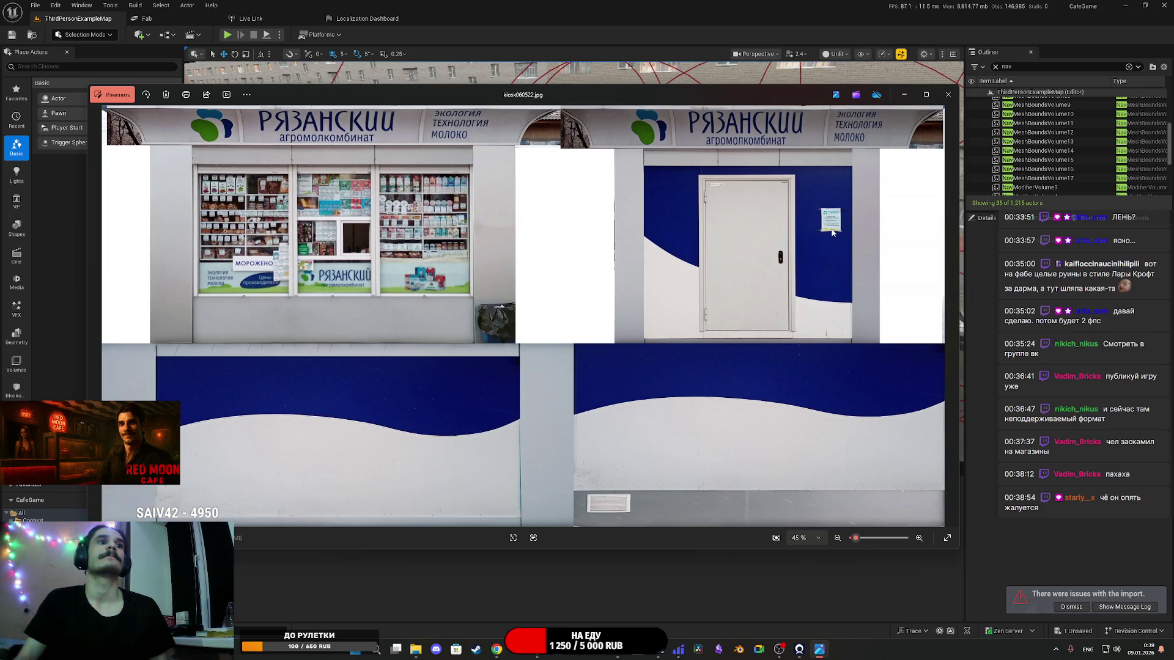
Step: Inspect the kiosk photo at full size, panning over its sign and wave panels, then close it
left_click(948, 94)
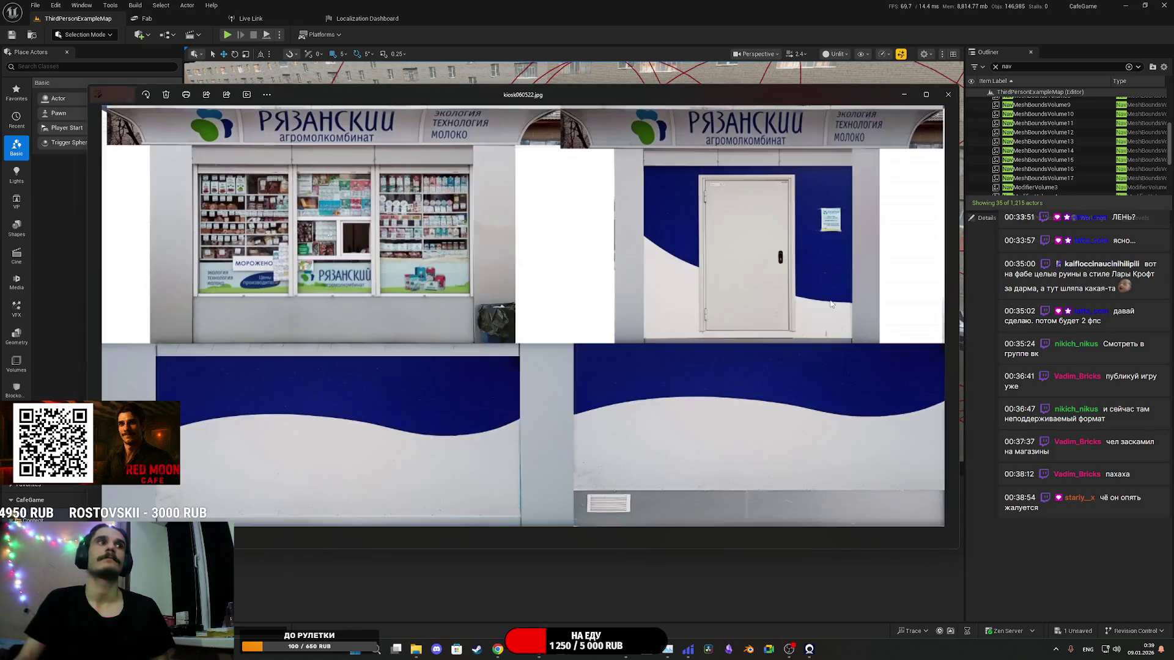
scroll(354, 197, "up", 5)
mouse_move(355, 197)
left_mouse_down()
mouse_move(471, 196)
mouse_move(557, 231)
mouse_move(640, 504)
left_mouse_up()
scroll(586, 355, "down", 8)
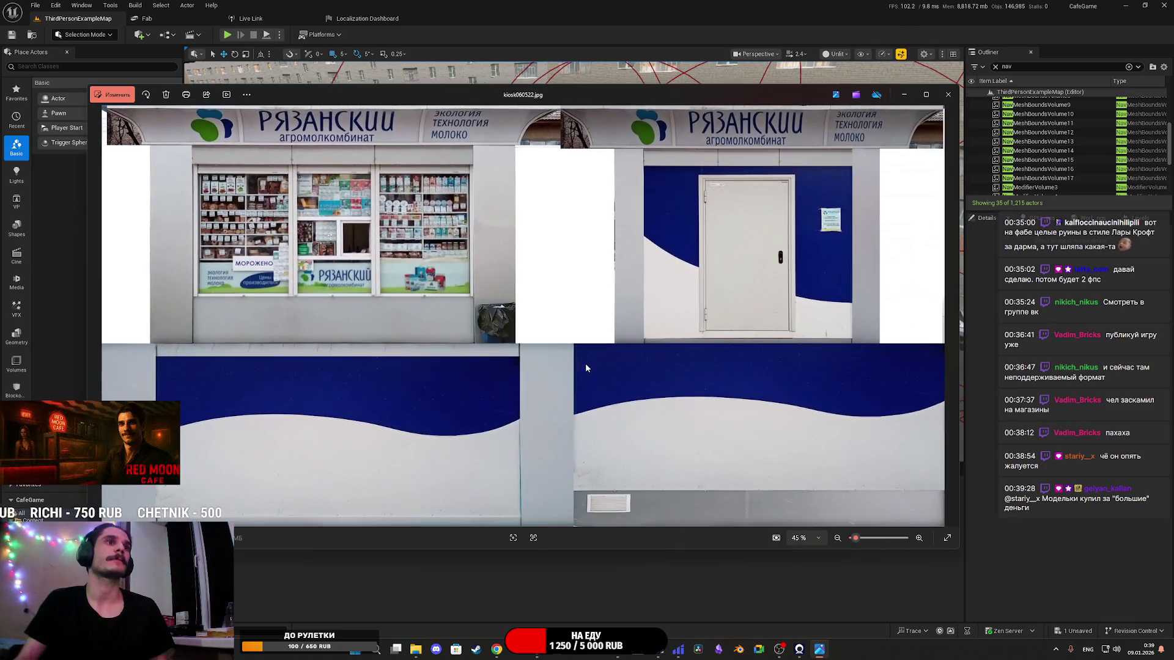
scroll(586, 367, "up", 5)
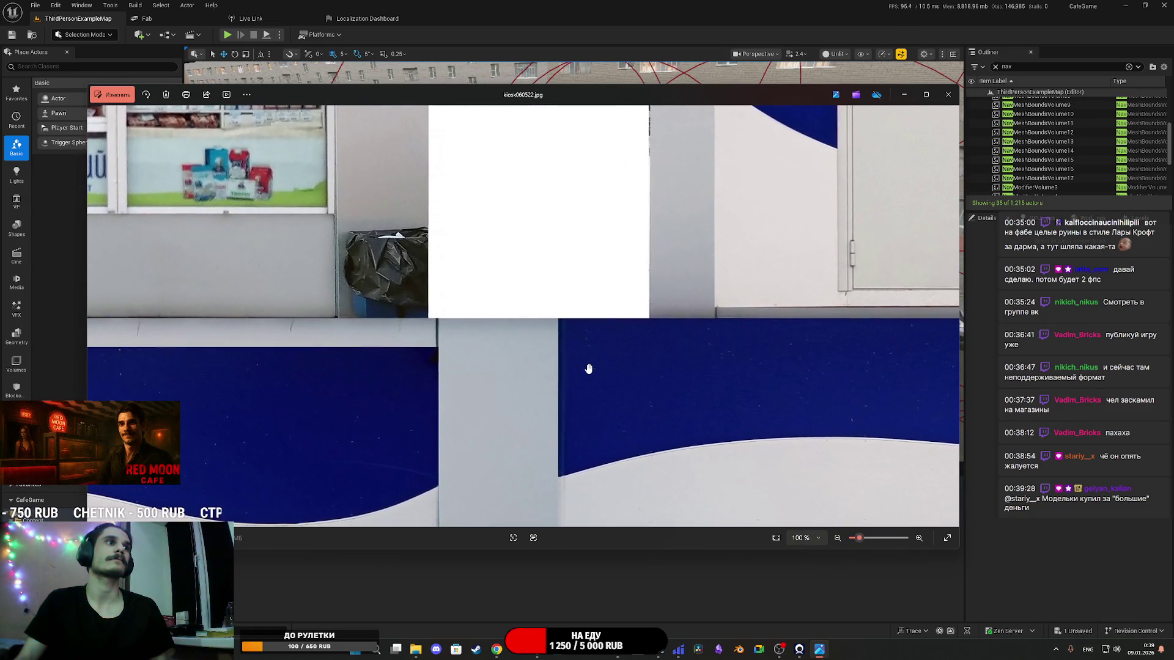
left_click_drag(512, 320, 872, 538)
mouse_move(629, 424)
left_mouse_down()
mouse_move(739, 304)
mouse_move(788, 222)
mouse_move(786, 125)
mouse_move(728, 202)
mouse_move(1, 77)
left_mouse_up()
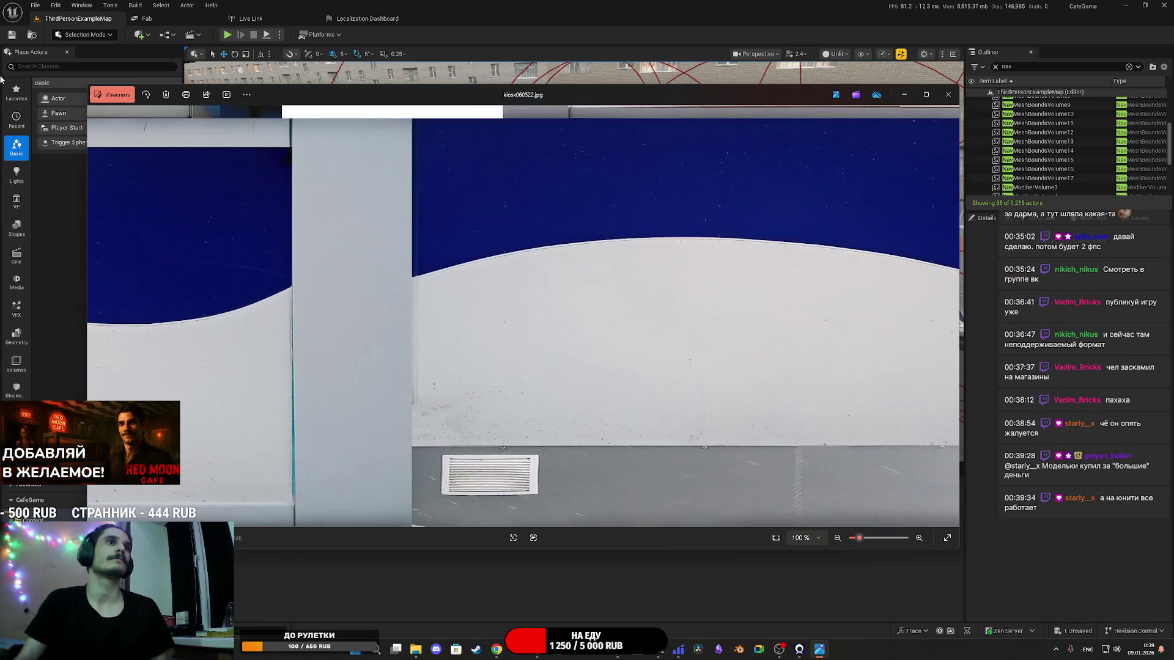
left_click_drag(771, 211, 493, 218)
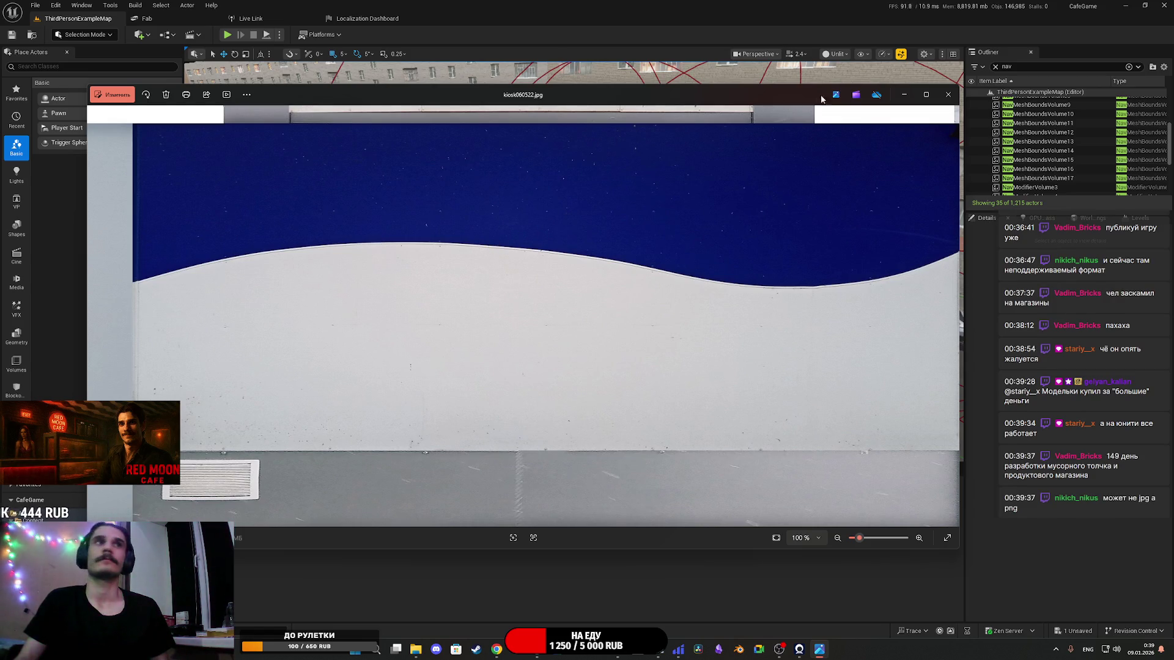
left_click(948, 94)
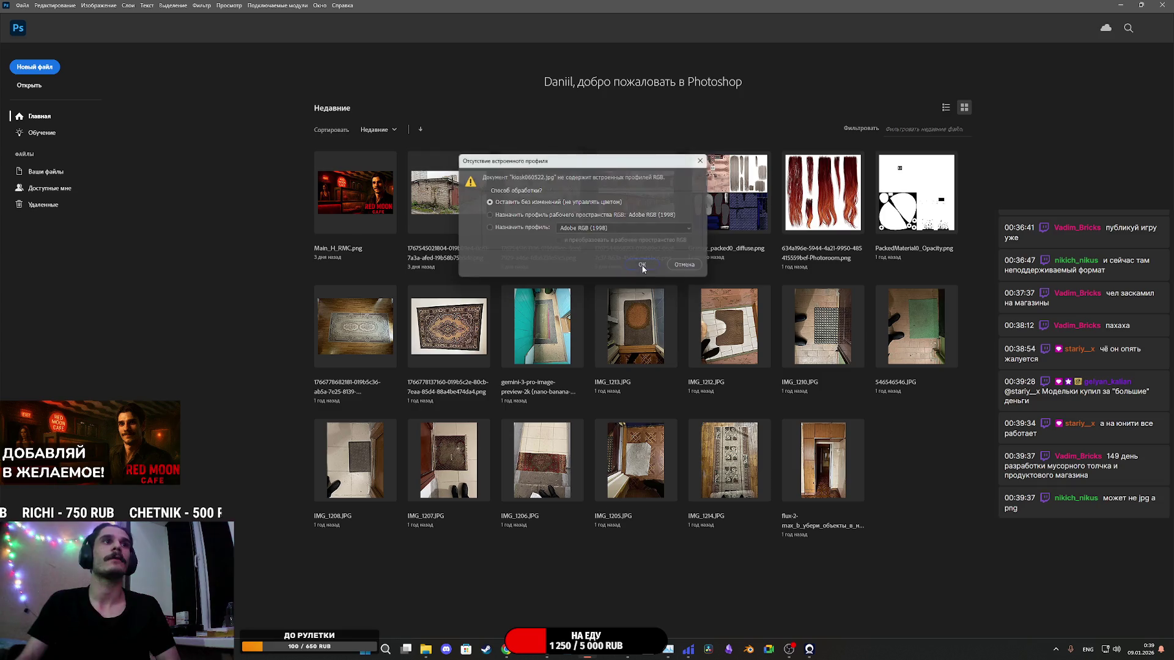
Step: Open kiosk060522.jpg in Photoshop, leaving its missing colour profile unchanged
left_click(642, 267)
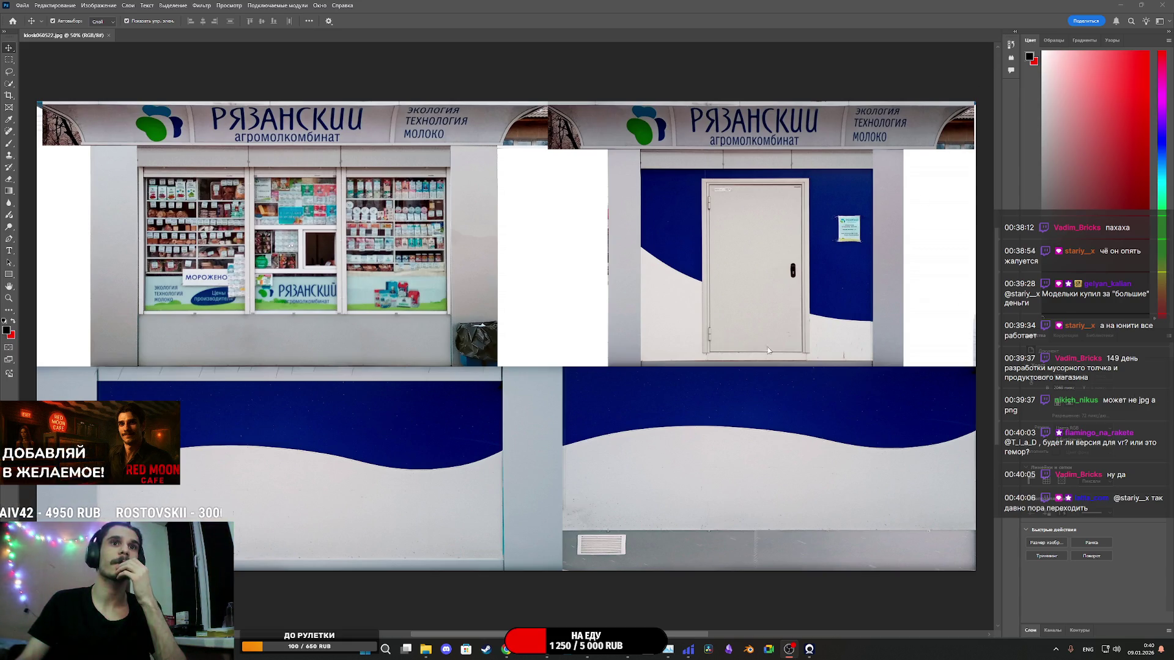
Step: Export the kiosk image as a PNG scaled to 25% (1024×512)
left_click(21, 5)
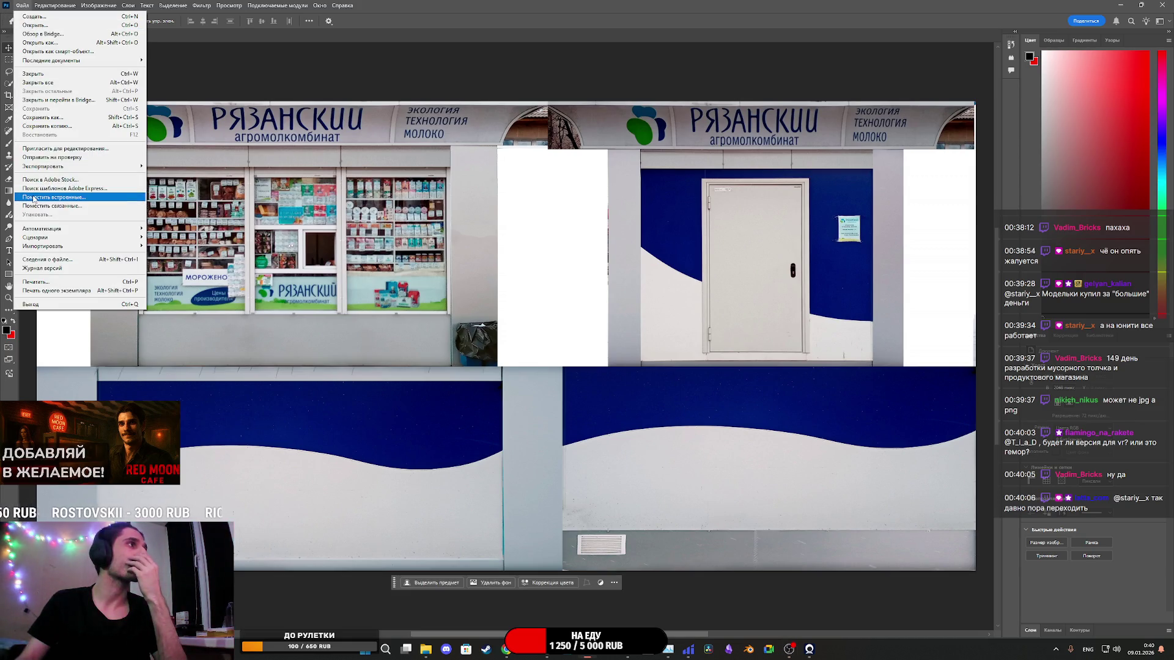
mouse_move(61, 169)
left_click(183, 175)
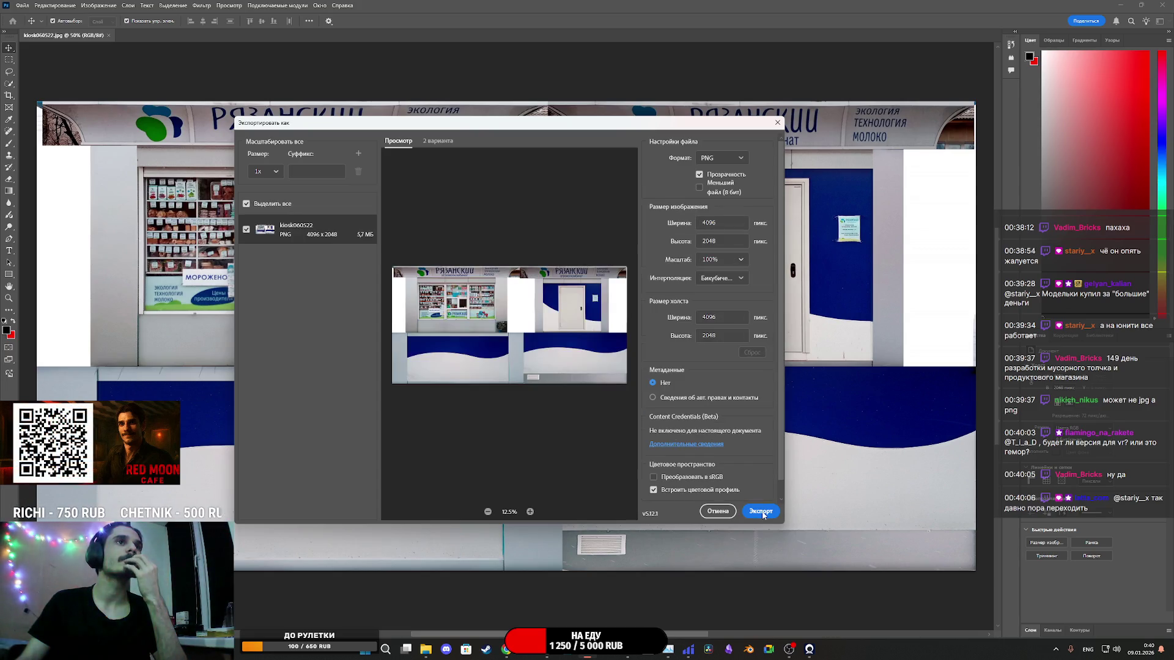
left_click(741, 260)
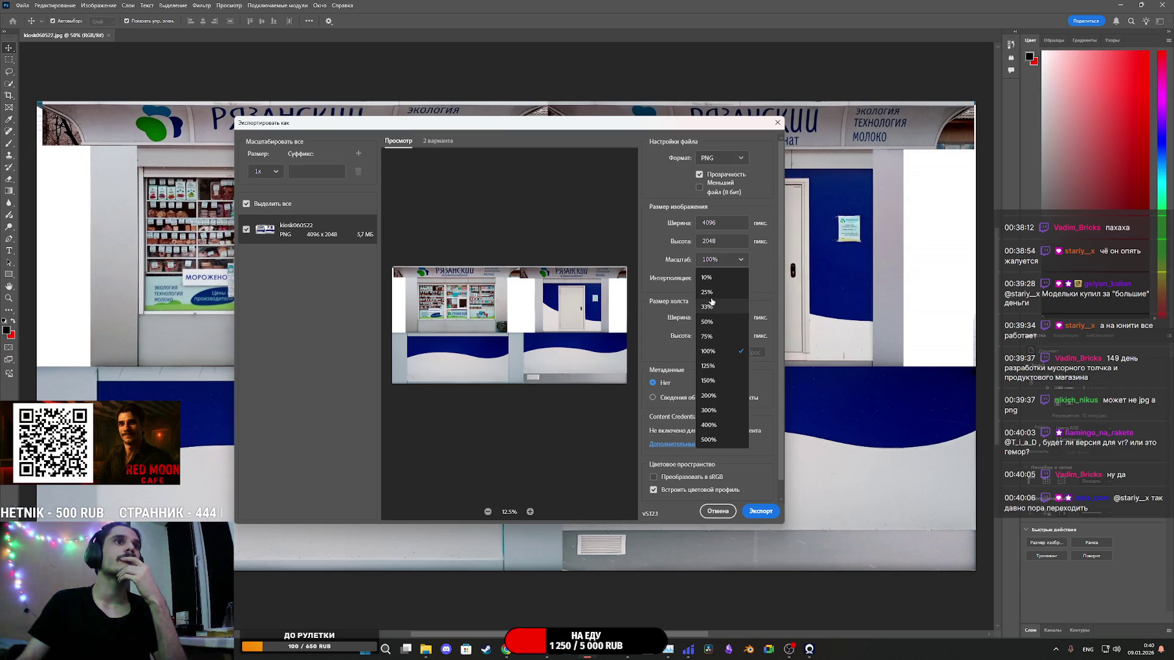
left_click(712, 298)
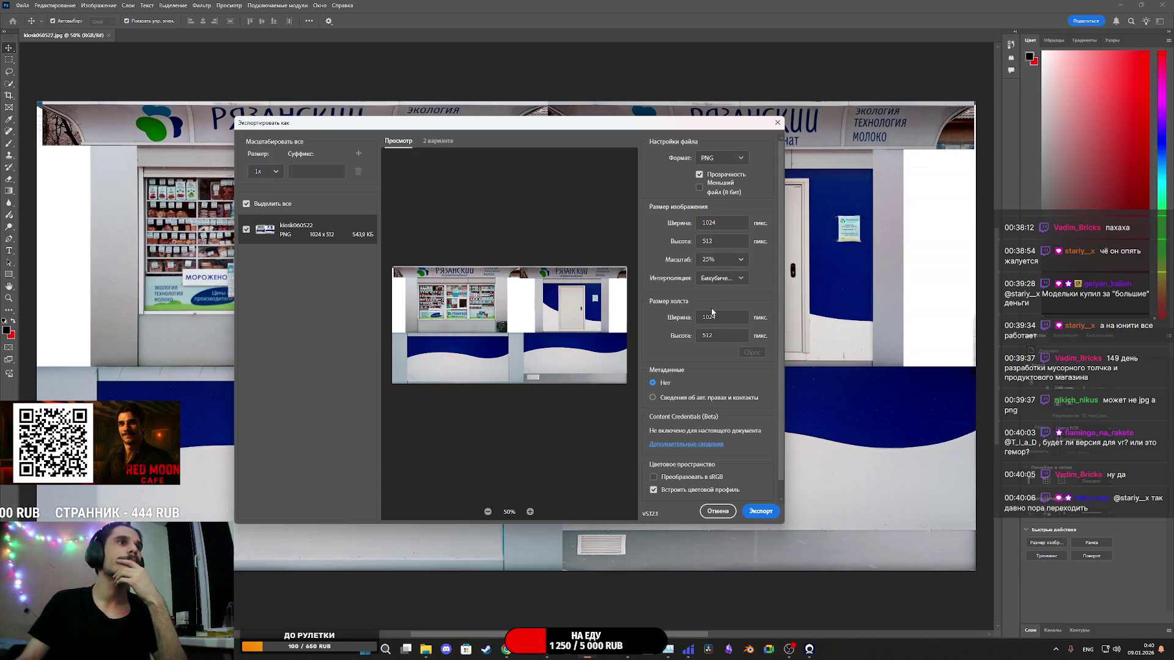
left_click(759, 513)
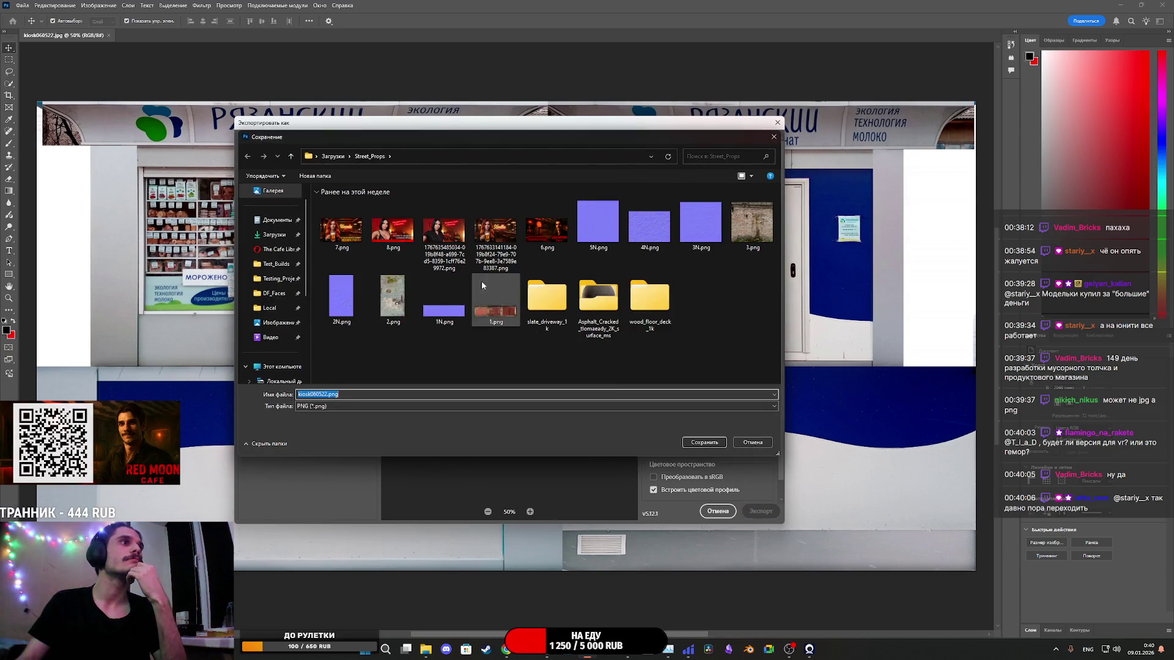
Step: Save it as kiosk060522.png in the Downloads/kiosk060522 folder
left_click(275, 252)
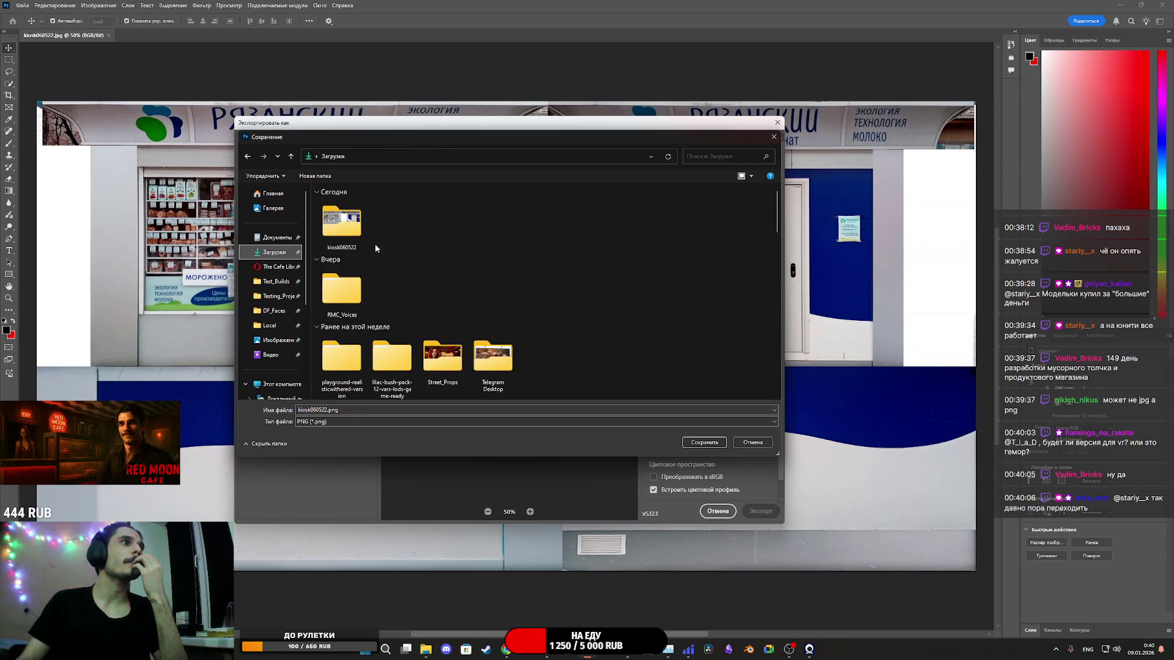
double_click(335, 221)
left_click(703, 442)
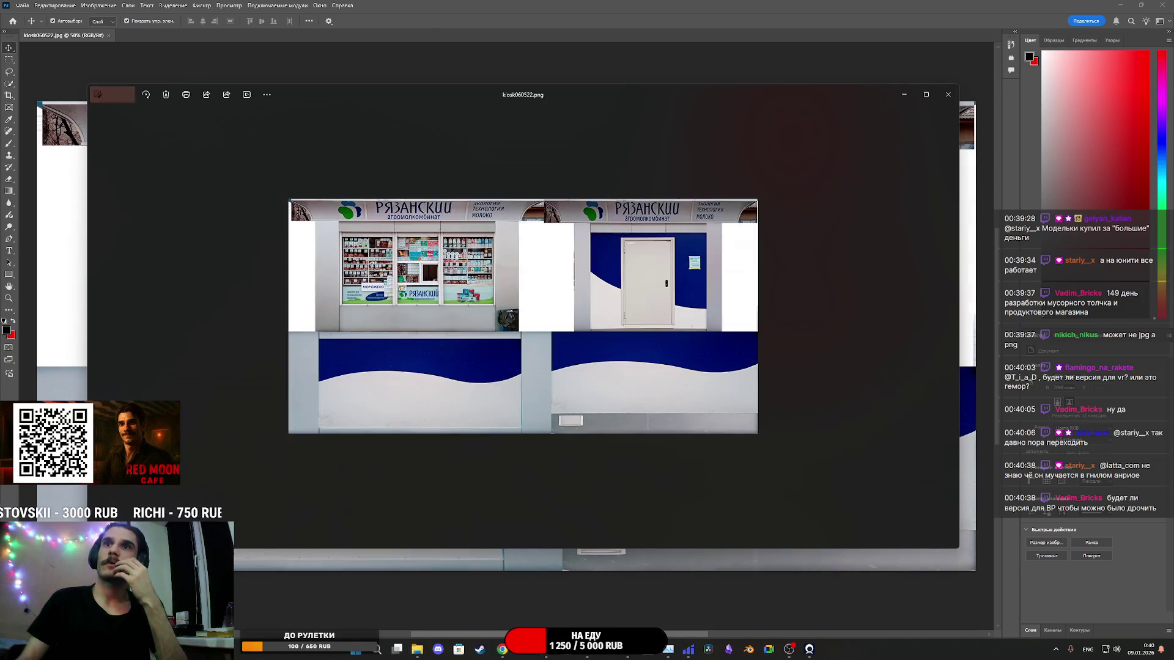
Step: Close the exported PNG preview and return to Unreal Engine
left_click(946, 95)
mouse_move(546, 649)
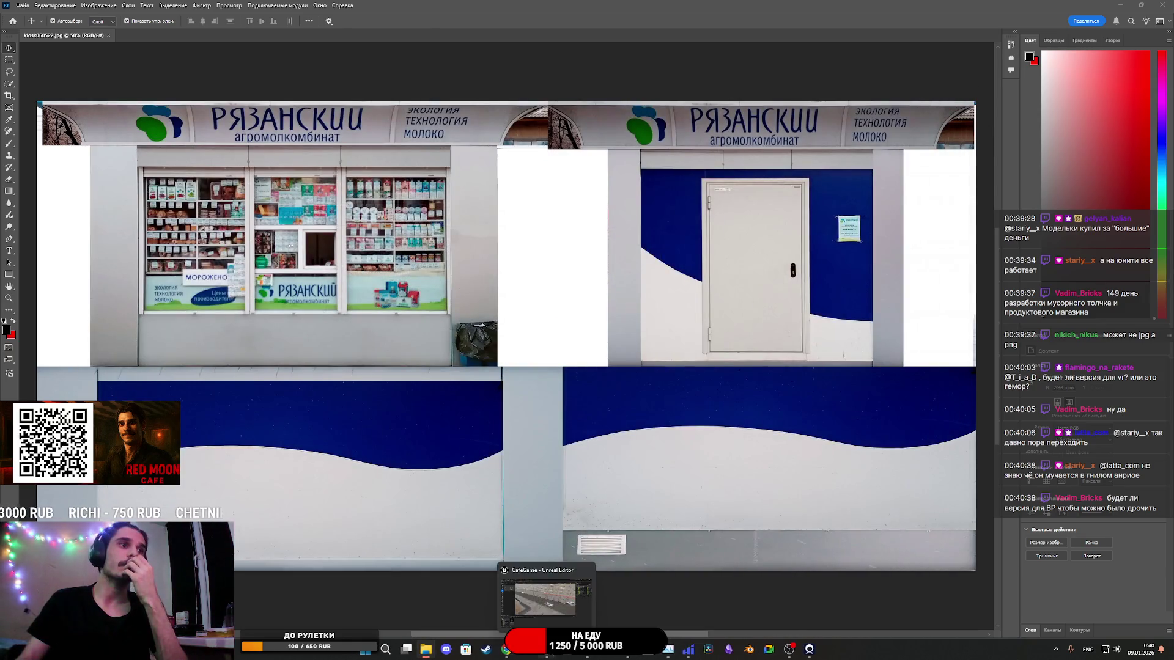
left_click(529, 612)
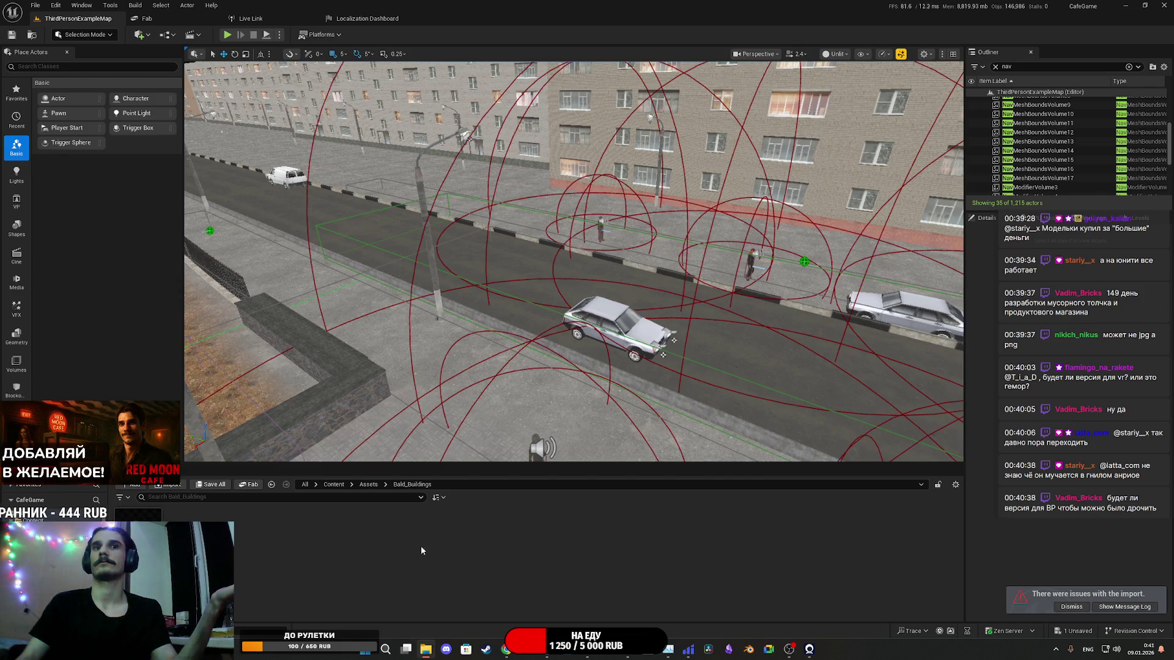
Step: Review and close the kiosk import message log, then save all project changes
left_click(1125, 607)
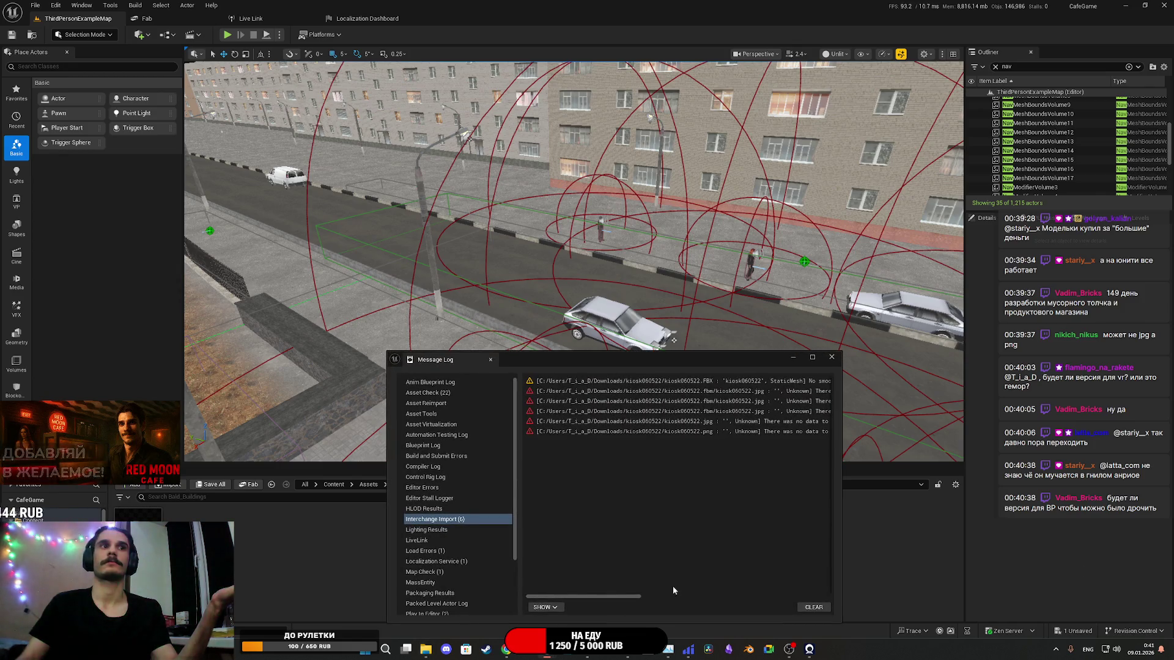
left_click(832, 357)
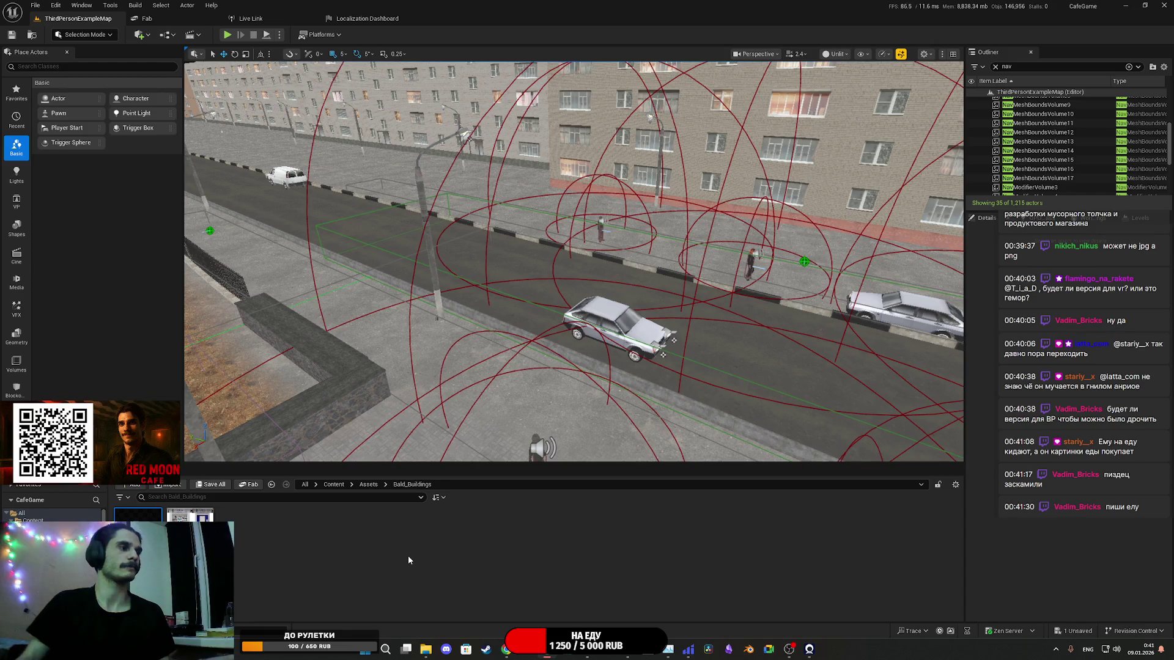
key("ctrl+s")
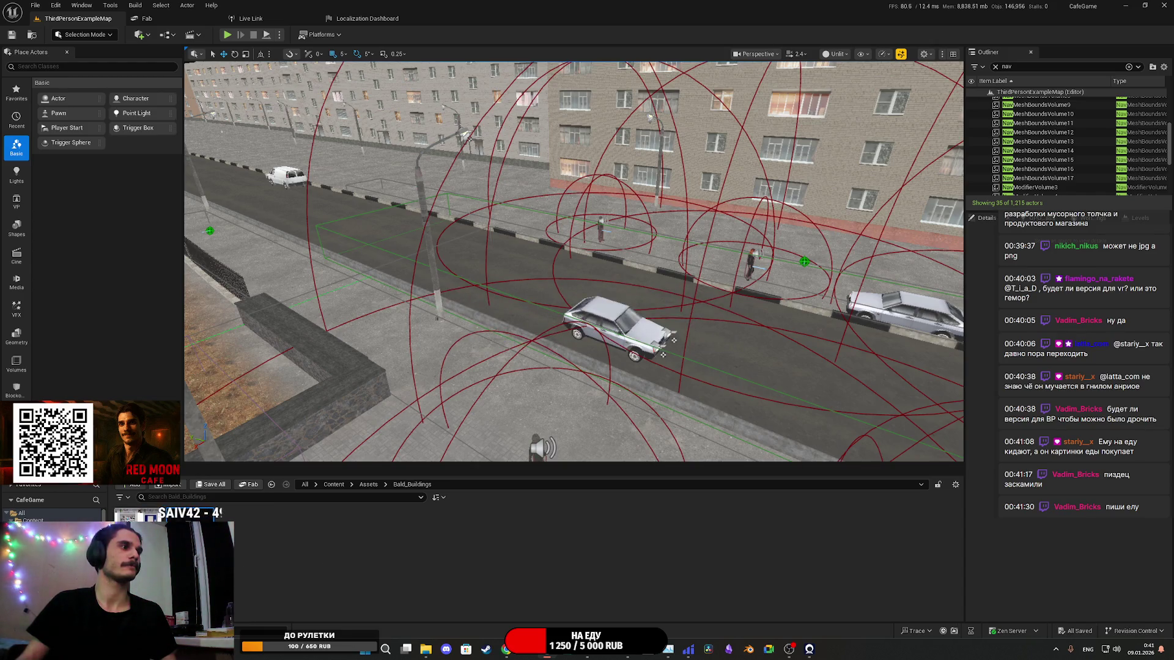
mouse_move(135, 532)
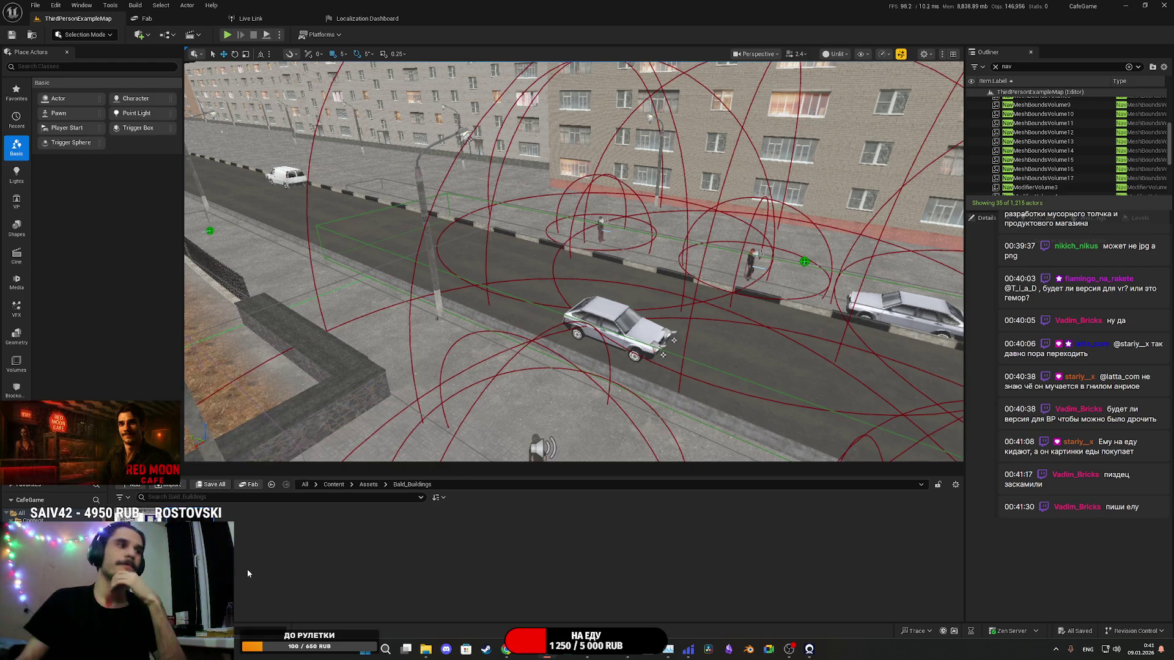
right_click(248, 544)
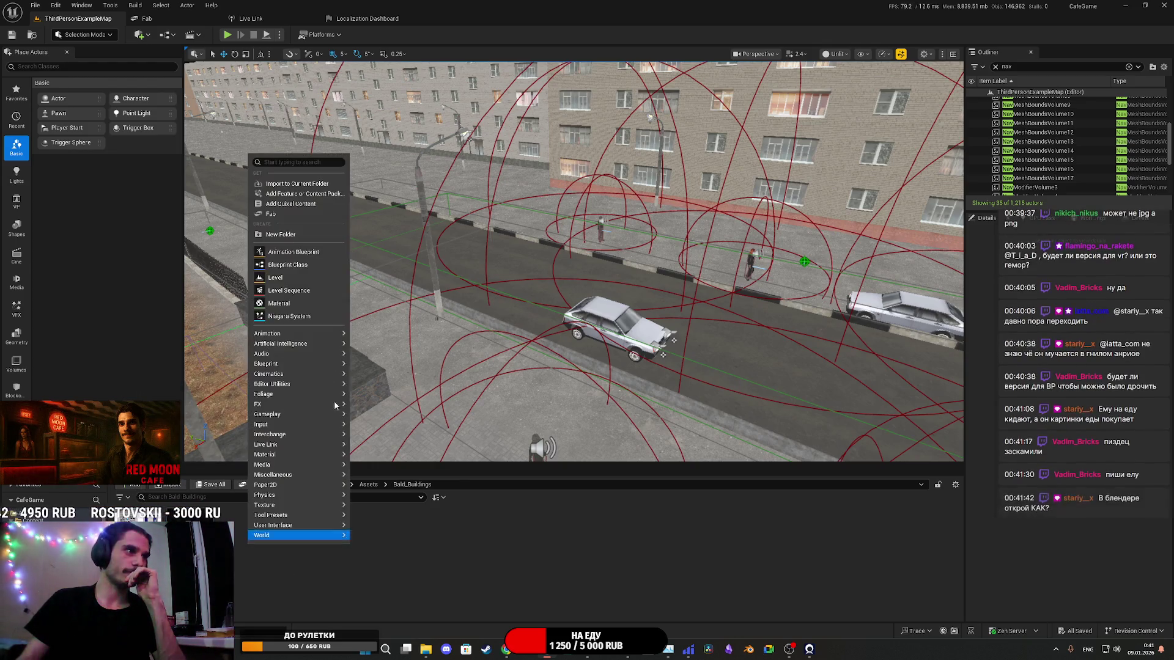
Step: Create a new material named KioskM in Bald_Buildings and open it for editing
left_click(279, 303)
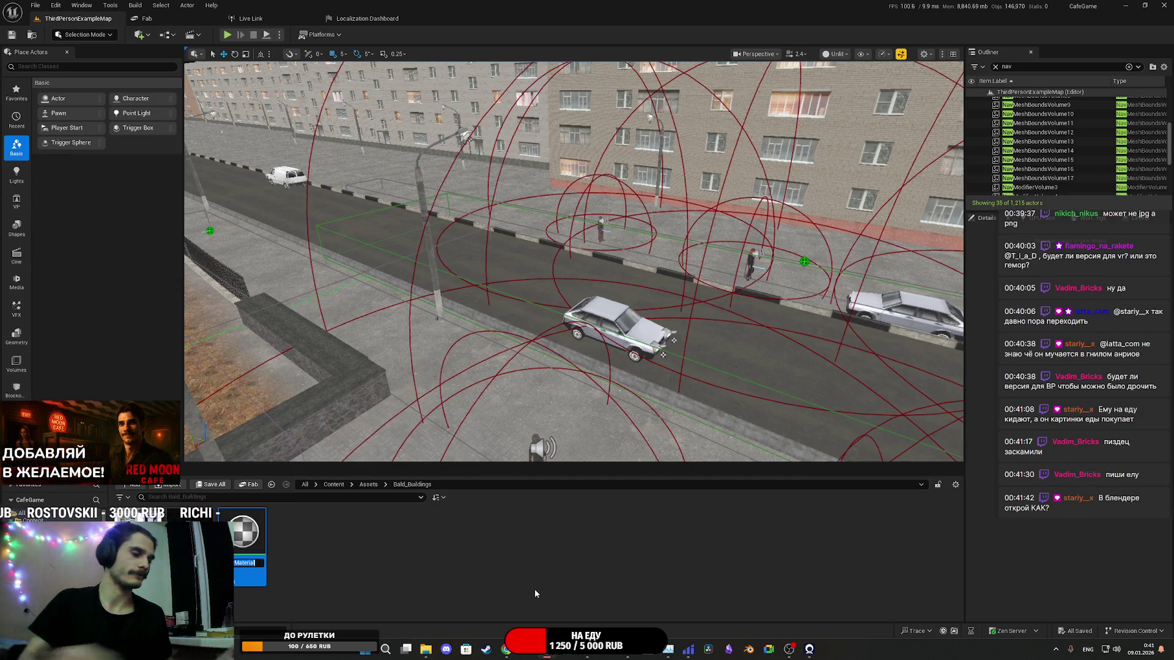
type("Kiosk")
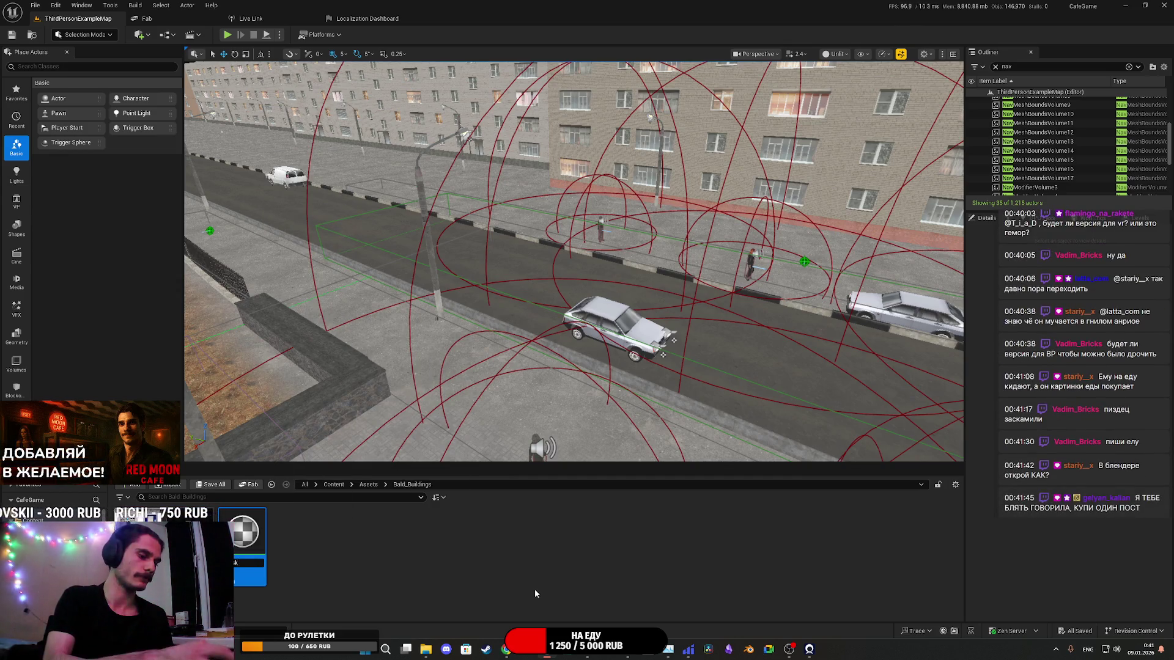
key("Return")
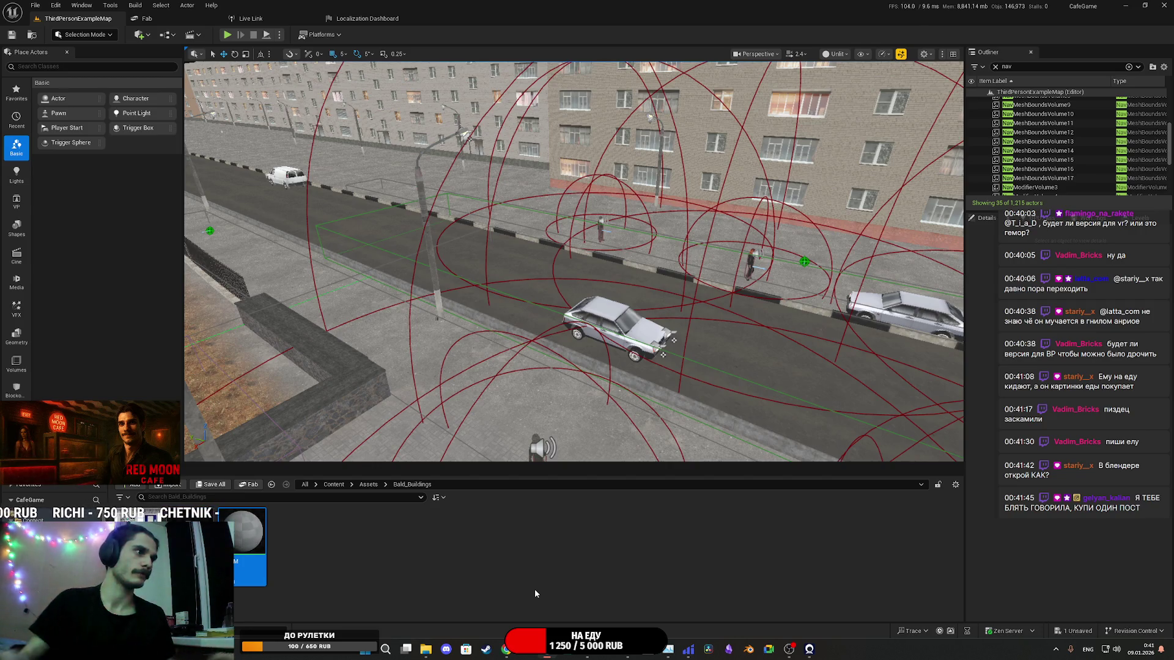
double_click(249, 538)
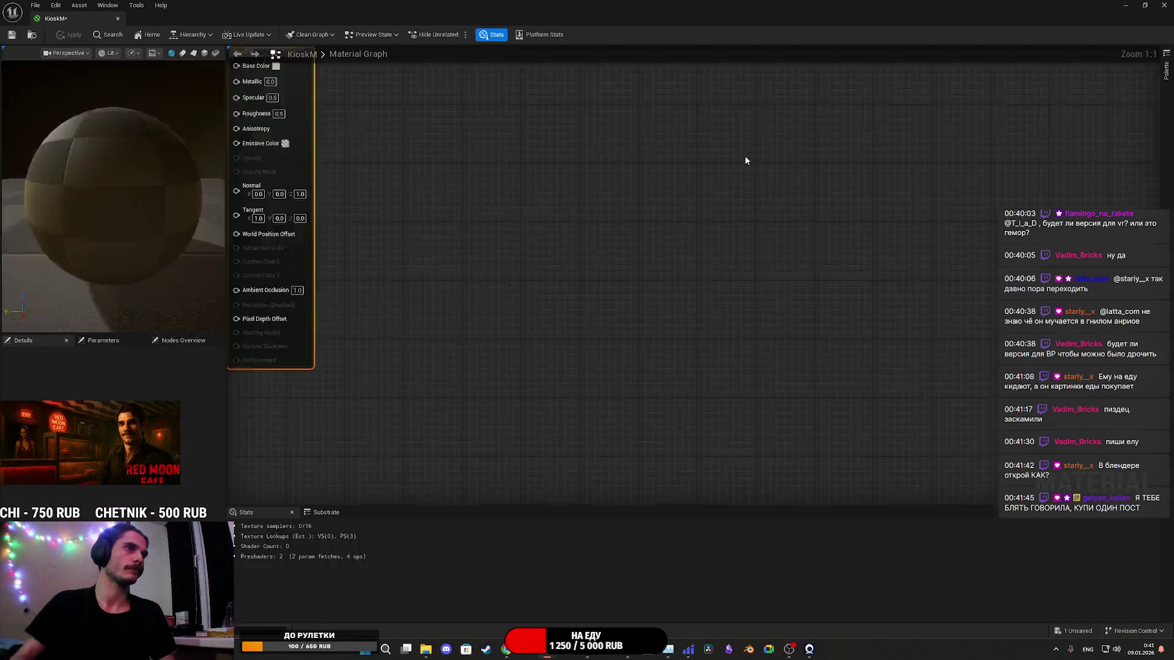
Step: Set Kiosk_1's Texture Group to 8 Bit Data, toggle sRGB, then save and close the texture
left_click(1145, 5)
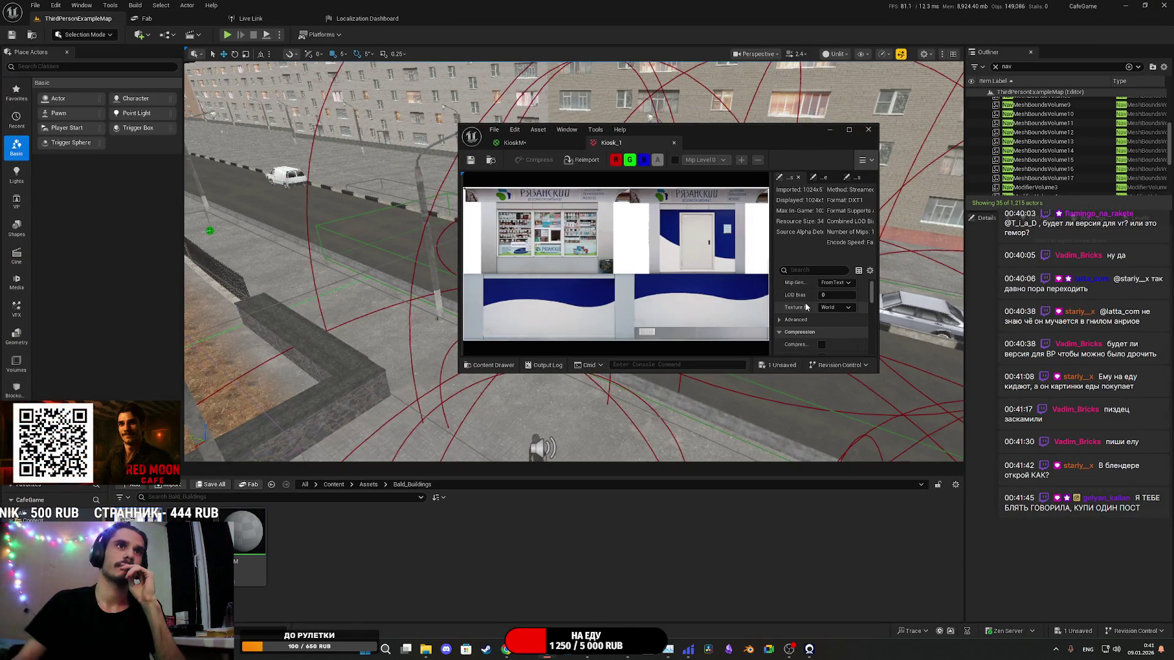
left_click(828, 309)
scroll(848, 483, "down", 5)
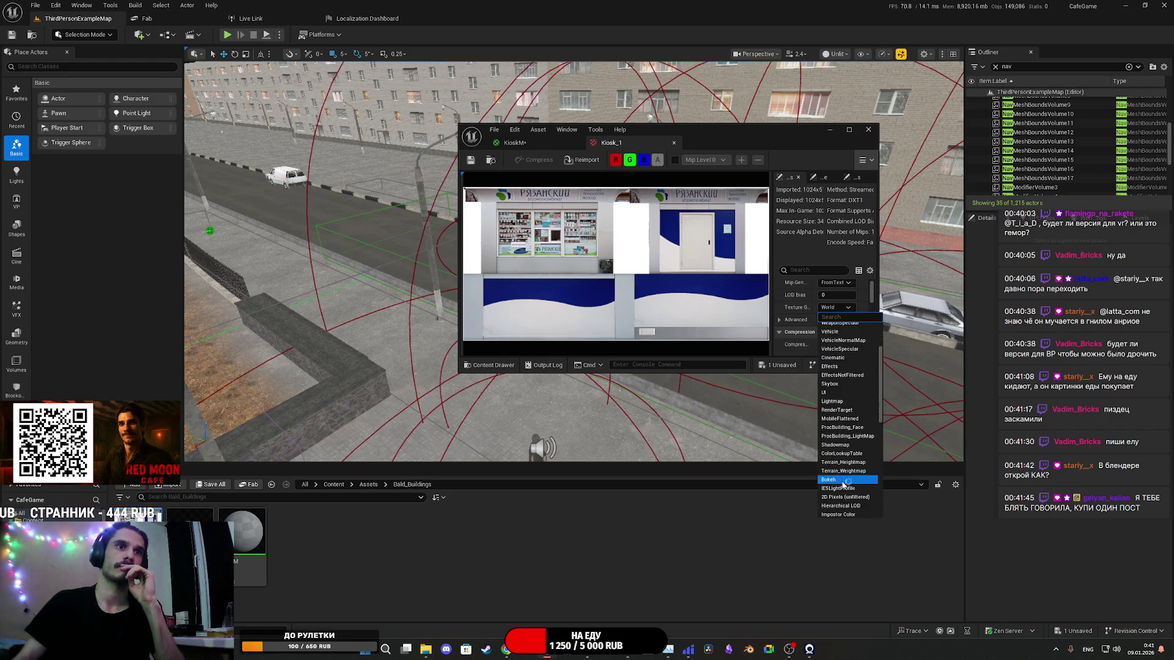
left_click(847, 464)
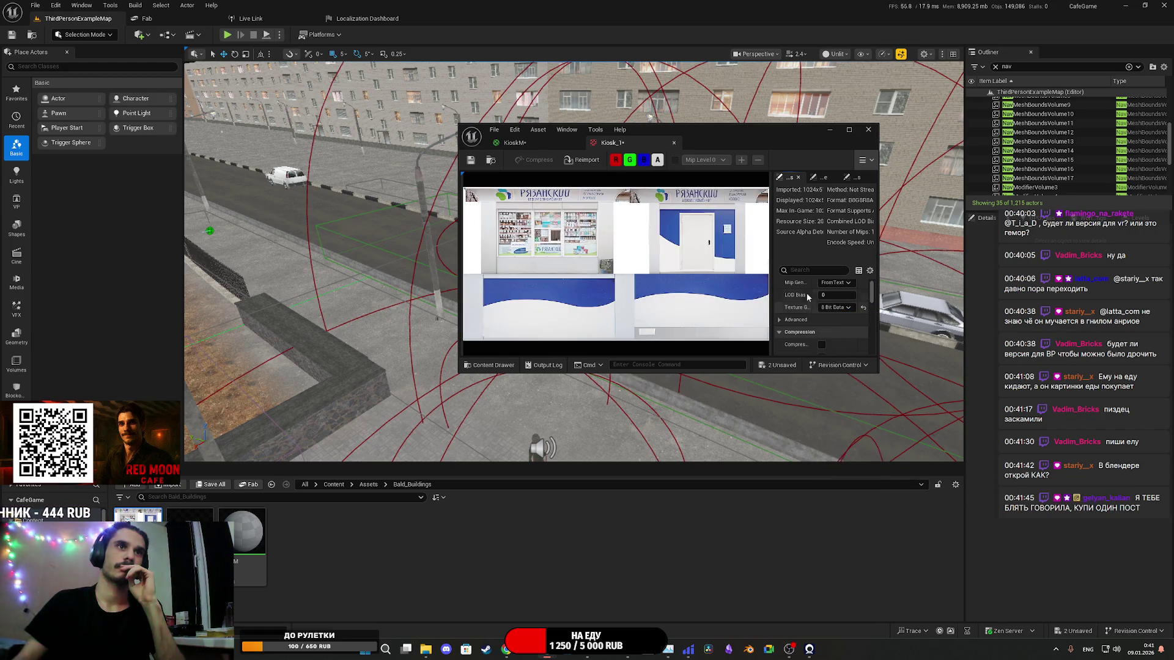
double_click(766, 138)
scroll(956, 431, "down", 5)
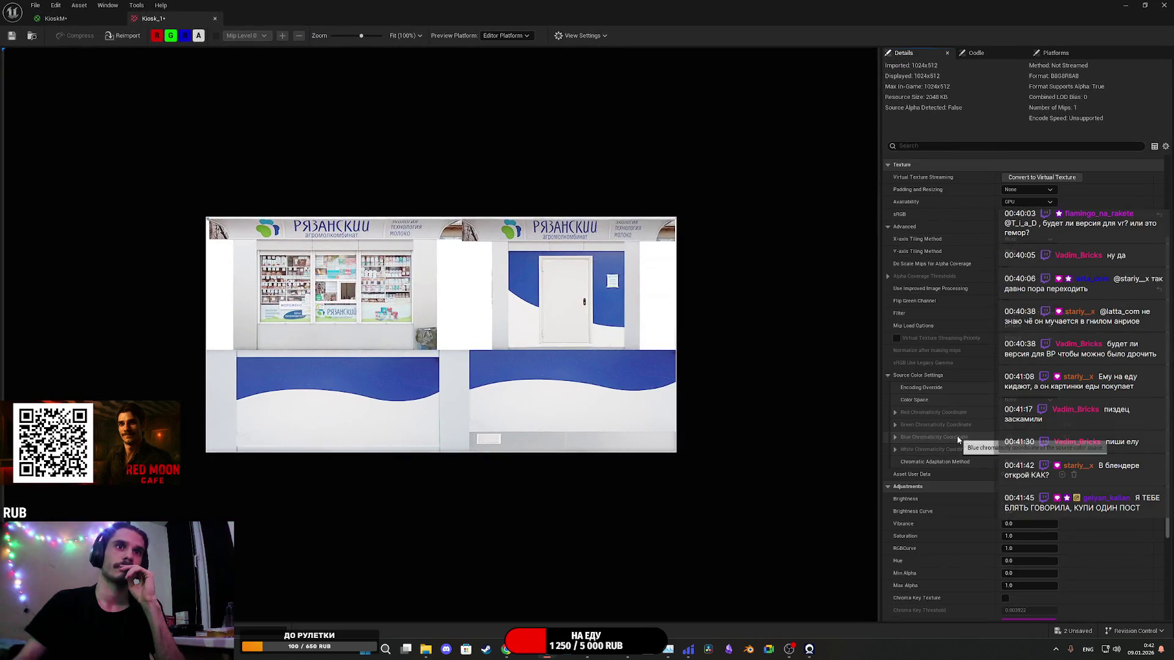
scroll(968, 450, "up", 5)
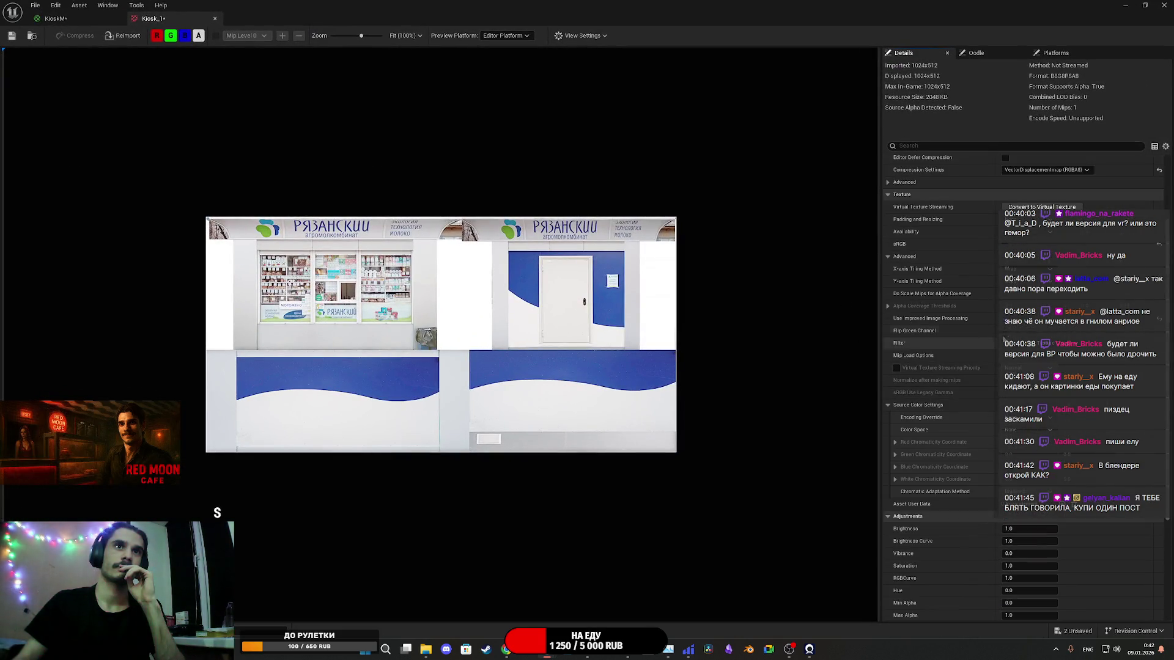
scroll(975, 348, "up", 3)
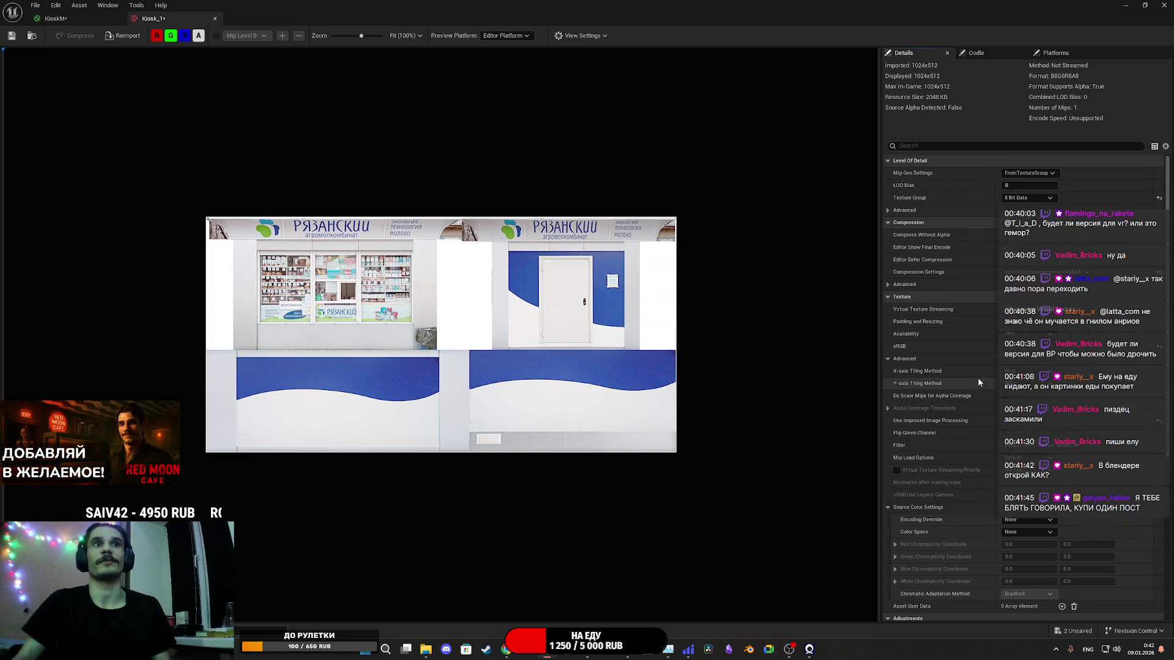
left_click(1005, 346)
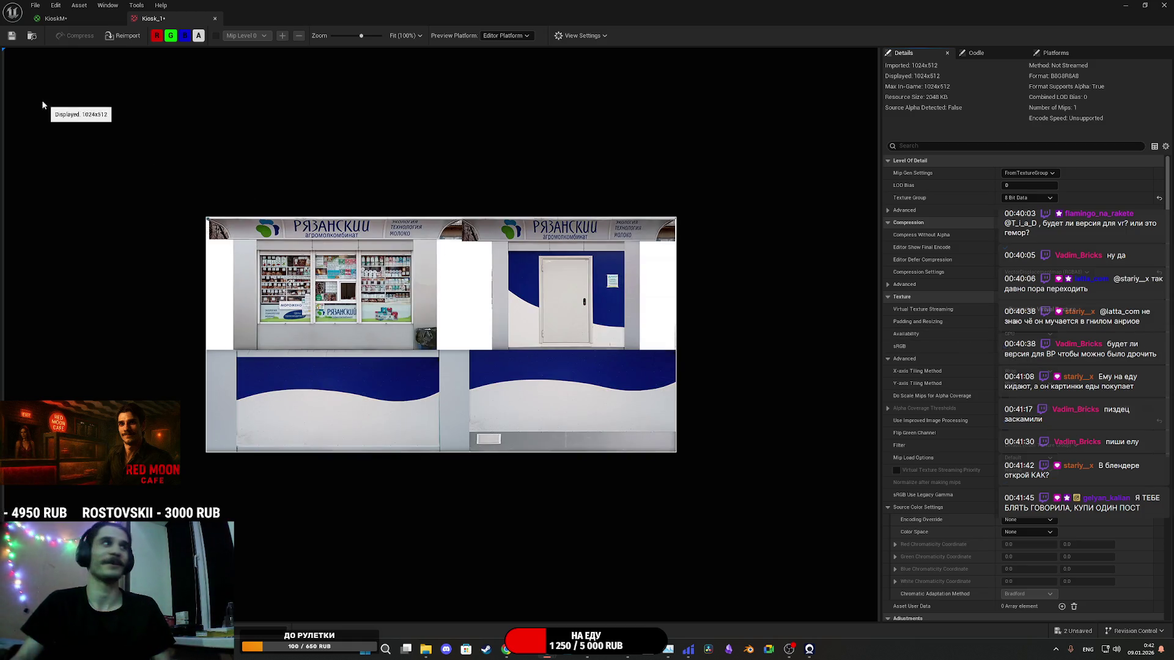
left_click(12, 36)
middle_click(175, 15)
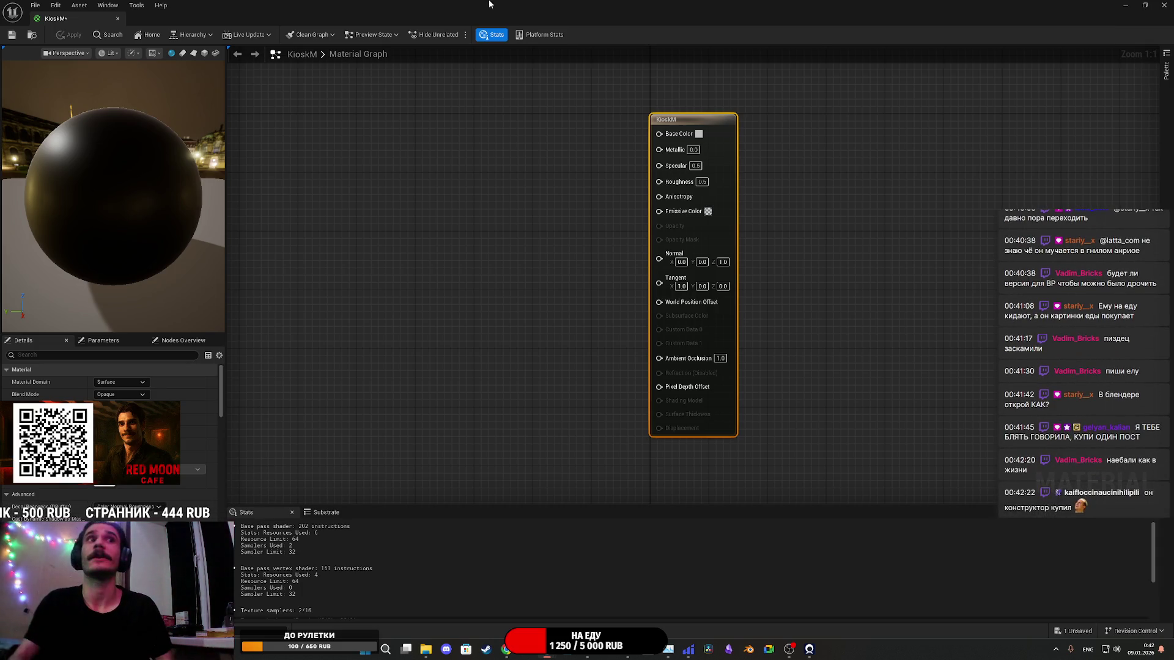
Step: Add the Kiosk_1 texture to the KioskM graph and wire its RGB into Base Color
left_click(1145, 5)
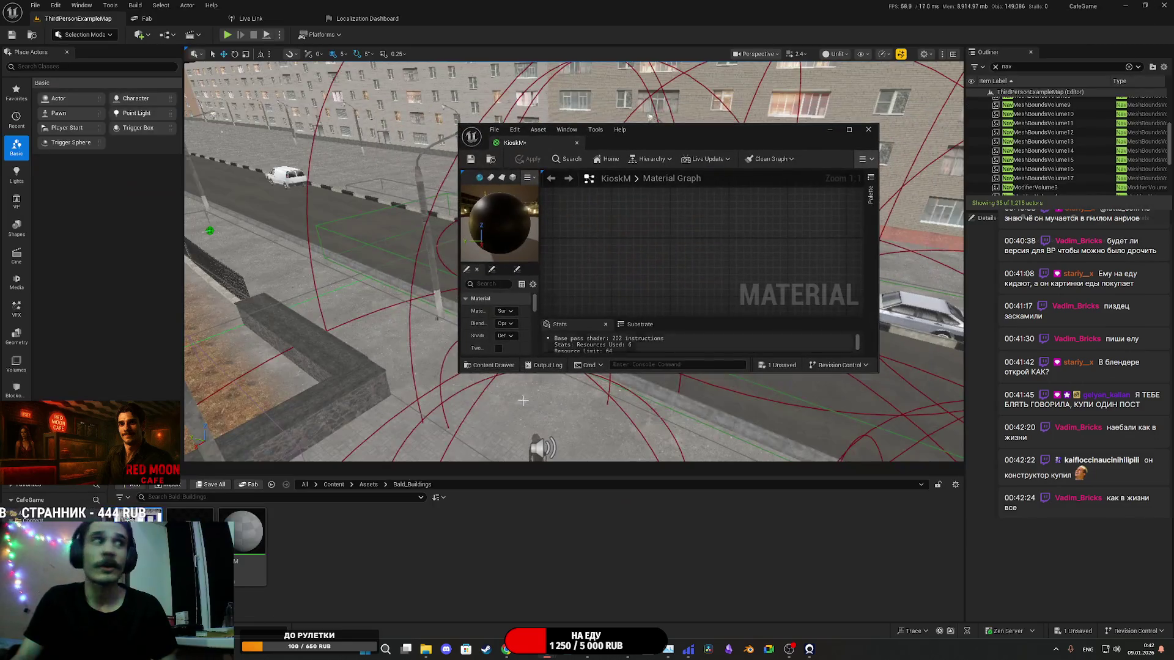
mouse_move(147, 532)
left_mouse_down()
mouse_move(715, 273)
mouse_move(713, 234)
left_mouse_up()
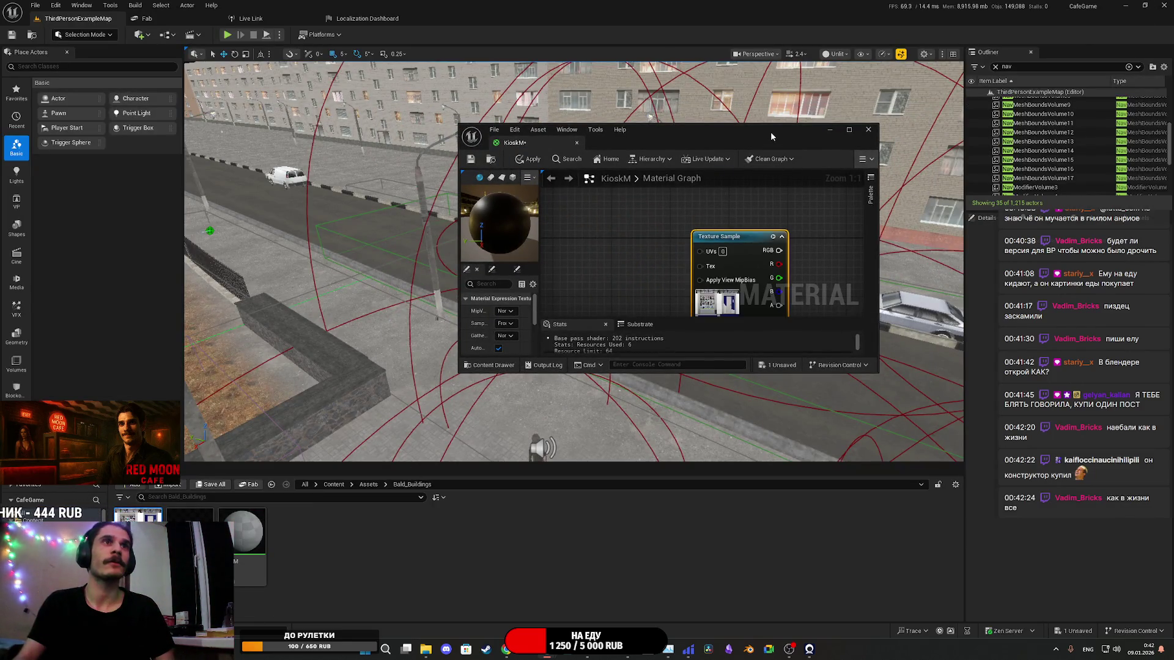
double_click(770, 131)
mouse_move(465, 126)
left_mouse_down()
mouse_move(520, 140)
mouse_move(761, 147)
mouse_move(660, 134)
left_mouse_up()
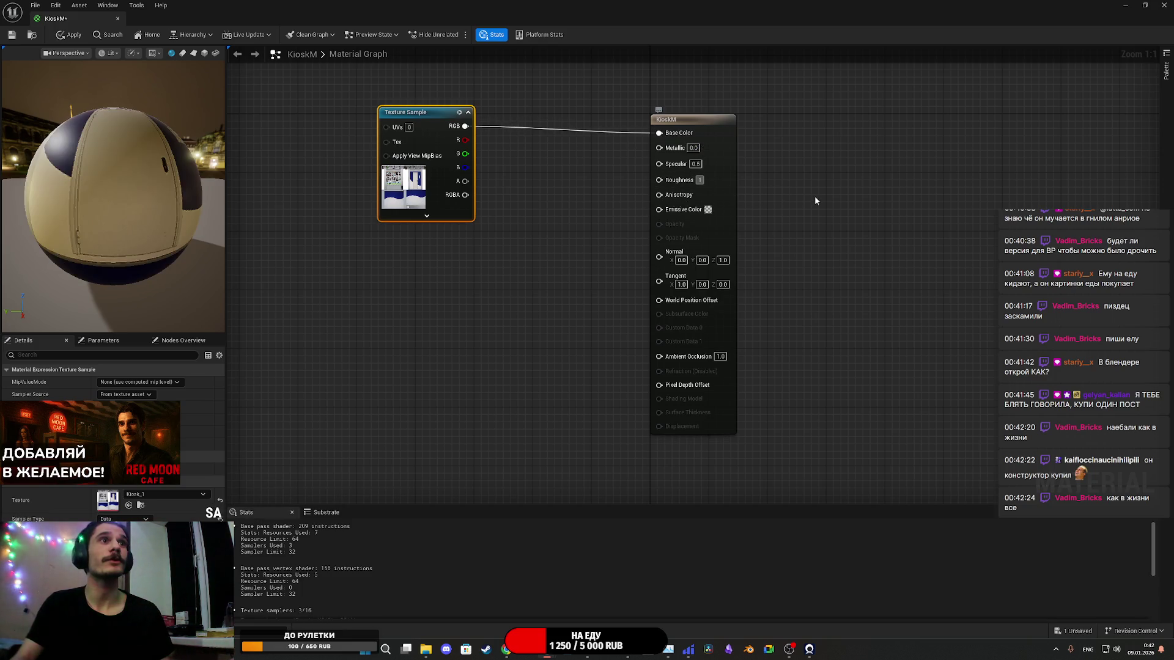
Step: Convert the Texture Sample into a parameter named BC and save KioskM
right_click(403, 179)
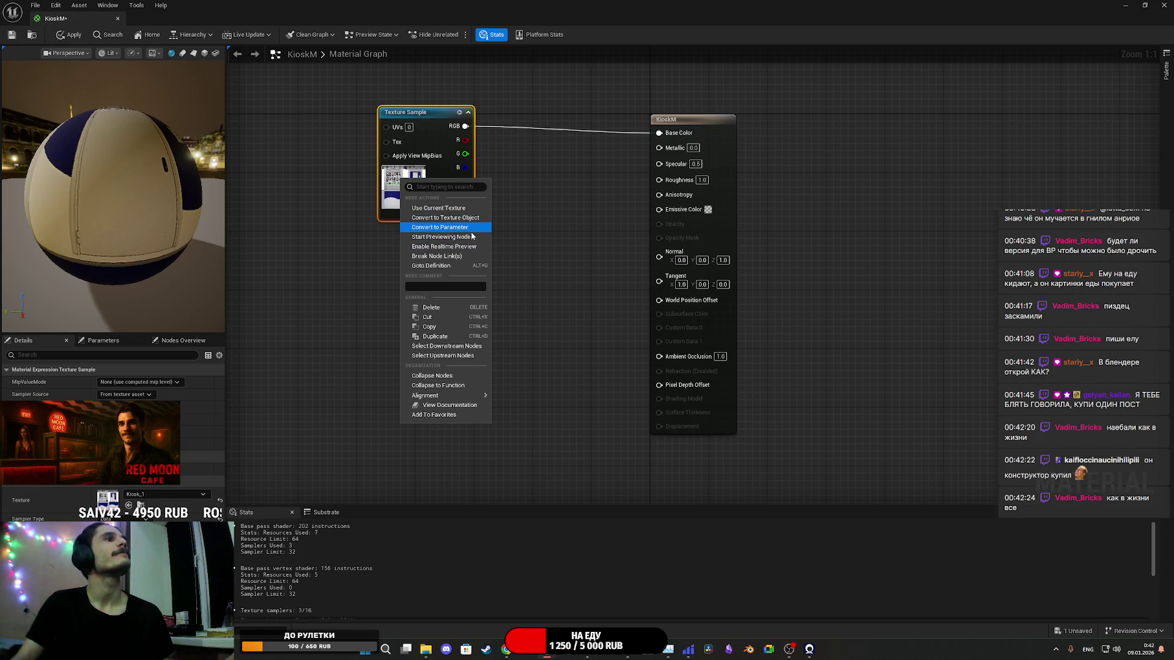
left_click(534, 241)
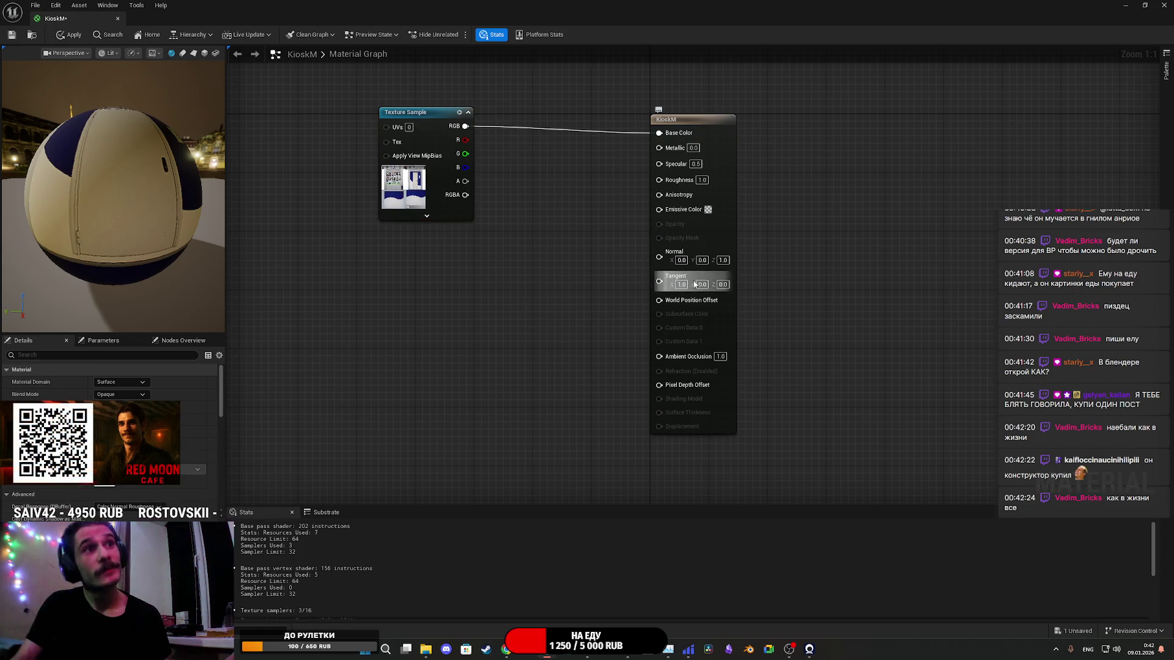
left_click_drag(413, 192, 567, 199)
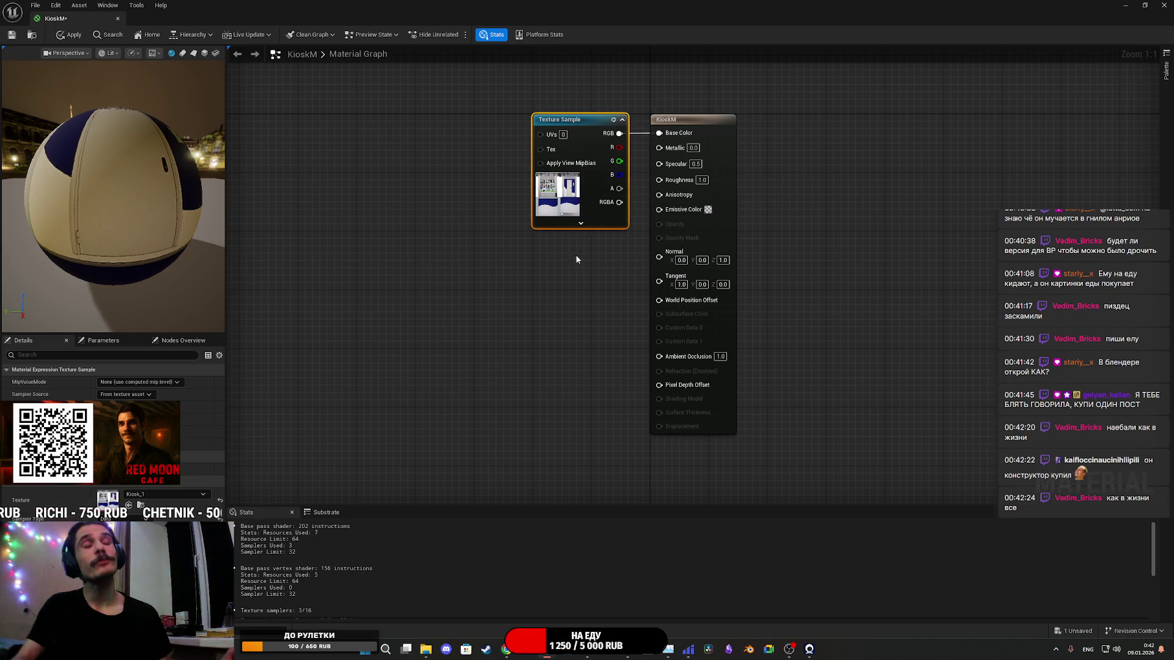
right_click(564, 180)
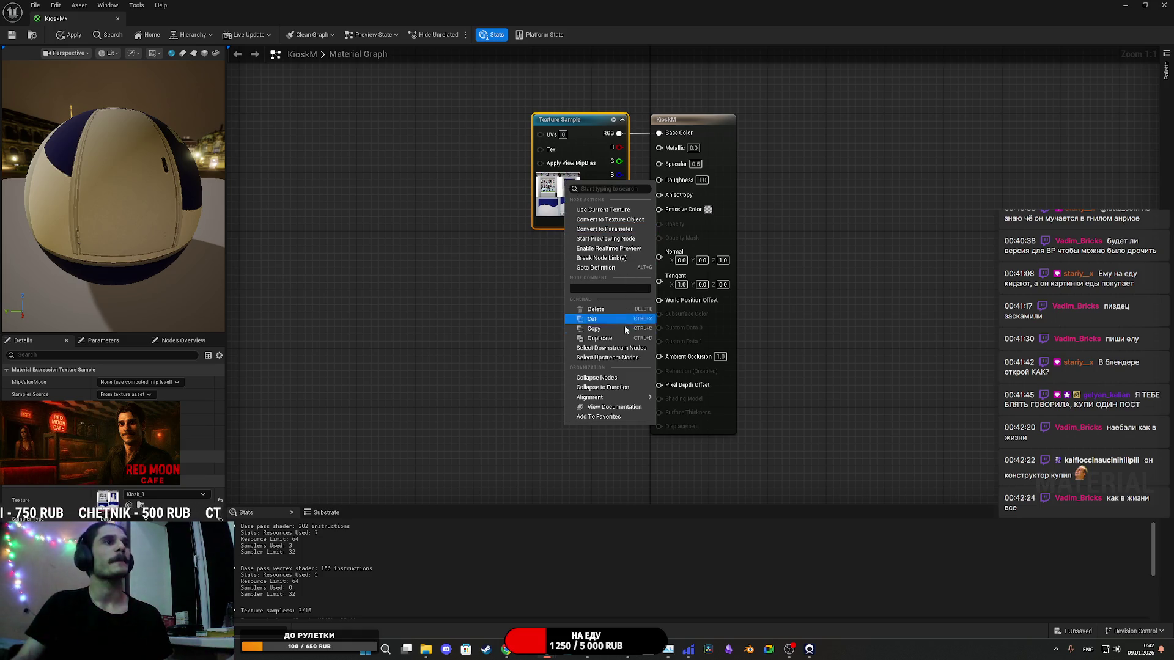
left_click(604, 229)
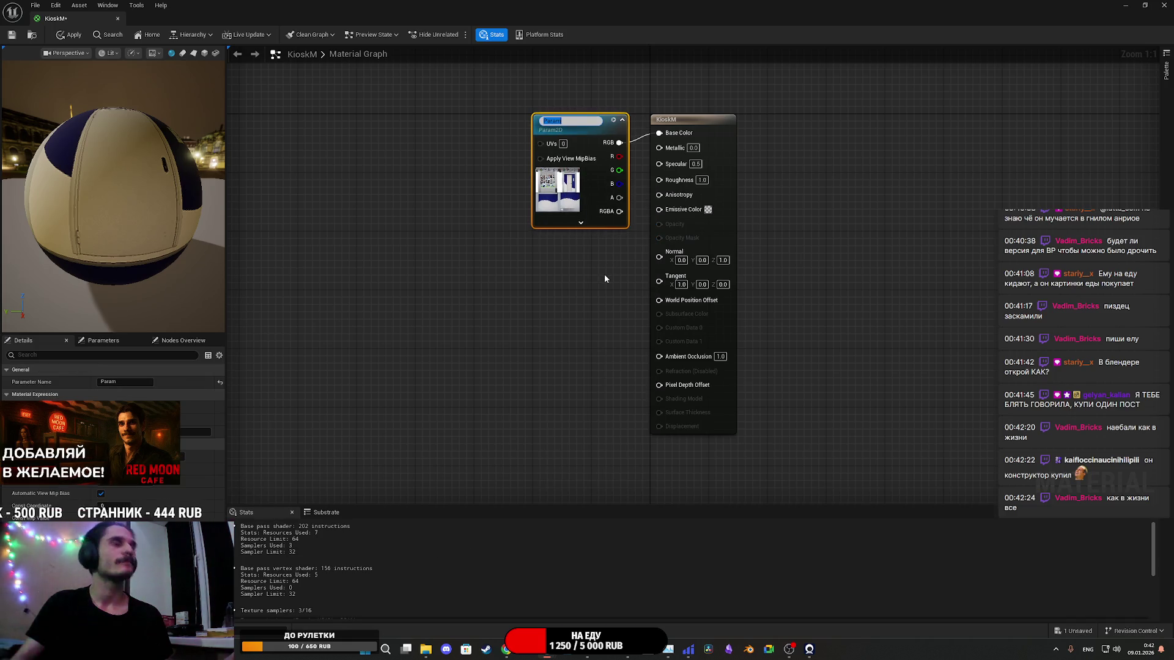
type("Color")
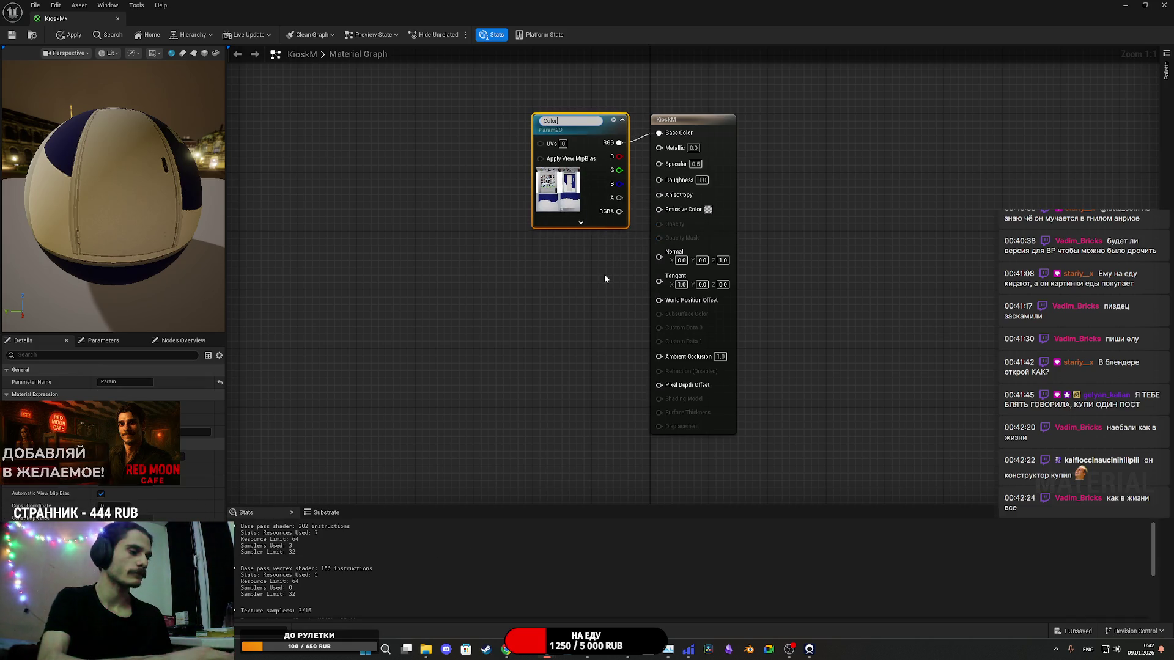
key("BackSpace")
key("BackSpace")
key("BackSpace")
key("Return")
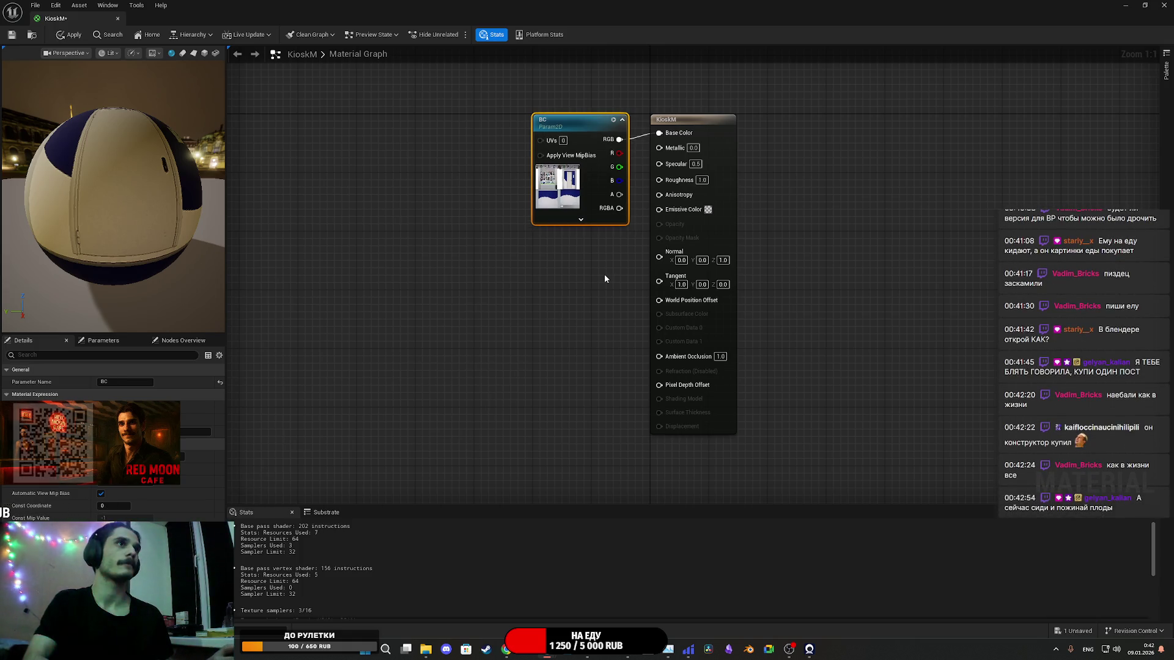
left_click(13, 37)
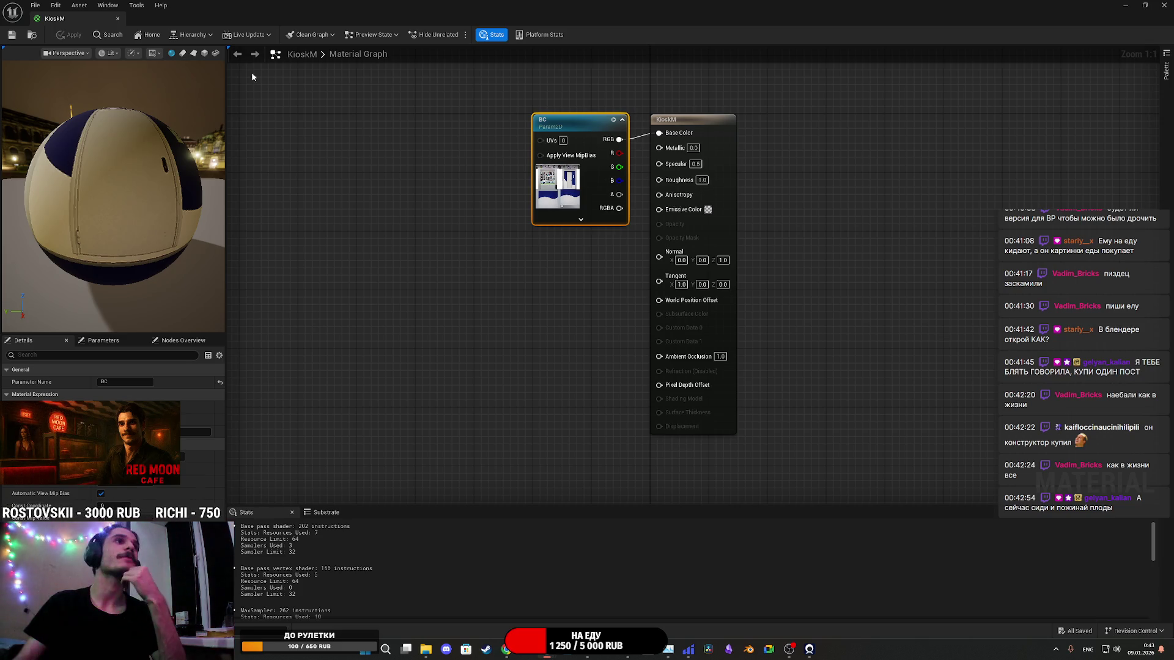
Step: Close the material editor and inspect the textured Kiosk_1M mesh in its editor
left_click(1157, 4)
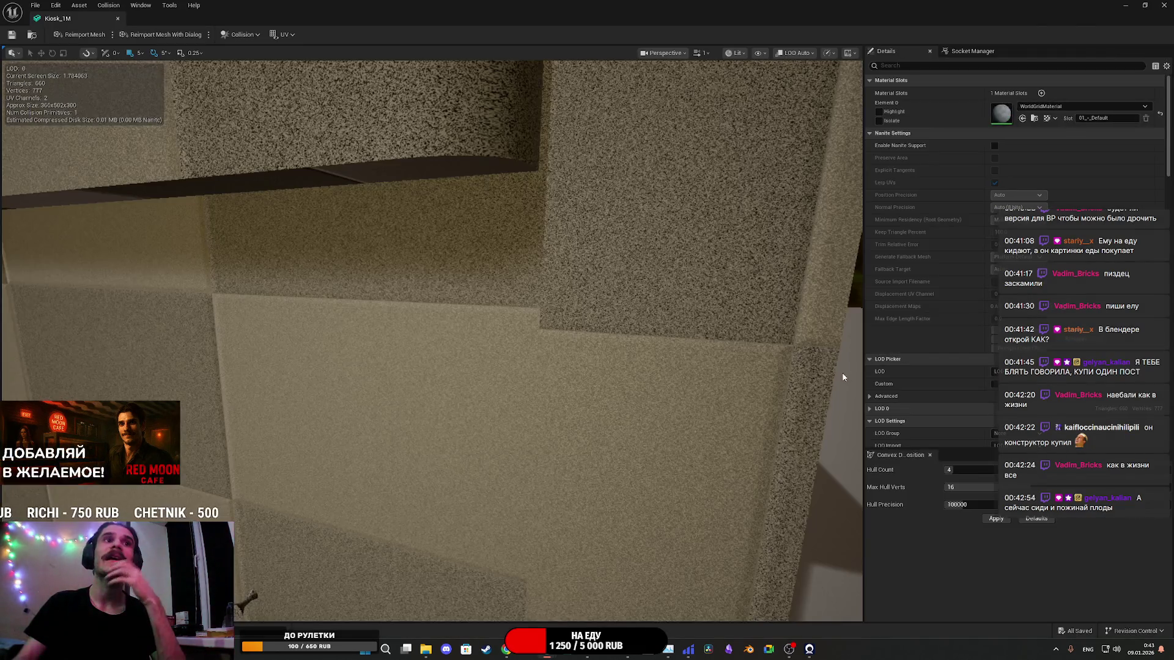
left_click(1144, 6)
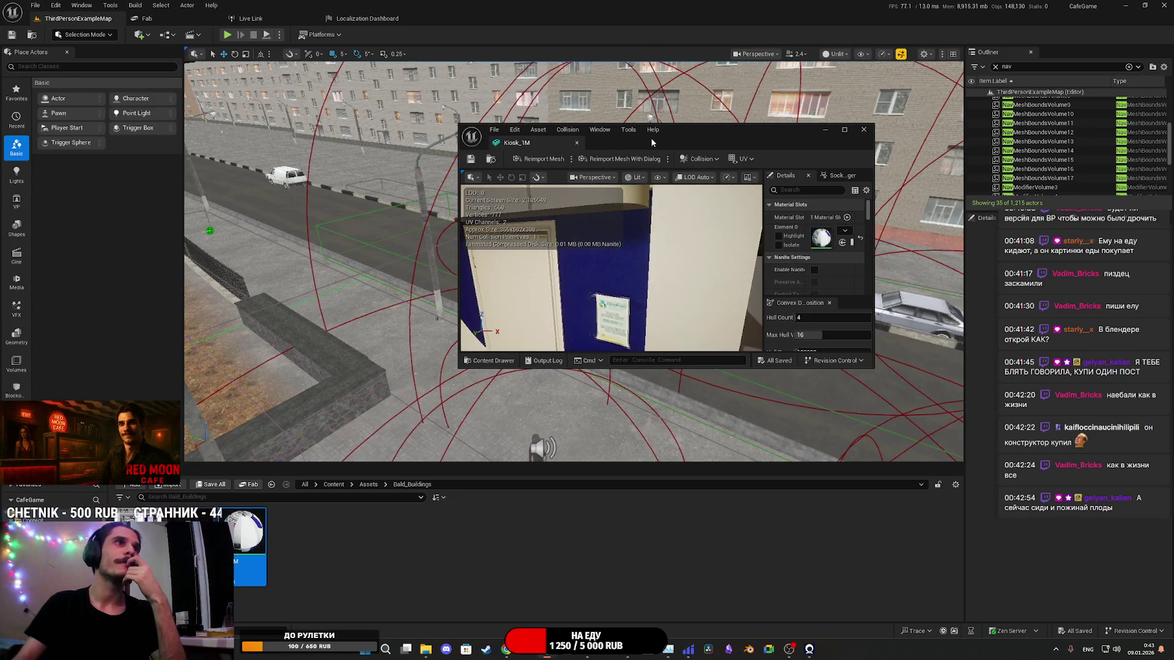
double_click(483, 135)
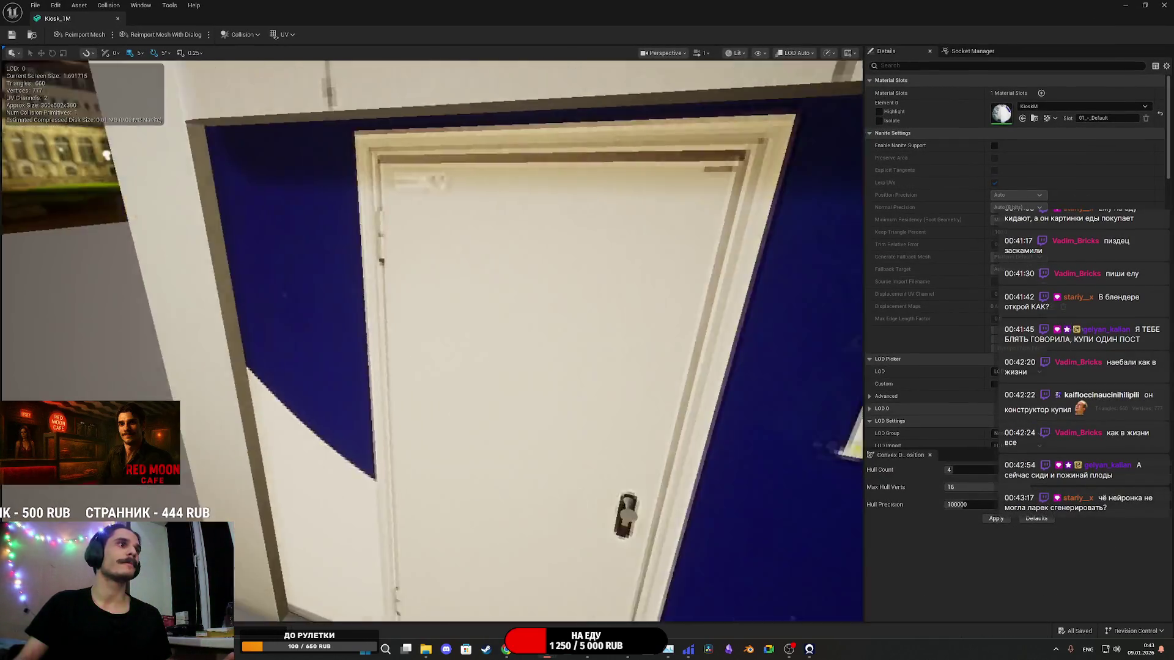
scroll(432, 339, "down", 10)
mouse_move(432, 340)
left_mouse_down()
mouse_move(354, 335)
mouse_move(358, 348)
mouse_move(342, 275)
mouse_move(303, 280)
mouse_move(508, 322)
left_mouse_up()
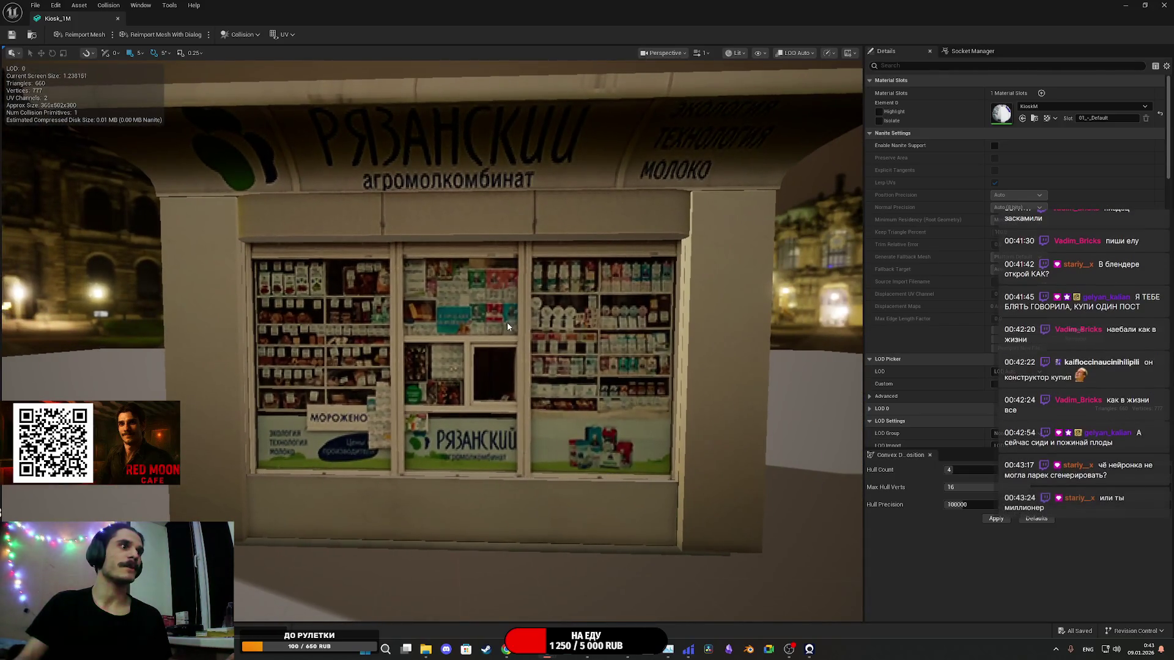
Step: Place the Kiosk_1M kiosk into the level between the brick wall sections
left_click(1163, 5)
left_click_drag(436, 391, 437, 390)
mouse_move(250, 538)
left_mouse_down()
mouse_move(440, 398)
mouse_move(640, 346)
mouse_move(624, 339)
mouse_move(655, 353)
mouse_move(439, 294)
left_mouse_up()
Step: Slide the brick wall segment until its end meets the kiosk
key("w")
scroll(438, 295, "up", 5)
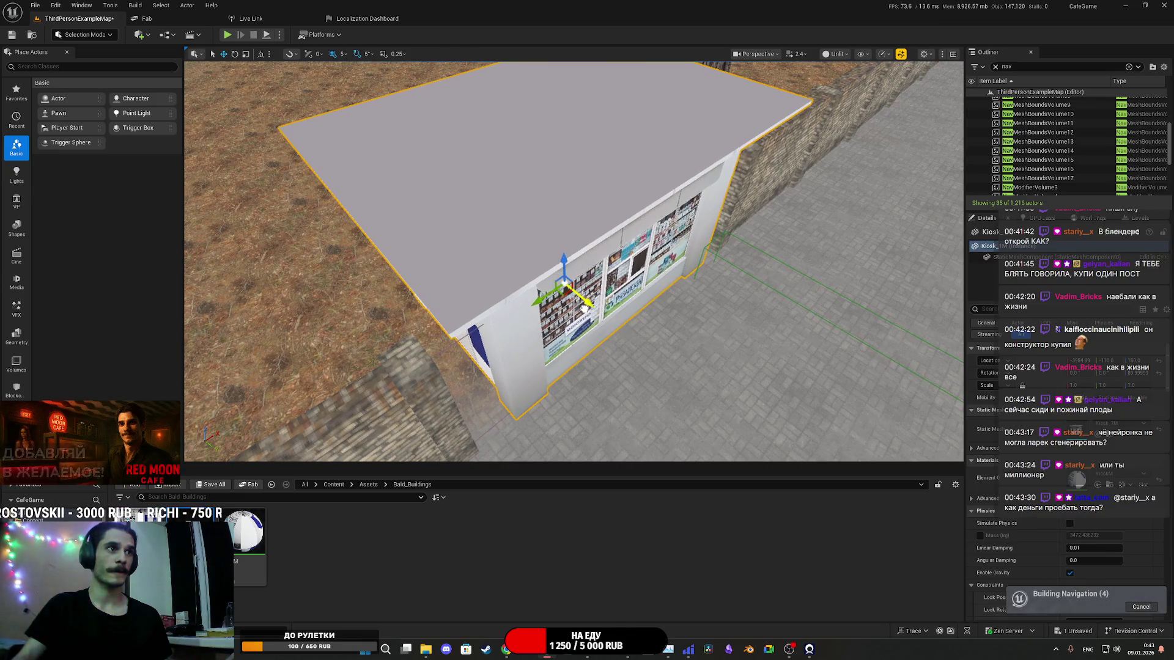
left_click_drag(439, 294, 483, 242)
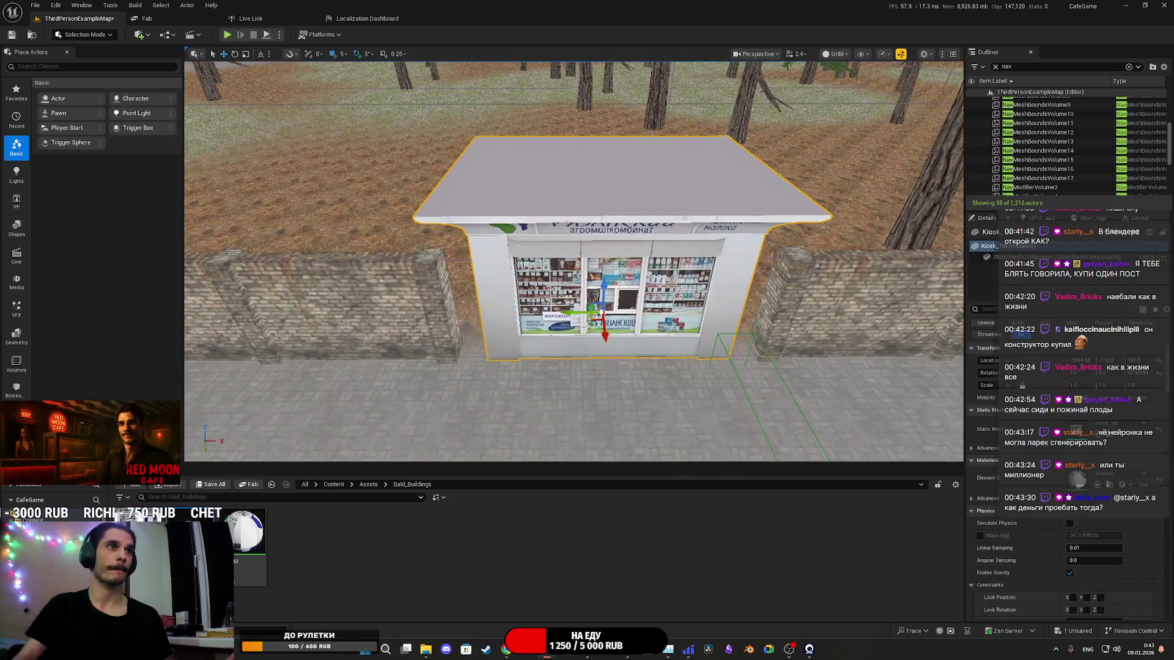
mouse_move(566, 313)
left_mouse_down()
mouse_move(595, 308)
mouse_move(456, 258)
mouse_move(550, 263)
mouse_move(532, 239)
mouse_move(539, 299)
mouse_move(514, 304)
mouse_move(559, 338)
left_mouse_up()
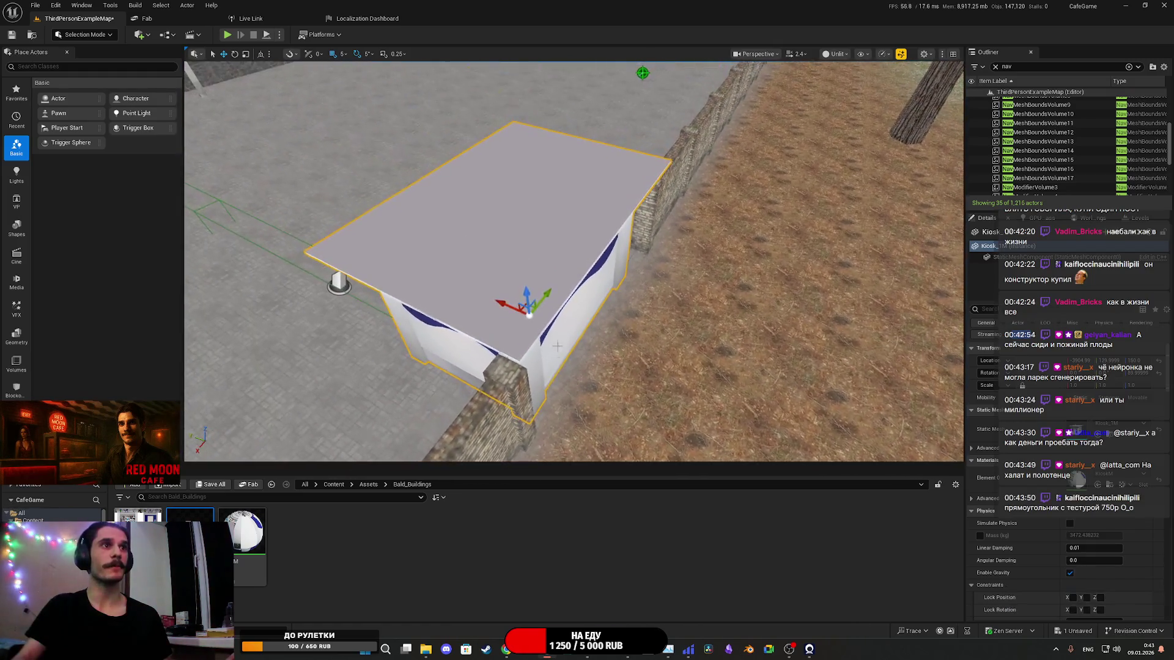
mouse_move(505, 305)
left_mouse_down()
mouse_move(505, 263)
mouse_move(428, 263)
left_mouse_up()
left_click(715, 263)
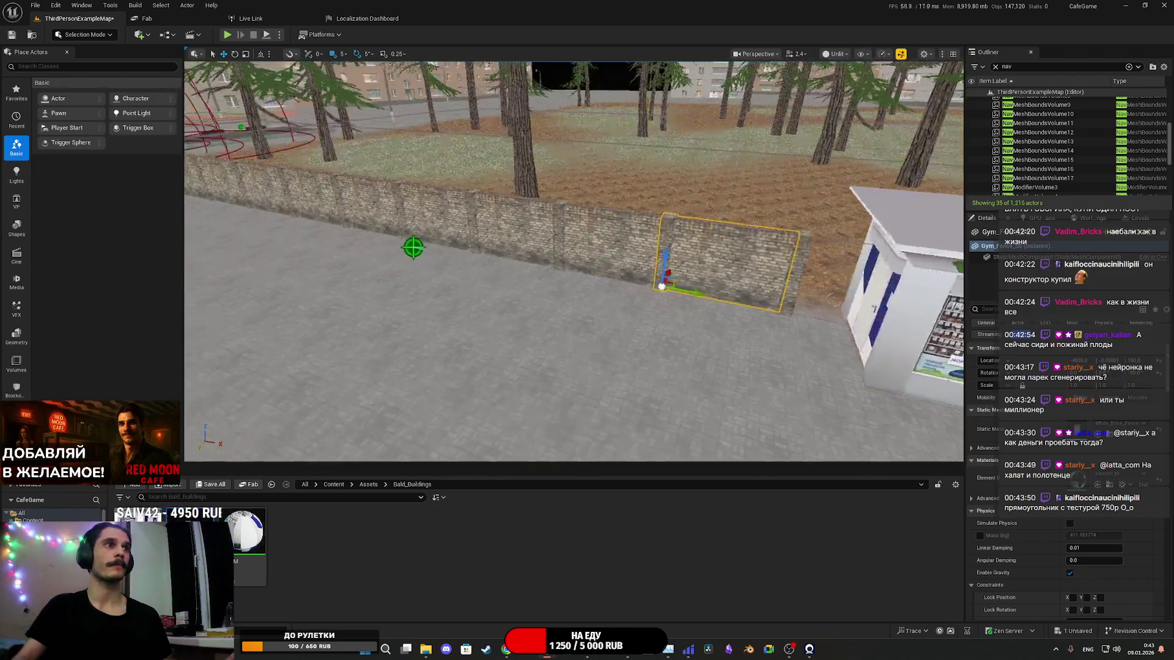
left_click_drag(576, 308, 613, 313)
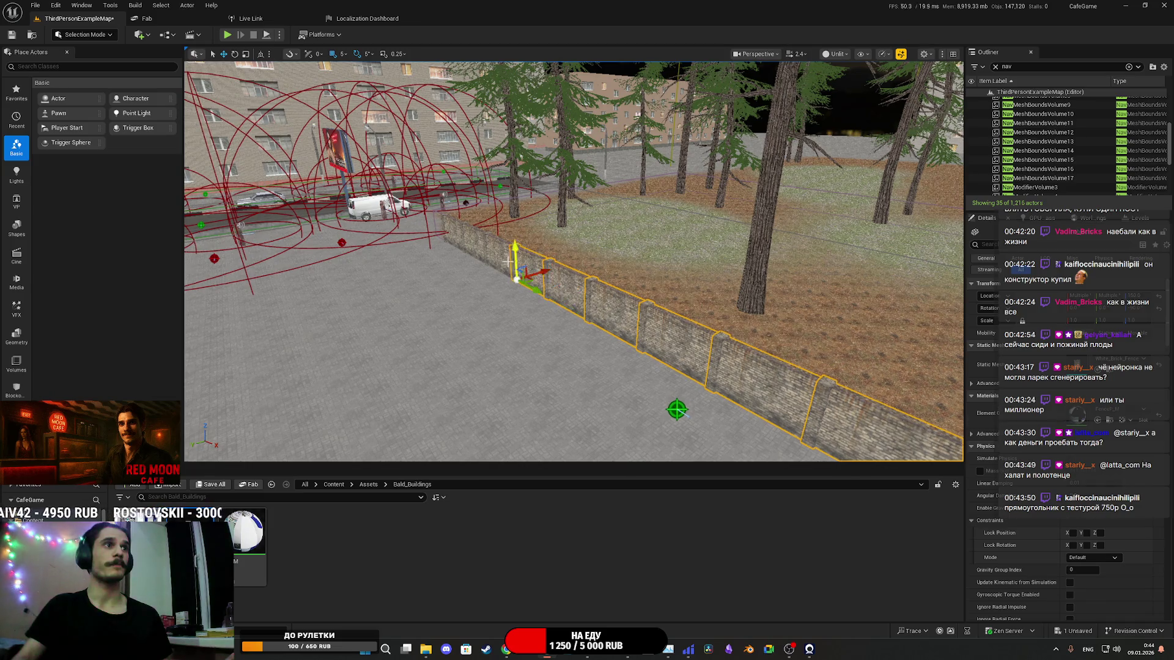
left_click_drag(496, 257, 496, 232)
mouse_move(575, 263)
left_mouse_down()
mouse_move(502, 269)
mouse_move(658, 298)
left_mouse_up()
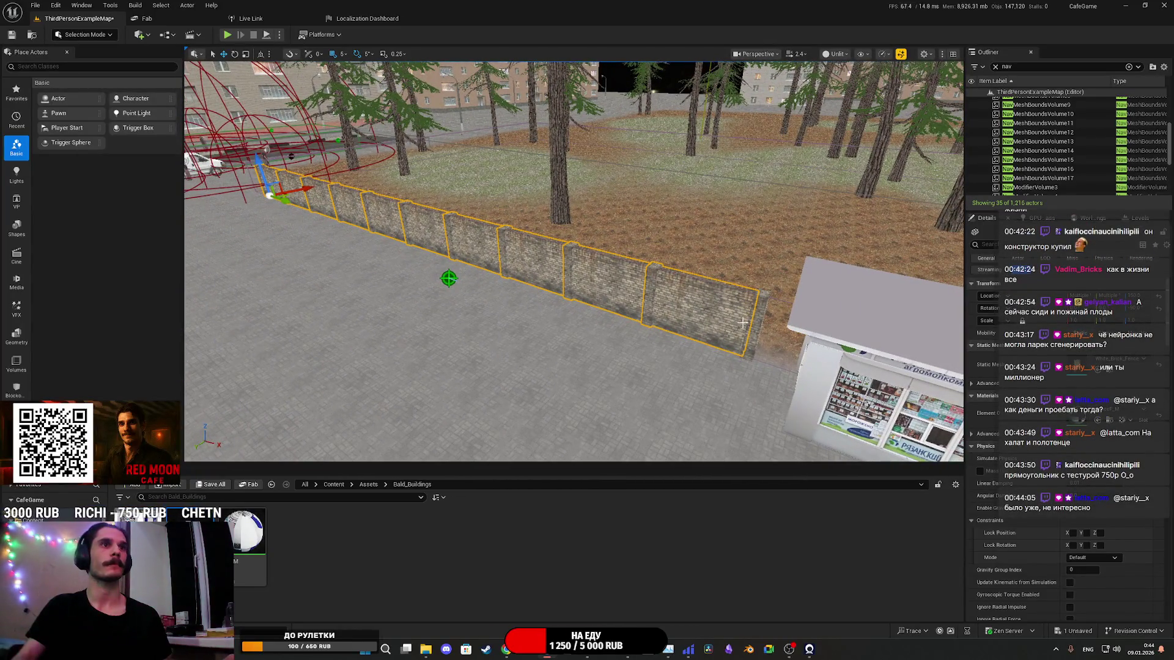
left_click_drag(758, 315, 701, 287)
mouse_move(643, 263)
left_mouse_down()
mouse_move(669, 260)
mouse_move(617, 236)
mouse_move(599, 205)
left_mouse_up()
left_click_drag(537, 344, 690, 269)
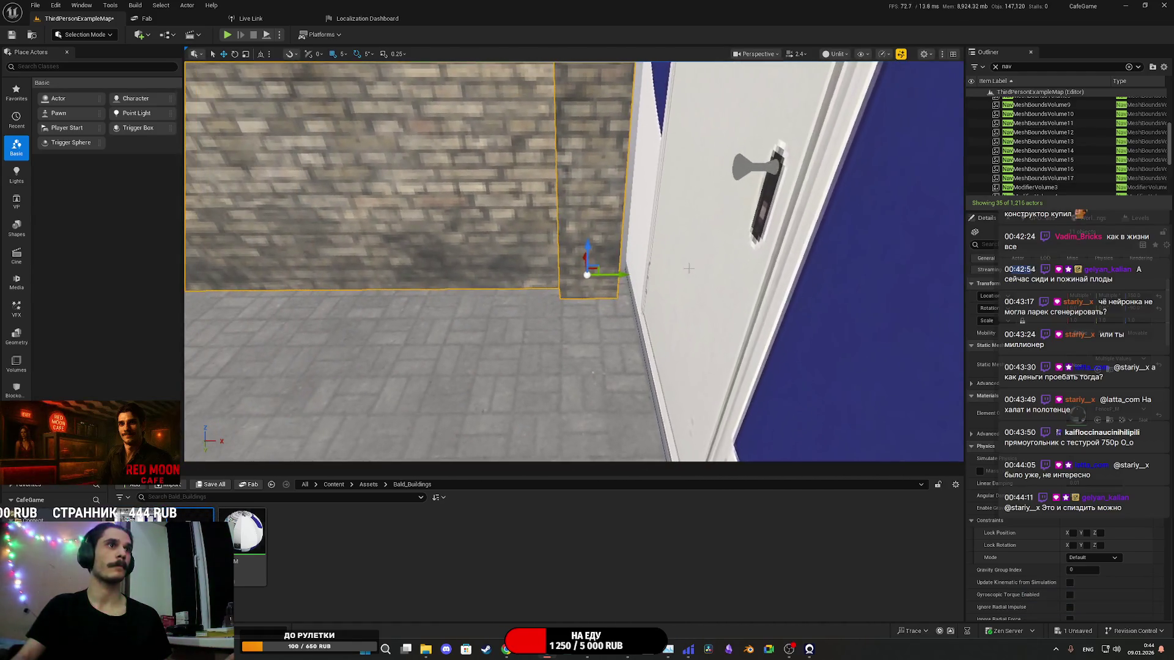
Step: Play the level in fullscreen to check the plaza lighting at night
scroll(625, 269, "down", 15)
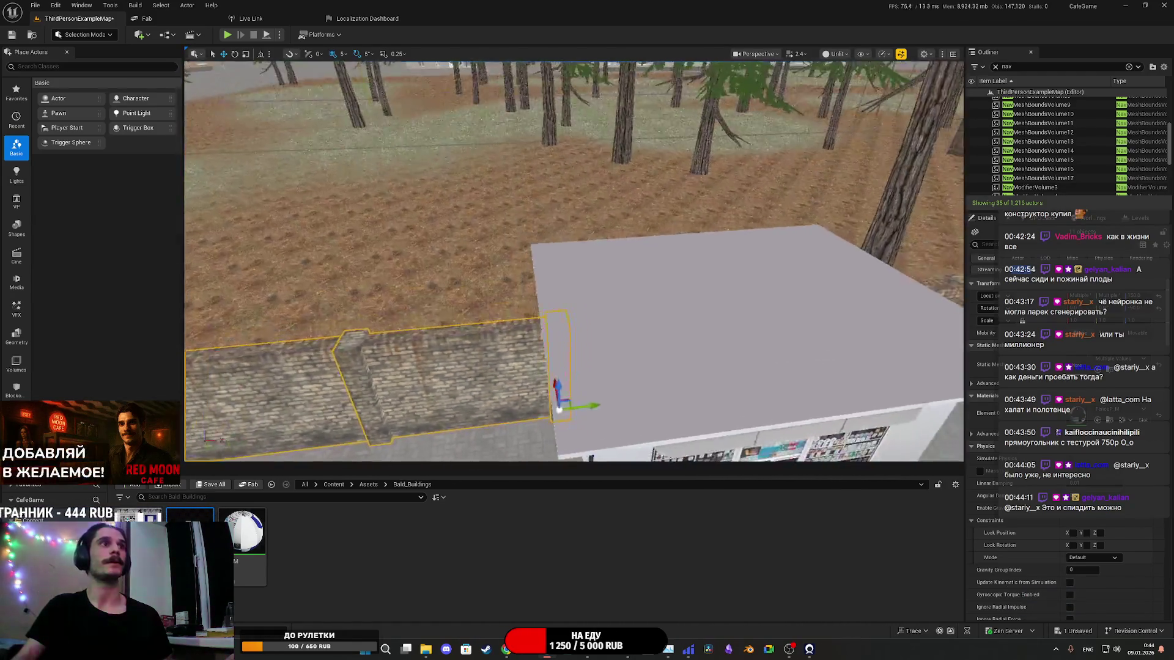
scroll(602, 250, "down", 1)
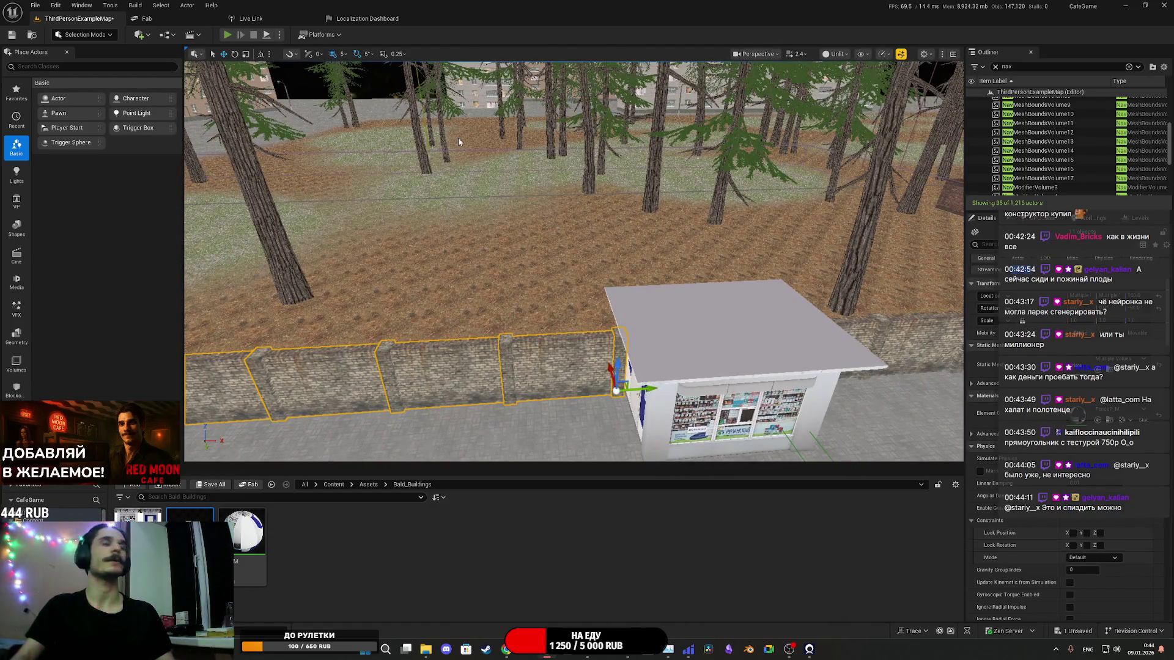
key("alt+p")
key("F11")
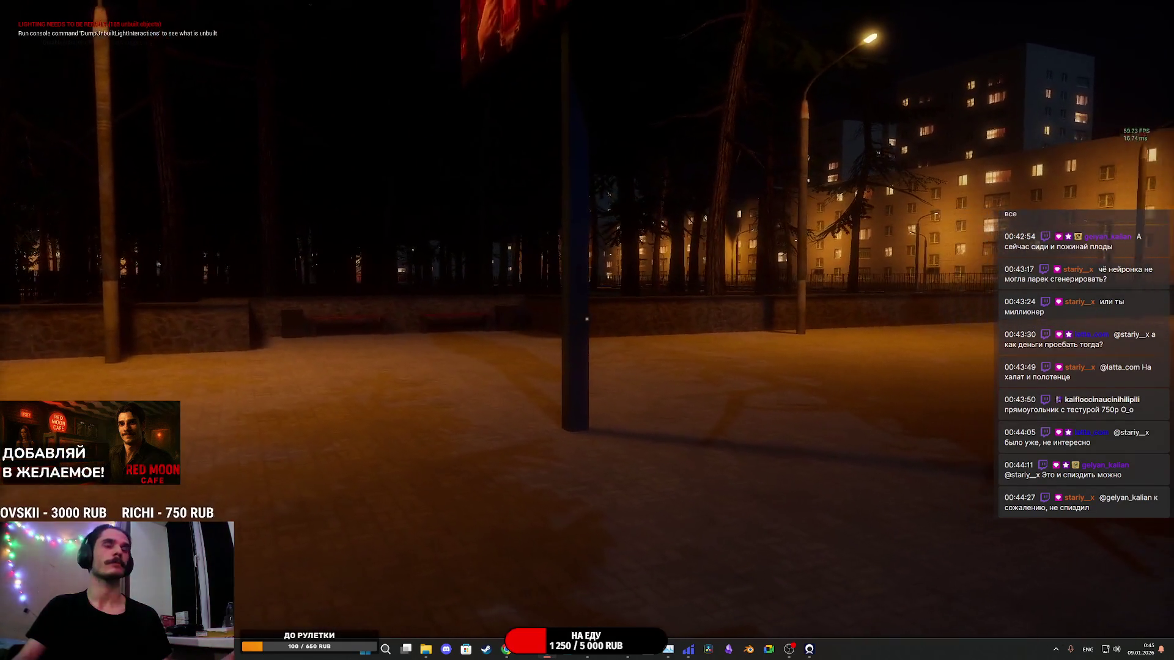
Step: Stop play mode, exit fullscreen and save all, including the ThirdPersonExampleMap level
key("Escape")
key("F11")
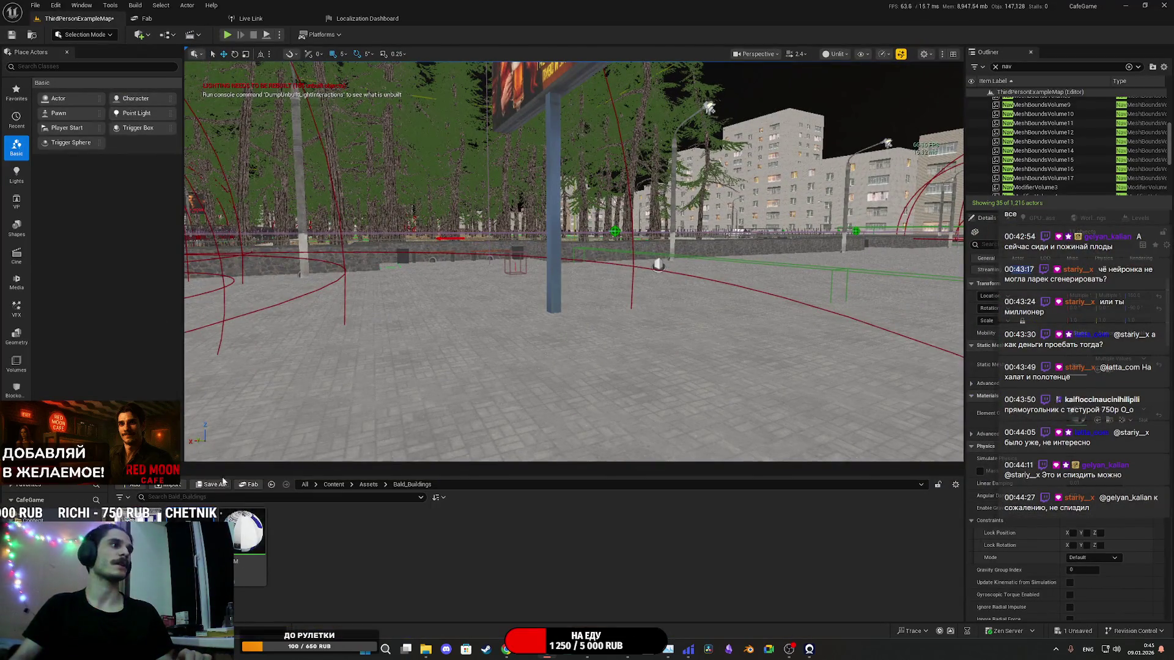
left_click(210, 485)
left_click(675, 429)
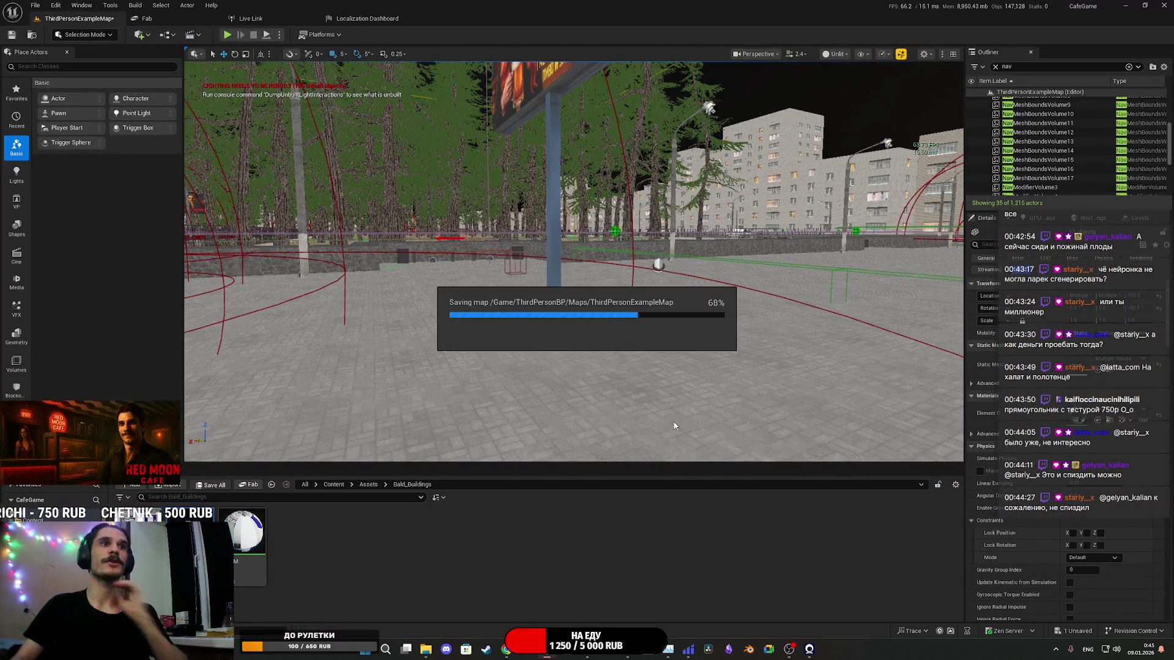
key("s")
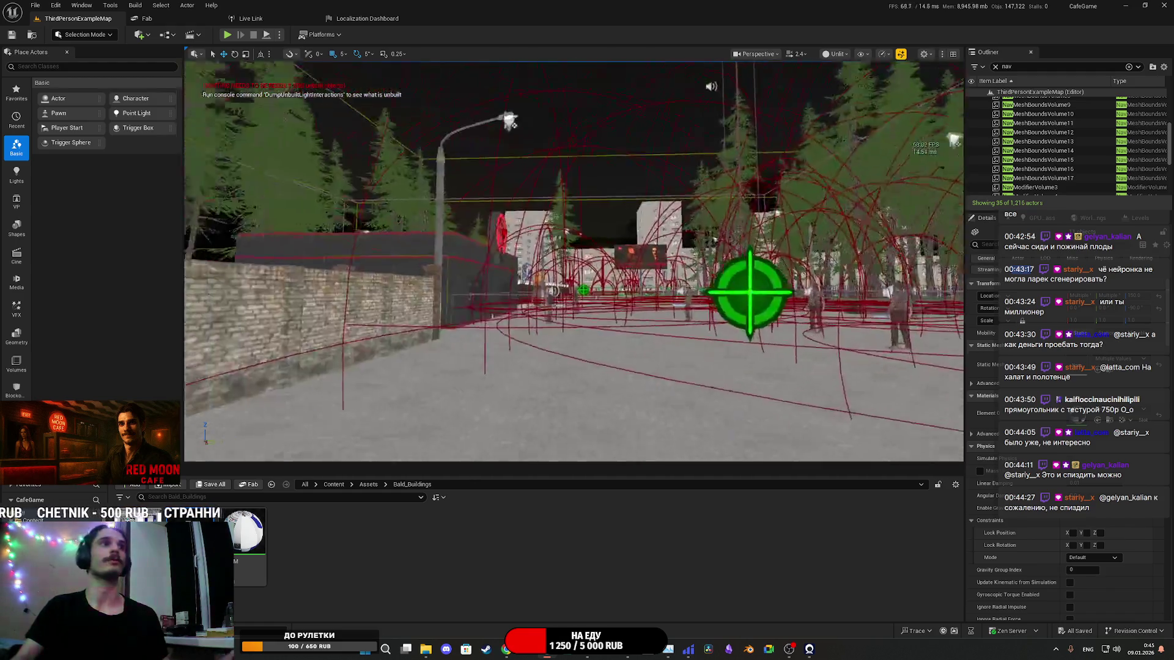
key("w")
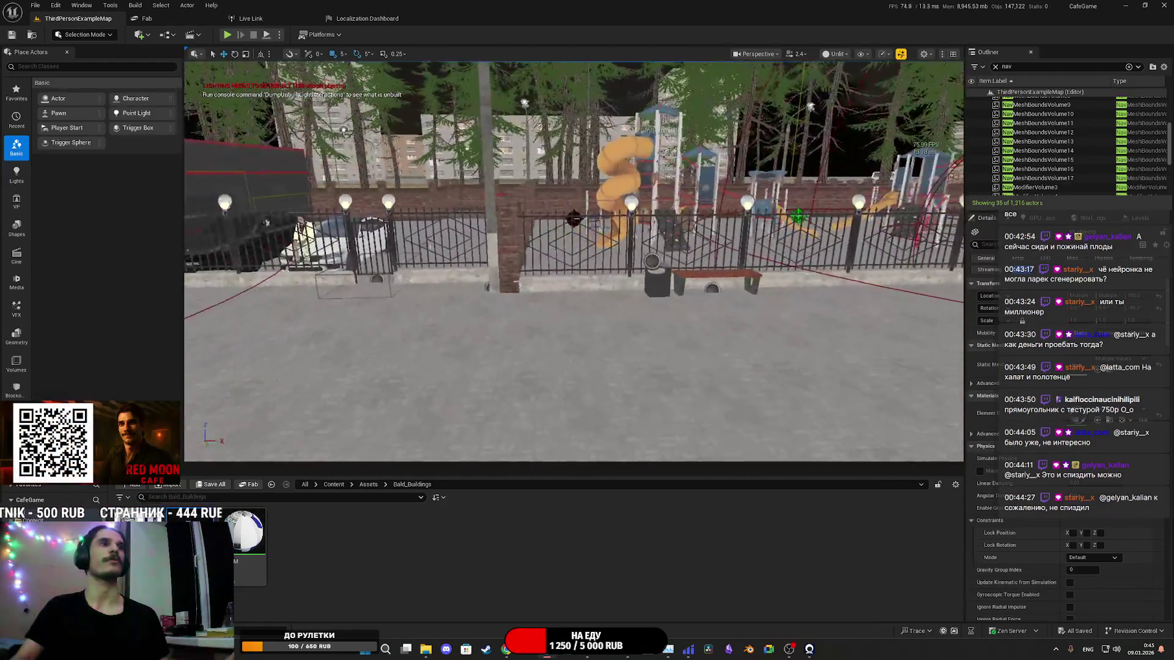
Step: Add a new folder to the content folder and delete the KioskM material assets
right_click(369, 543)
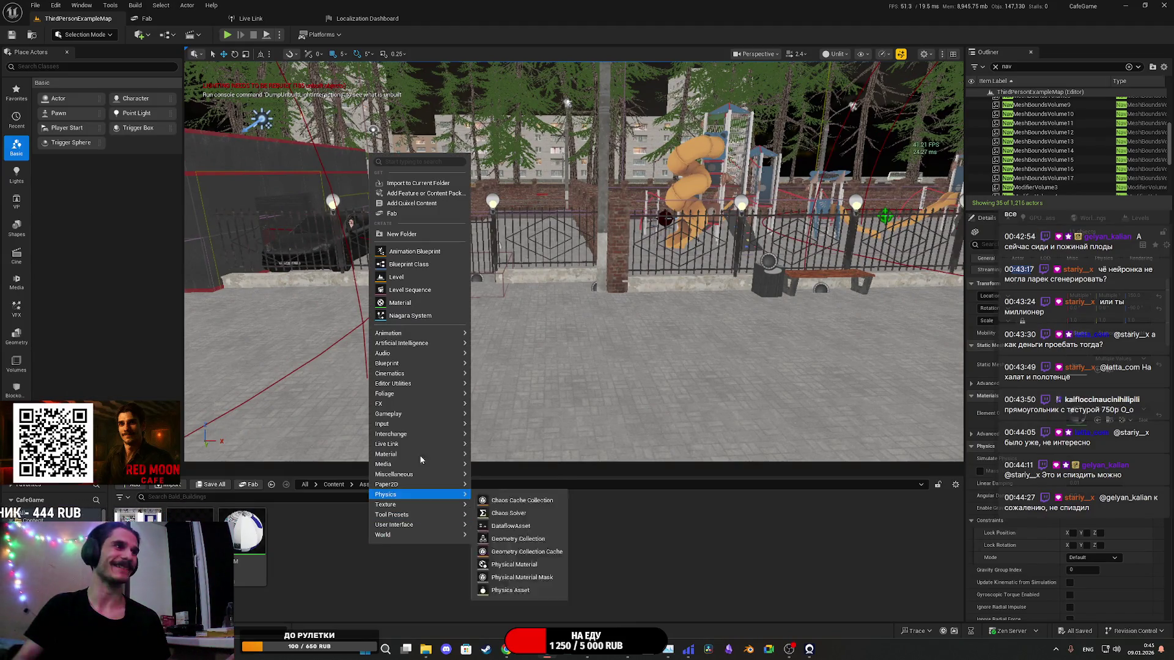
left_click(422, 234)
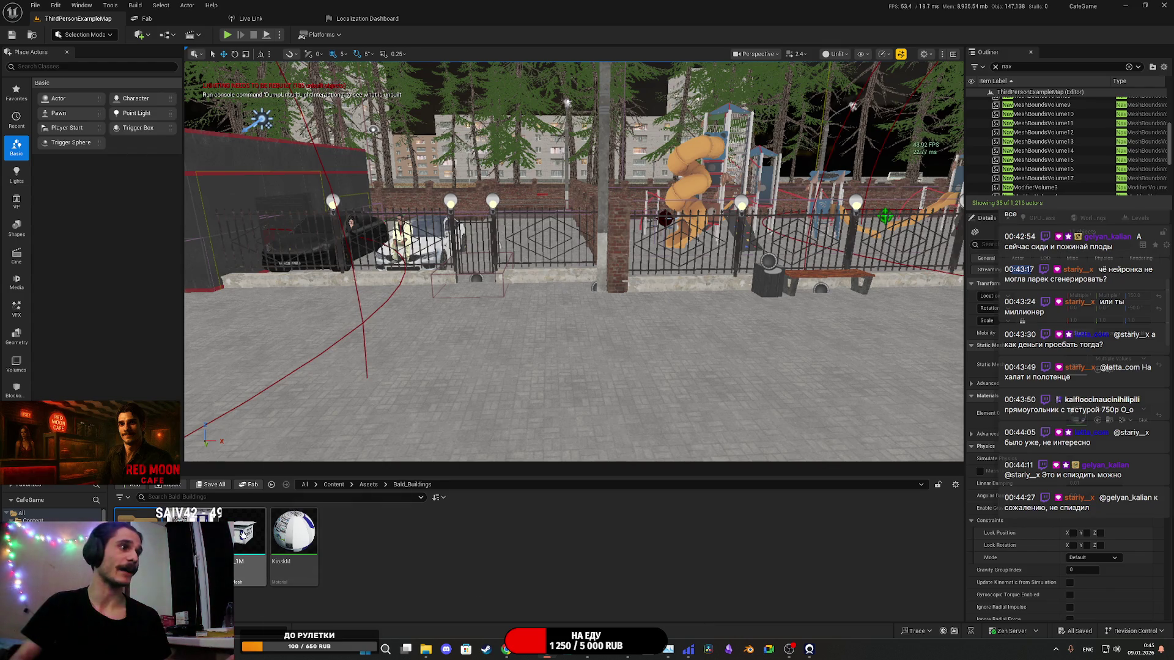
left_click(291, 537)
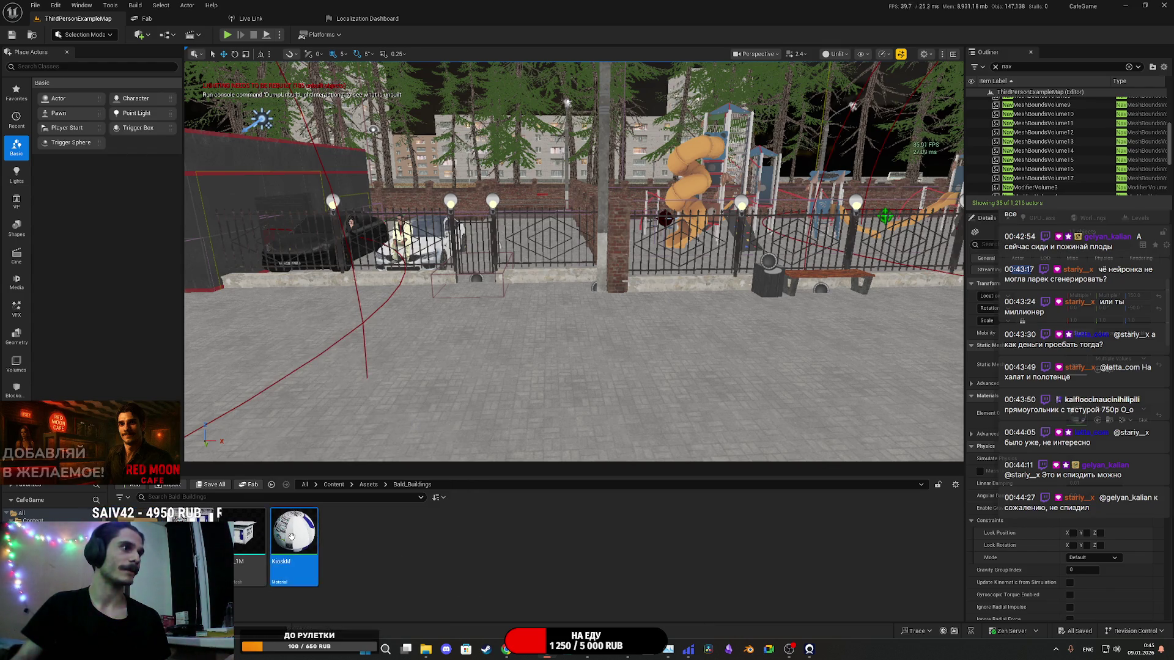
key("Delete")
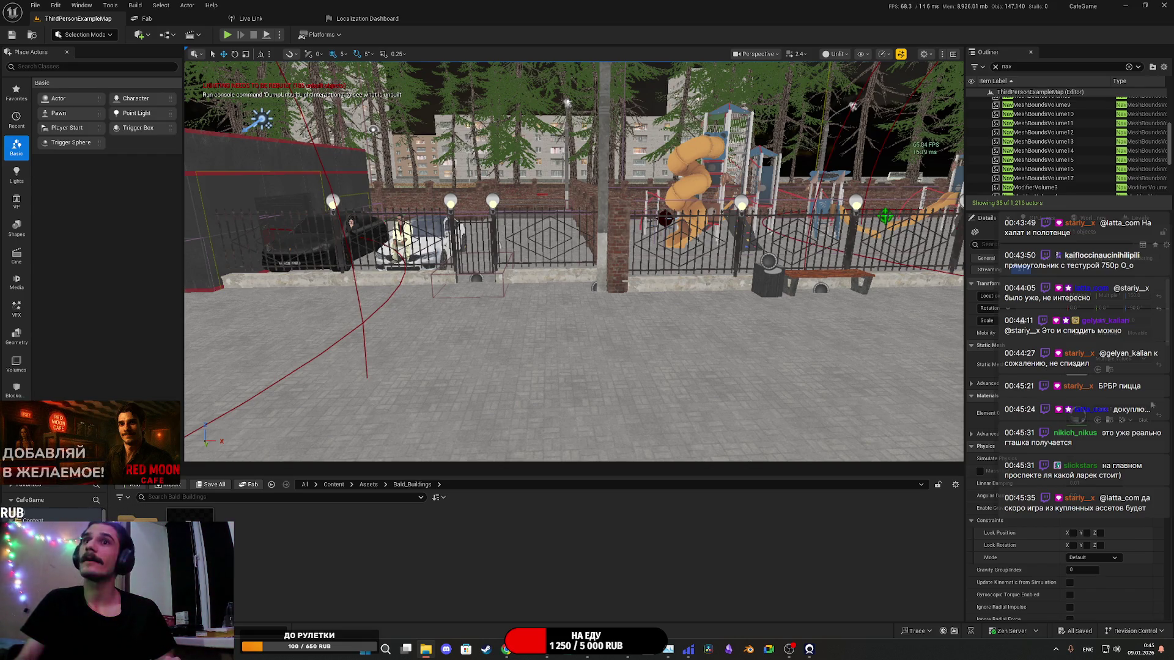
Step: Switch to Chrome and glance at the recent downloads list, then close it
key("alt+Tab")
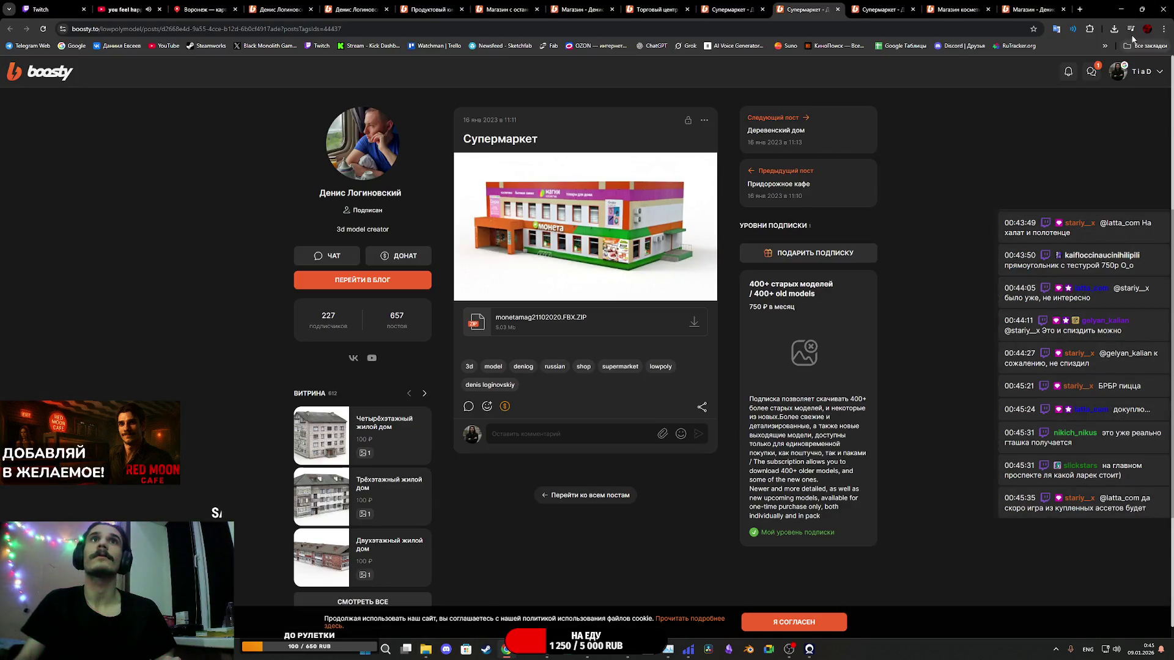
left_click(1114, 29)
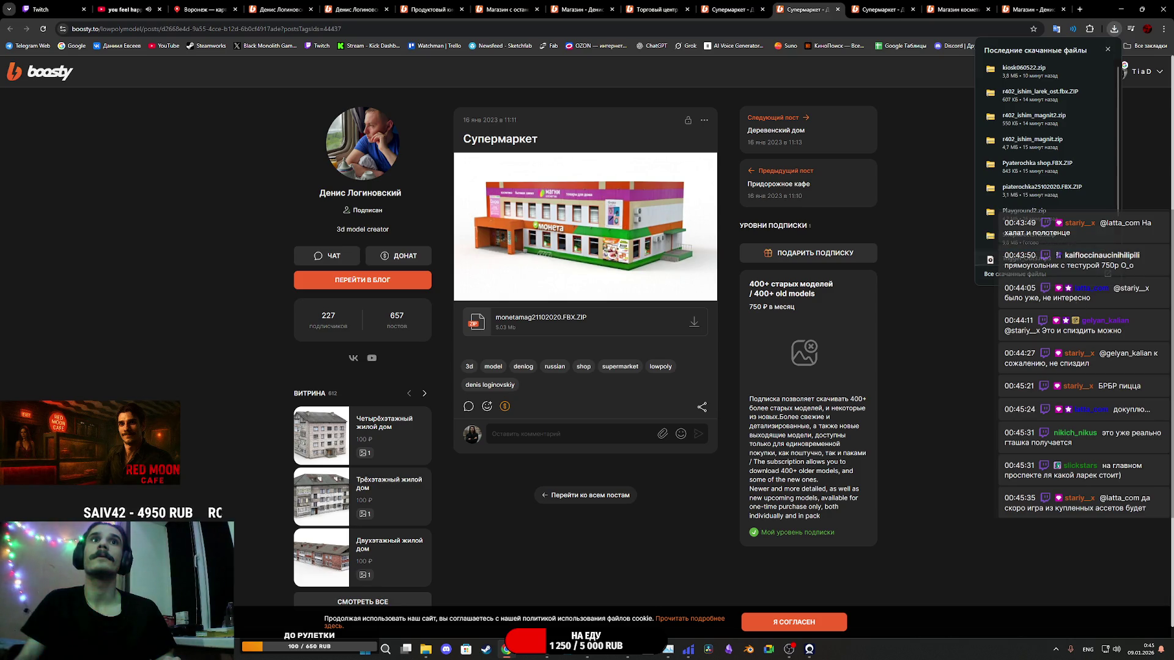
left_click(1025, 331)
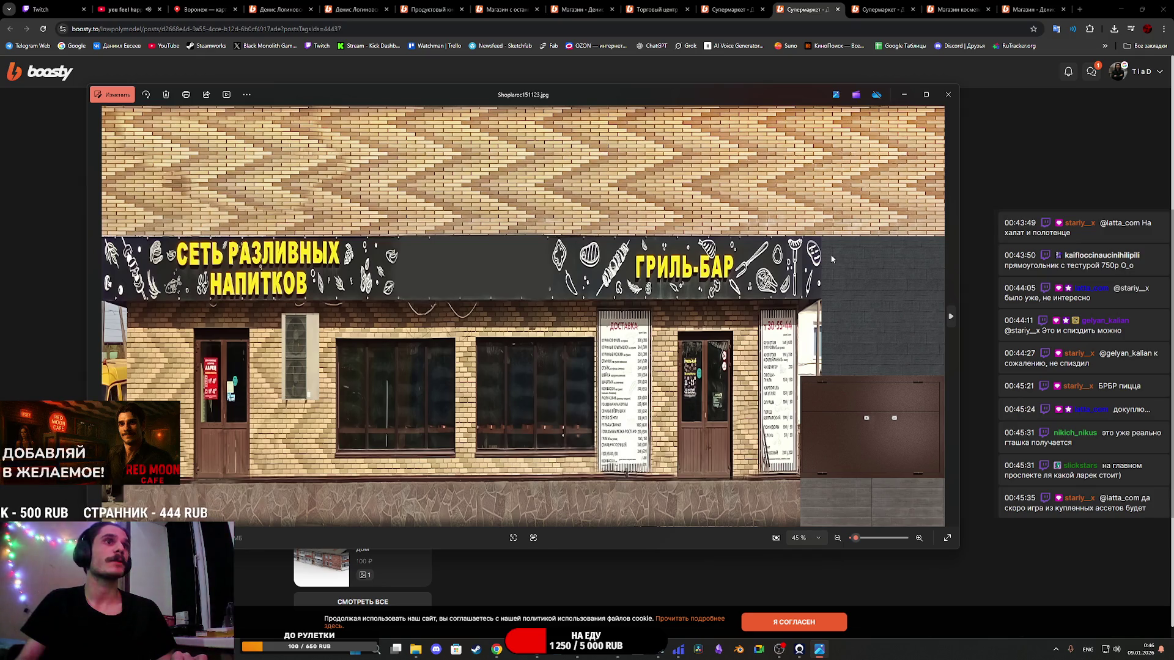
Step: Zoom through the grill-bar facade image and close the image viewer
scroll(643, 371, "up", 5)
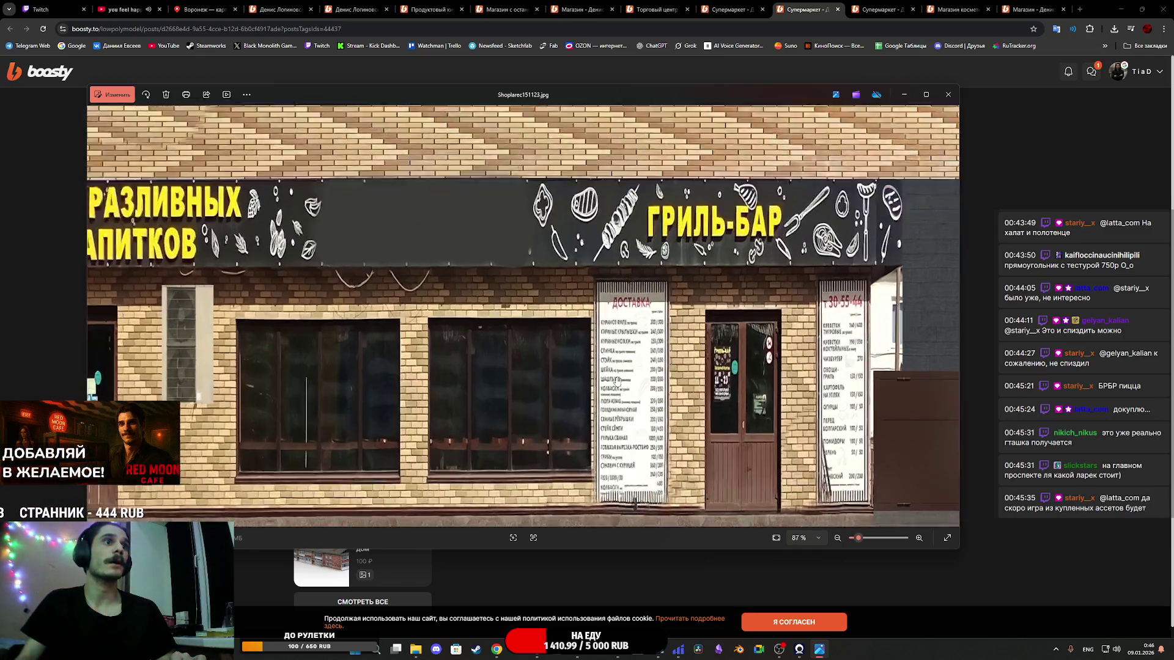
scroll(643, 371, "down", 2)
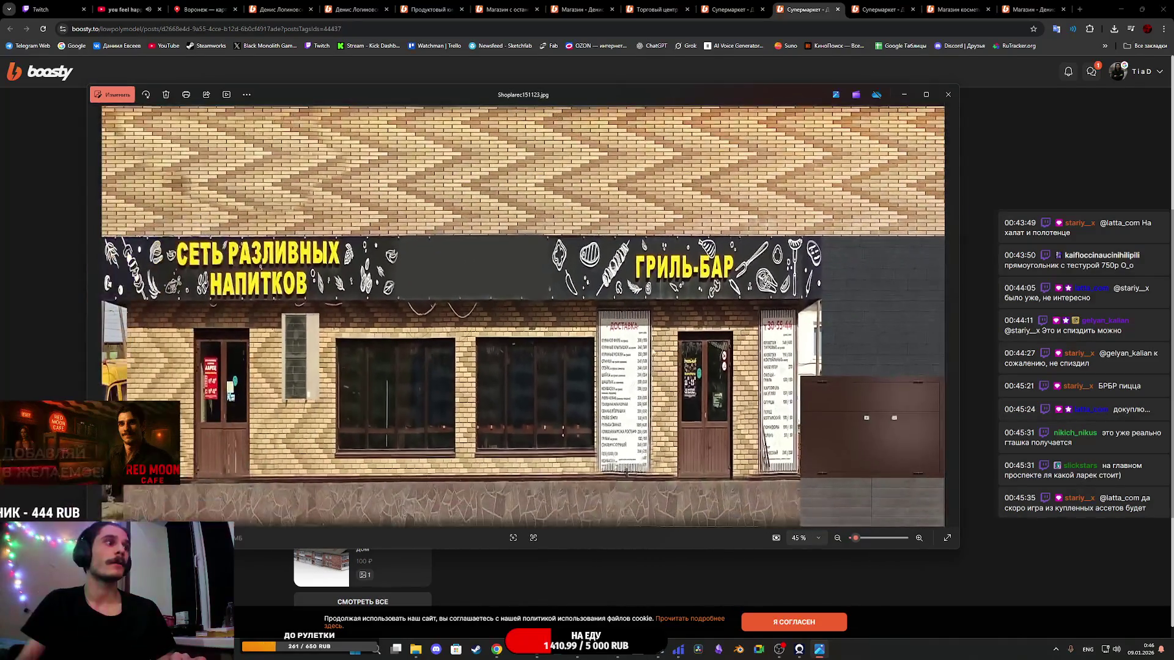
left_click(947, 94)
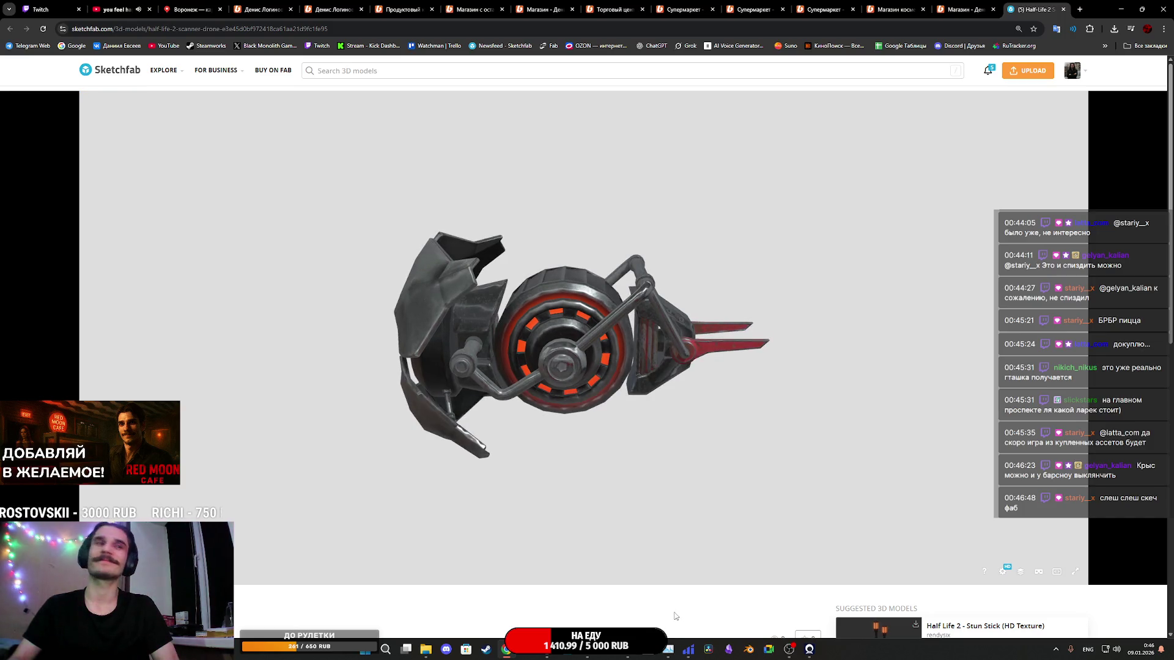
Step: Open Sketchfab's Model Inspector and show the scanner drone as a wireframe
scroll(416, 608, "down", 3)
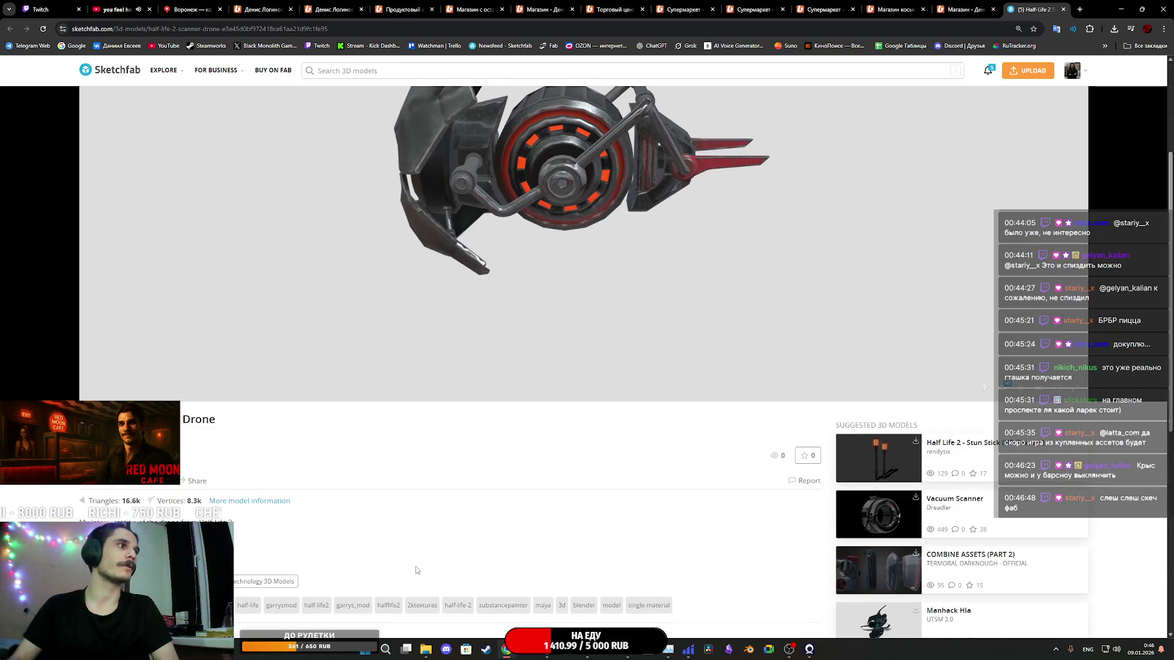
scroll(448, 553, "down", 4)
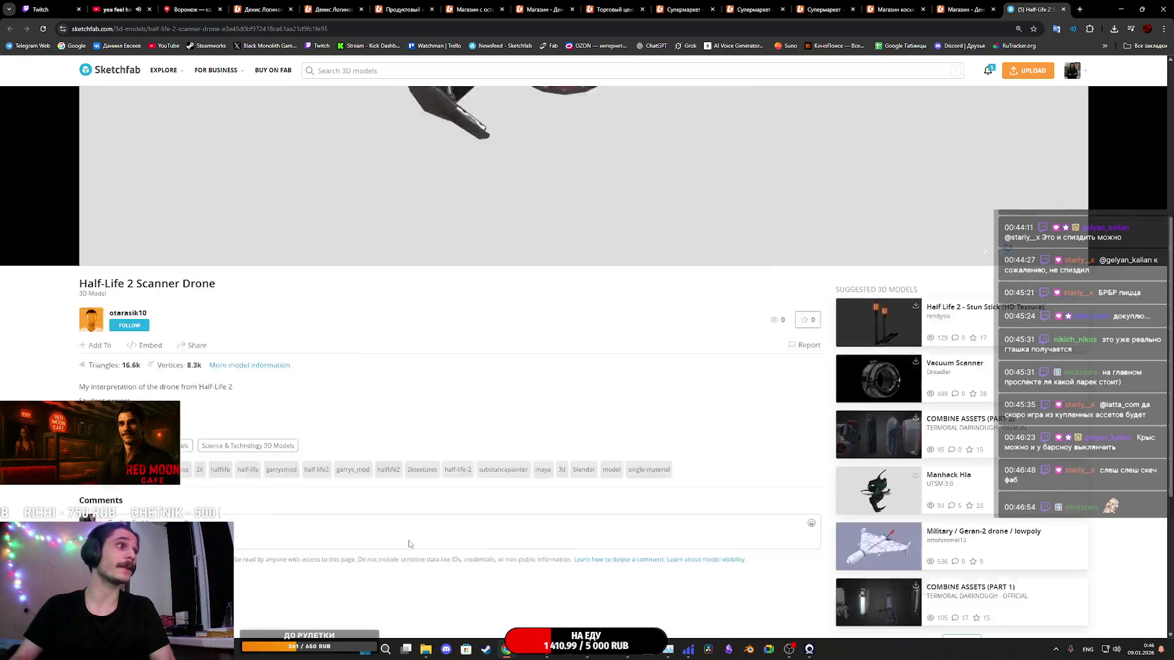
scroll(406, 543, "up", 5)
scroll(485, 527, "up", 2)
left_click(1021, 575)
key("5")
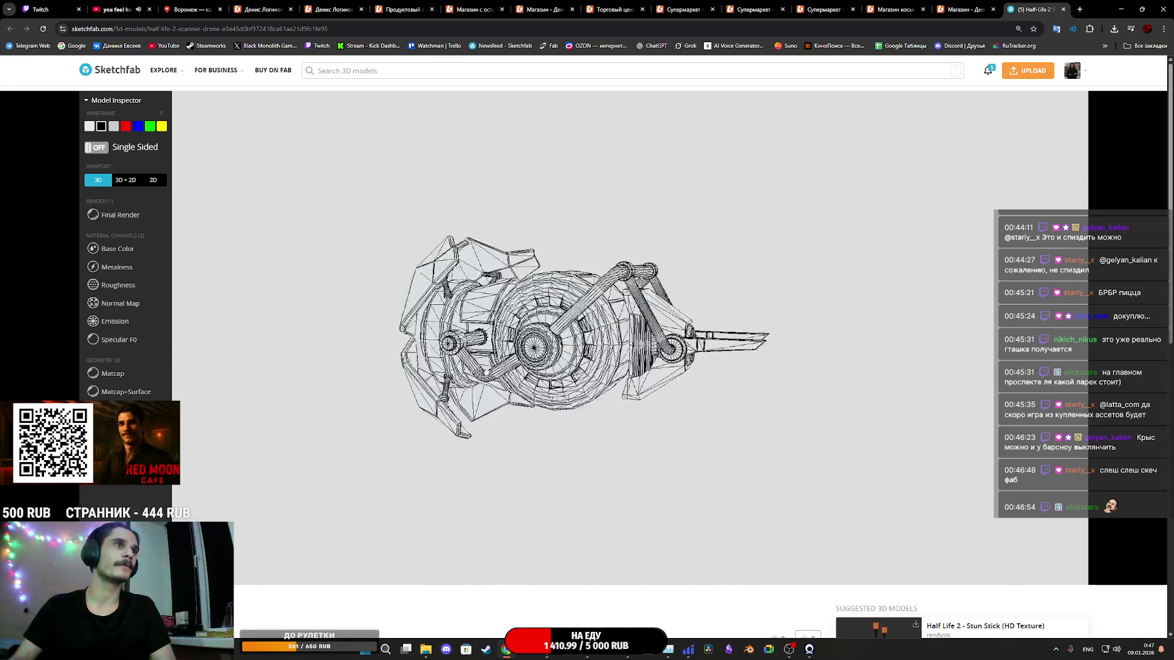
Step: Show the Base Color channel and switch the viewer to the 3D + 2D layout
scroll(630, 336, "up", 5)
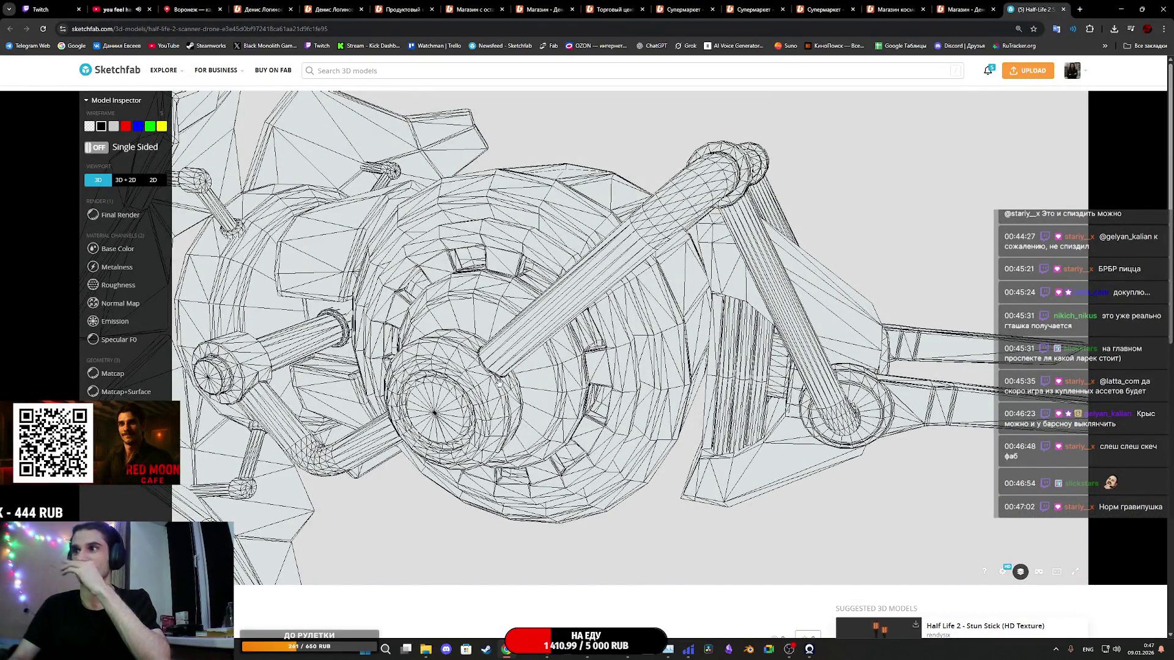
left_click(116, 249)
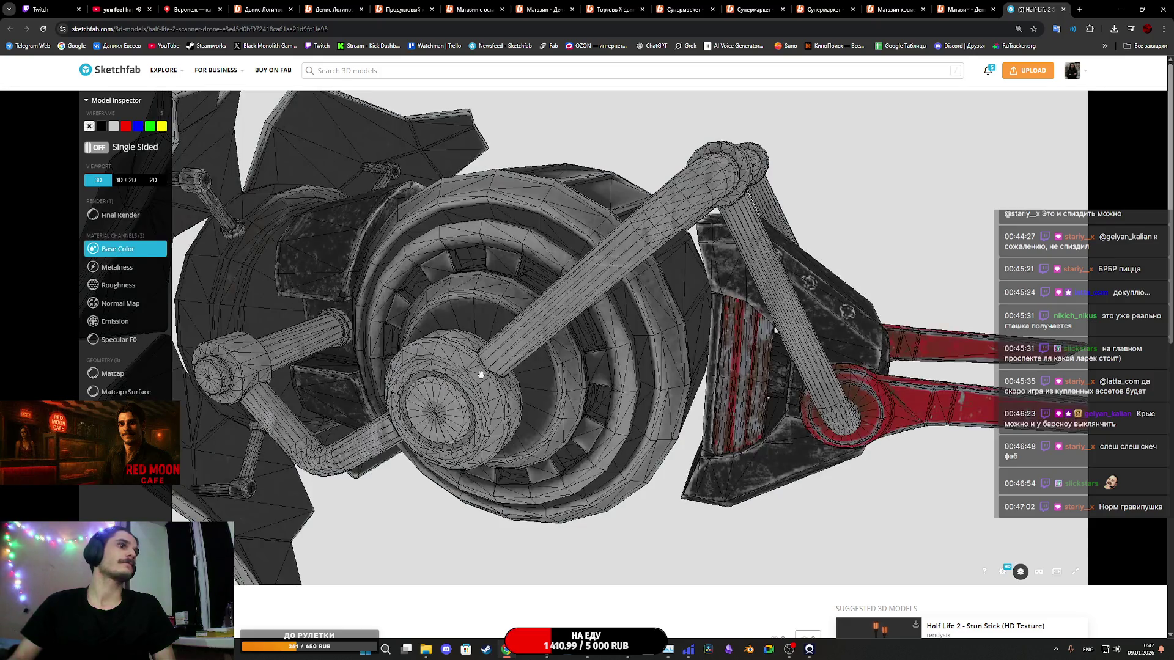
scroll(506, 377, "down", 6)
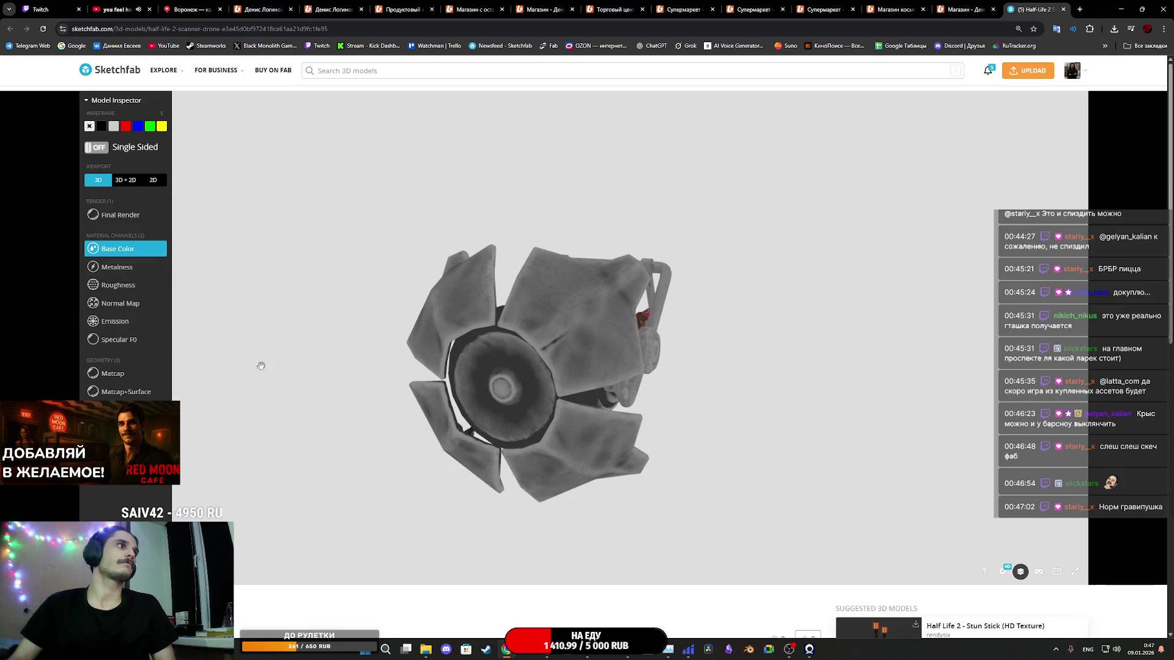
key("5")
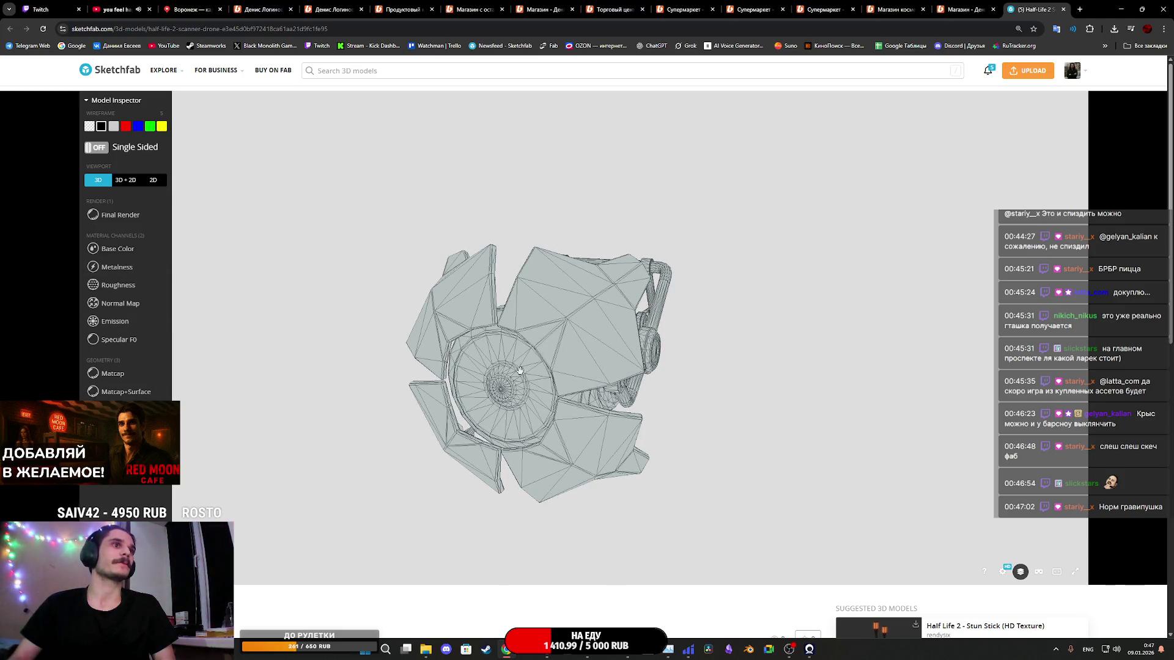
left_click(122, 250)
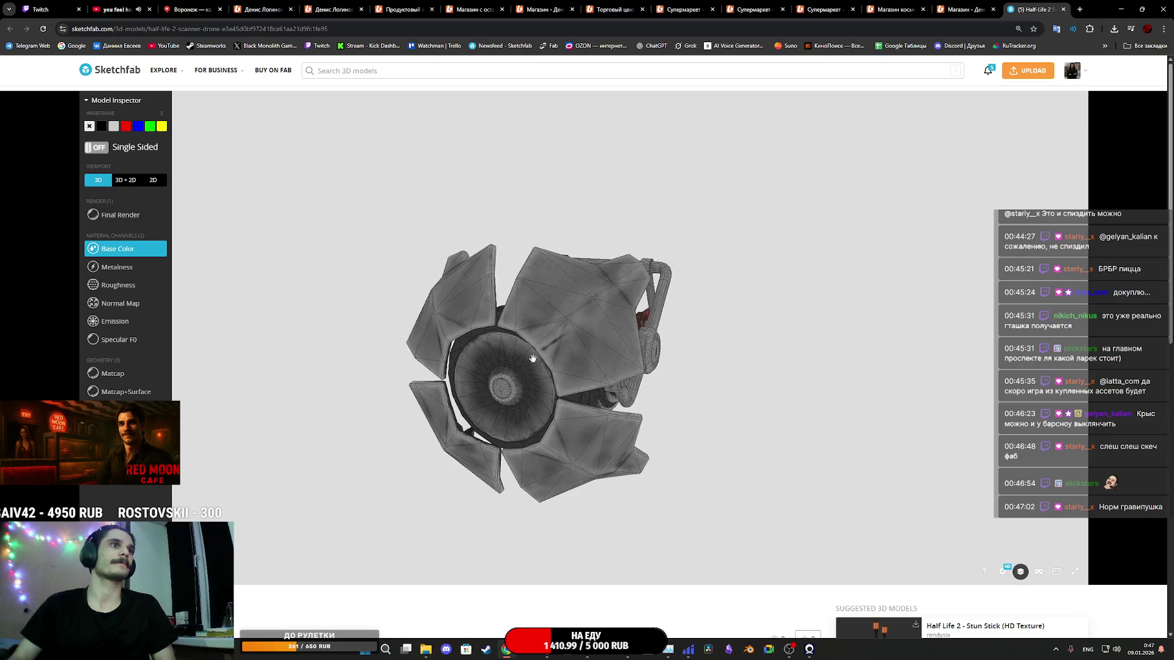
left_click(125, 180)
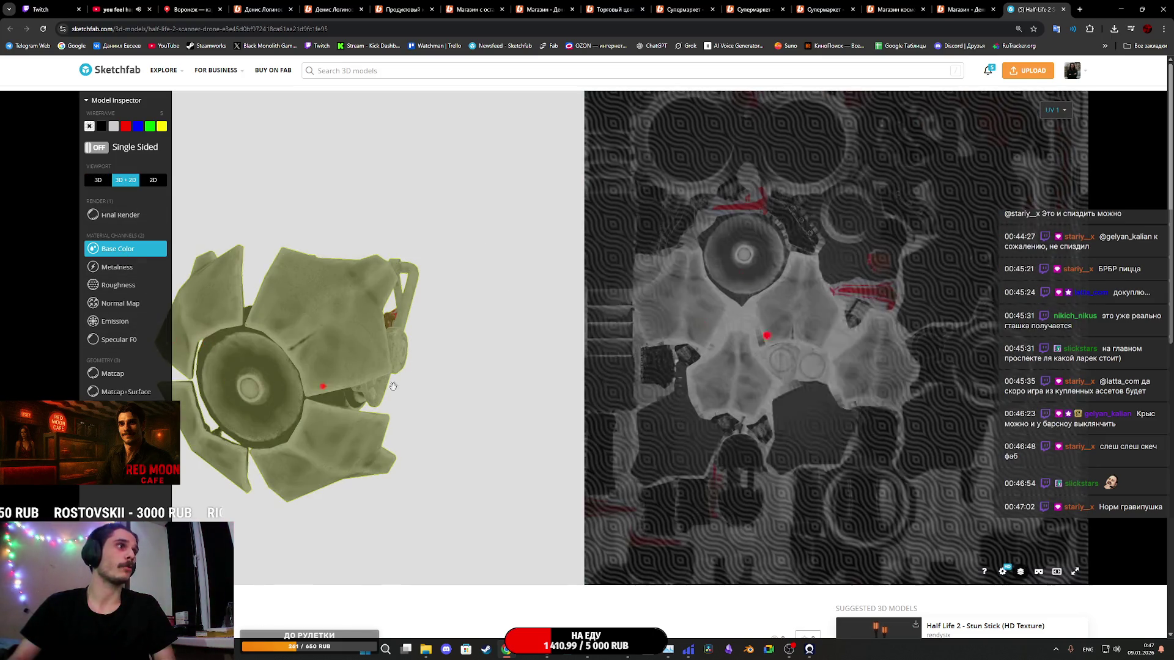
Step: Show the UV layout in the 2D panel, then the Base Color texture on the model
left_click(1053, 113)
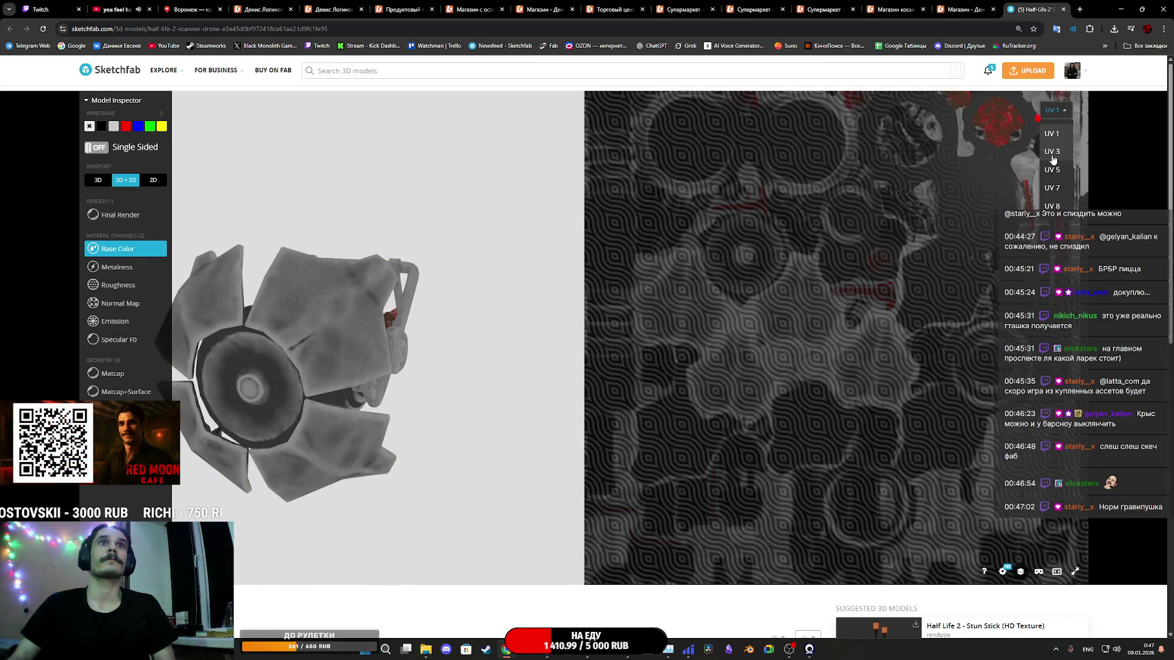
left_click(1052, 153)
scroll(518, 340, "up", 5)
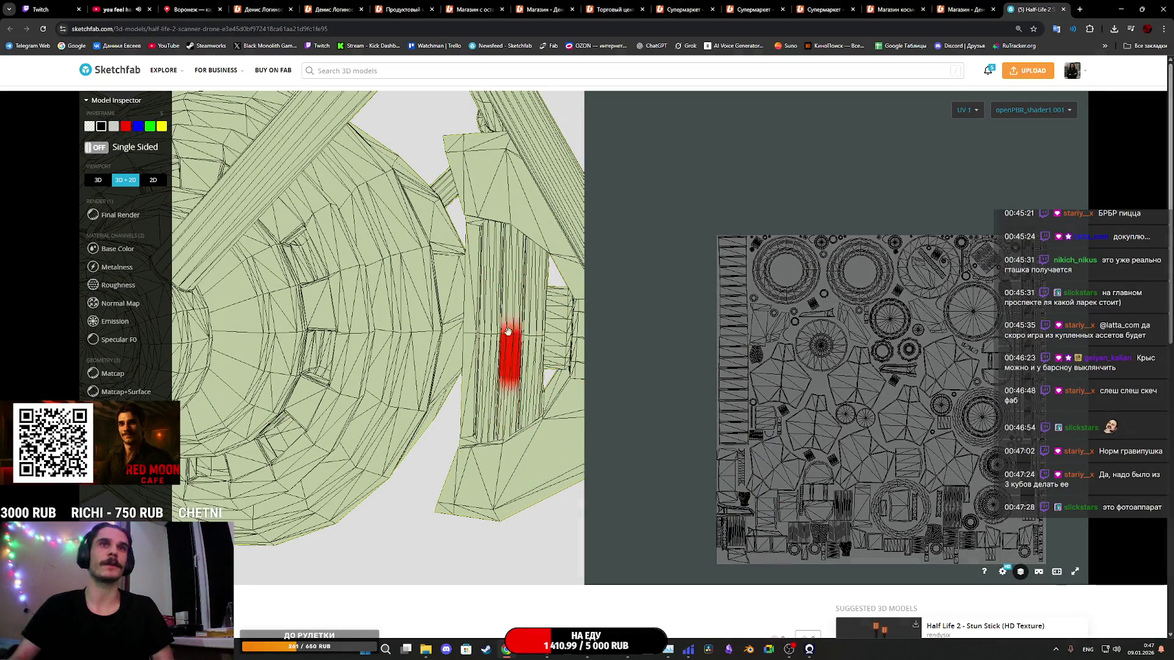
scroll(314, 379, "down", 5)
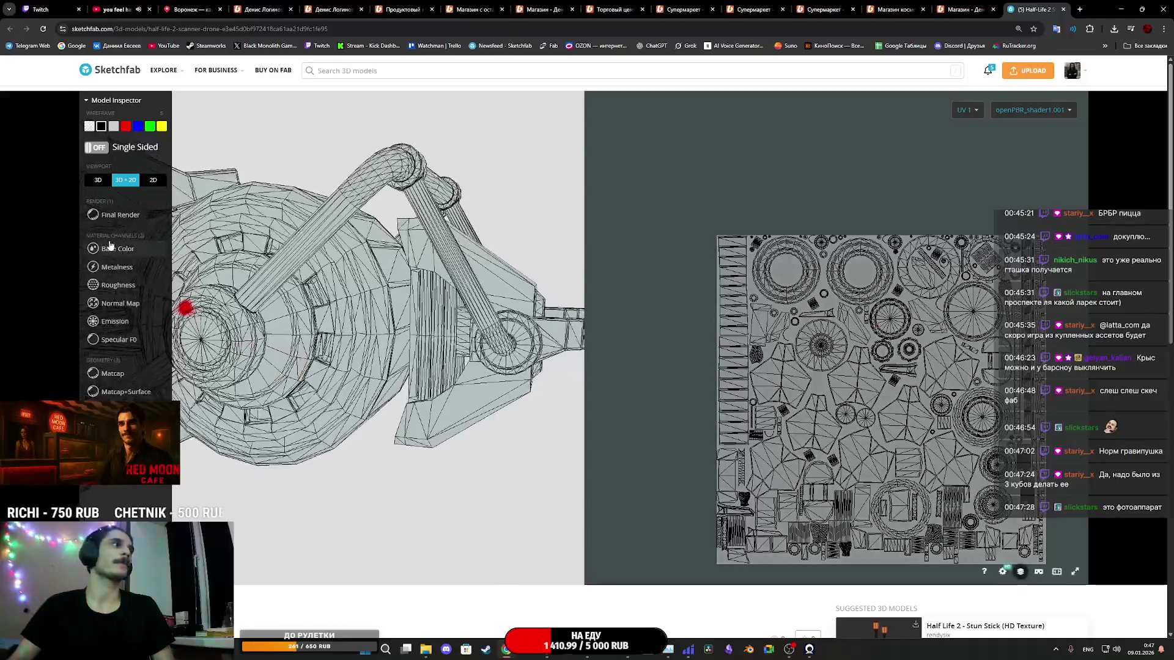
left_click(110, 246)
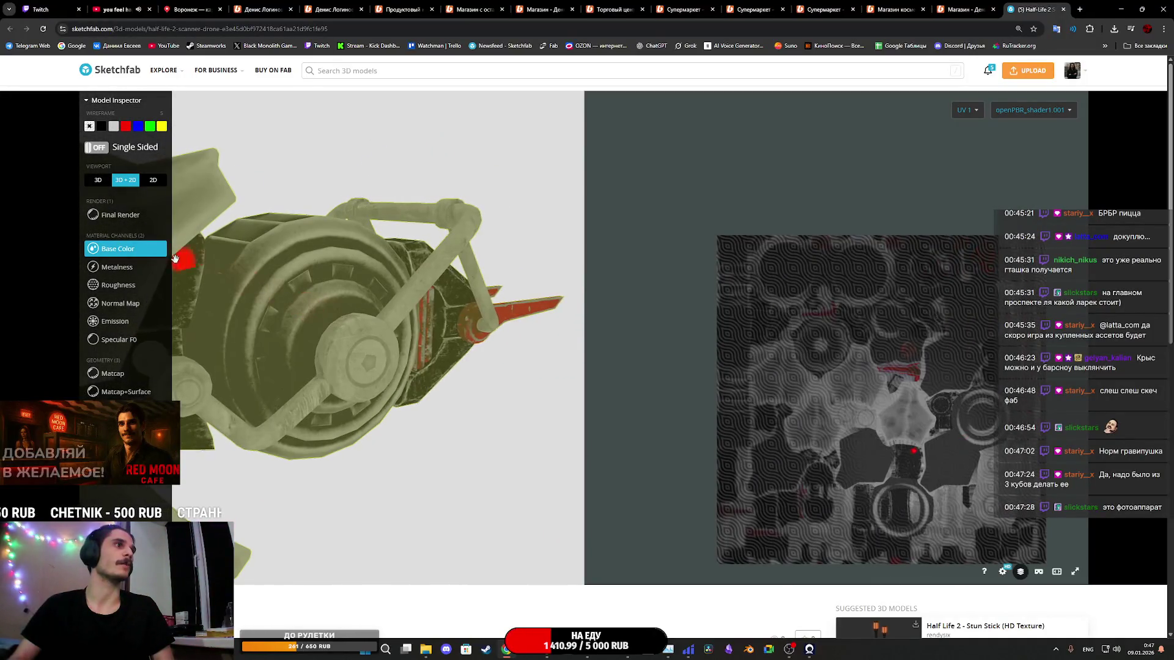
Step: Return to the 3D-only view and orbit the drone to a new angle
left_click(98, 180)
mouse_move(296, 349)
left_mouse_down()
mouse_move(552, 408)
mouse_move(532, 356)
mouse_move(507, 350)
mouse_move(354, 385)
mouse_move(306, 532)
left_mouse_up()
scroll(258, 610, "down", 5)
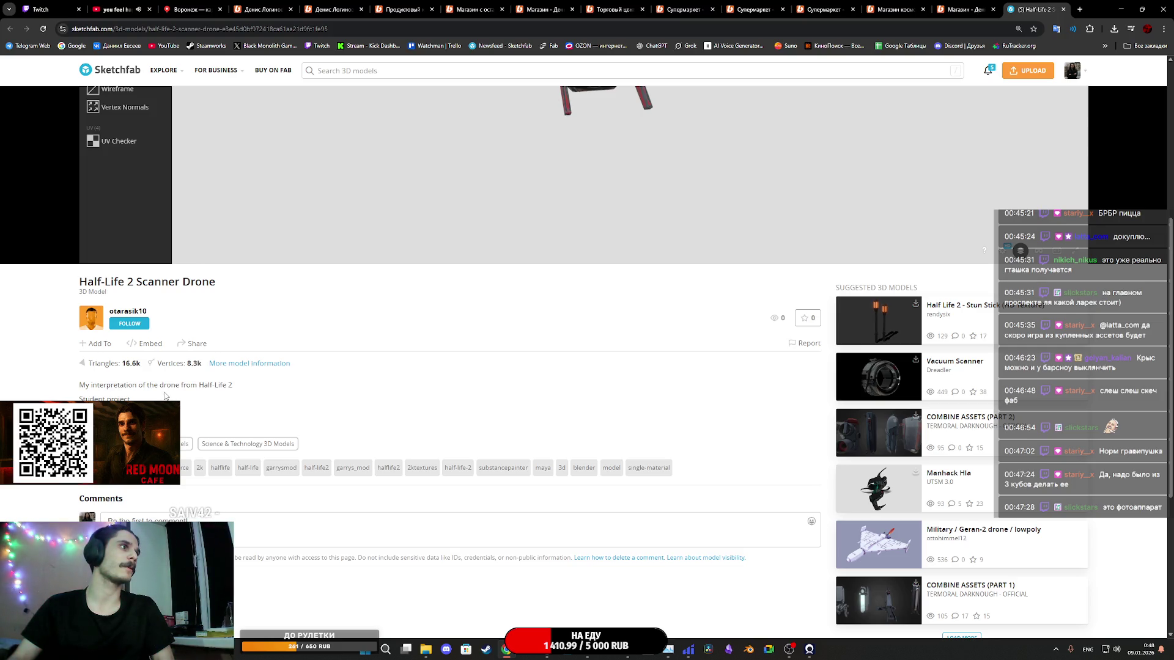
scroll(175, 394, "up", 4)
Step: Orbit the drone to a three-quarter view with its eye ring facing front
scroll(527, 412, "up", 5)
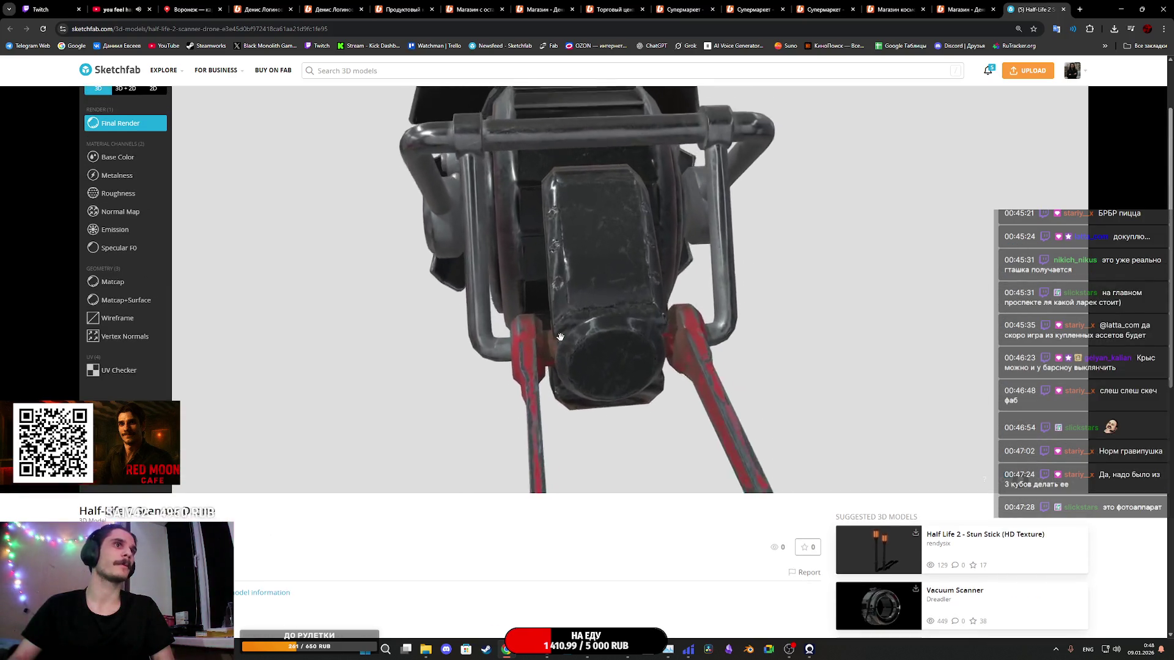
mouse_move(595, 332)
left_mouse_down()
mouse_move(589, 317)
mouse_move(623, 310)
mouse_move(584, 309)
mouse_move(618, 288)
mouse_move(594, 336)
mouse_move(779, 338)
mouse_move(741, 343)
mouse_move(732, 372)
mouse_move(660, 364)
mouse_move(673, 319)
mouse_move(584, 342)
left_mouse_up()
scroll(601, 324, "down", 5)
scroll(593, 342, "up", 5)
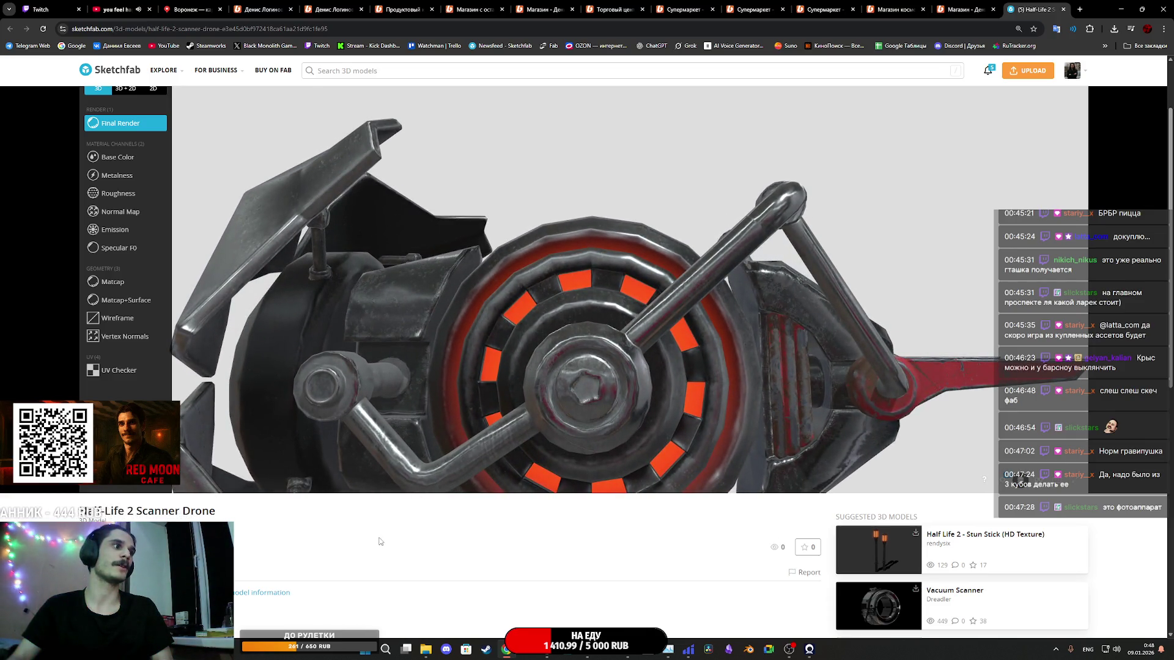
scroll(489, 367, "down", 5)
mouse_move(489, 366)
left_mouse_down()
mouse_move(571, 380)
mouse_move(582, 355)
left_mouse_up()
scroll(579, 351, "down", 3)
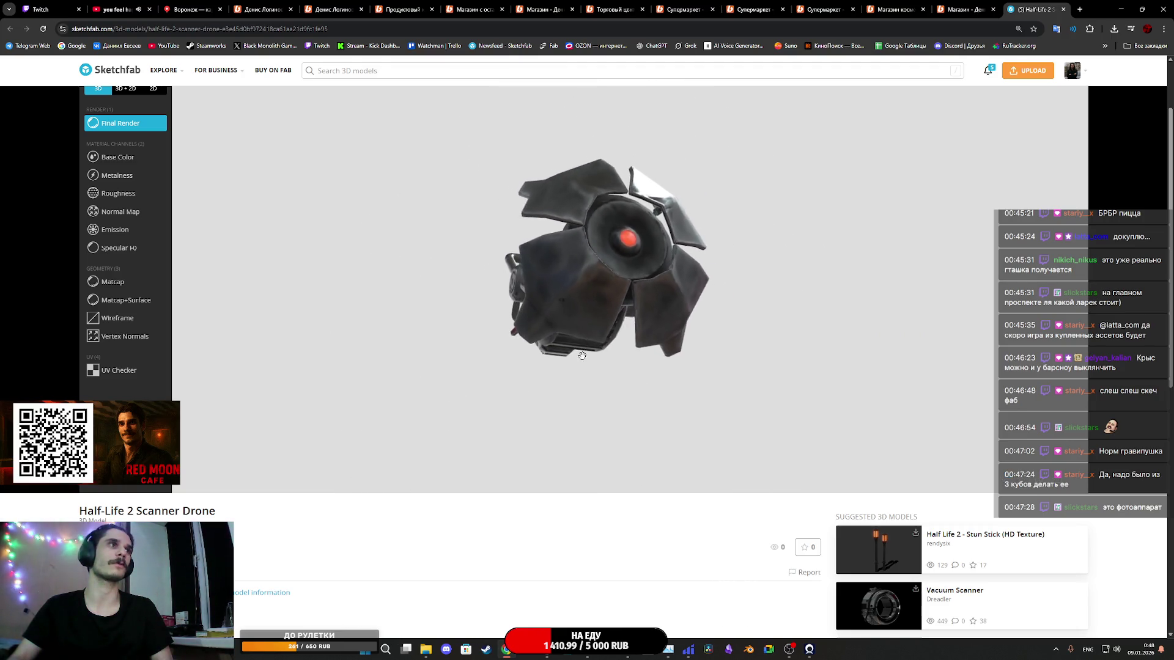
Step: Inspect the Emission and Base Color channels, then return to Final Render
left_click(125, 228)
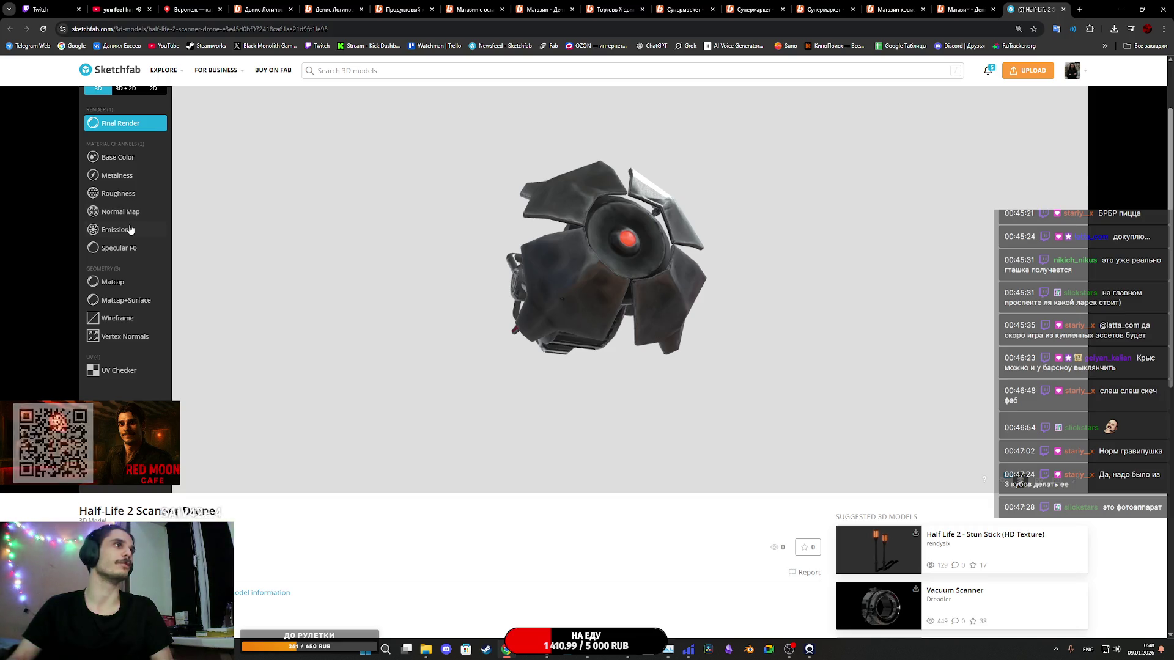
left_click_drag(575, 296, 591, 302)
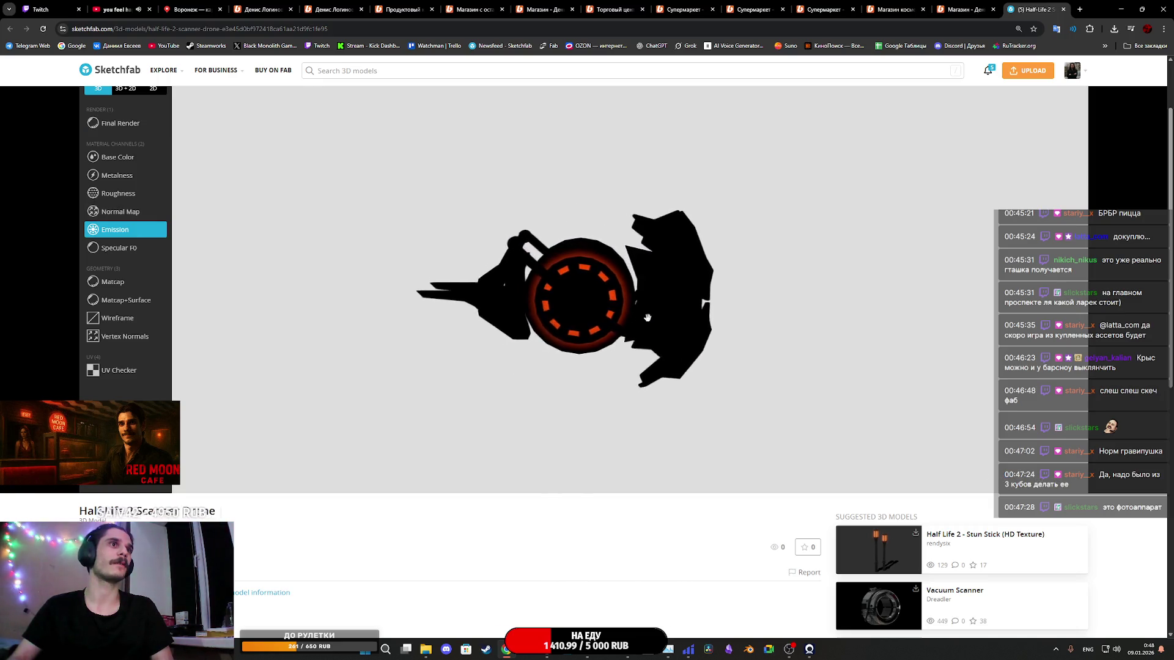
left_click(108, 158)
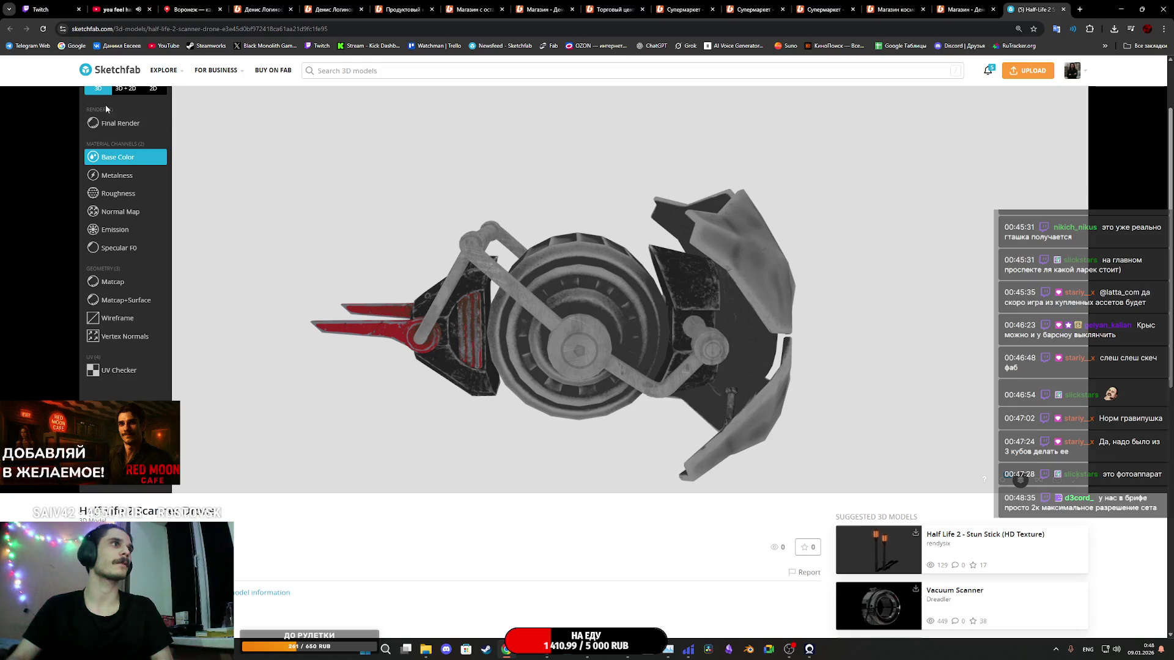
scroll(90, 214, "up", 2)
left_click(104, 215)
Step: Turn the rendered drone to a front three-quarter view and overlay the wireframe
mouse_move(685, 428)
left_mouse_down()
mouse_move(760, 424)
mouse_move(696, 435)
left_mouse_up()
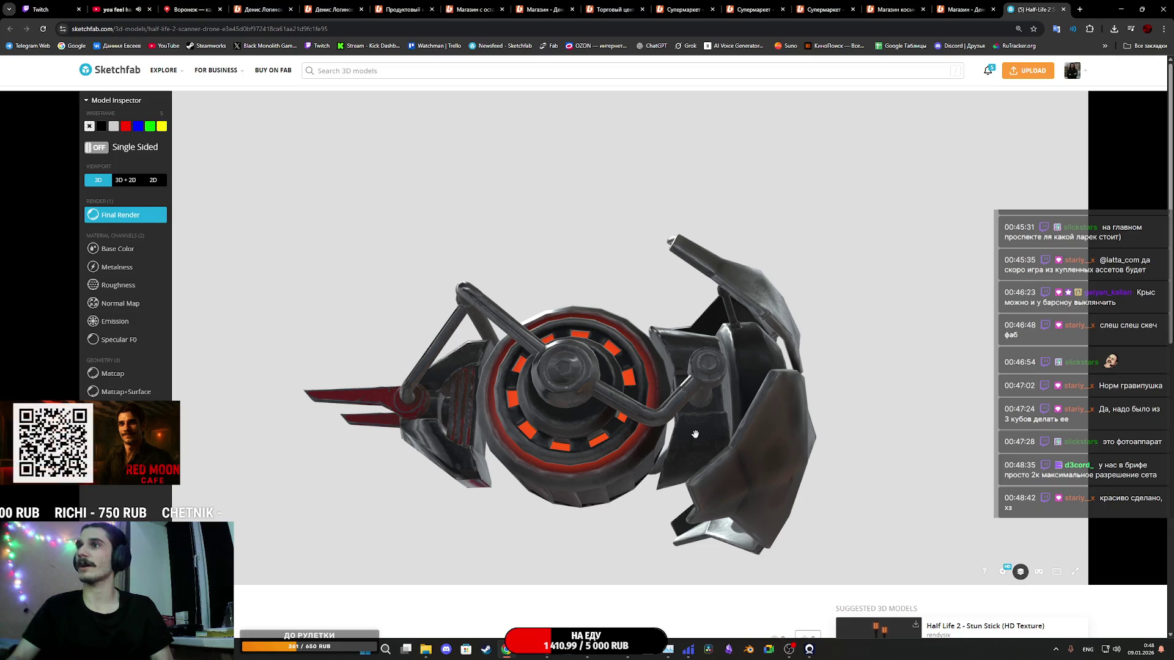
mouse_move(813, 434)
left_mouse_down()
mouse_move(695, 458)
mouse_move(742, 432)
mouse_move(713, 438)
mouse_move(645, 343)
mouse_move(594, 384)
mouse_move(642, 369)
mouse_move(585, 413)
left_mouse_up()
key("5")
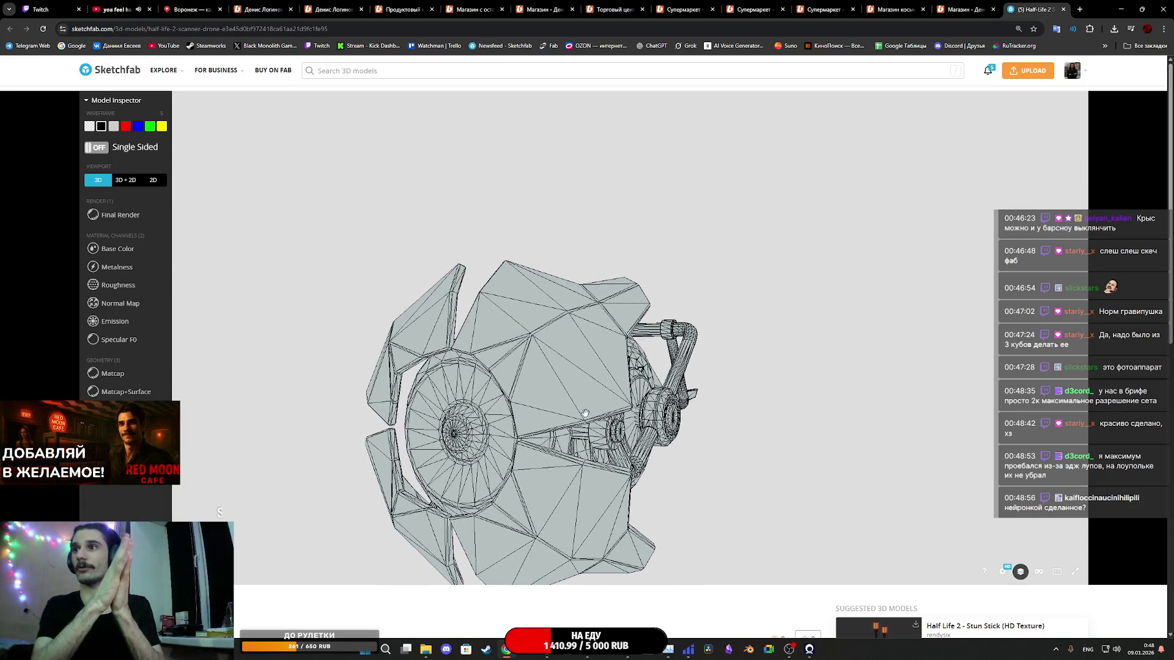
Step: Orbit the wireframe drone, check Base Color, return to Final Render, and choose 3D + 2D
mouse_move(570, 389)
left_mouse_down()
mouse_move(500, 360)
mouse_move(582, 313)
left_mouse_up()
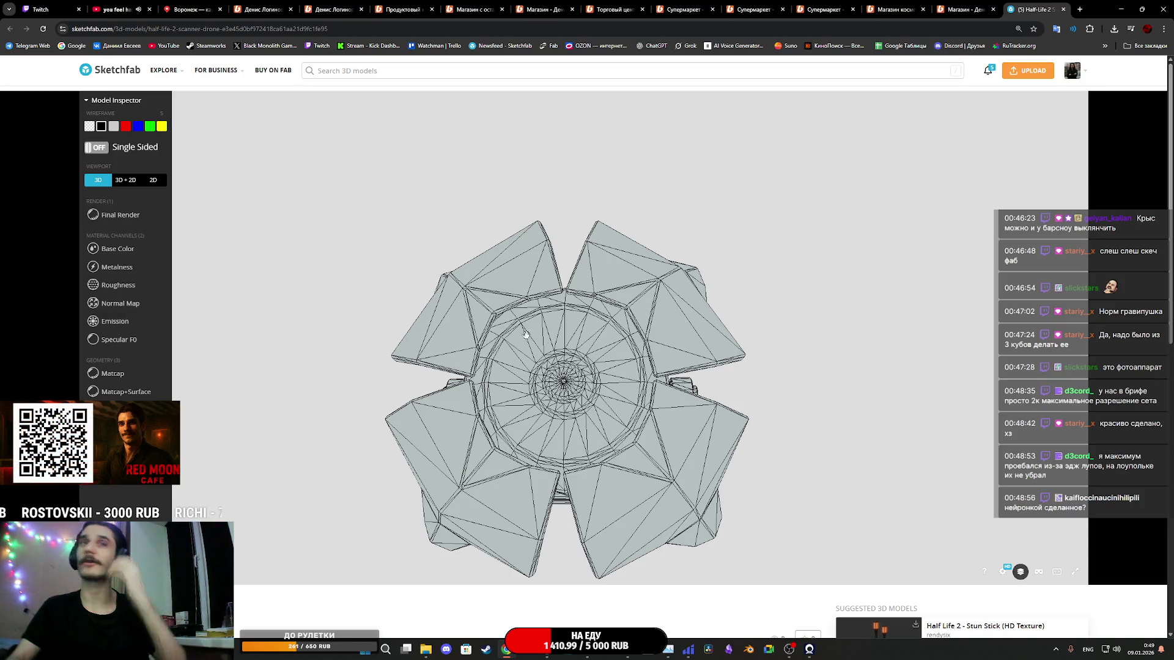
mouse_move(655, 370)
left_mouse_down()
mouse_move(630, 414)
mouse_move(604, 402)
left_mouse_up()
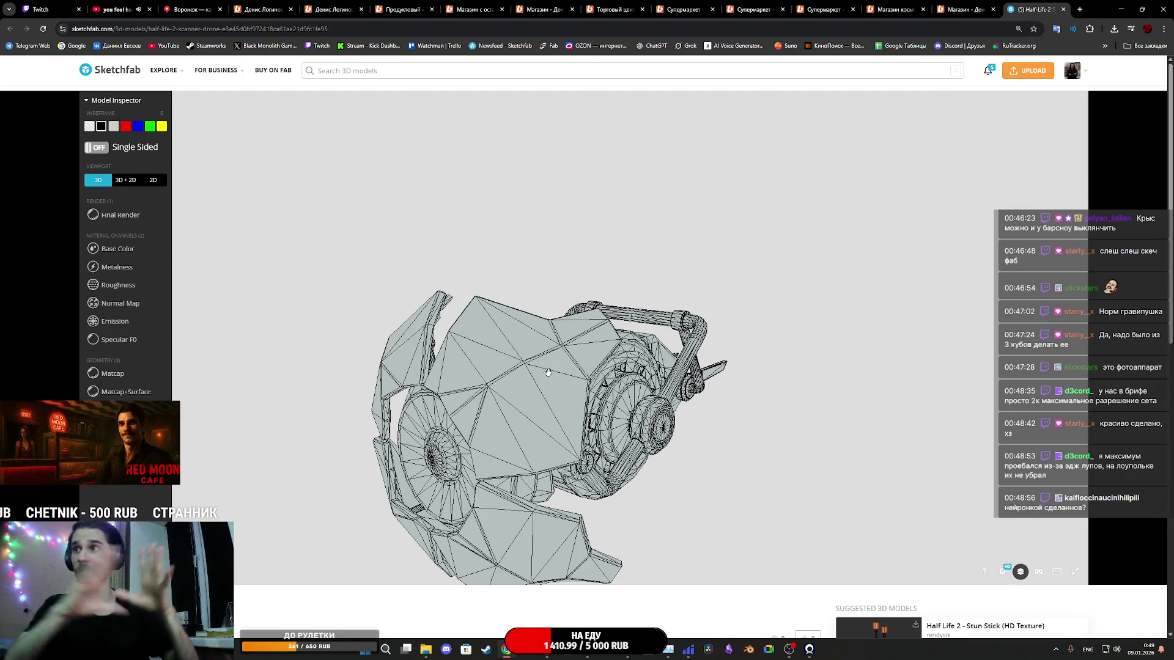
left_click(128, 250)
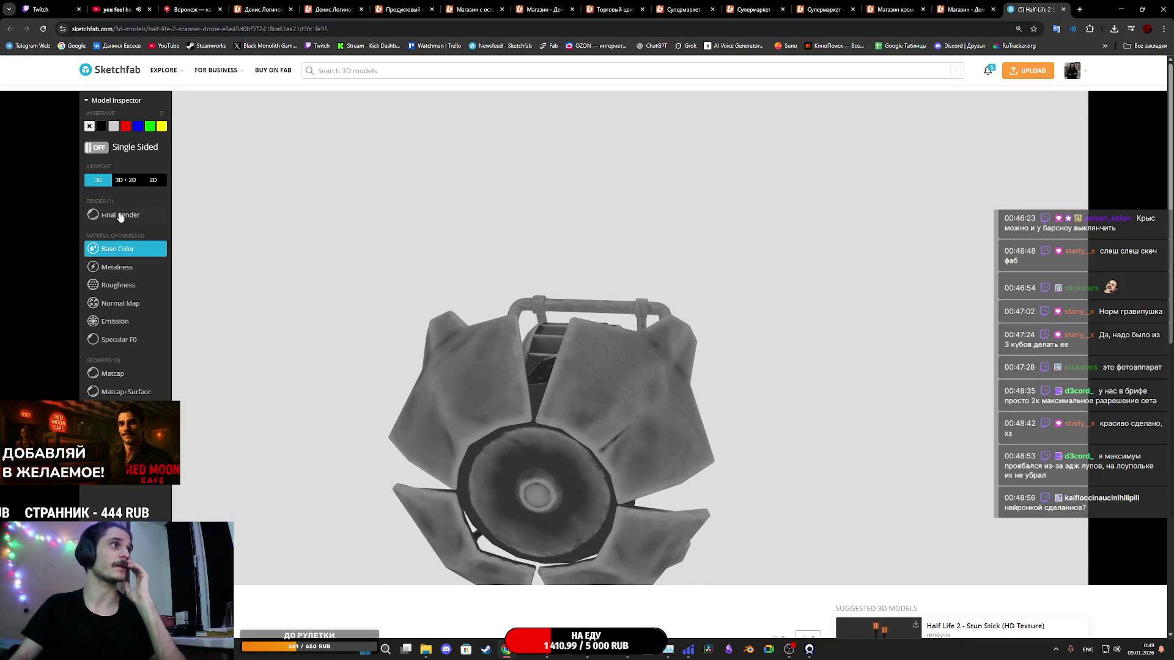
left_click(121, 215)
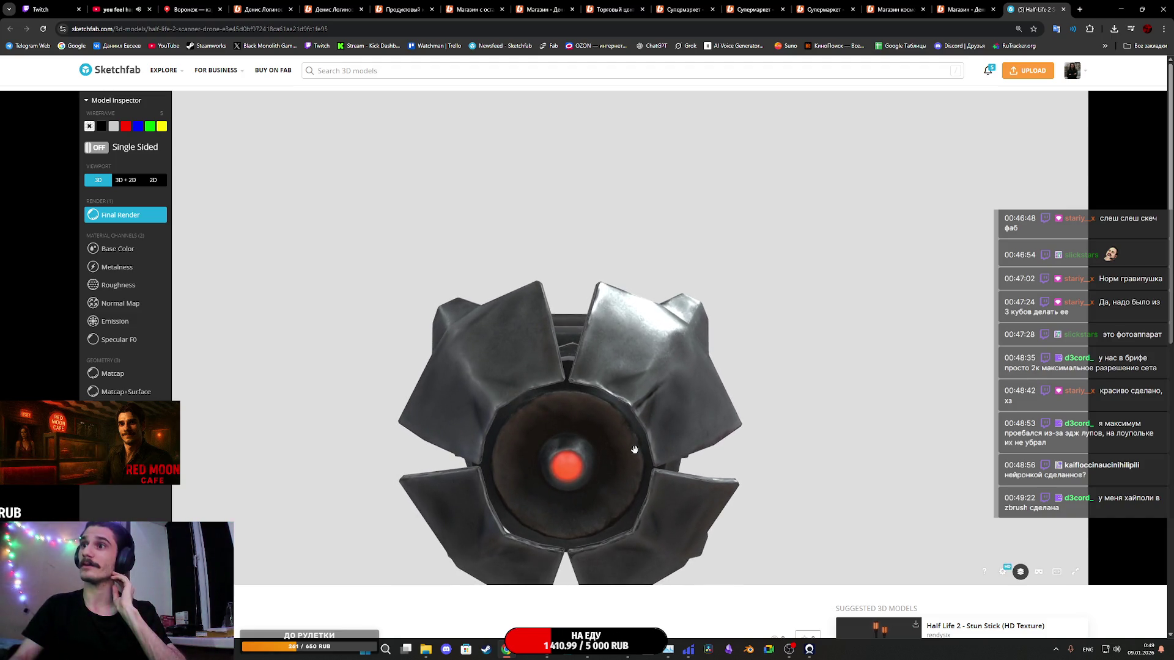
mouse_move(646, 446)
left_mouse_down()
mouse_move(752, 424)
mouse_move(477, 398)
mouse_move(347, 366)
left_mouse_up()
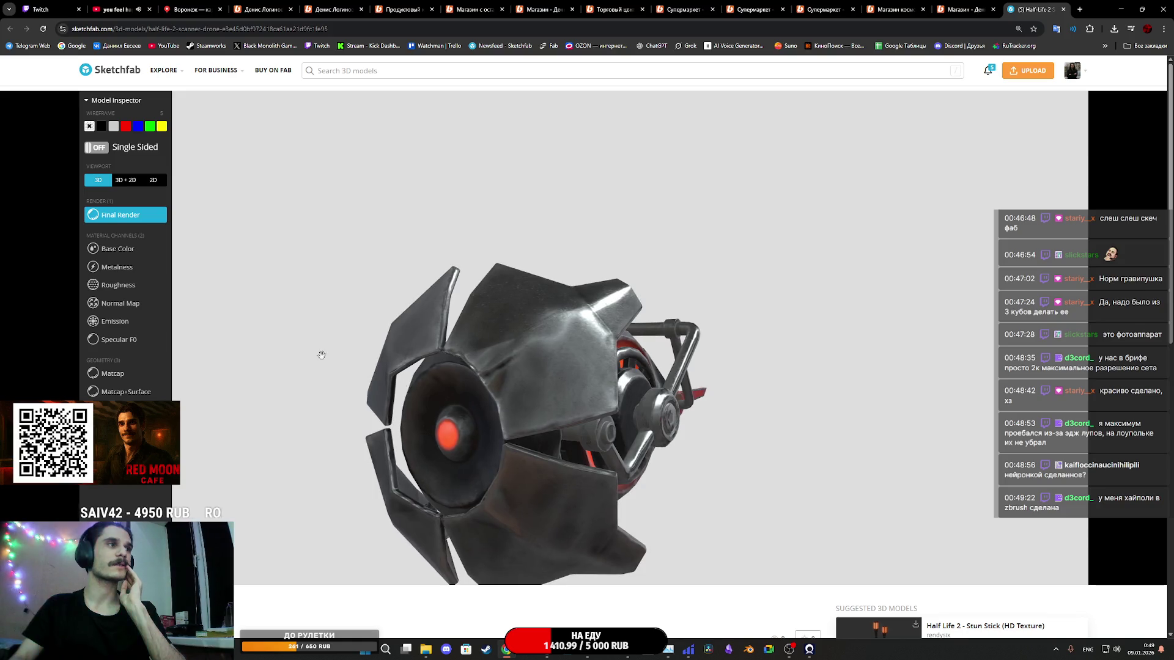
left_click(127, 182)
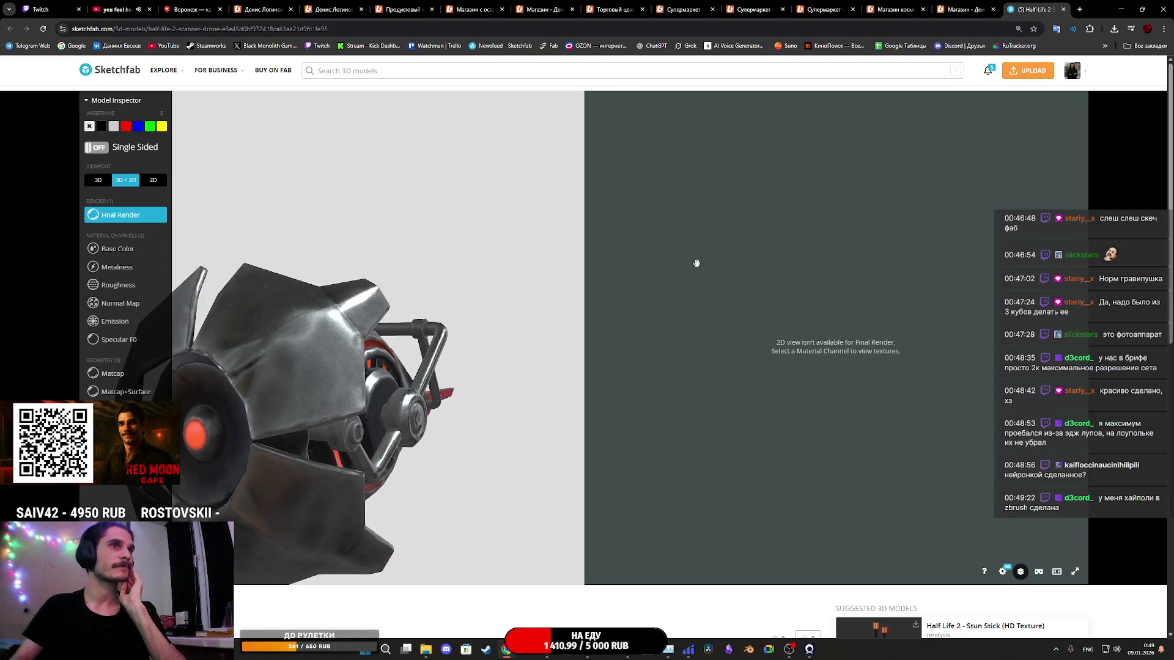
Step: Display the drone's UV layout in the 2D panel and pan it into view
left_click(120, 390)
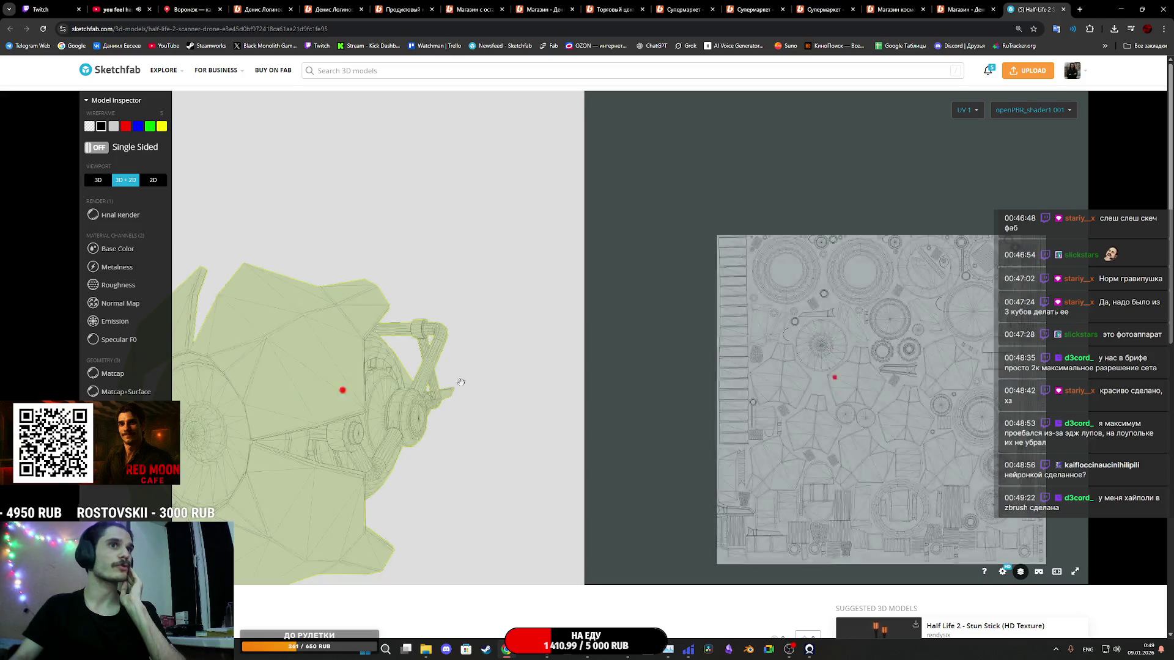
left_click_drag(916, 421, 858, 389)
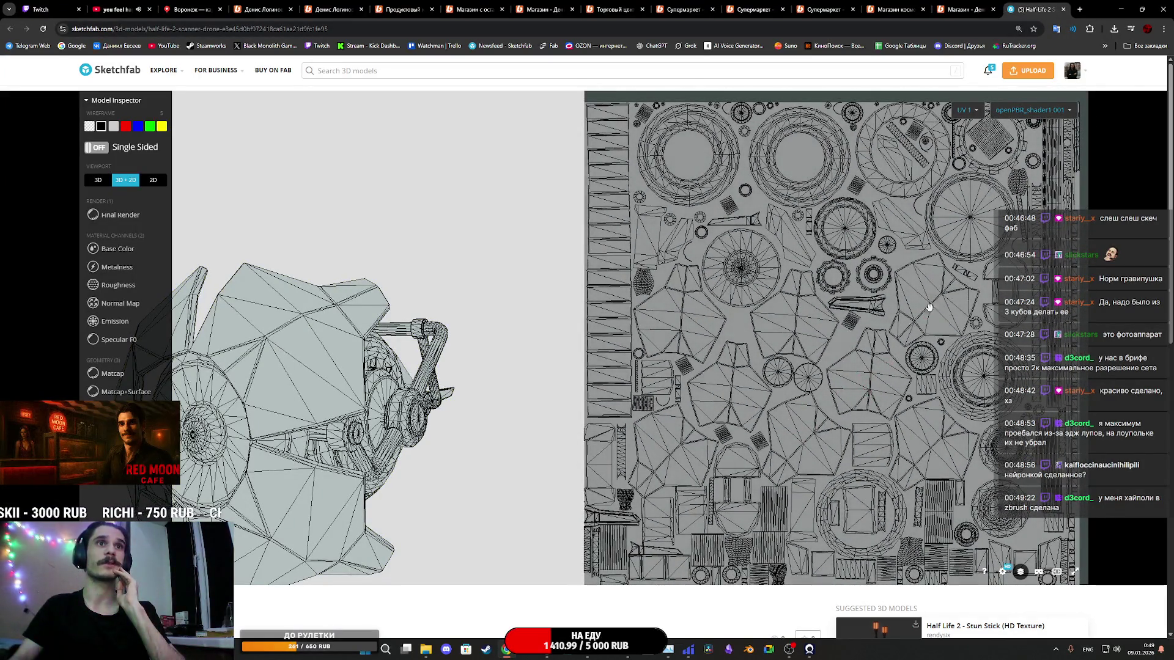
mouse_move(380, 391)
left_mouse_down()
mouse_move(249, 406)
mouse_move(263, 450)
mouse_move(432, 371)
left_mouse_up()
Step: Show the Base Color texture on model and UVs, rotating to compare UV islands
left_click(113, 251)
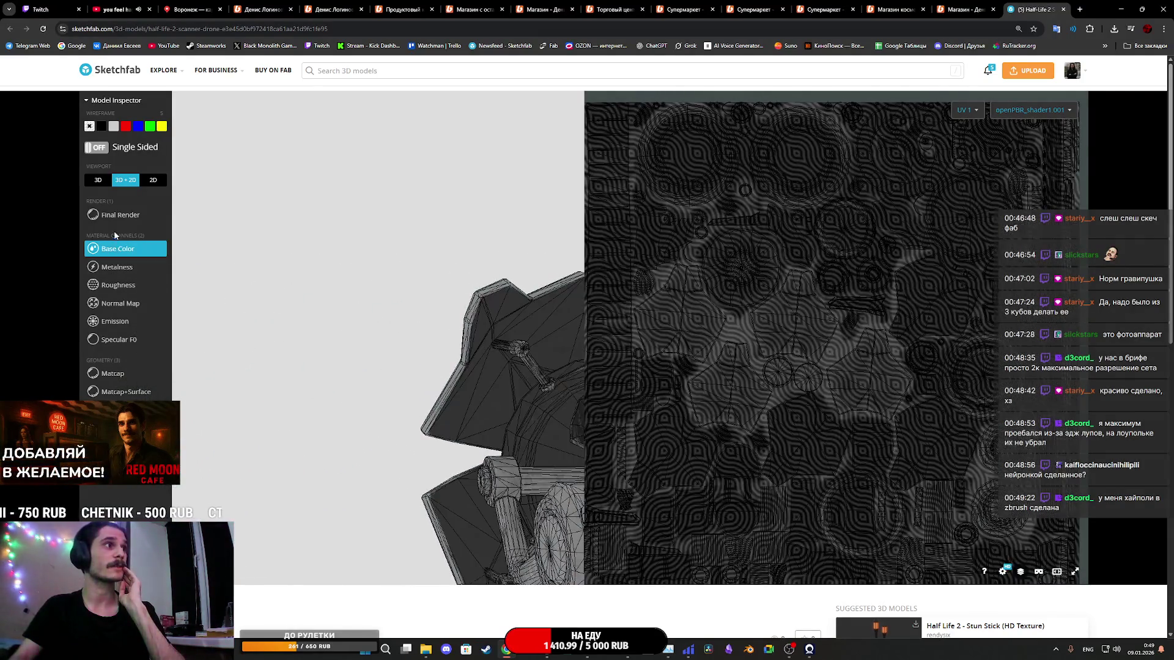
mouse_move(458, 398)
left_mouse_down()
mouse_move(520, 391)
mouse_move(446, 380)
mouse_move(459, 385)
mouse_move(422, 391)
mouse_move(472, 393)
left_mouse_up()
scroll(823, 451, "up", 2)
scroll(821, 448, "up", 2)
scroll(829, 441, "down", 1)
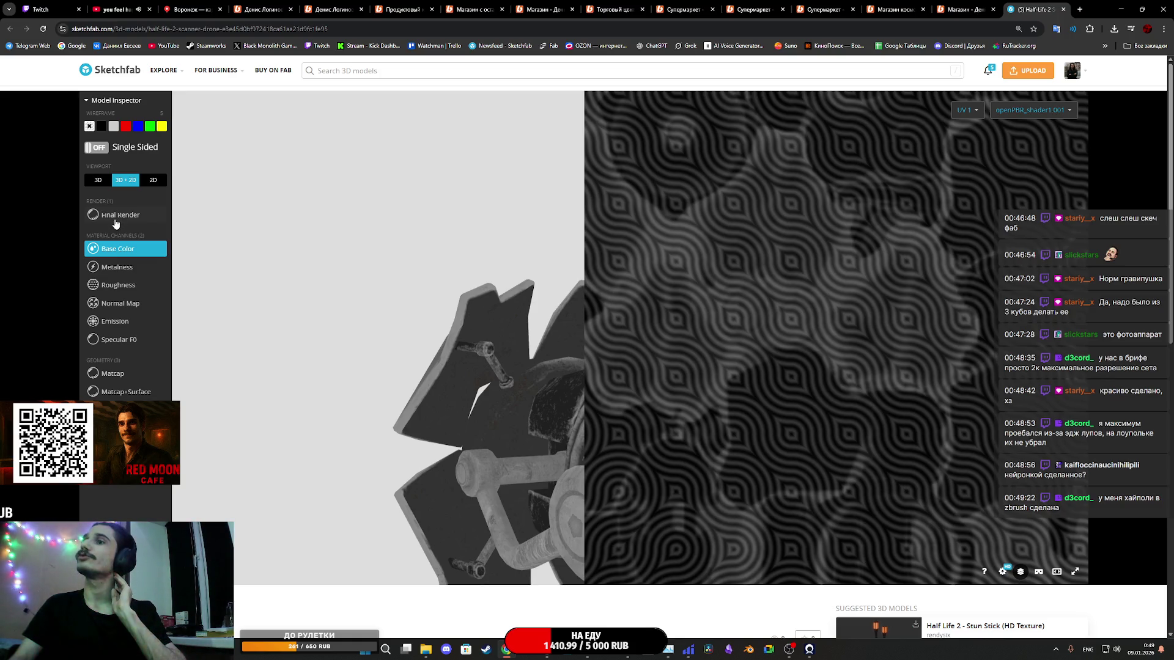
mouse_move(465, 398)
left_mouse_down()
mouse_move(477, 406)
mouse_move(471, 453)
mouse_move(419, 440)
mouse_move(444, 446)
mouse_move(393, 411)
mouse_move(420, 411)
mouse_move(377, 407)
mouse_move(370, 386)
mouse_move(419, 364)
mouse_move(502, 428)
mouse_move(563, 412)
left_mouse_up()
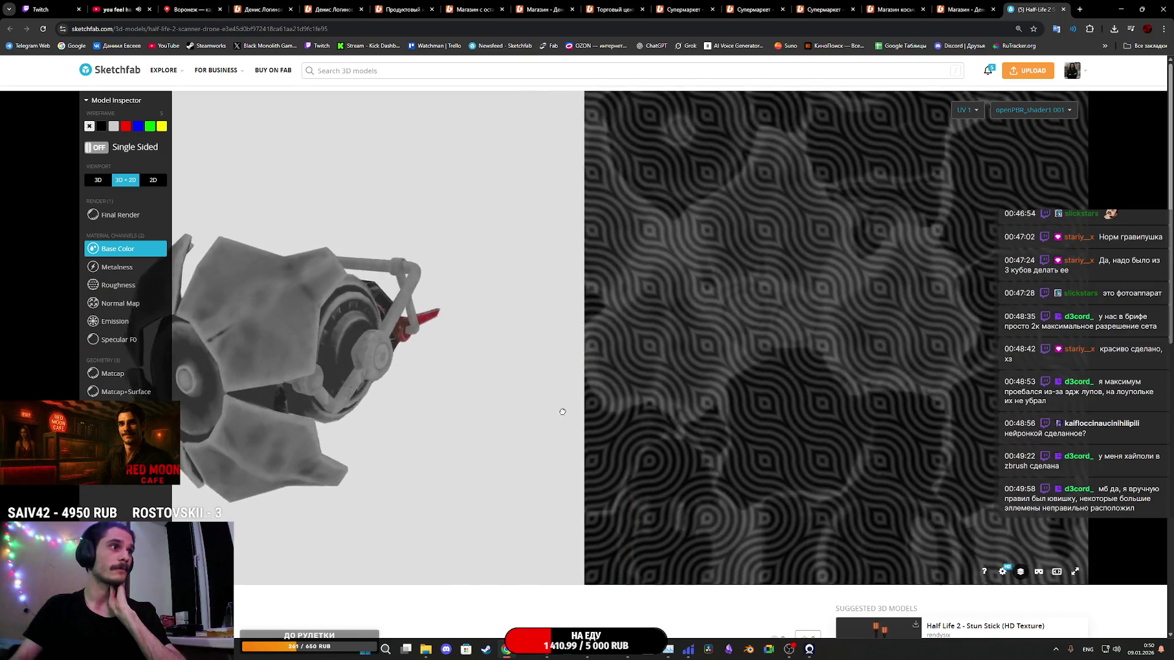
Step: Return to Final Render in a single 3D view, orbiting the drone to a side view
left_click(98, 215)
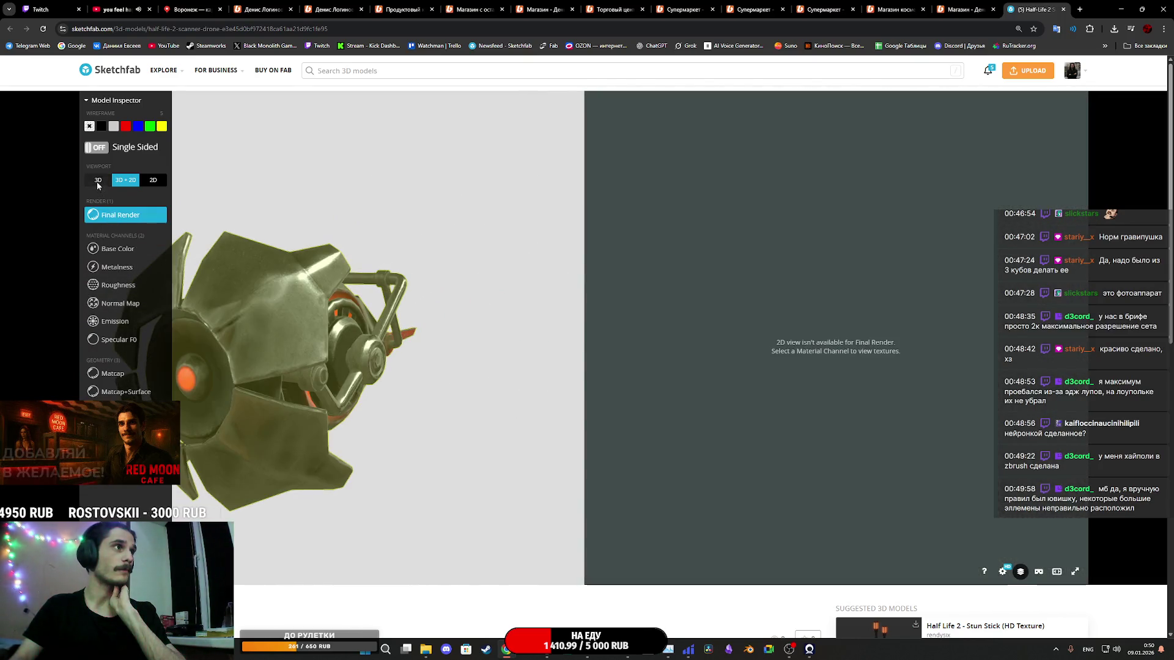
left_click(97, 180)
mouse_move(526, 369)
left_mouse_down()
mouse_move(559, 367)
mouse_move(544, 434)
mouse_move(440, 377)
left_mouse_up()
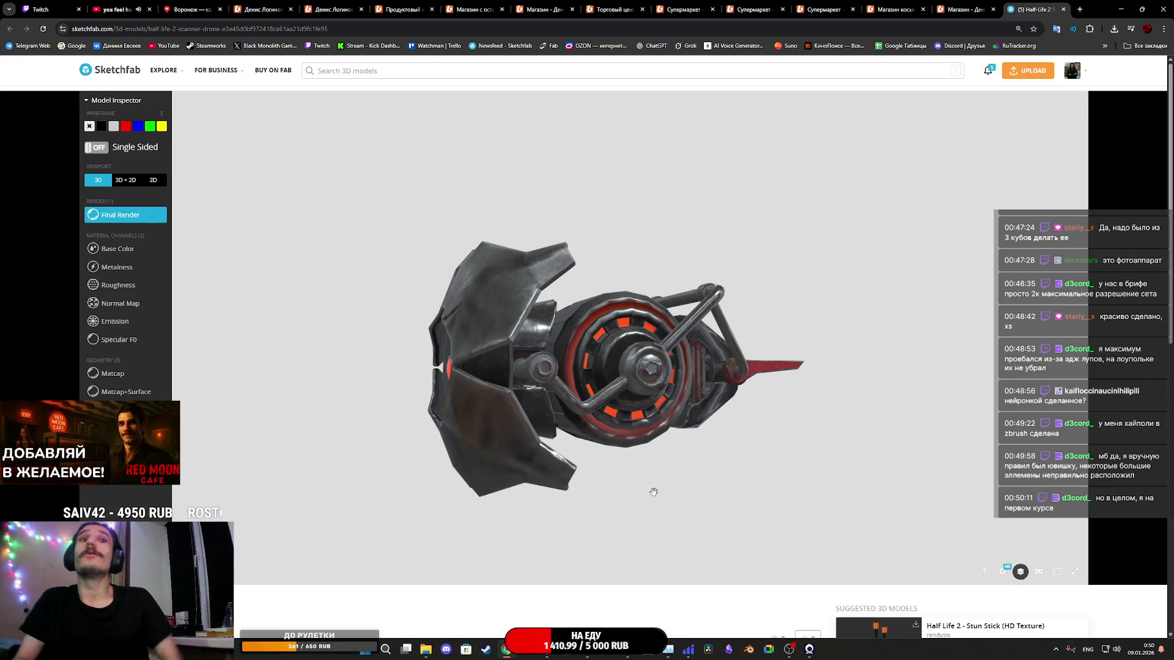
Step: Recheck Base Color in 3D + 2D, return to Final Render, then close the author's profile tab
left_click(120, 249)
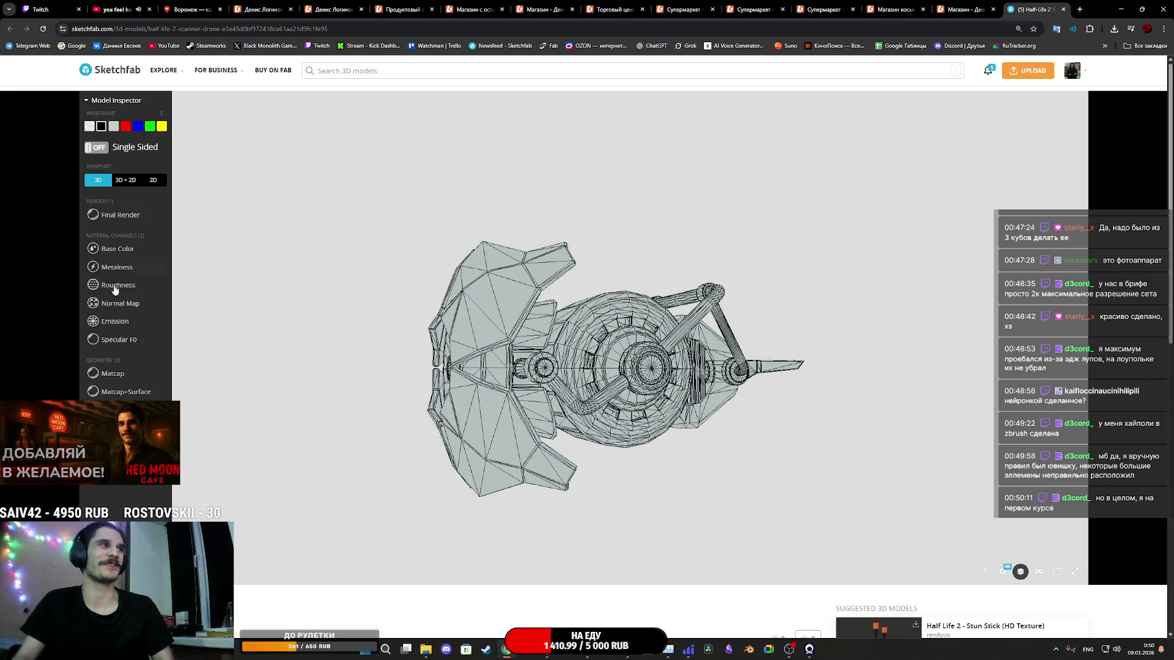
left_click(129, 179)
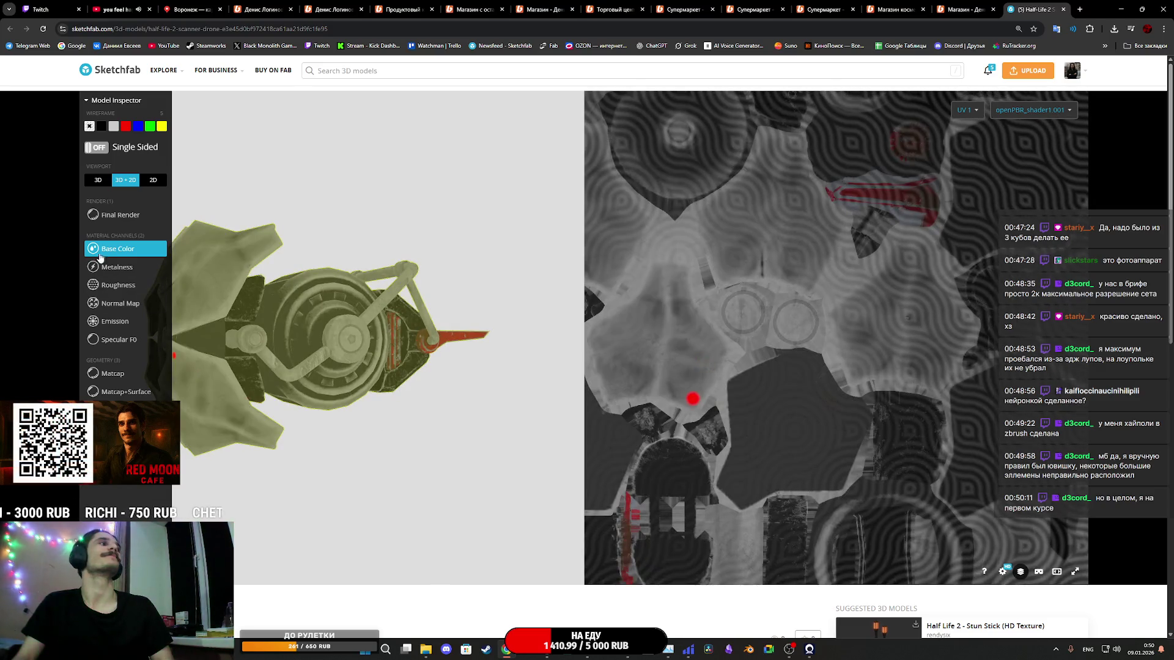
left_click(112, 215)
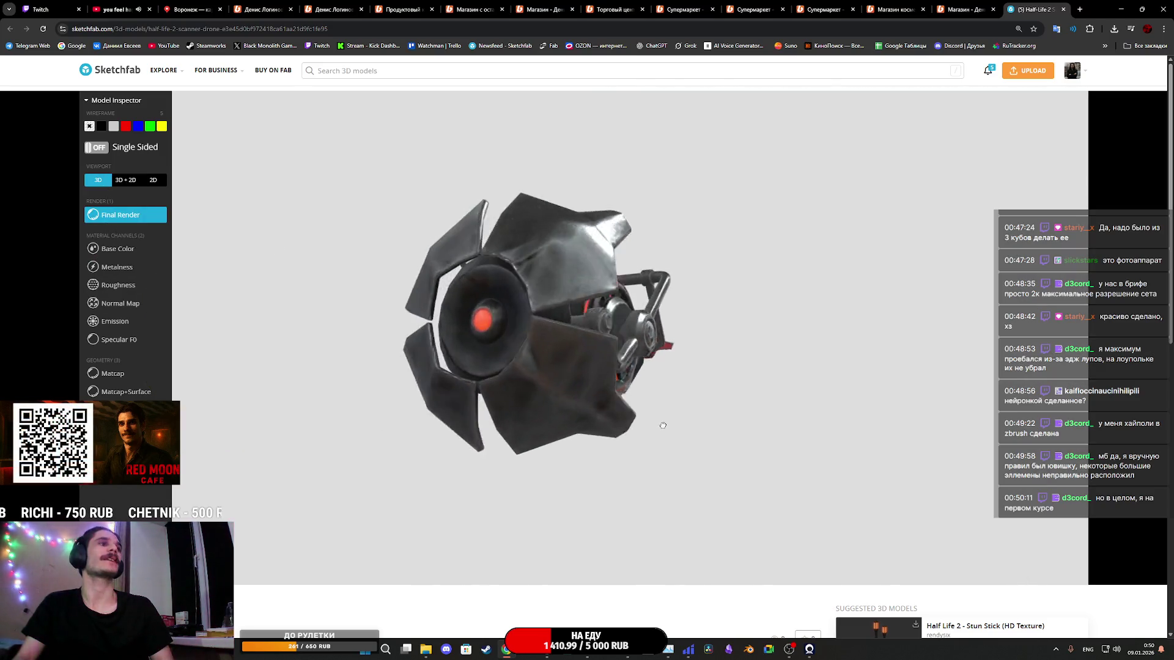
scroll(587, 367, "down", 2)
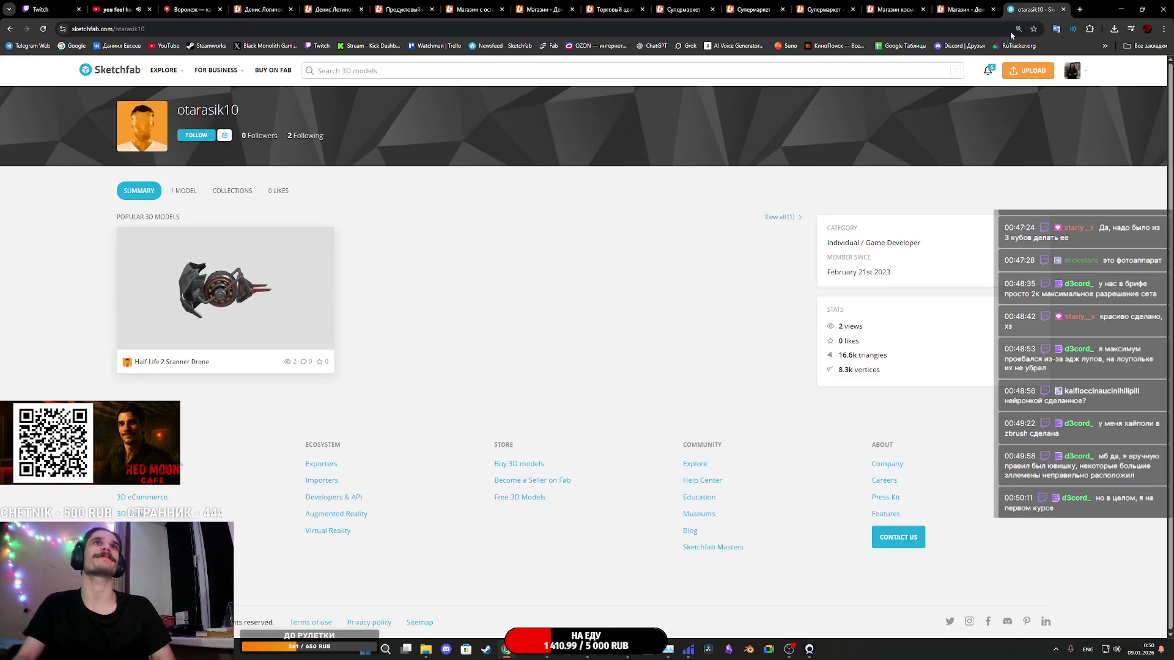
middle_click(1033, 6)
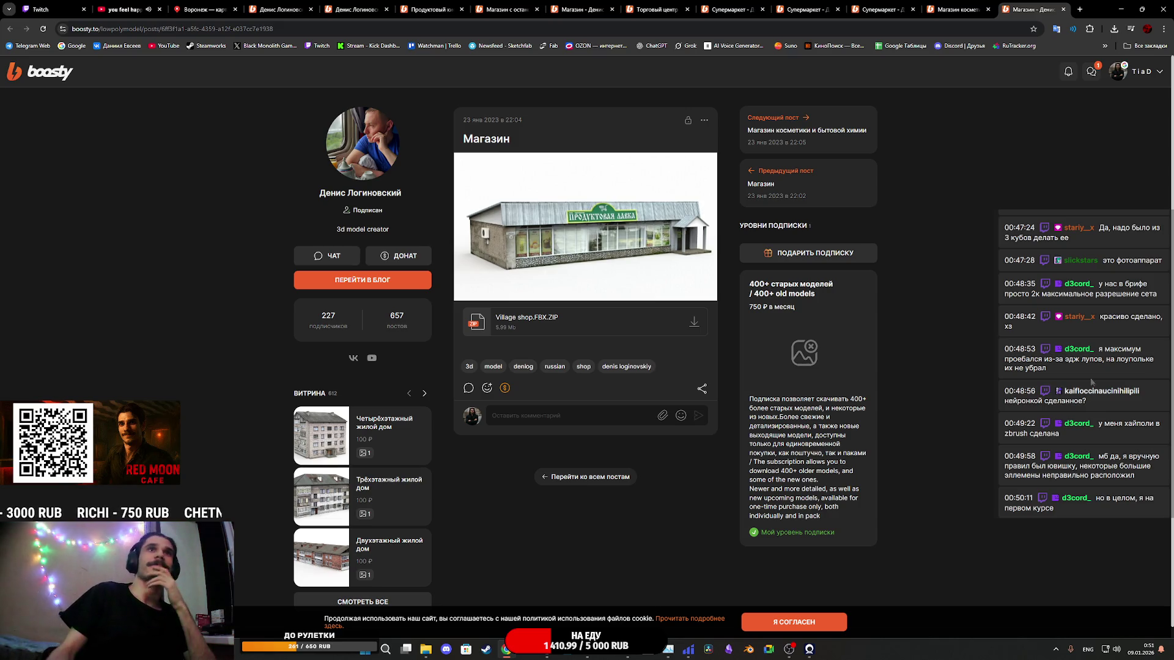
Step: Switch from the Магазин косметики post to the Супермаркет post on Boosty
left_click(926, 6)
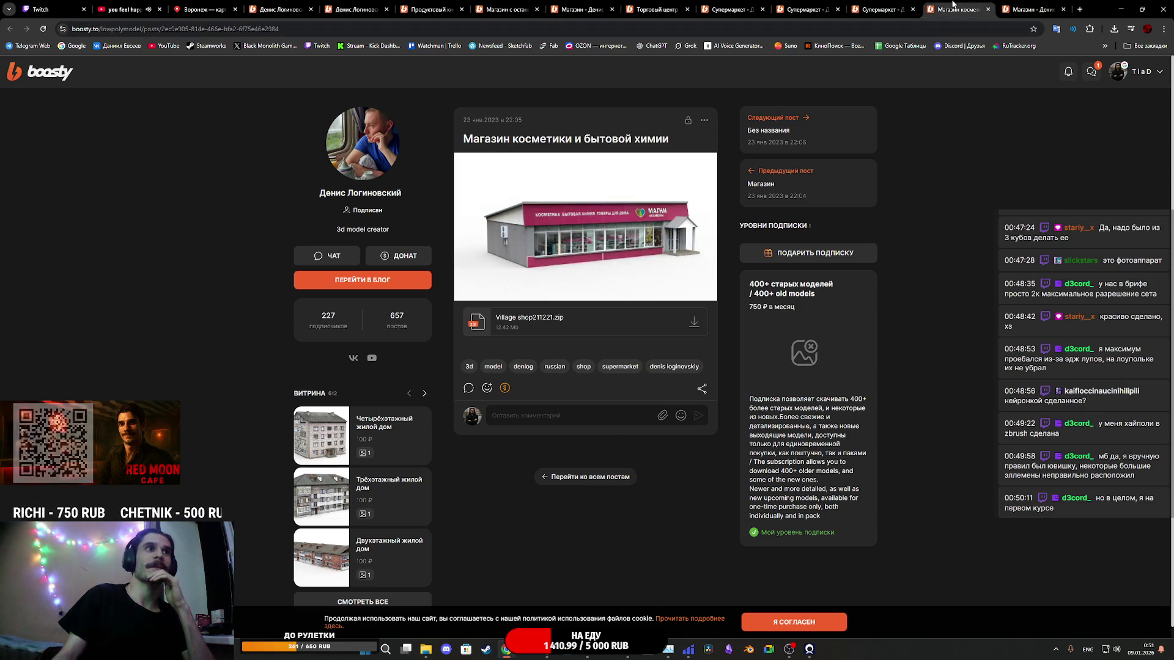
left_click(873, 7)
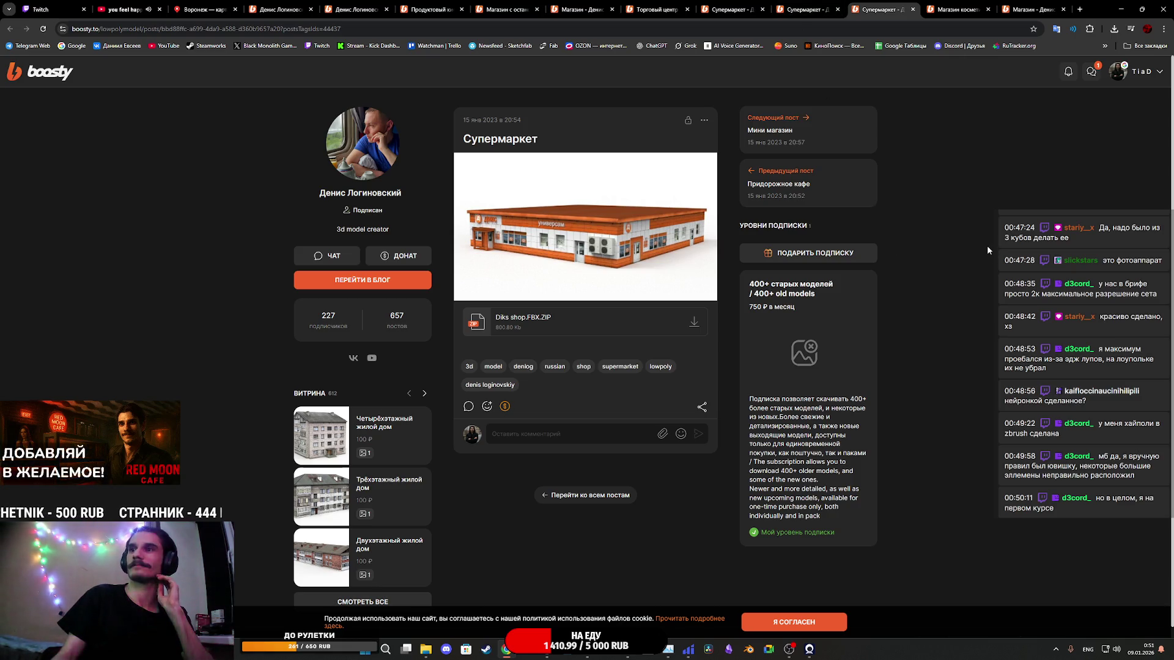
mouse_move(592, 657)
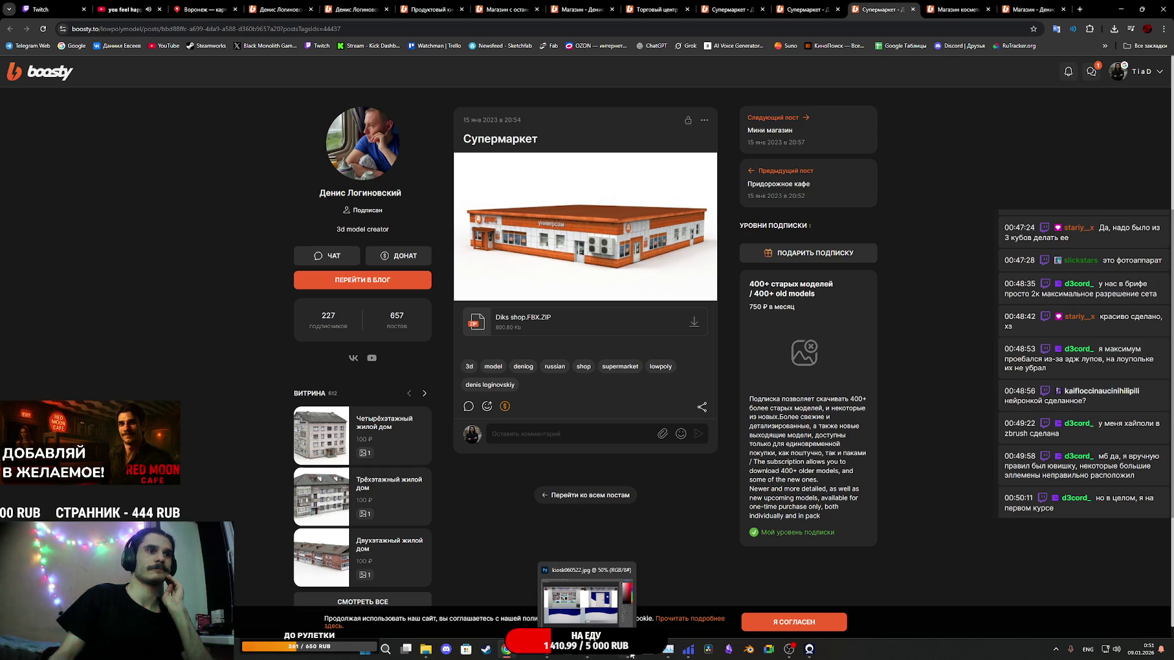
mouse_move(631, 656)
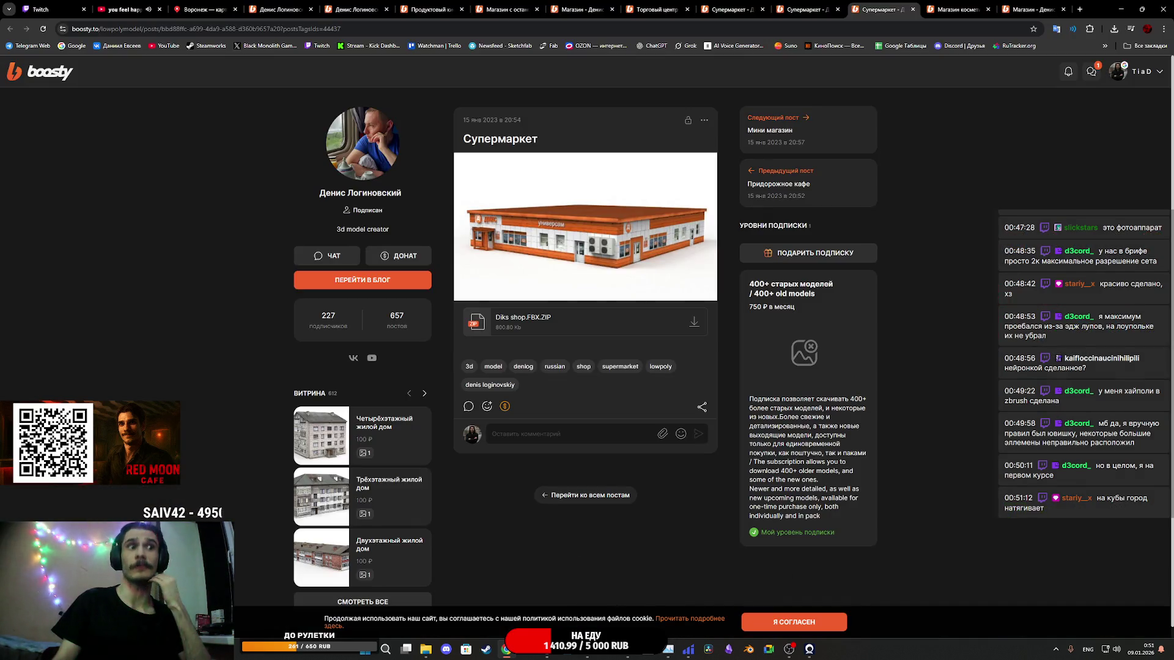
Step: Drag Shoplarec151123.jpg from Explorer into Photoshop and accept the missing-profile prompt
left_click(588, 651)
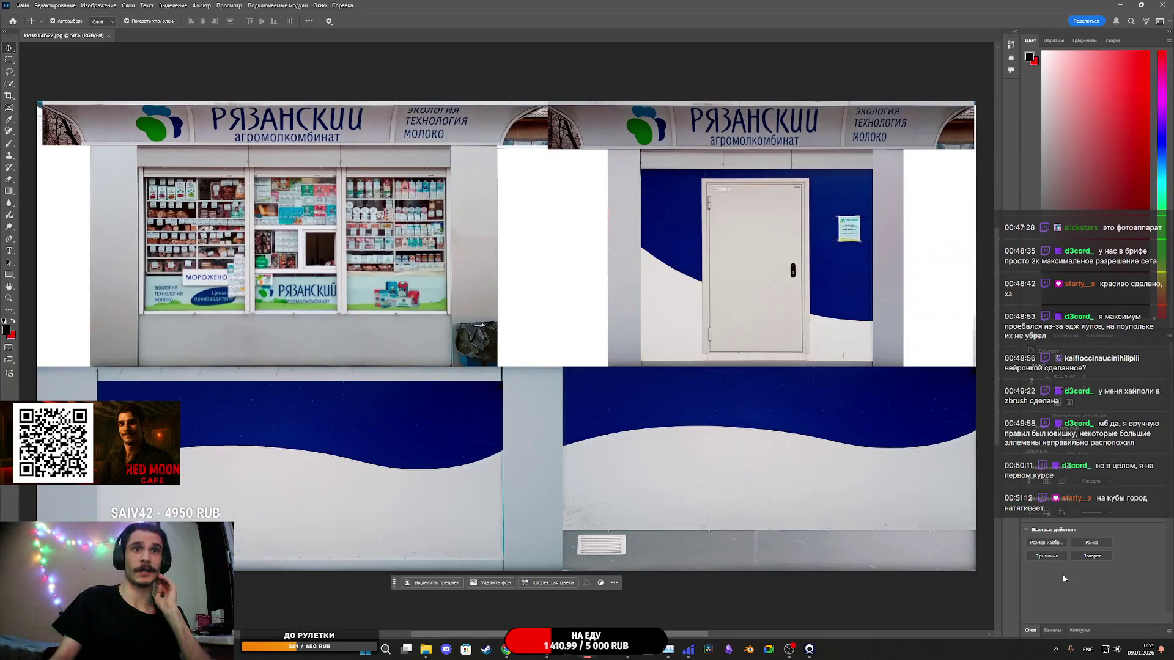
left_click(428, 596)
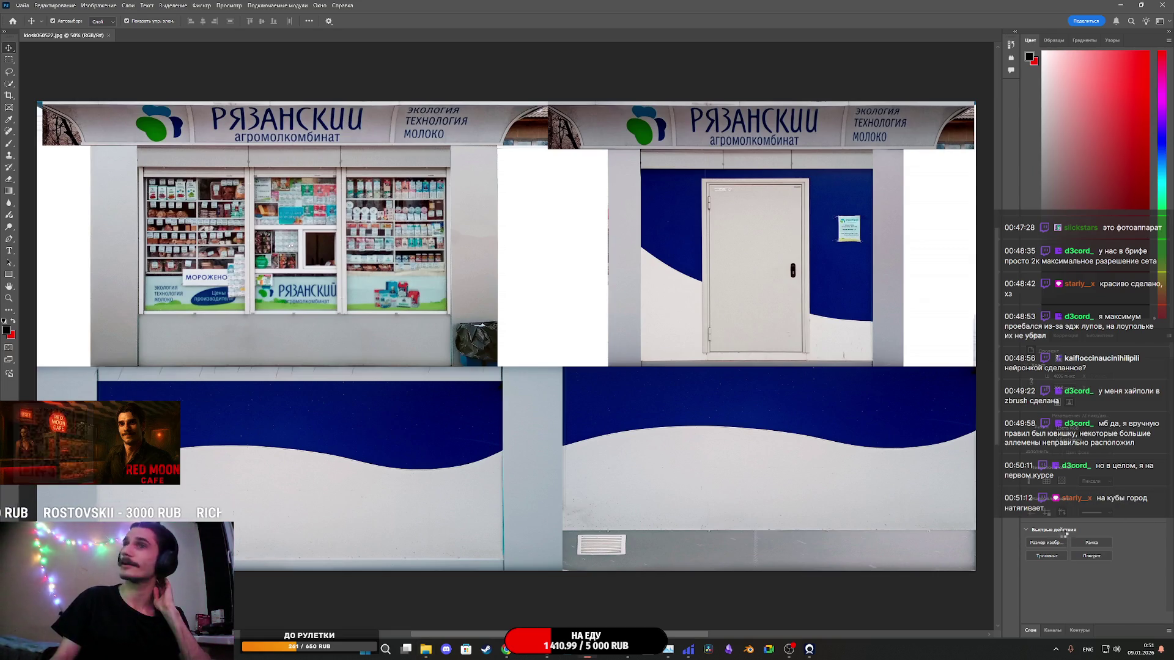
key("i")
left_click_drag(1173, 305, 589, 283)
left_click(642, 267)
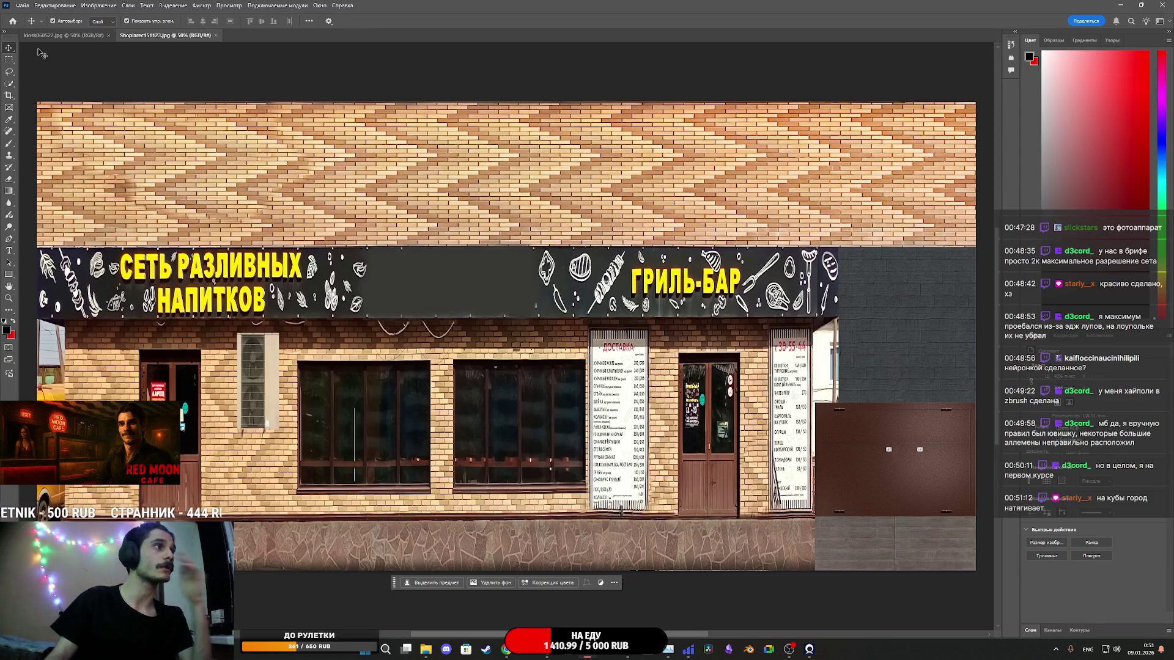
Step: Export the facade via Export As as a PNG scaled to 25%
left_click(22, 6)
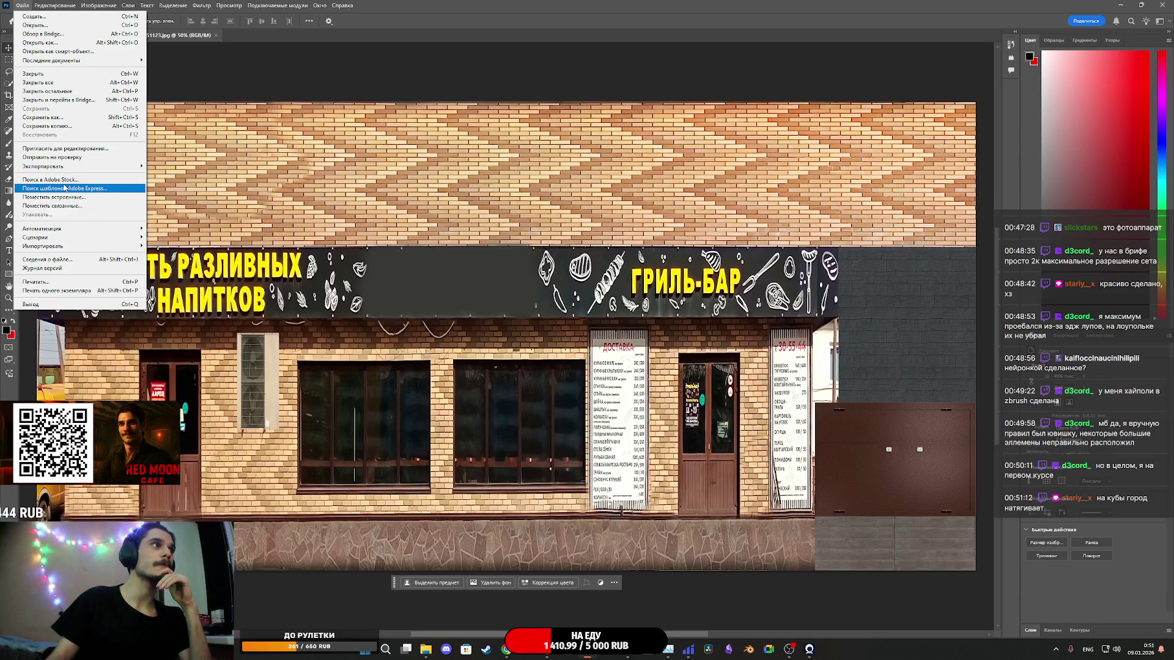
mouse_move(79, 167)
left_click(230, 178)
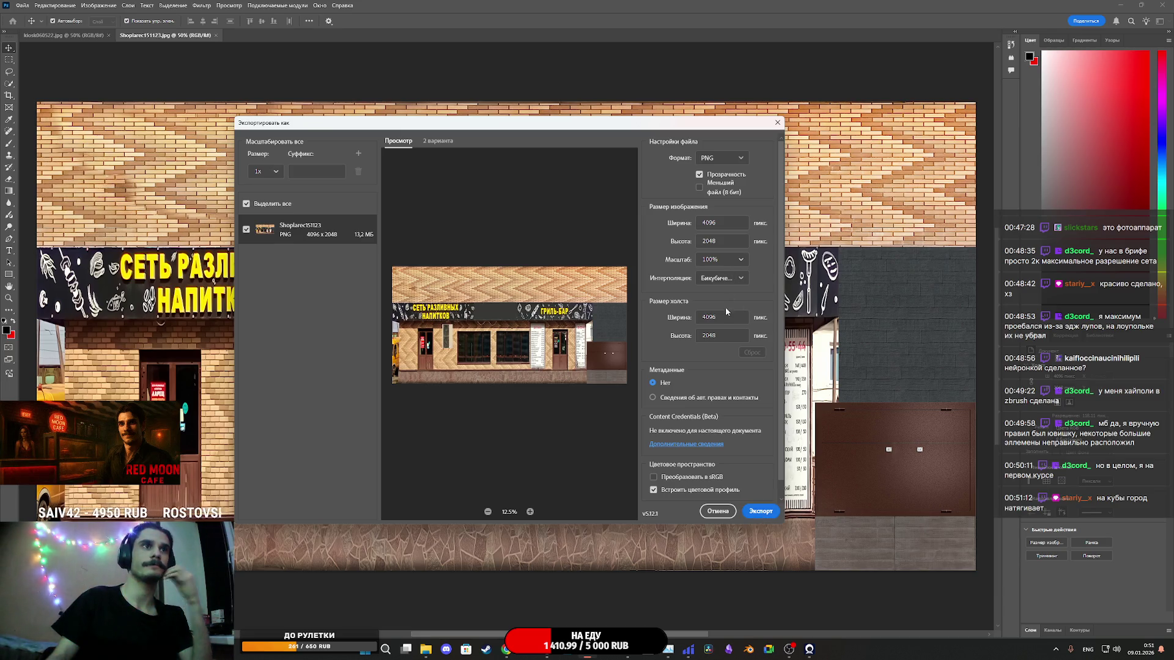
left_click(743, 261)
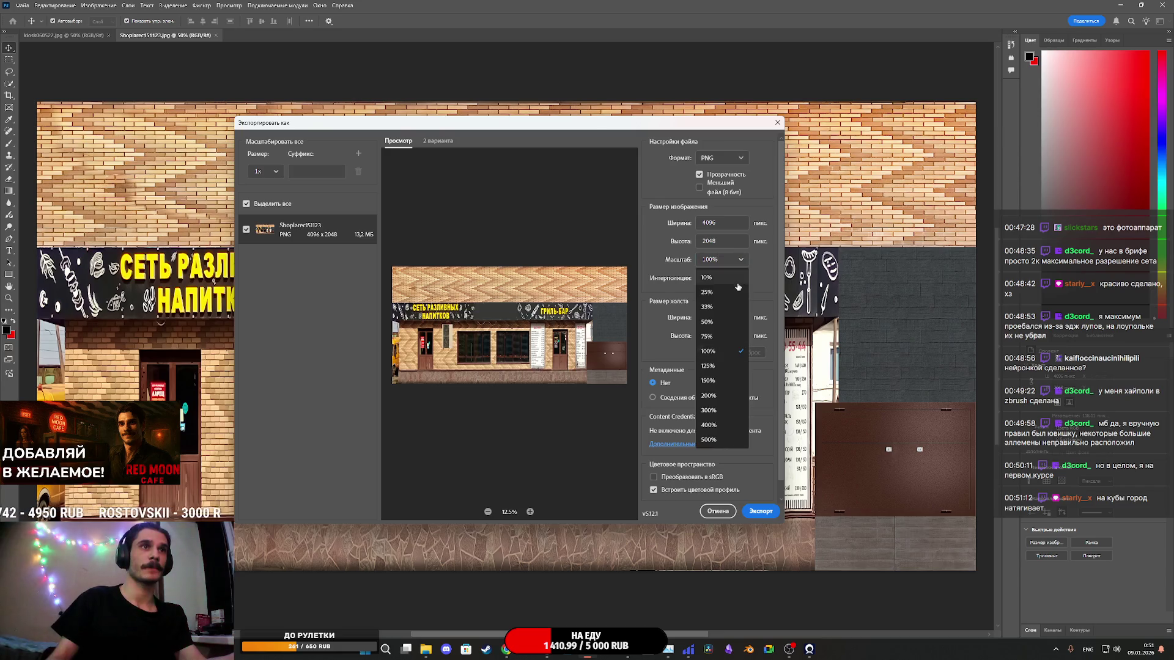
left_click(714, 292)
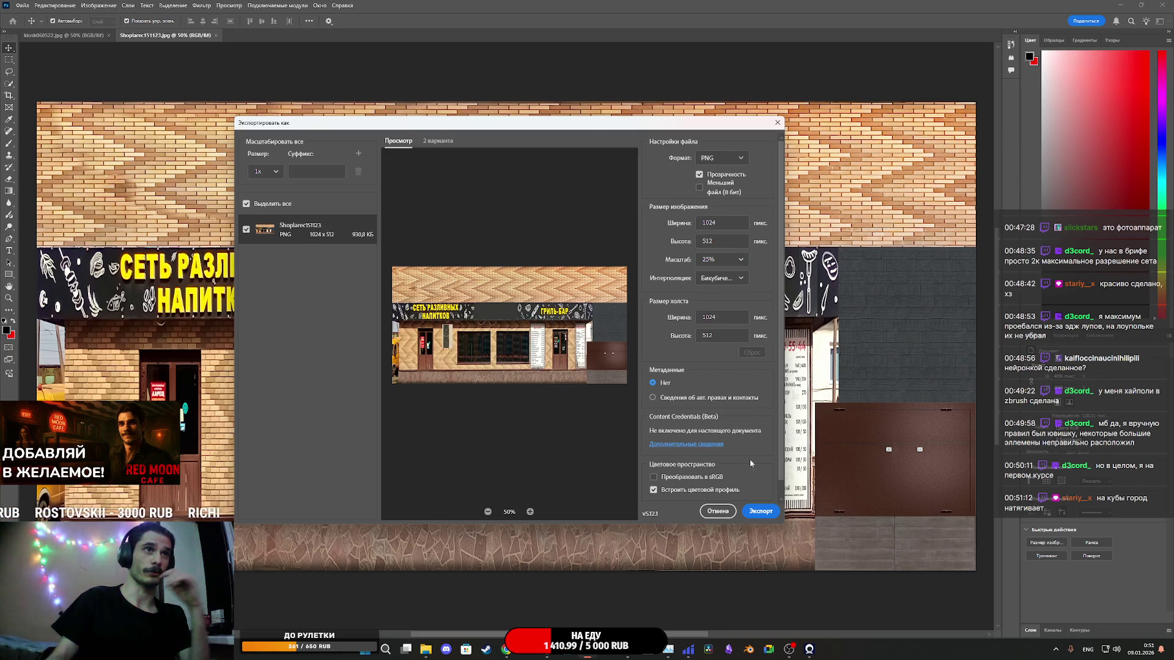
Step: Save Shoplarec151123.png into the Downloads > Shoplarec151123 folder
left_click(757, 512)
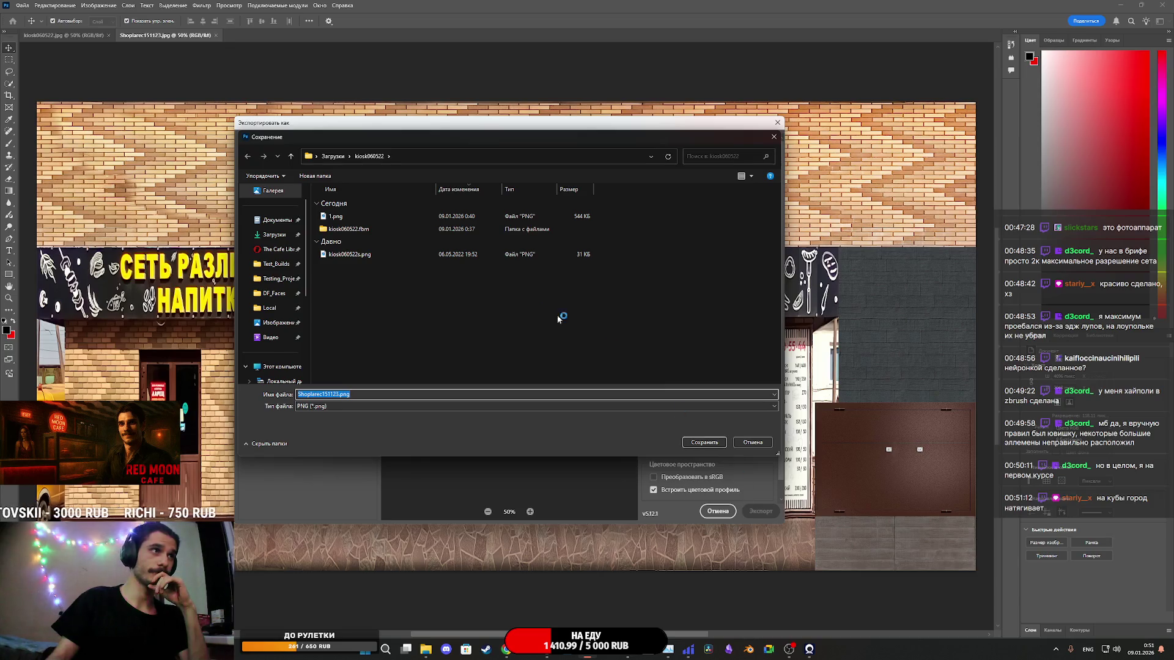
left_click(332, 155)
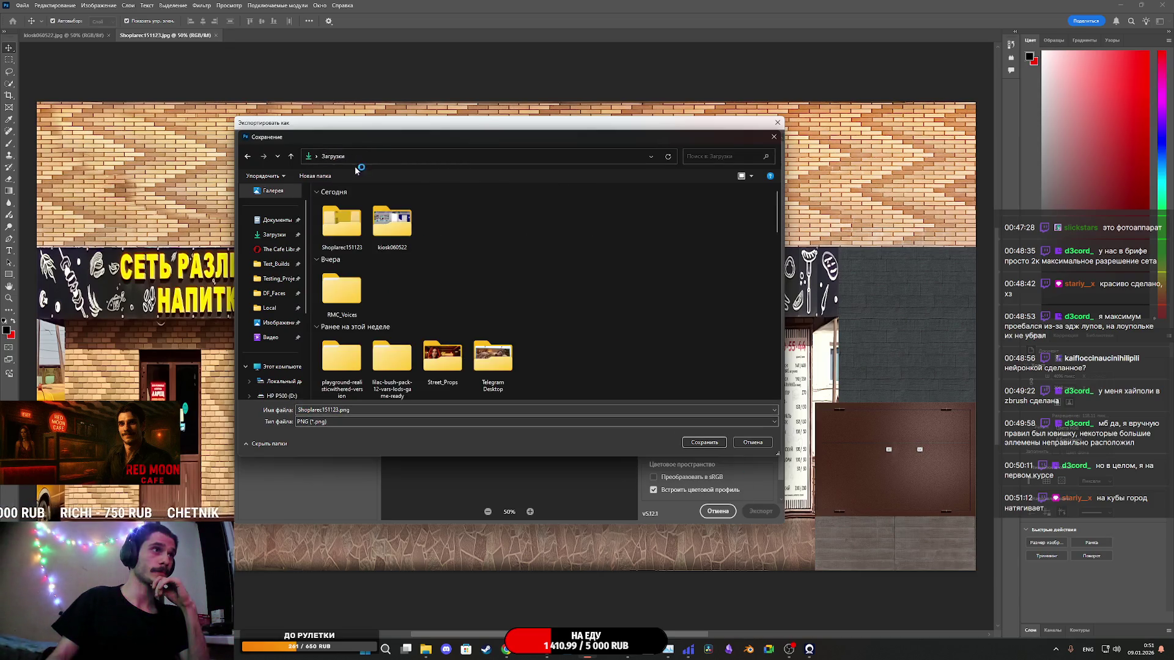
double_click(356, 228)
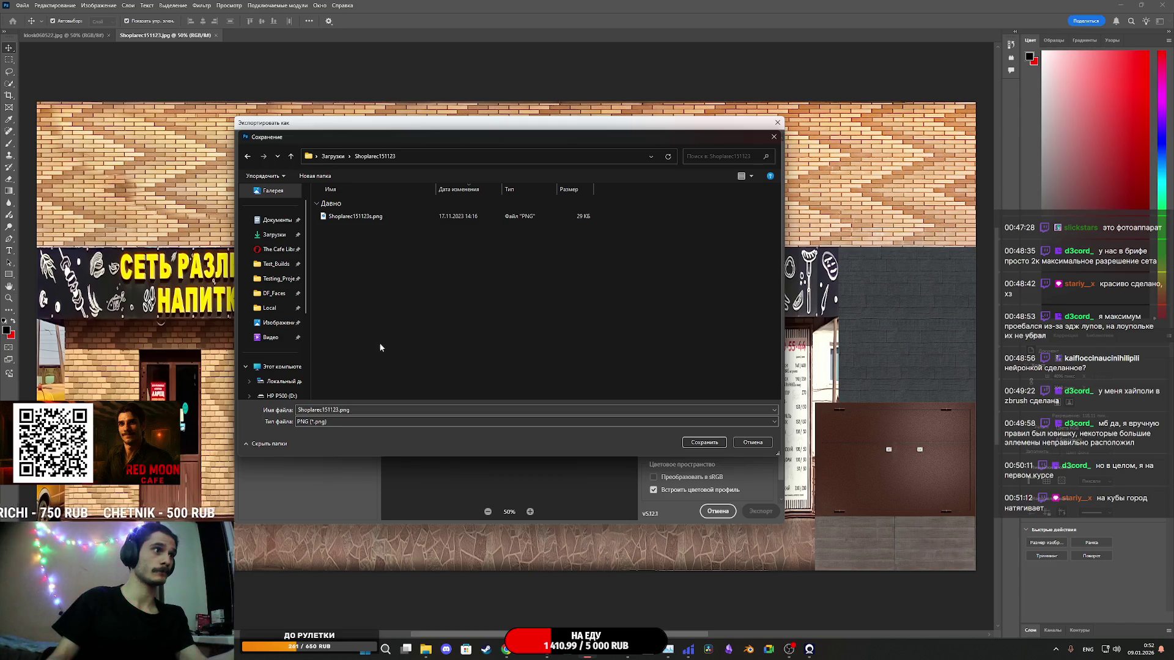
type("2")
left_click(703, 442)
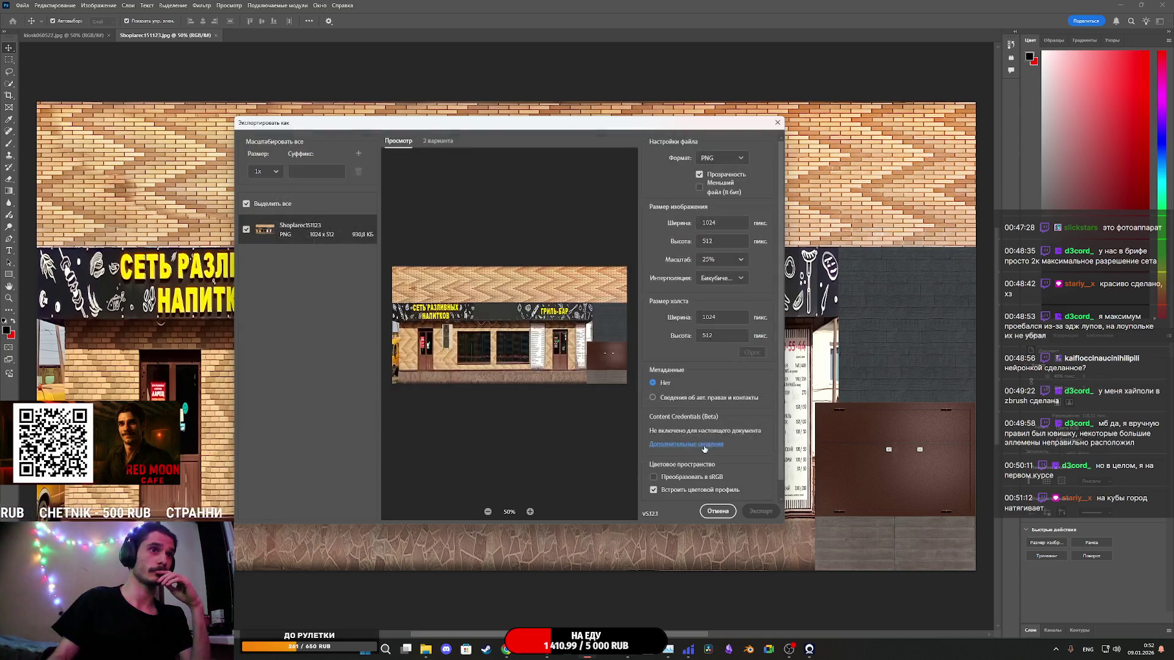
Step: Import the Shoplarec151123 FBX, then create a KioskM material instance named CafeM in Tex and open it
left_click(551, 656)
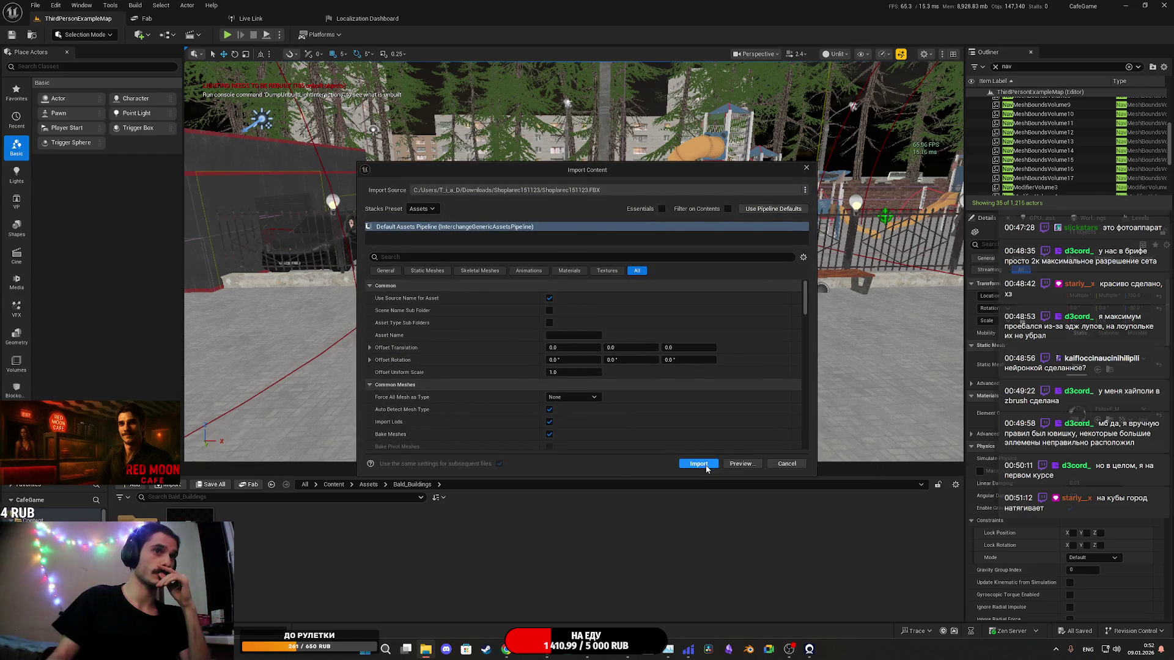
left_click(694, 461)
double_click(248, 541)
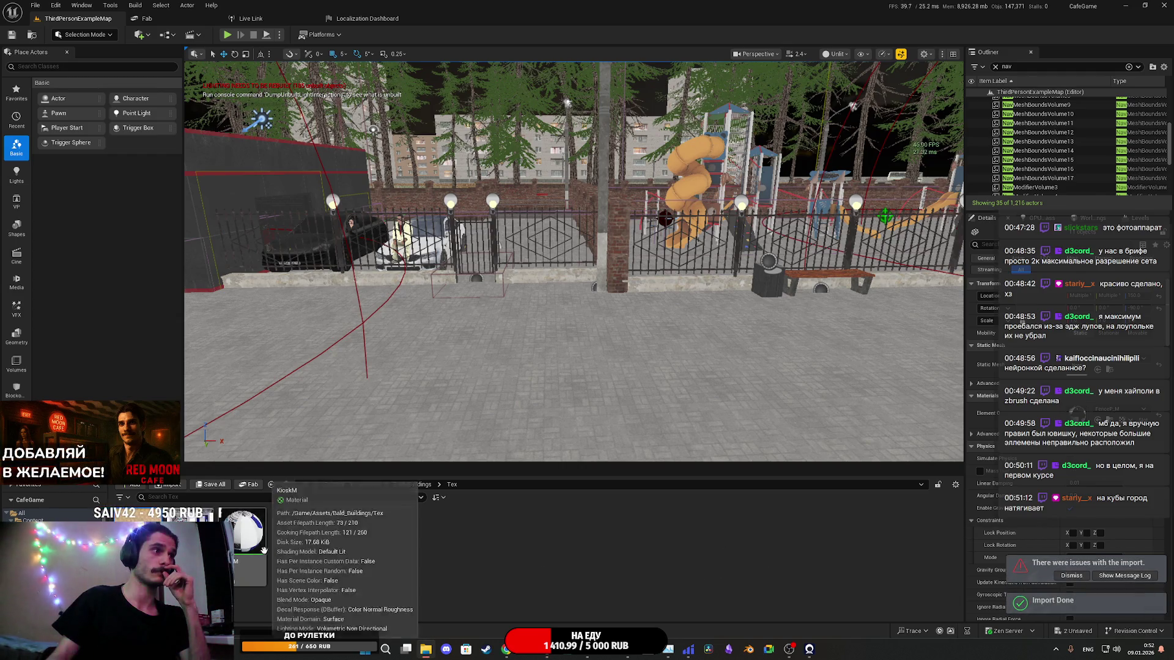
right_click(254, 553)
left_click(319, 282)
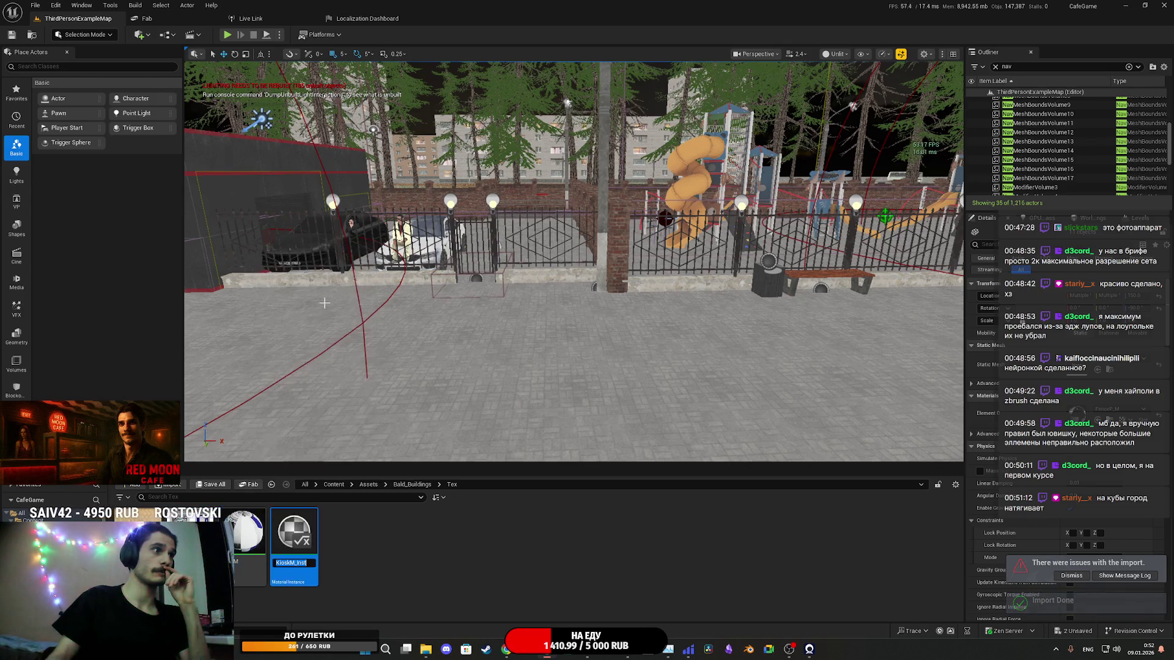
key("Return")
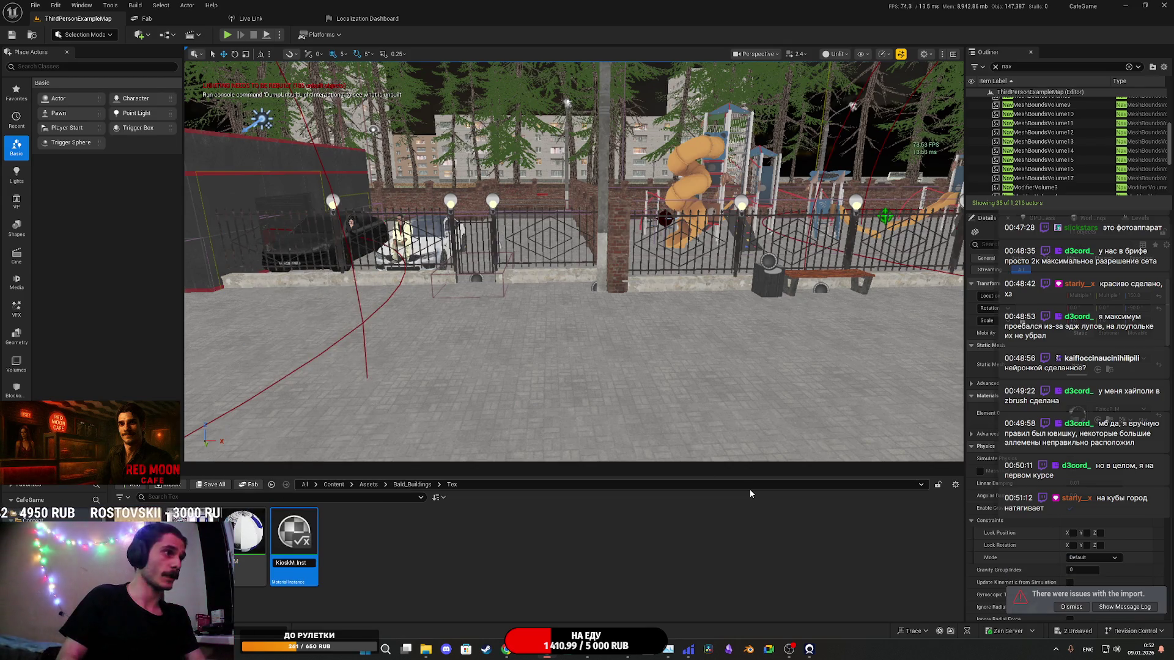
key("BackSpace")
key("BackSpace")
key("BackSpace")
type("CafeM")
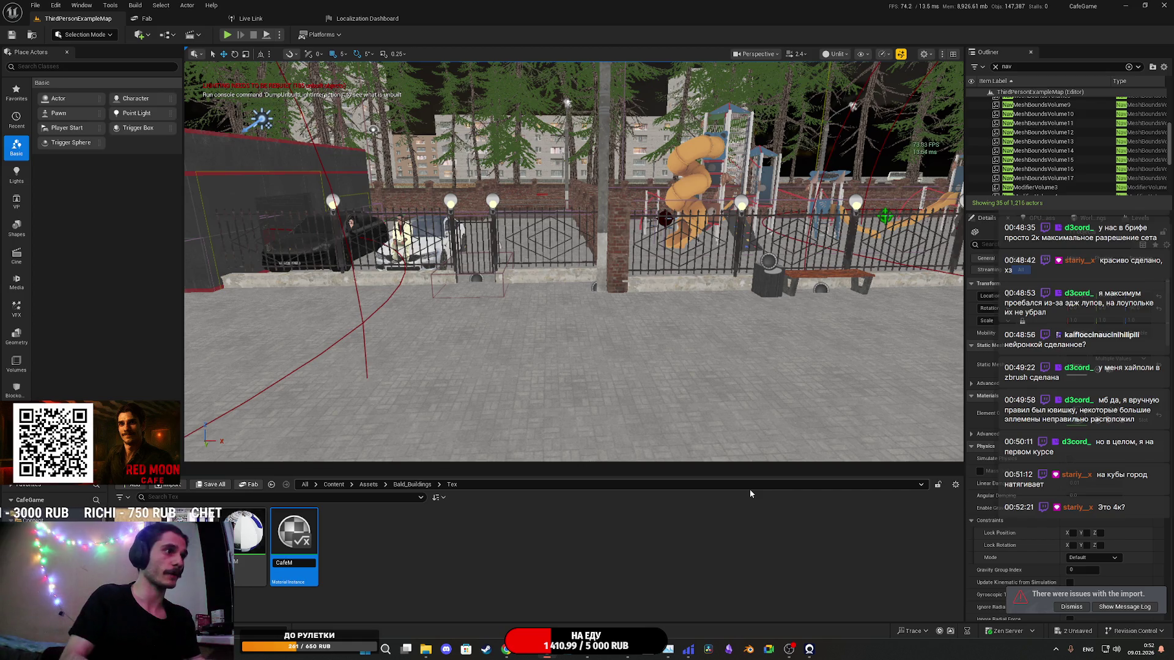
key("Return")
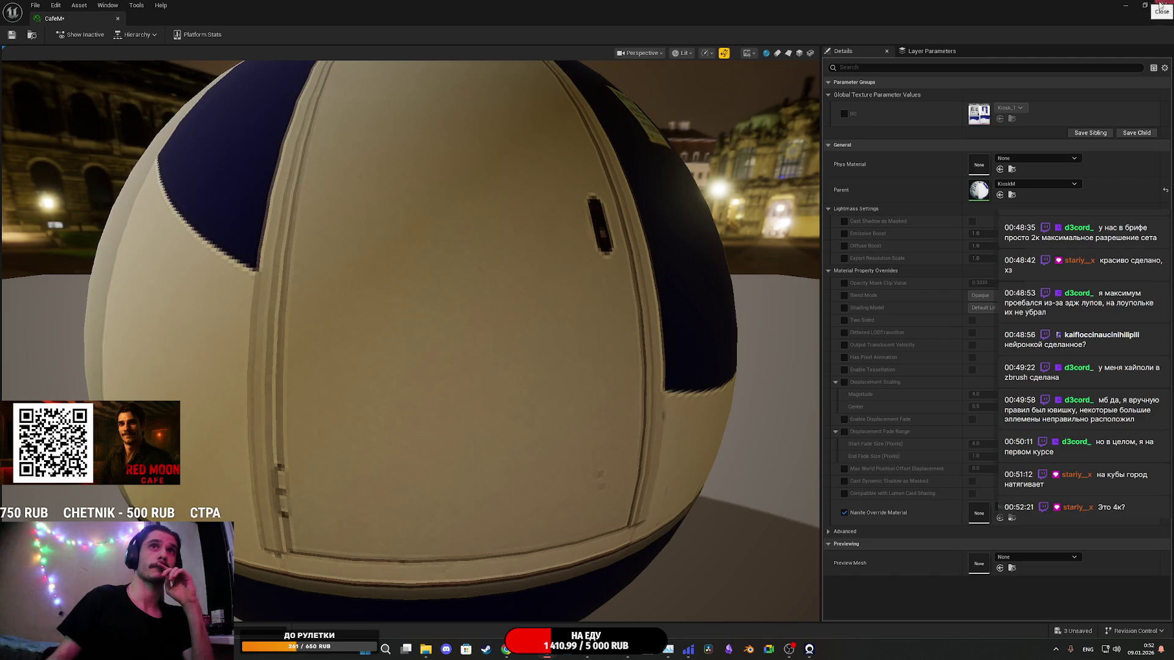
left_click(1144, 5)
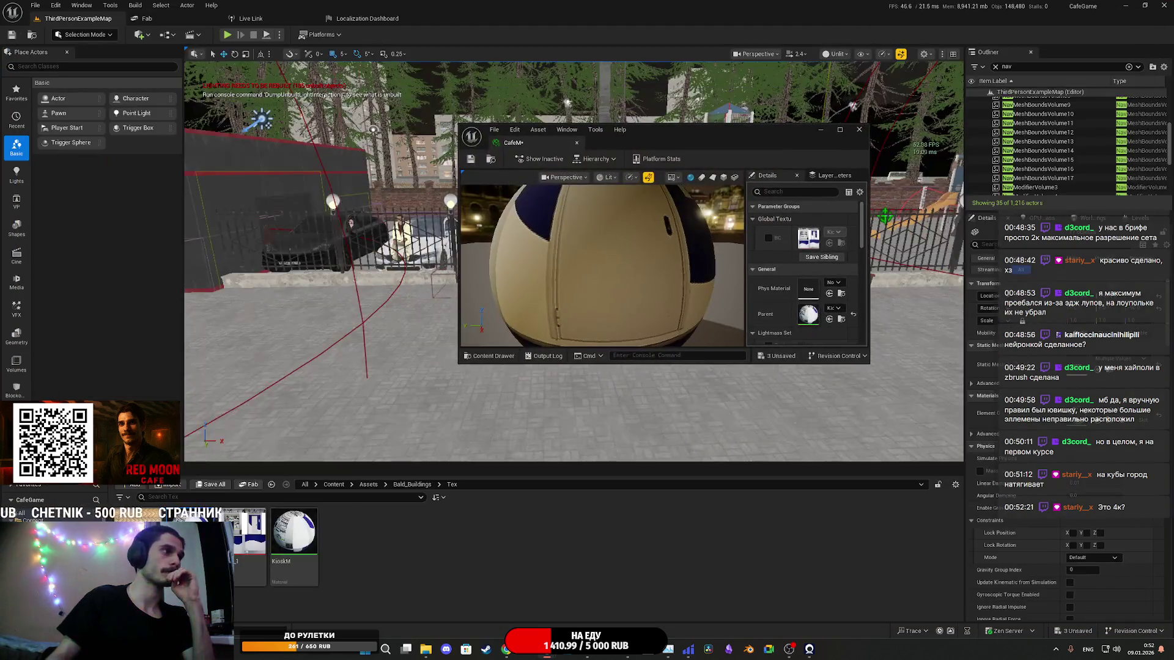
Step: Set the facade texture's Texture Group to 8 Bit Data
double_click(765, 137)
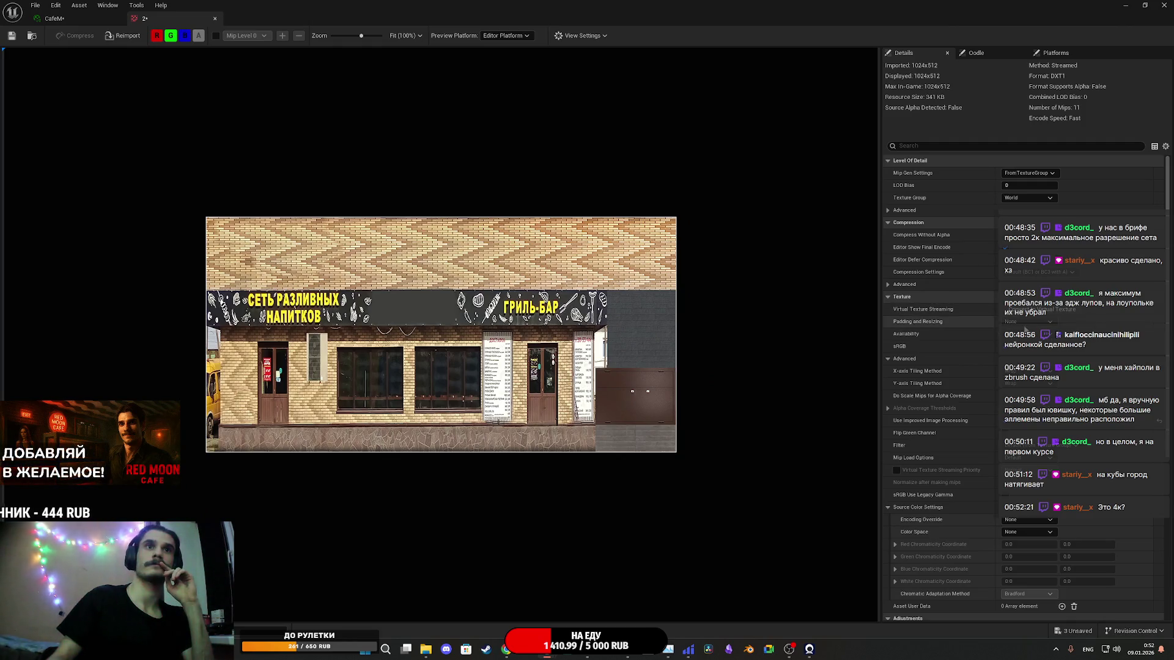
left_click(1027, 198)
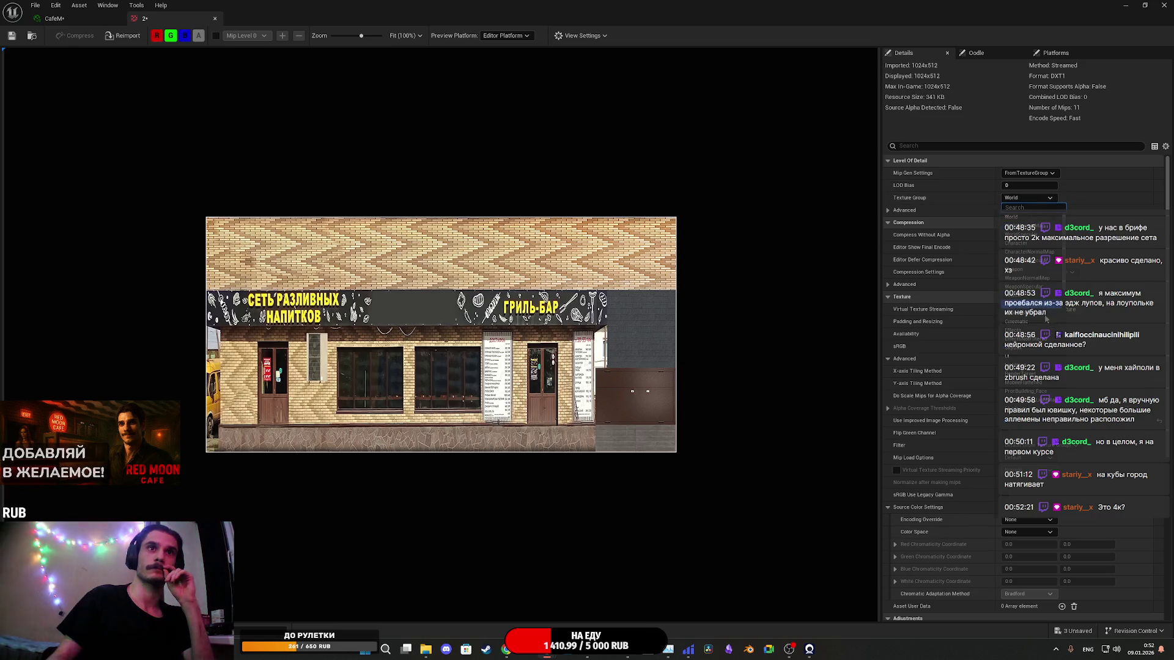
scroll(1041, 355, "down", 5)
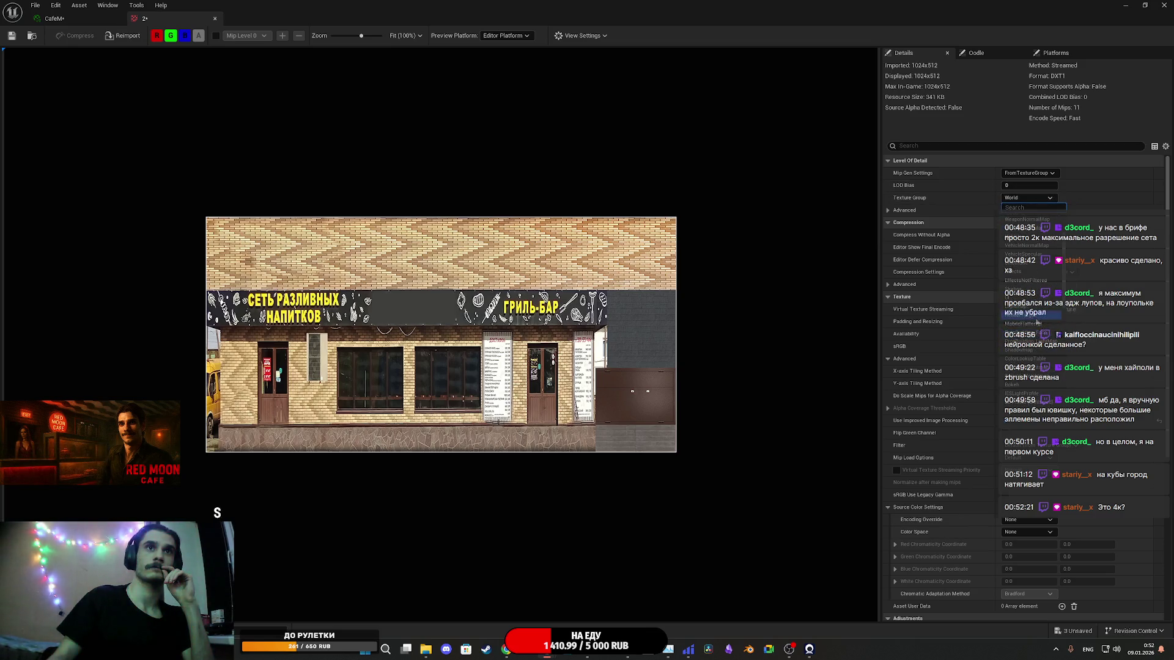
left_click(1031, 351)
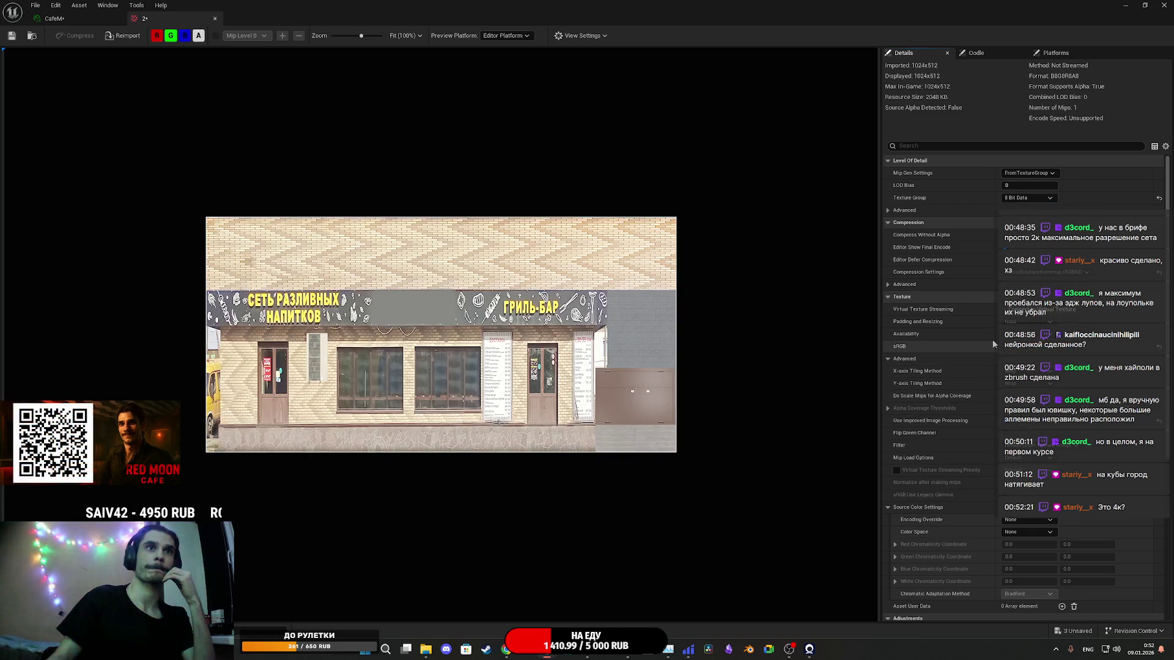
left_click(215, 18)
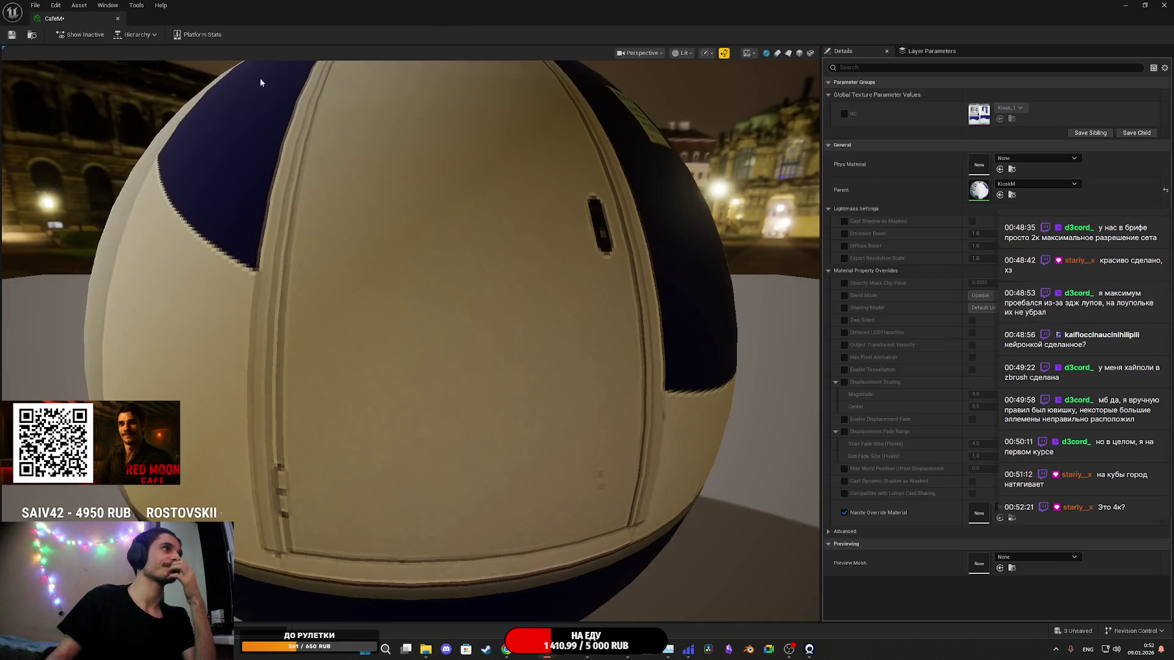
Step: In CafeM, enable the BC parameter and assign facade texture 2 to it
left_click(844, 114)
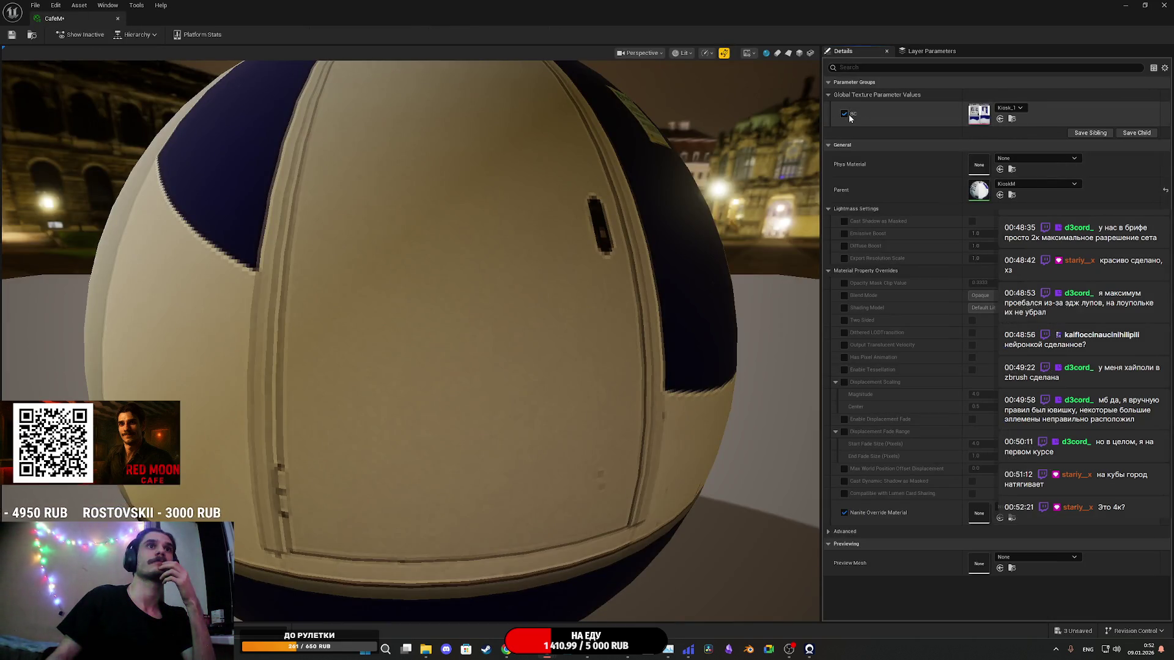
left_click(1000, 119)
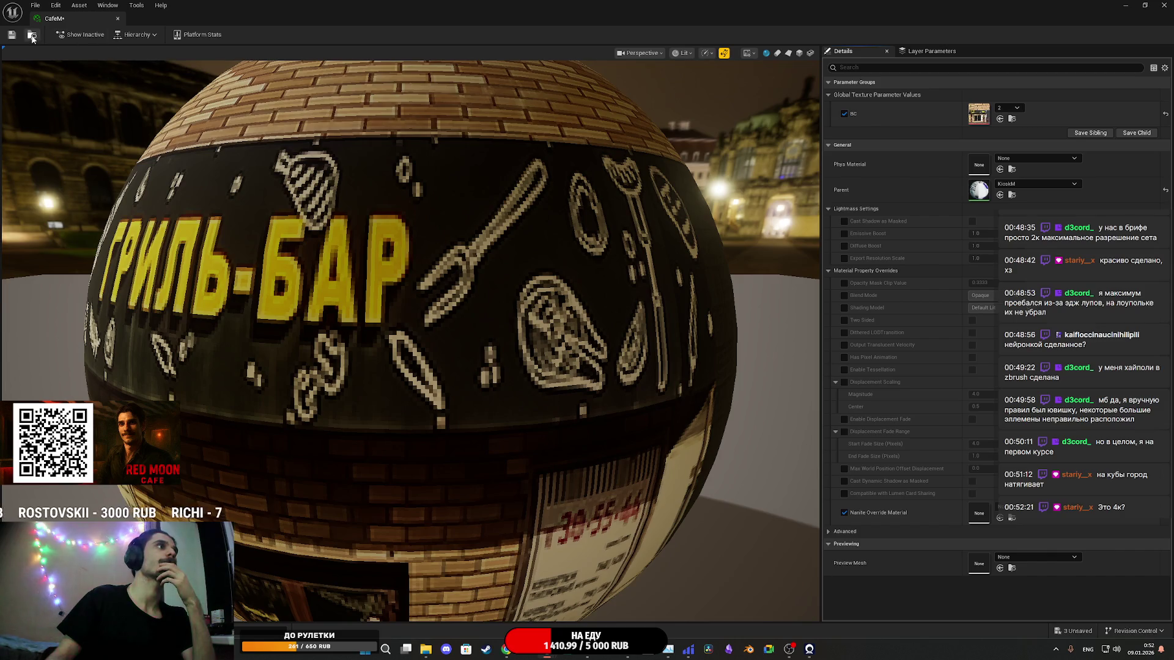
key("alt+Tab")
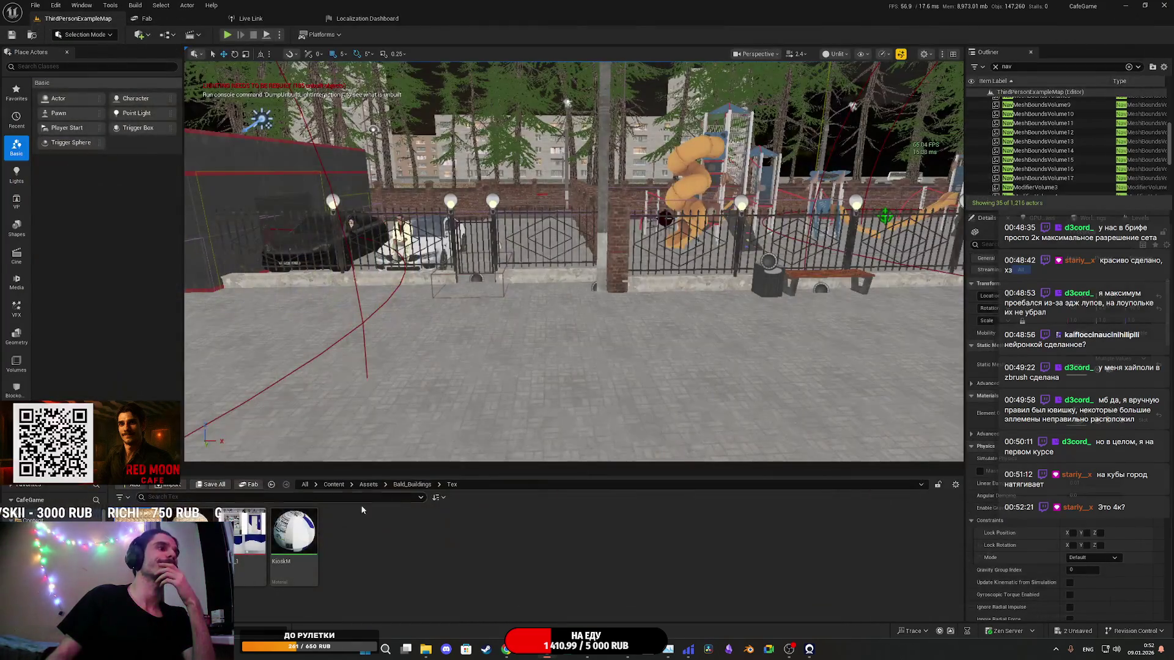
Step: Save all assets, then apply CafeM to the Shoplarec151123 mesh and save it
key("ctrl+shift+s")
left_click(661, 430)
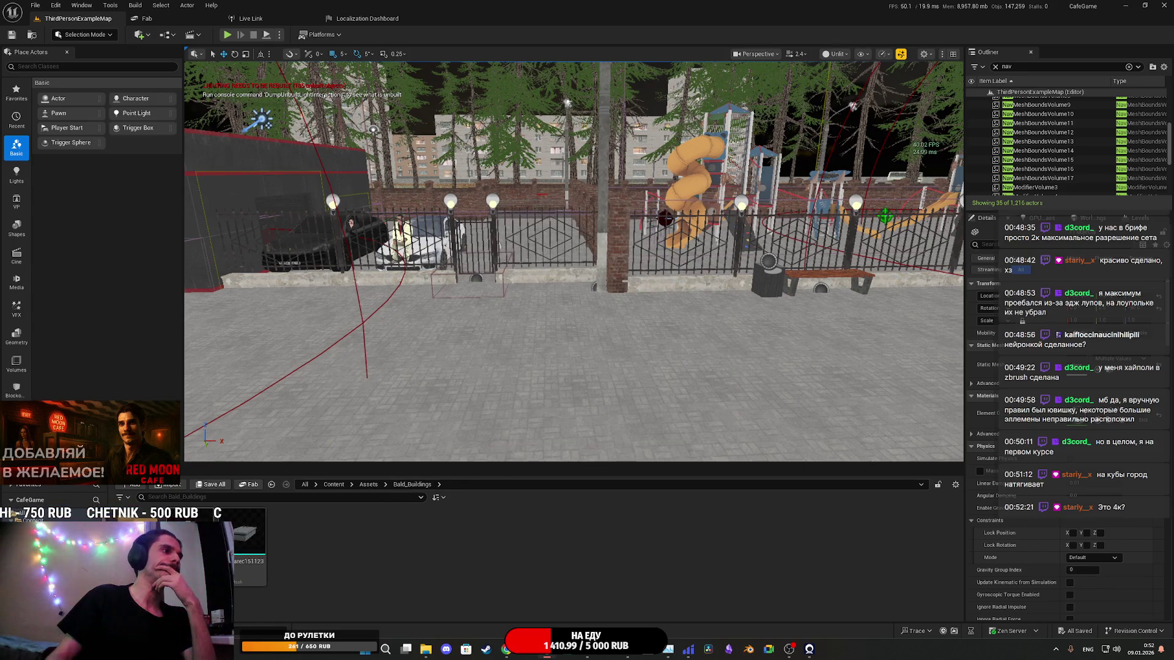
double_click(236, 542)
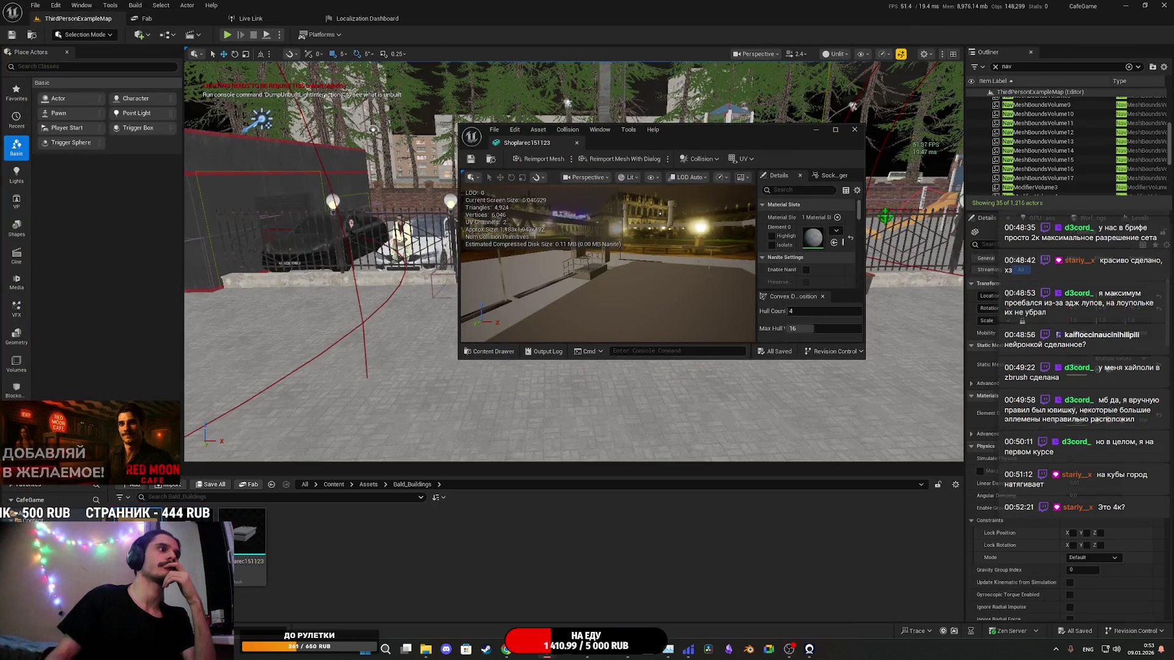
left_click(834, 243)
left_click(474, 160)
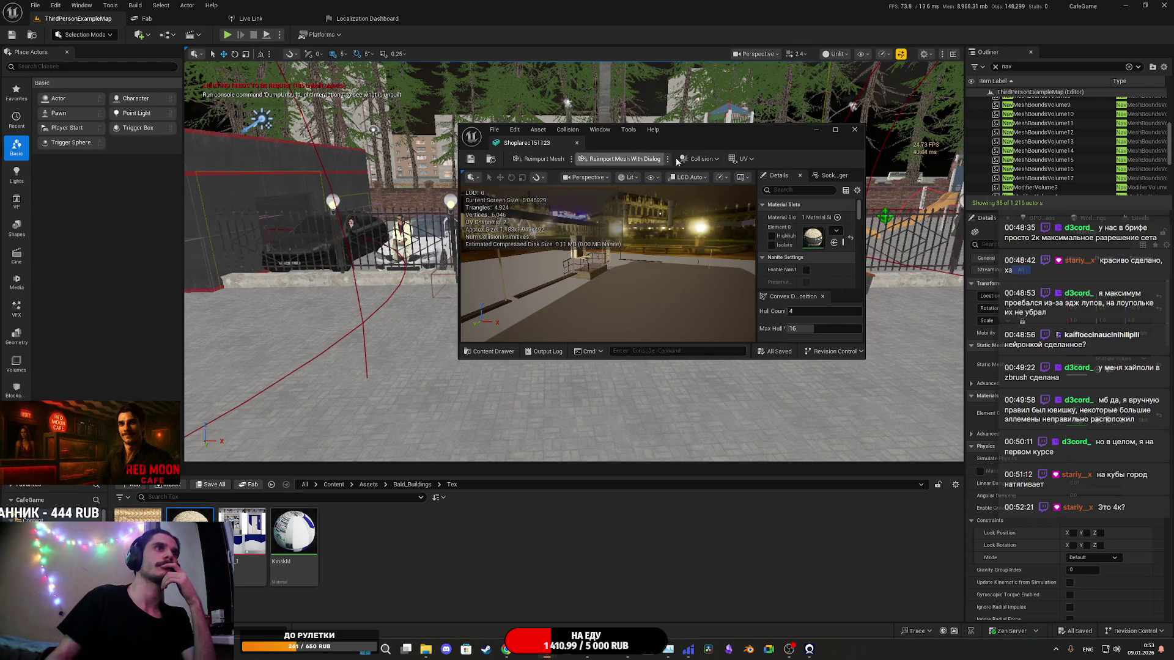
Step: Inspect the shop mesh's textured front wall, then close the mesh editor
double_click(706, 136)
mouse_move(706, 136)
left_mouse_down()
mouse_move(599, 159)
mouse_move(571, 195)
mouse_move(501, 229)
left_mouse_up()
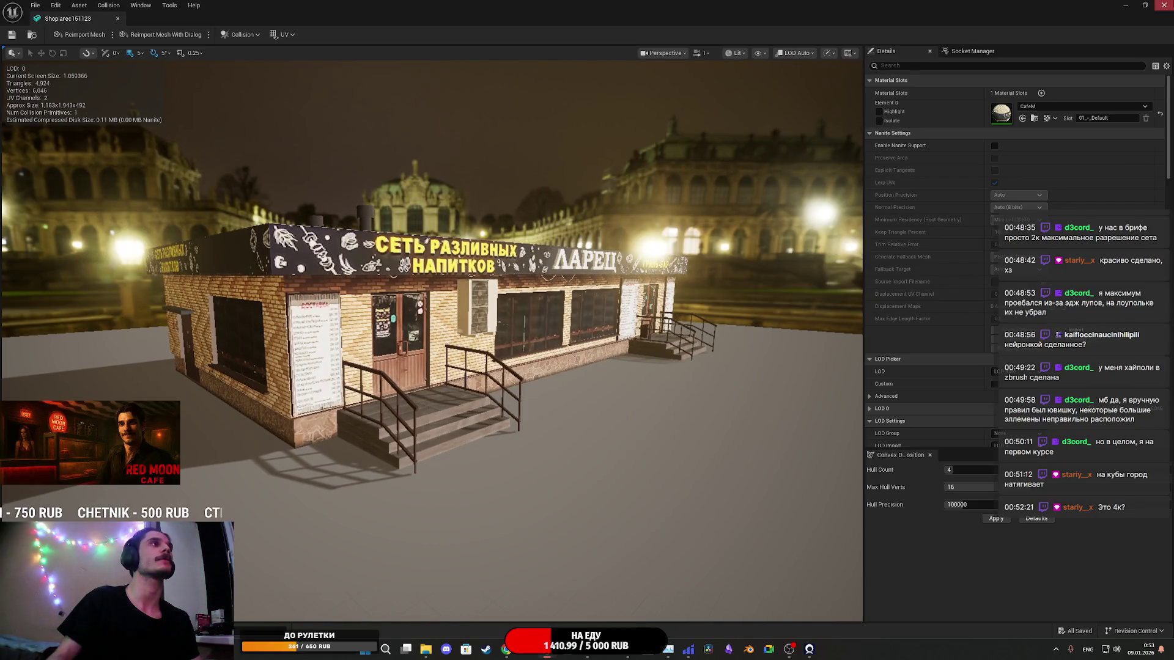
left_click(1163, 5)
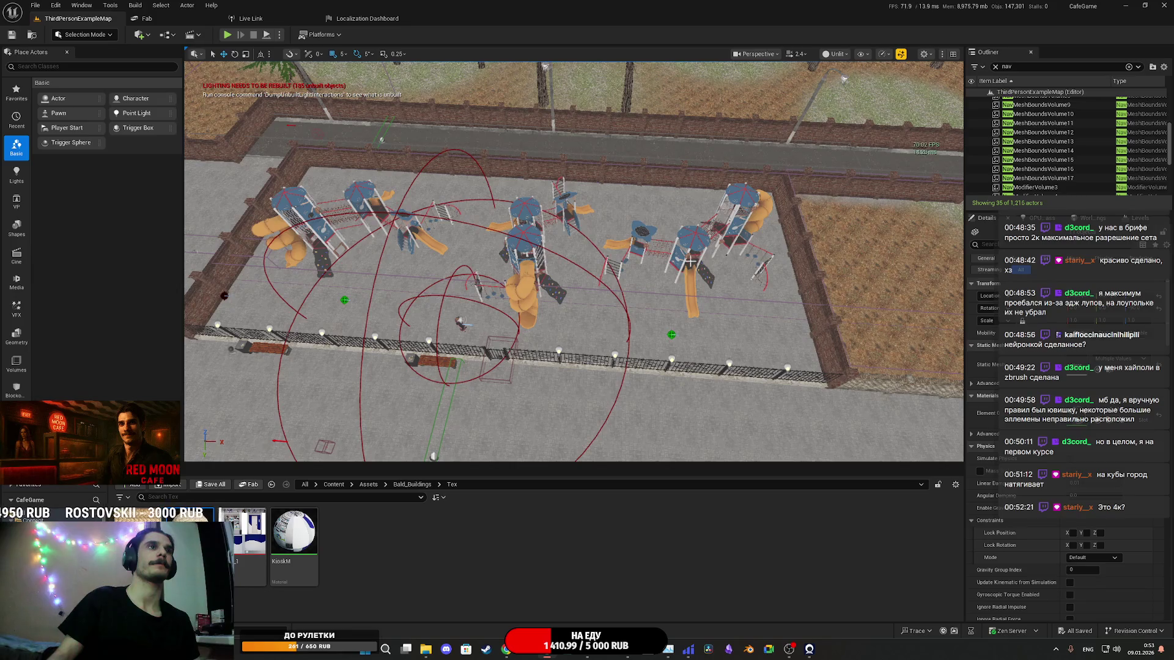
Step: Delete the right playground and place the shop building from Bald_Buildings near the fence
key("Delete")
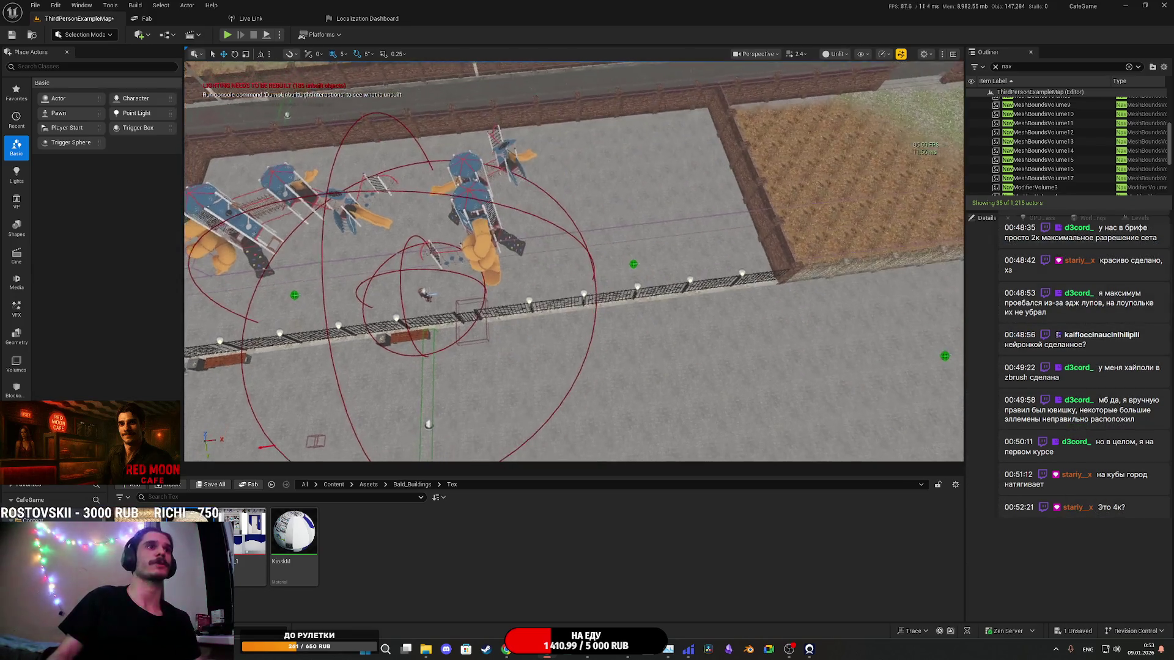
left_click(648, 280)
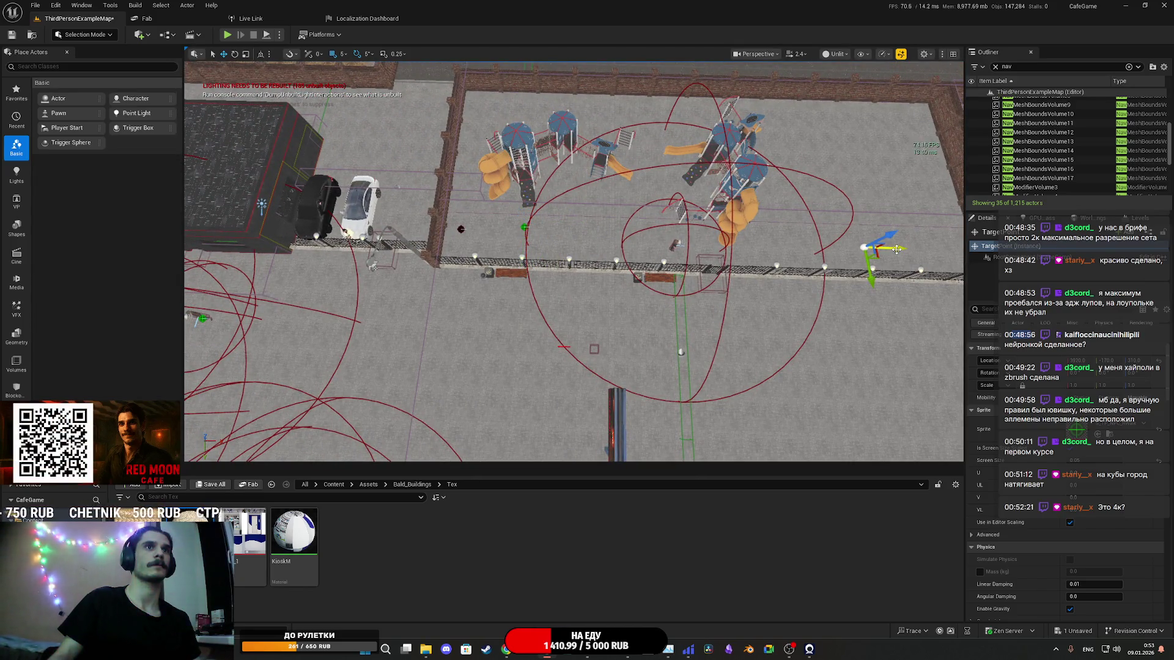
mouse_move(687, 248)
left_mouse_down()
mouse_move(734, 262)
mouse_move(703, 275)
left_mouse_up()
left_click(414, 484)
mouse_move(242, 538)
left_mouse_down()
mouse_move(674, 341)
mouse_move(679, 354)
mouse_move(687, 302)
mouse_move(689, 324)
left_mouse_up()
scroll(677, 346, "up", 3)
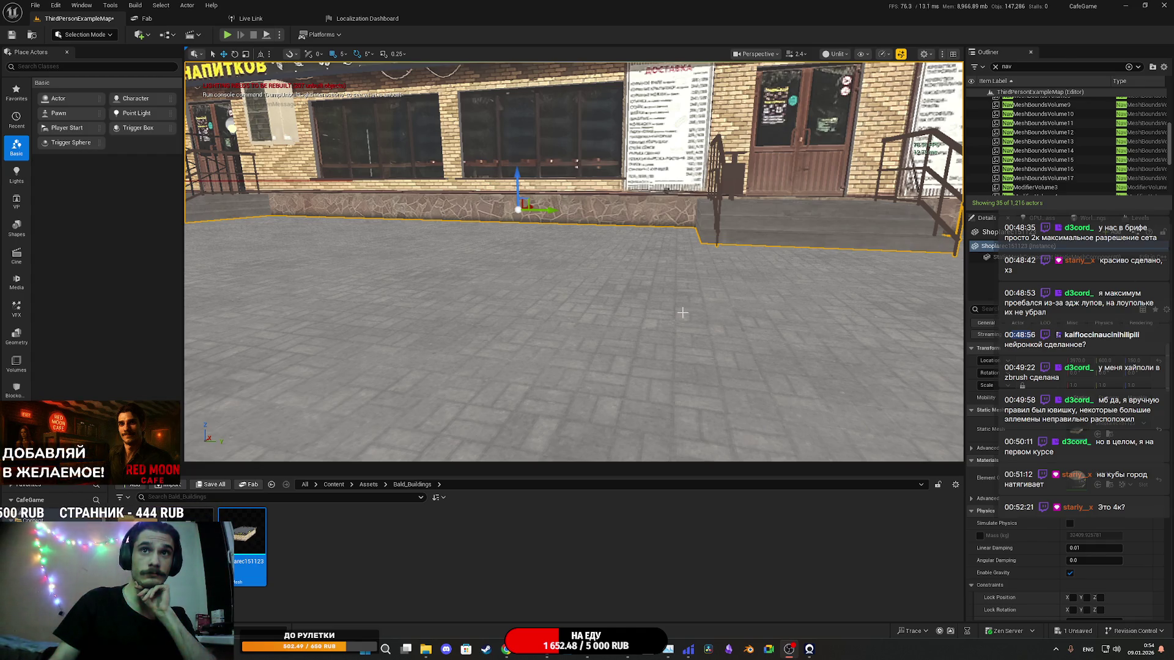
left_click_drag(803, 348, 793, 406)
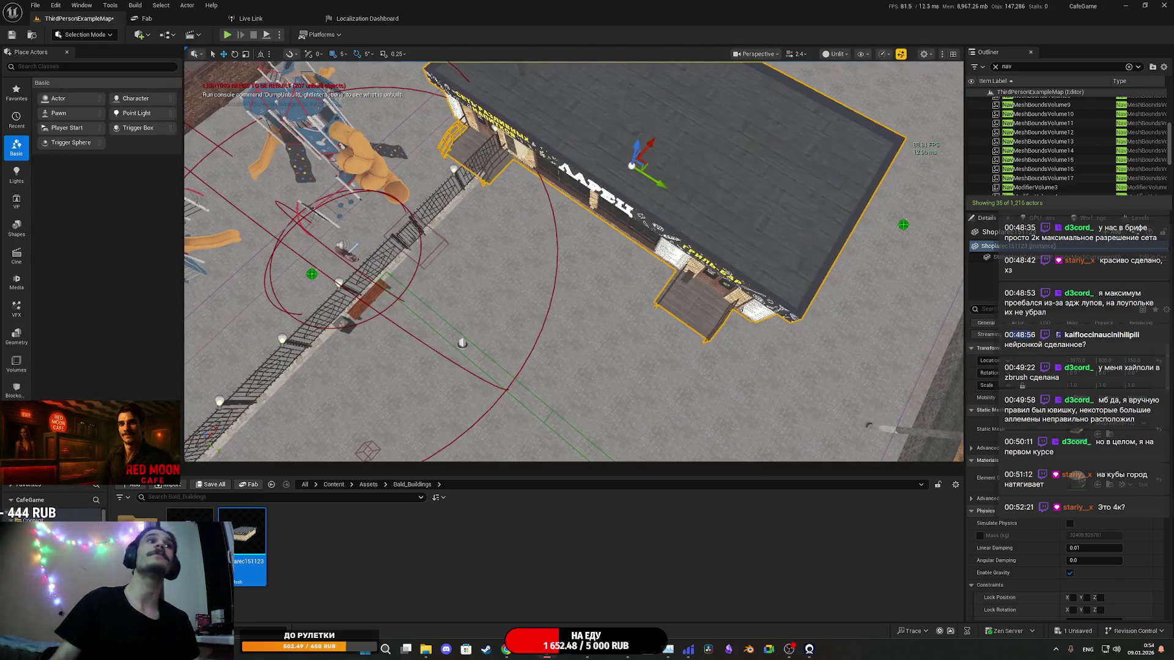
Step: Rotate the shop building -90° and view it from a closer angle
key("e")
left_click_drag(667, 217, 593, 238)
left_click_drag(653, 202, 642, 165)
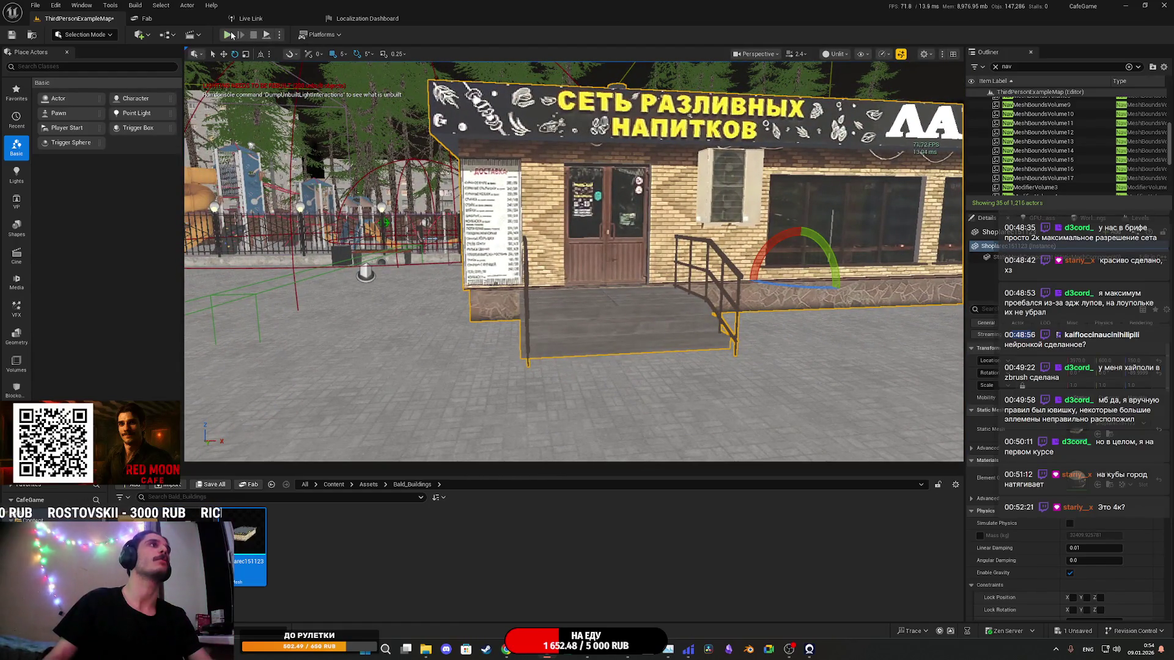
key("F11")
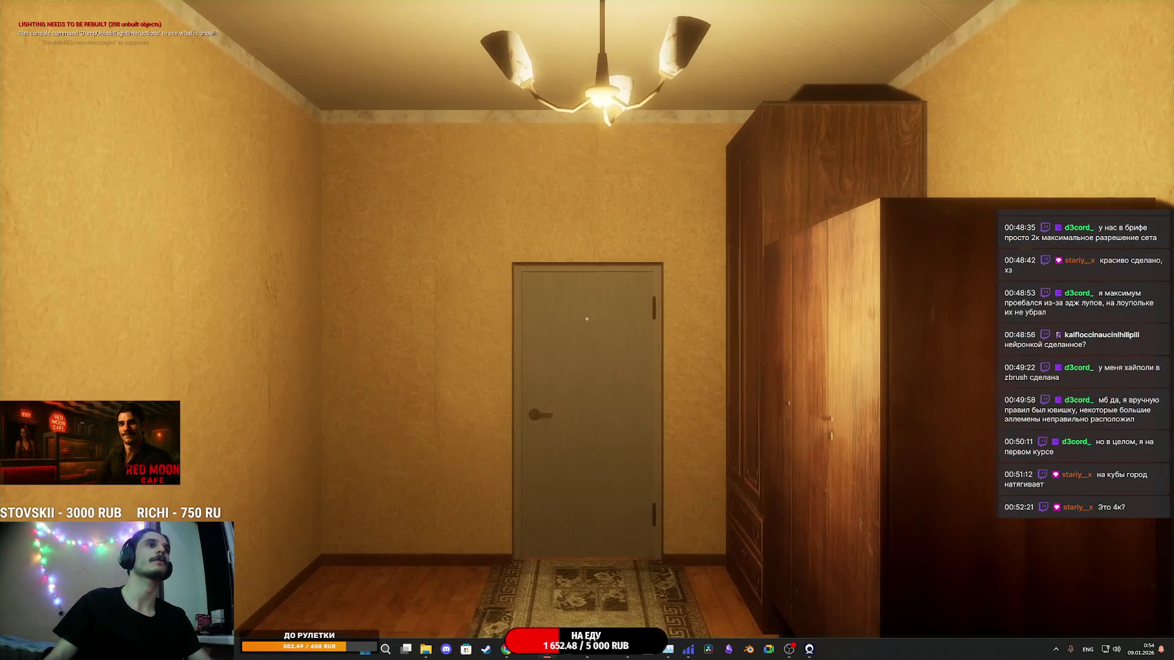
Step: Walk across the night-time plaza up to the kiosk front and back
key("e")
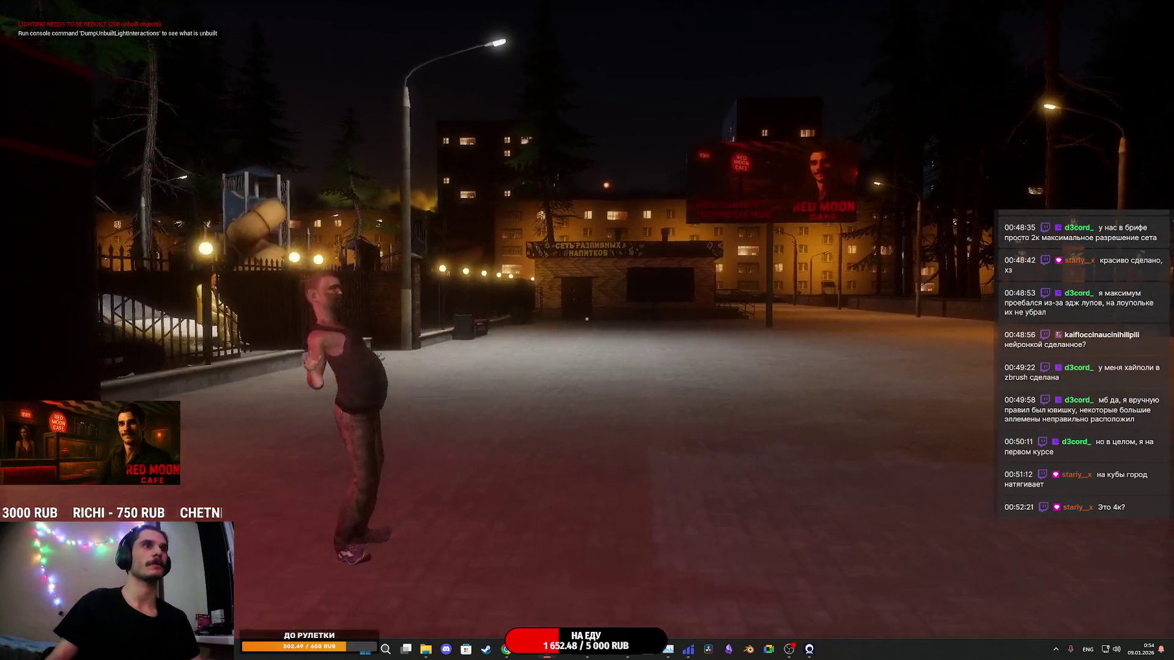
key("w")
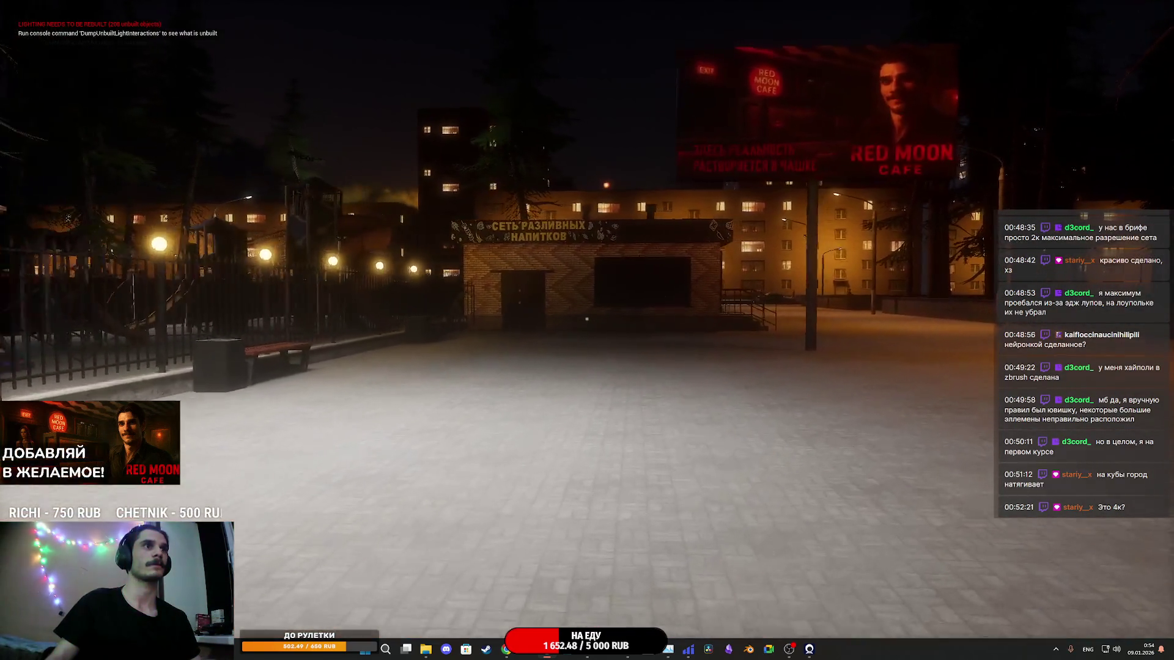
key("w")
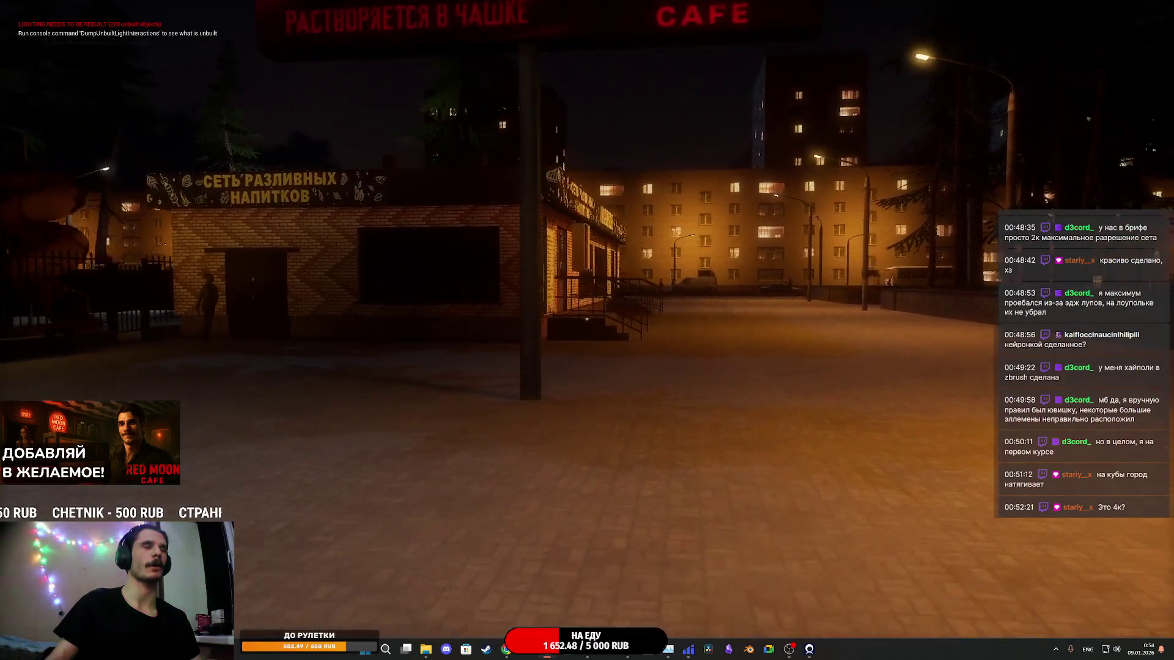
key("w")
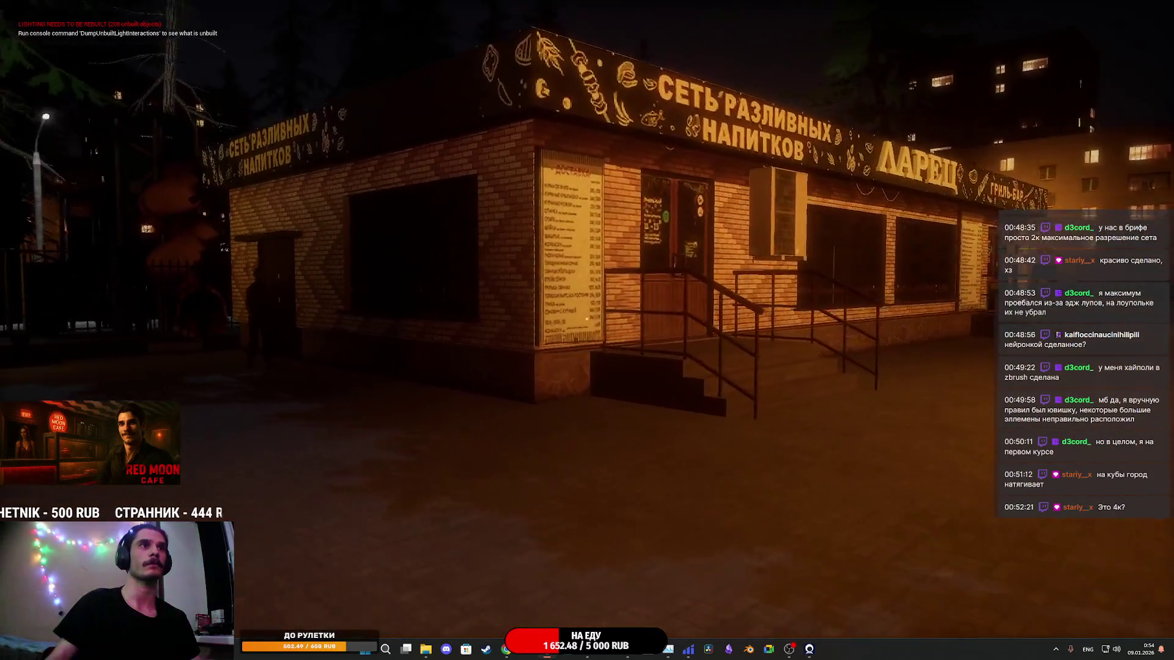
key("w")
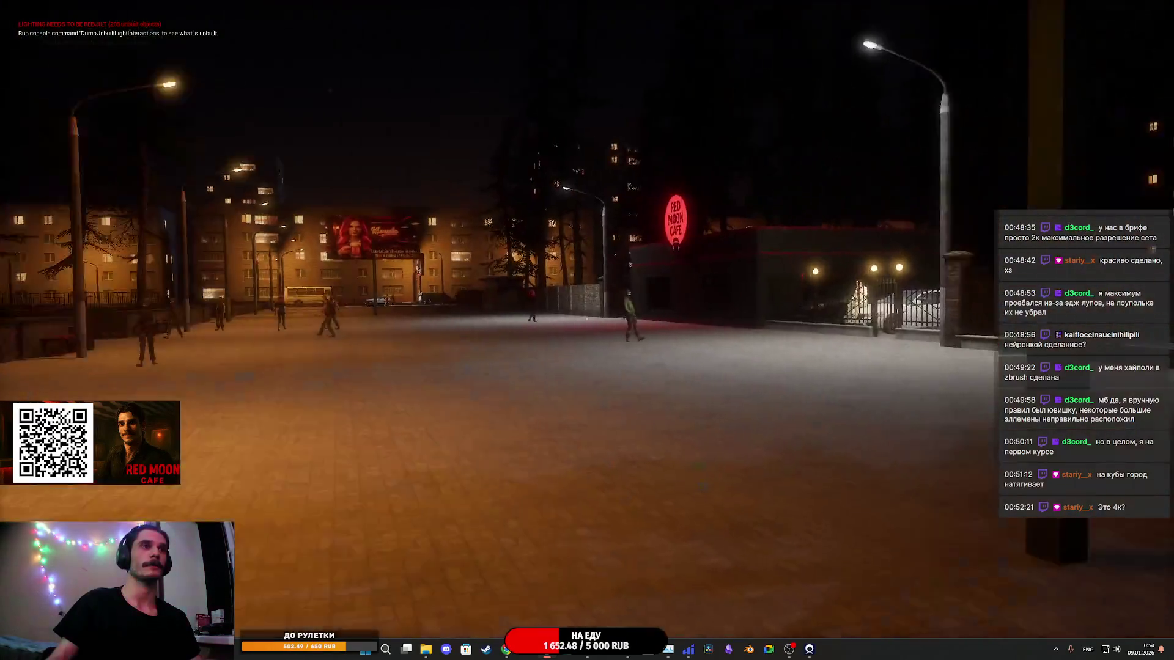
Step: Stop the game and move the kiosk further left on the plaza
key("Escape")
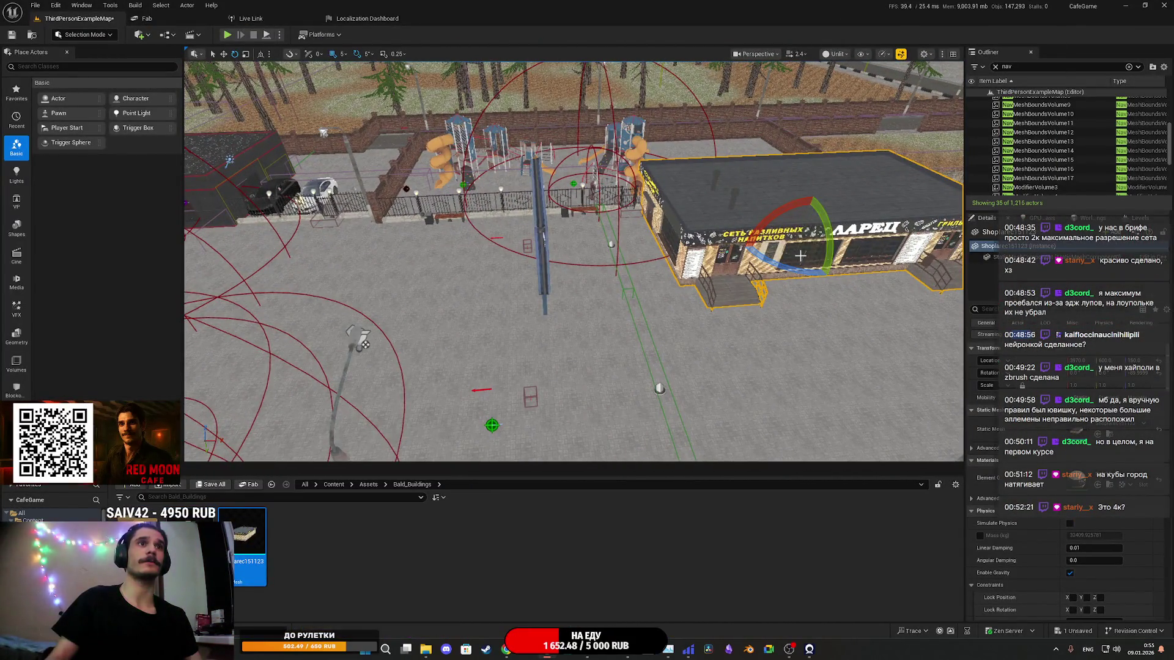
mouse_move(744, 267)
left_mouse_down()
mouse_move(639, 296)
mouse_move(676, 251)
left_mouse_up()
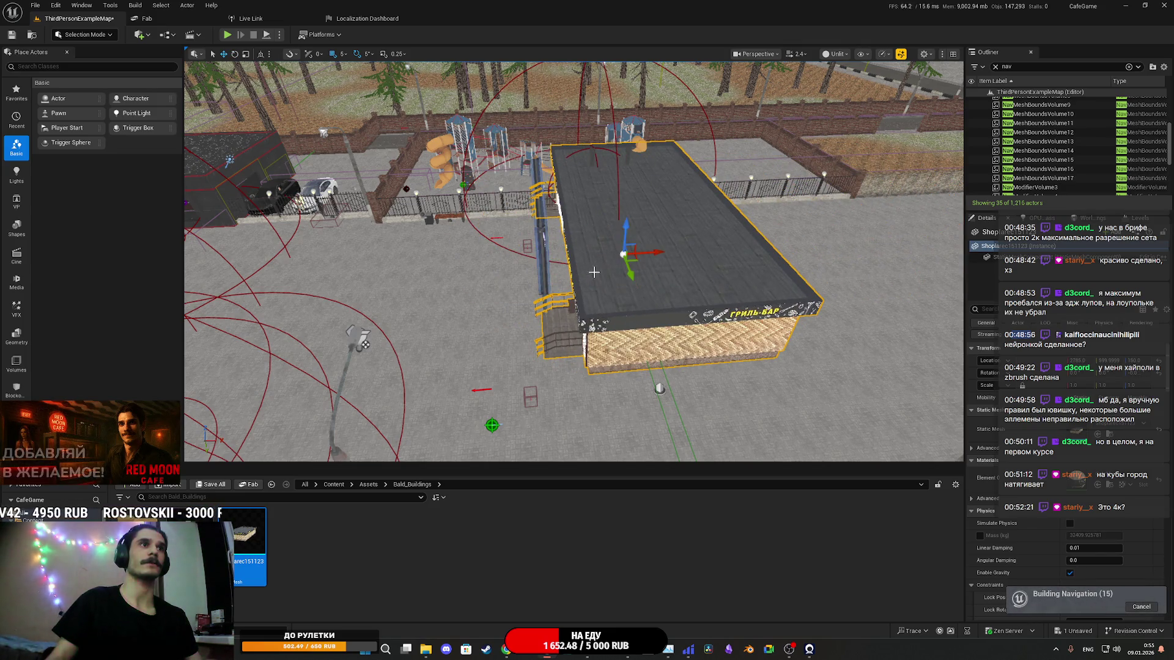
scroll(628, 274, "up", 3)
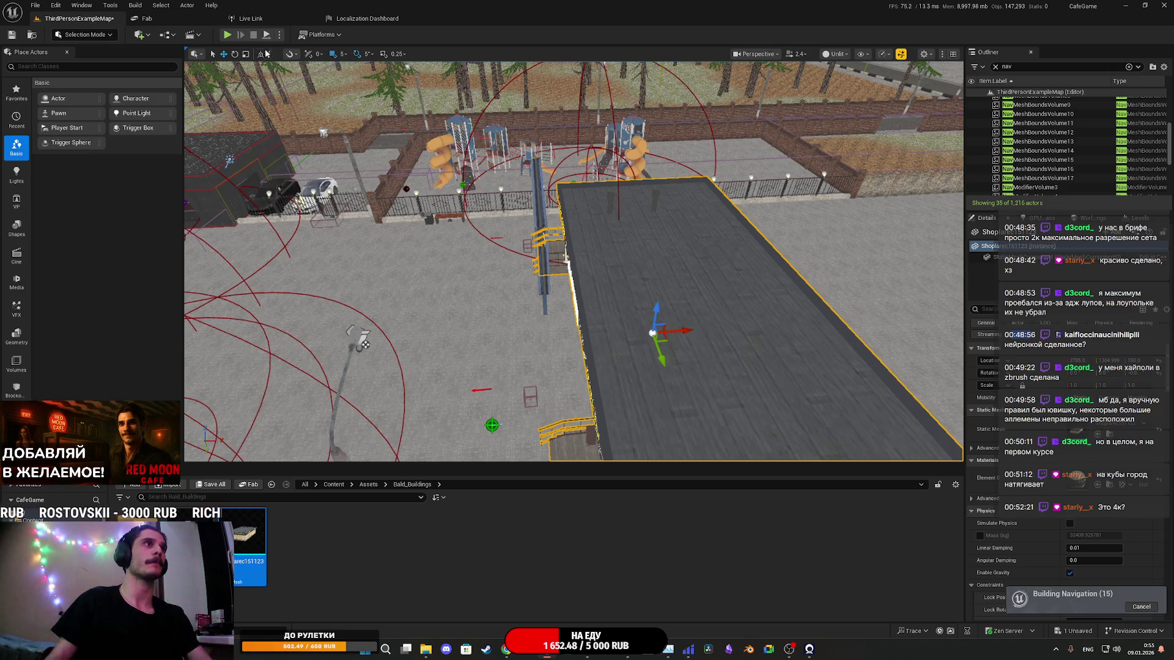
key("alt+p")
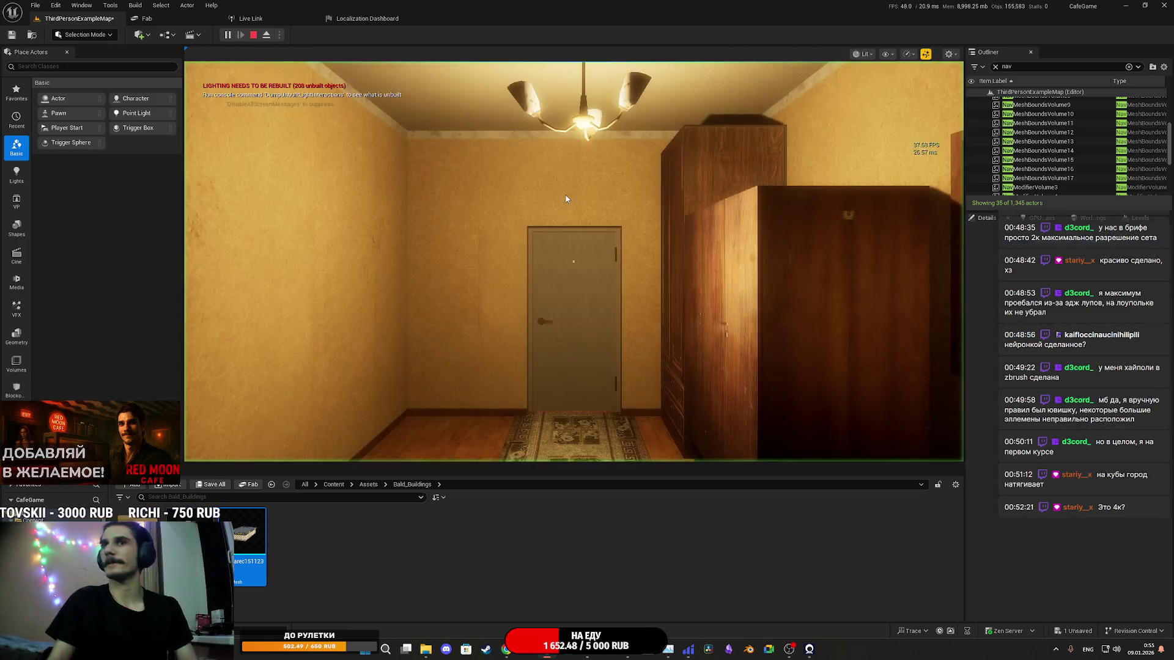
key("F11")
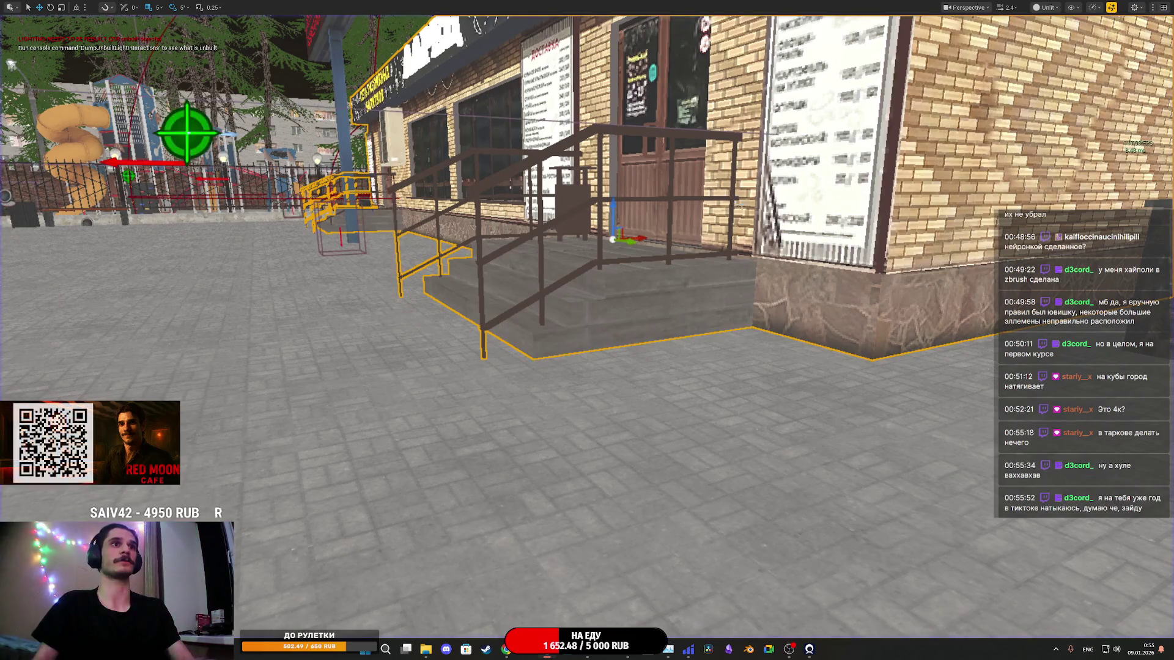
key("F11")
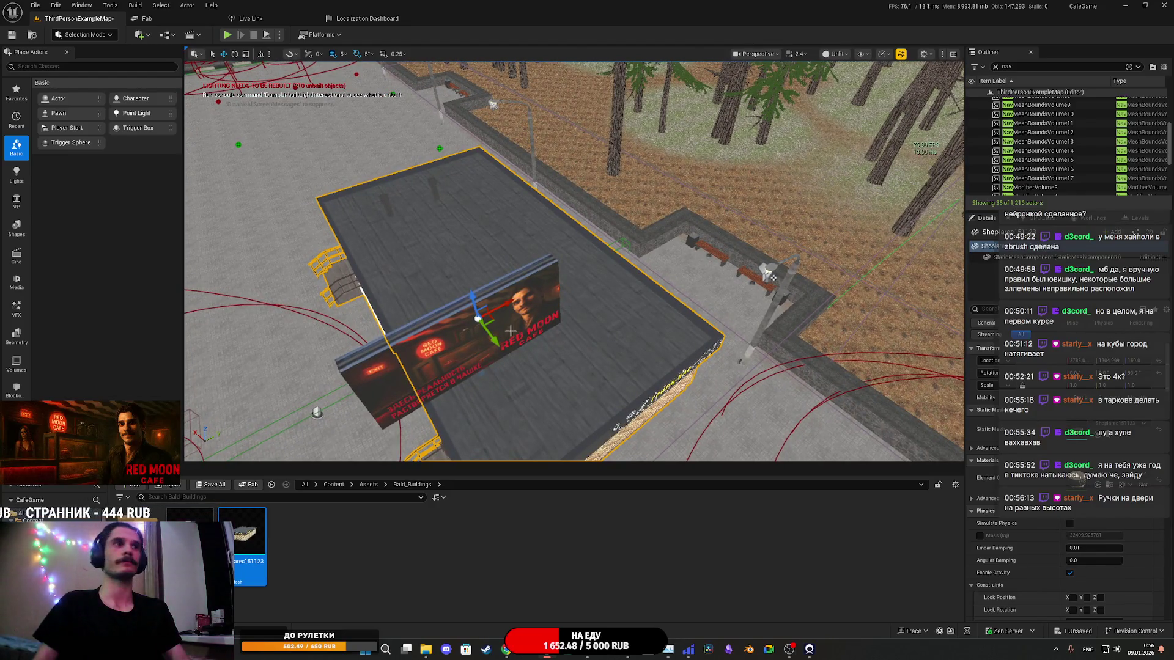
Step: Orbit down to a ground-level side view of the kiosk
left_click_drag(539, 310, 539, 311)
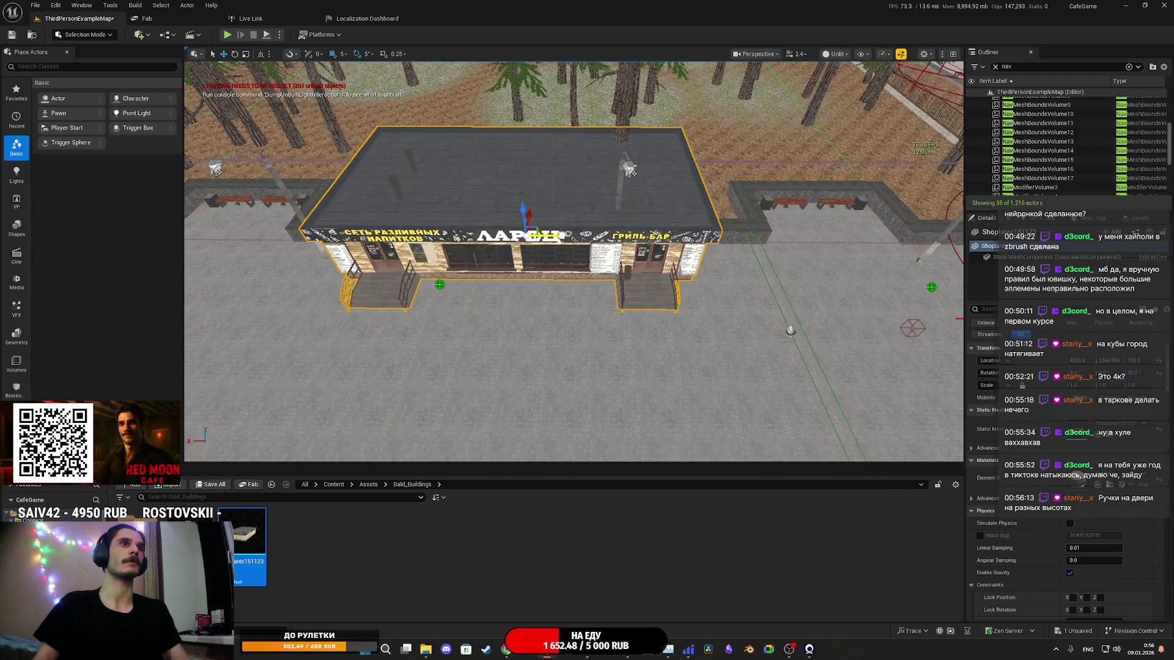
mouse_move(573, 261)
left_mouse_down()
mouse_move(550, 287)
mouse_move(568, 245)
mouse_move(648, 174)
mouse_move(623, 177)
mouse_move(685, 184)
mouse_move(553, 211)
left_mouse_up()
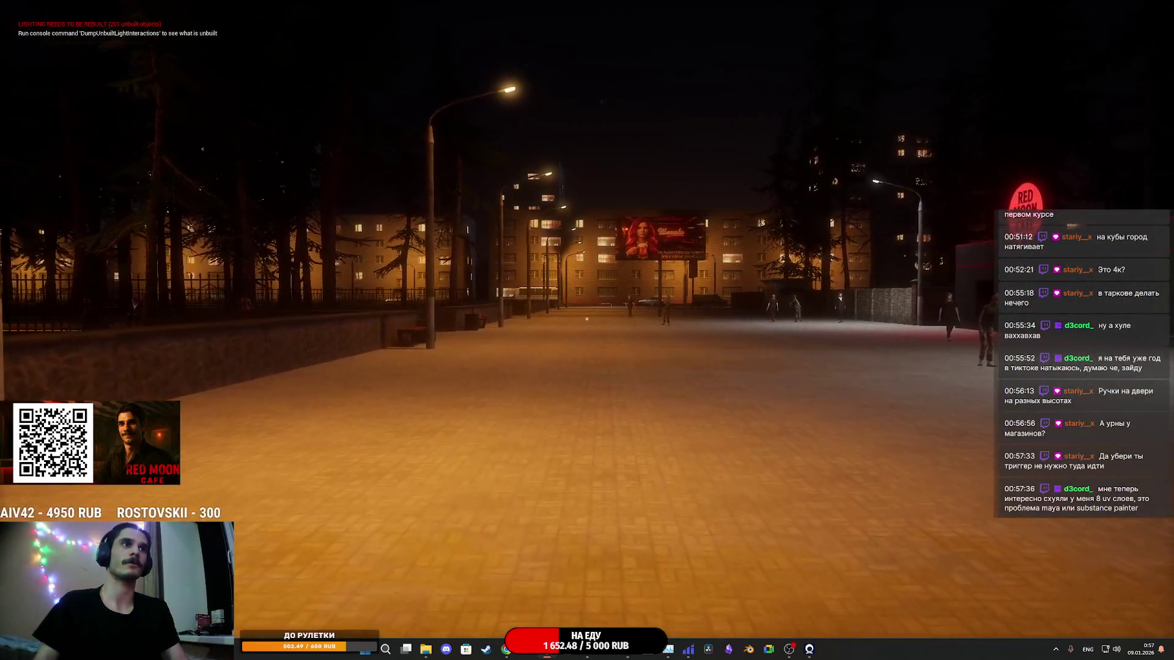
Step: Stop the game, focus on the grill-bar shop, and open its mesh in the Static Mesh Editor
mouse_move(587, 319)
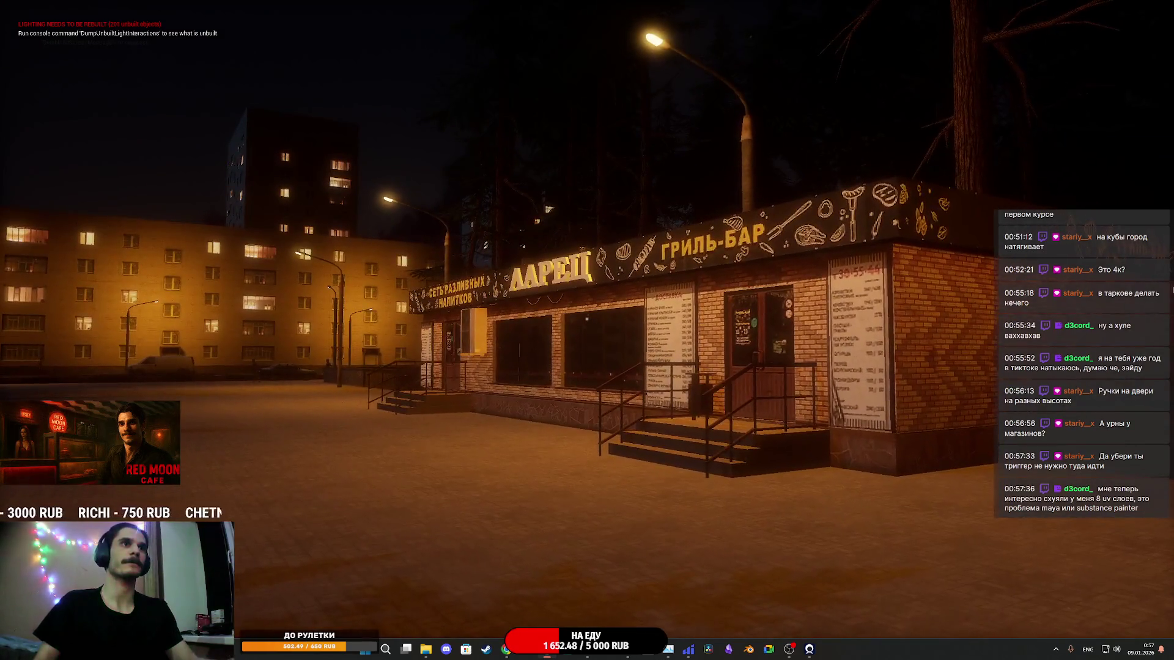
key("Escape")
scroll(575, 263, "up", 5)
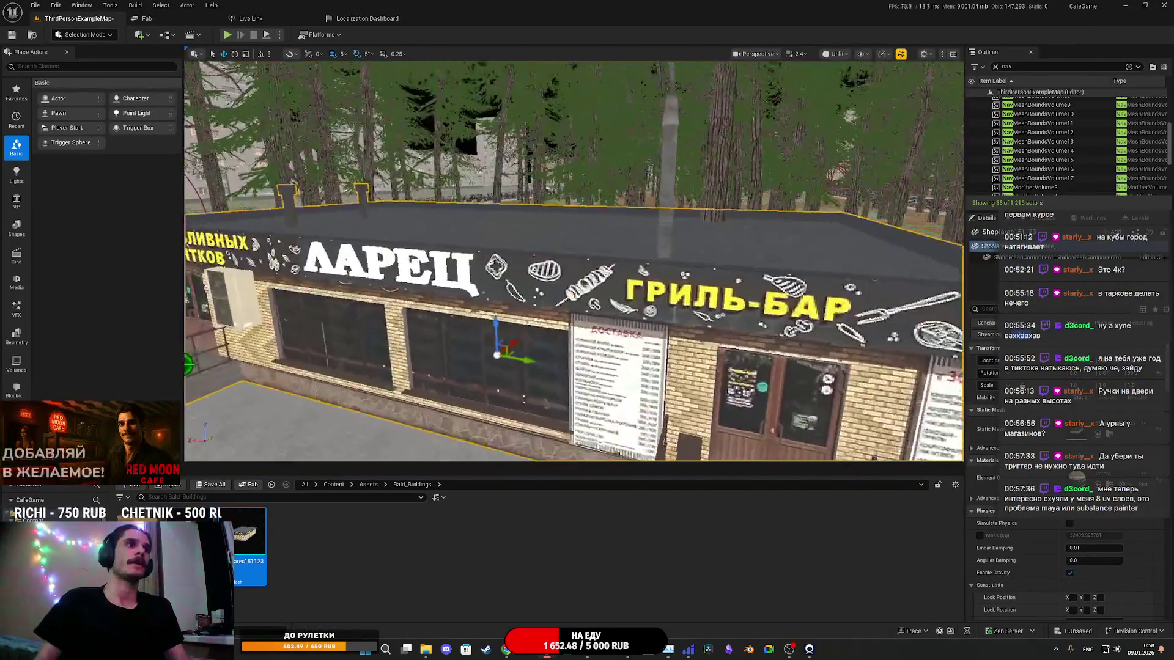
key("f")
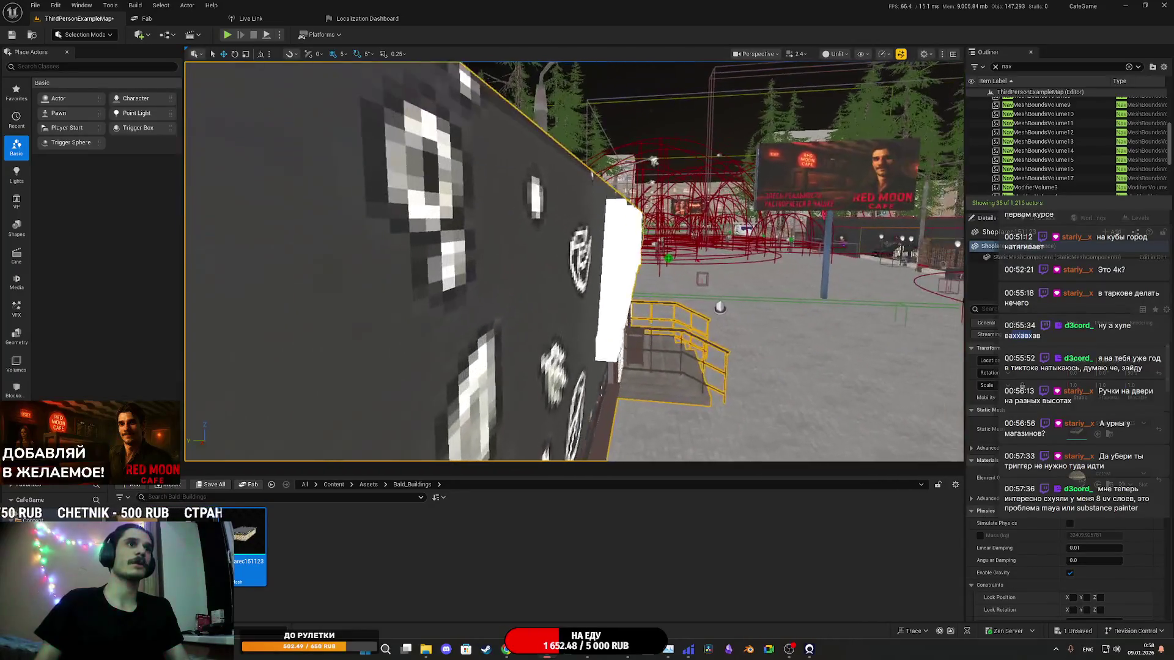
double_click(250, 533)
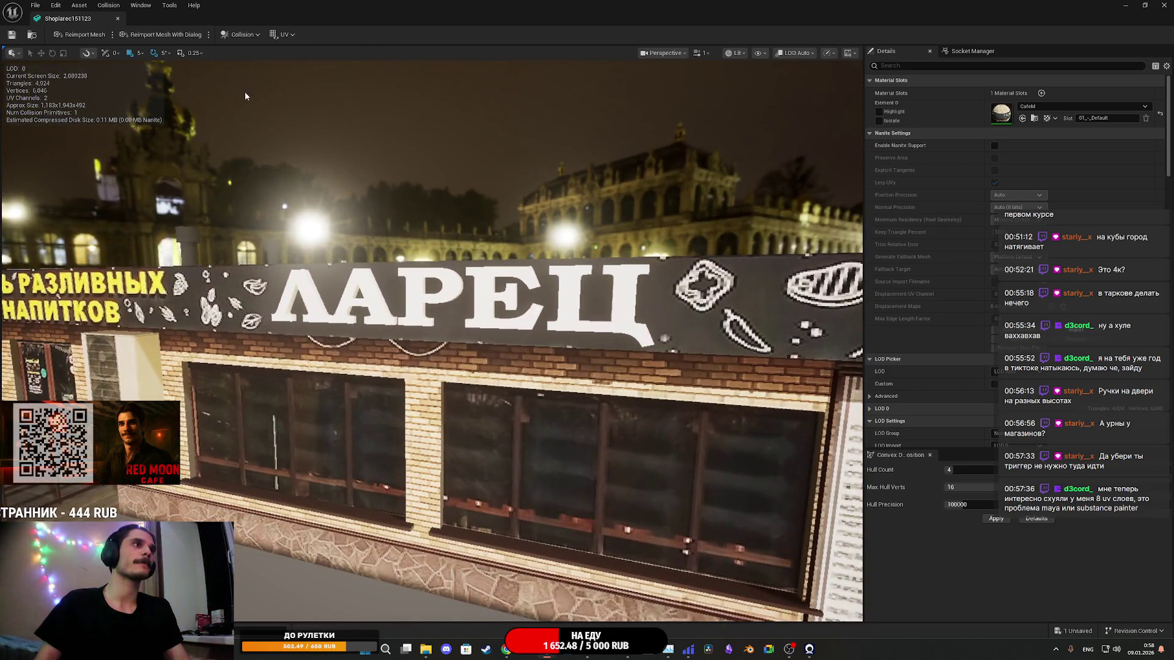
left_click(285, 35)
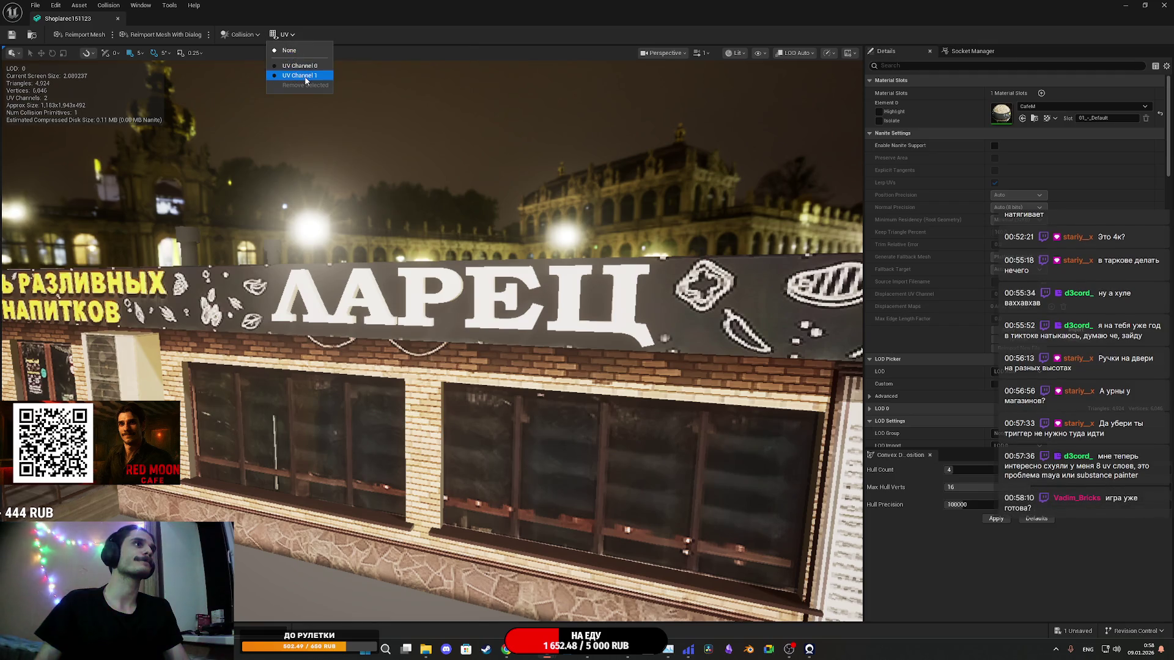
left_click(305, 75)
left_click(285, 34)
left_click(303, 71)
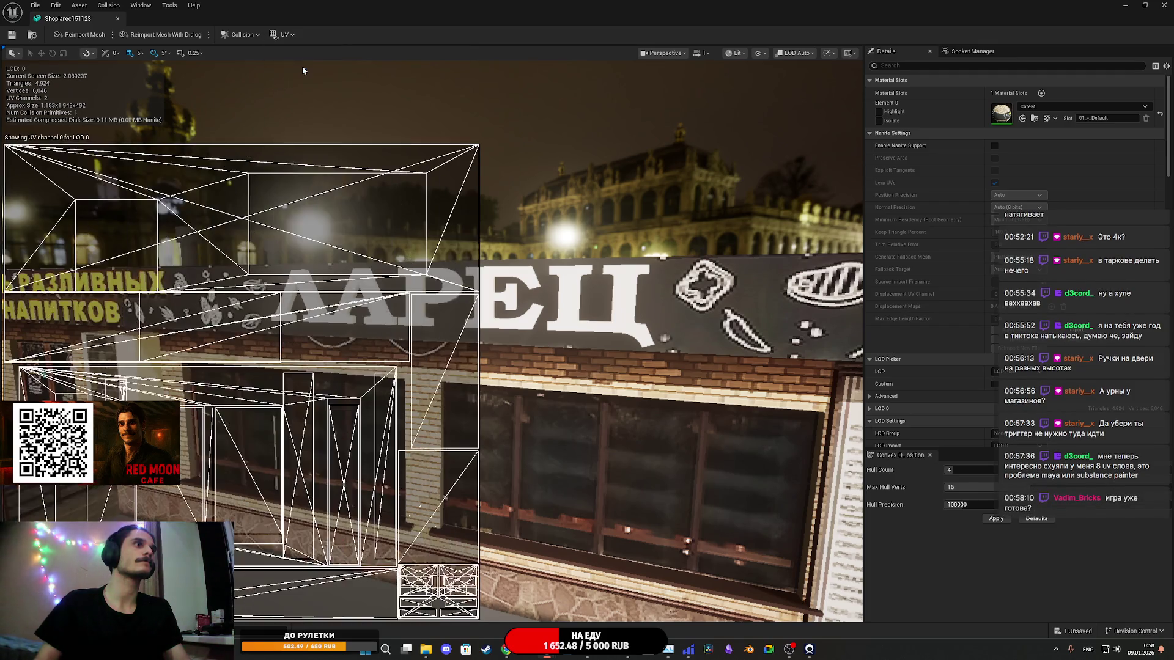
left_click(230, 37)
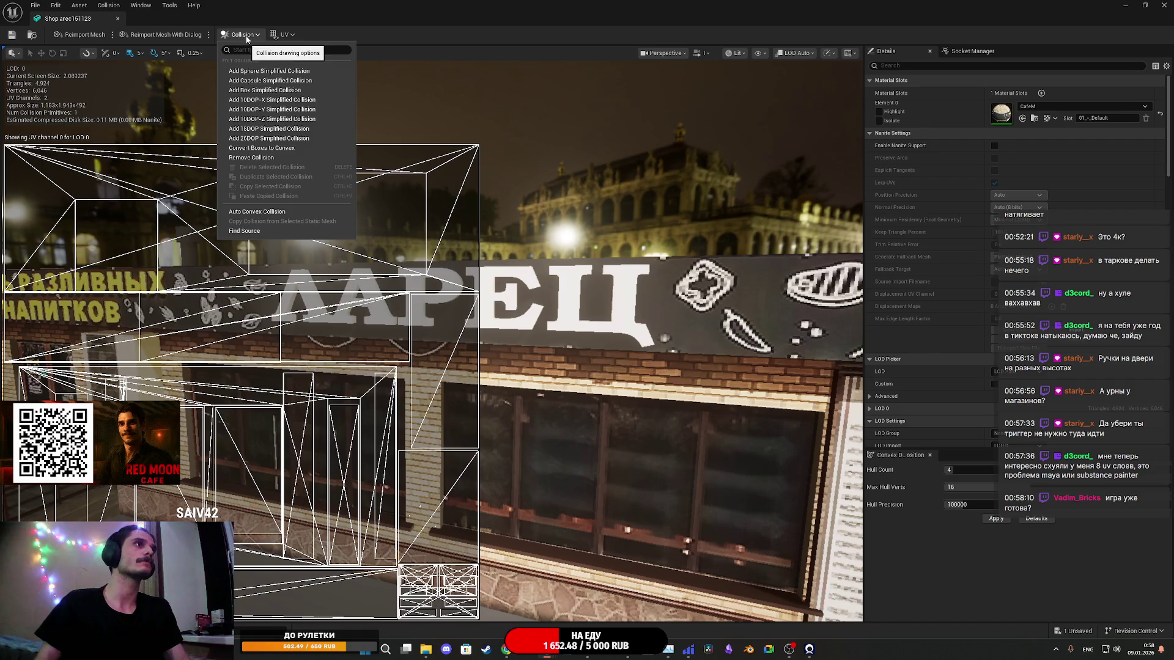
left_click(293, 51)
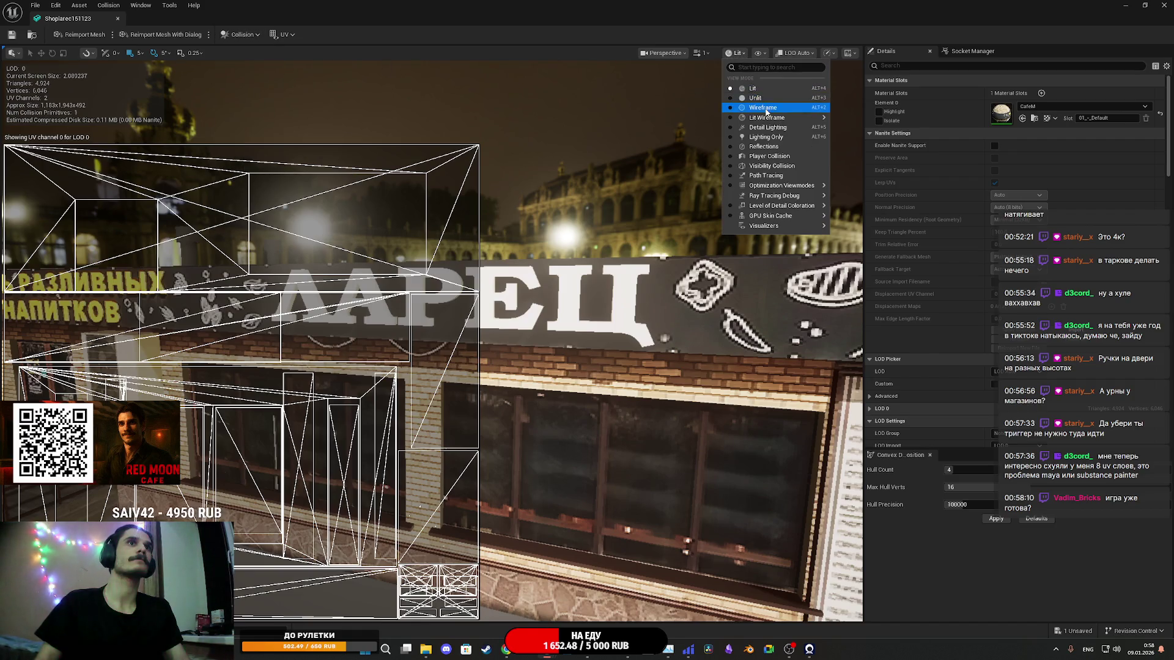
left_click(765, 108)
mouse_move(611, 366)
left_mouse_down()
mouse_move(624, 355)
mouse_move(624, 379)
mouse_move(673, 351)
left_mouse_up()
mouse_move(484, 246)
left_mouse_down()
mouse_move(494, 241)
mouse_move(484, 246)
left_mouse_up()
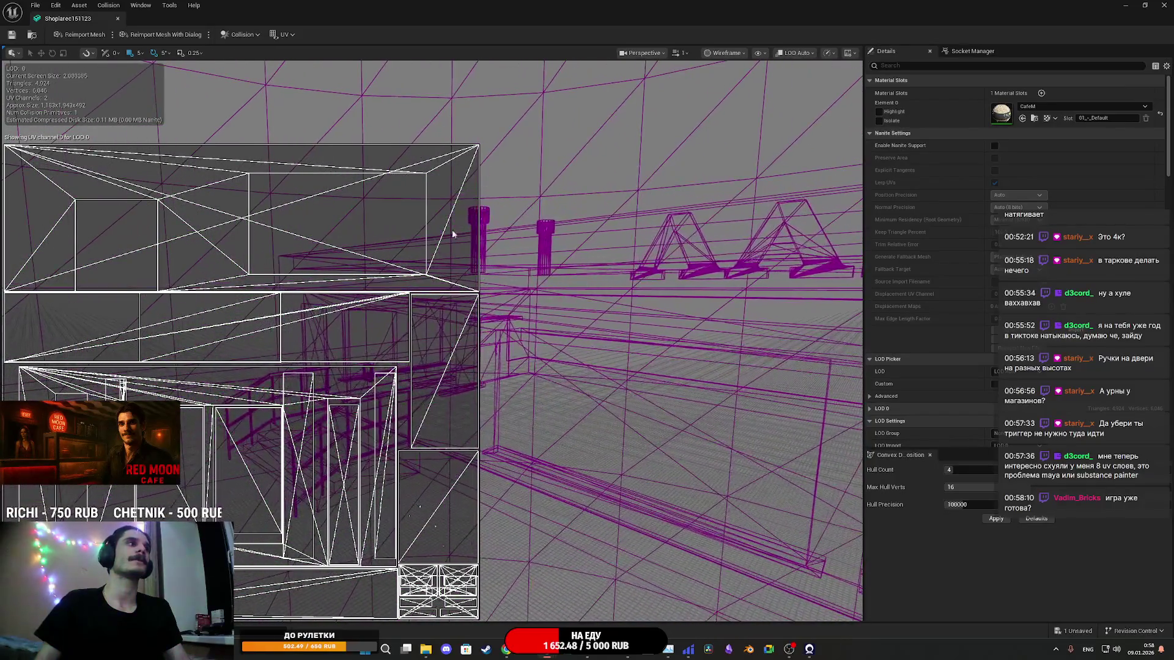
left_click(1163, 6)
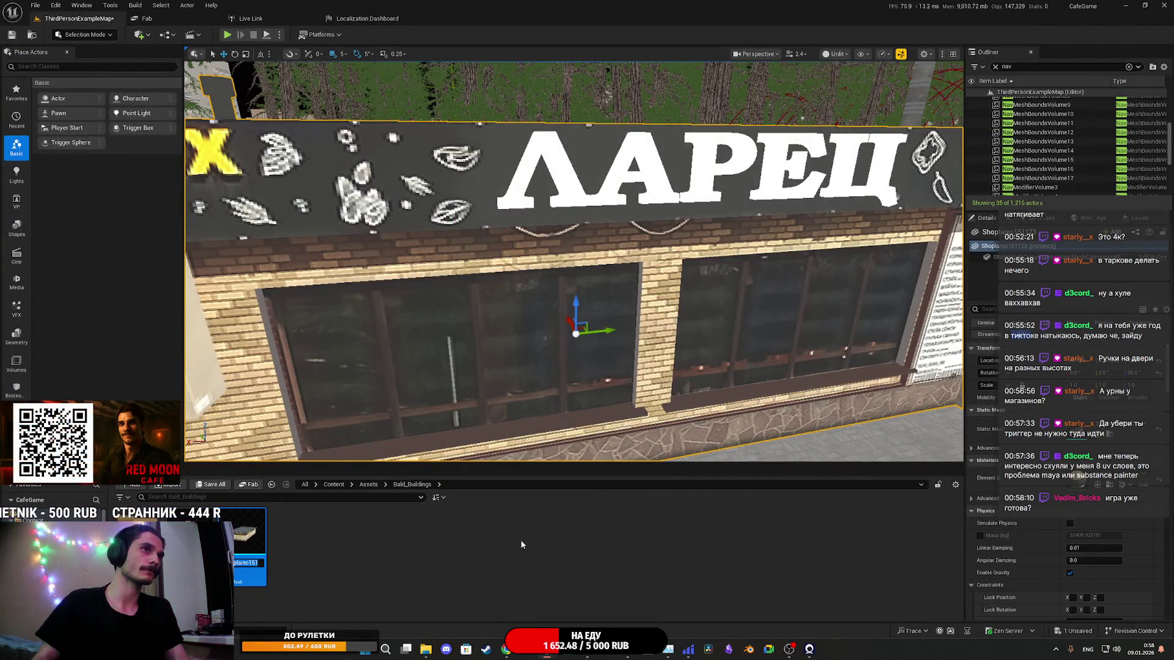
Step: Confirm the shop mesh asset's new name and frame the selected shop building
type("eM")
key("Return")
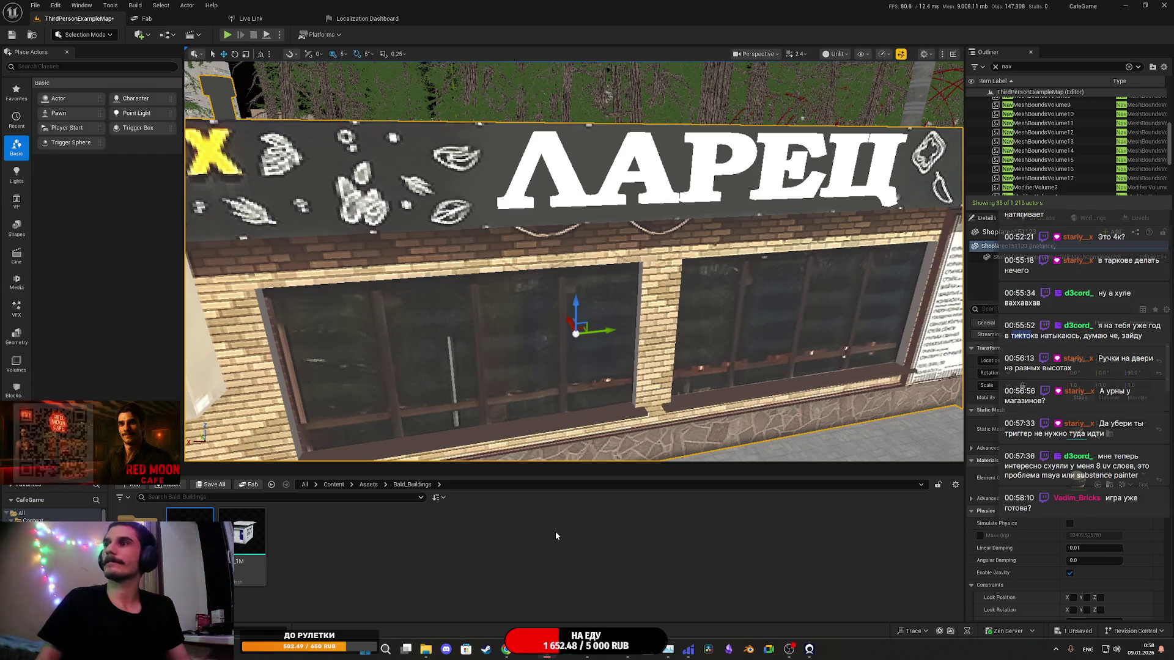
key("f")
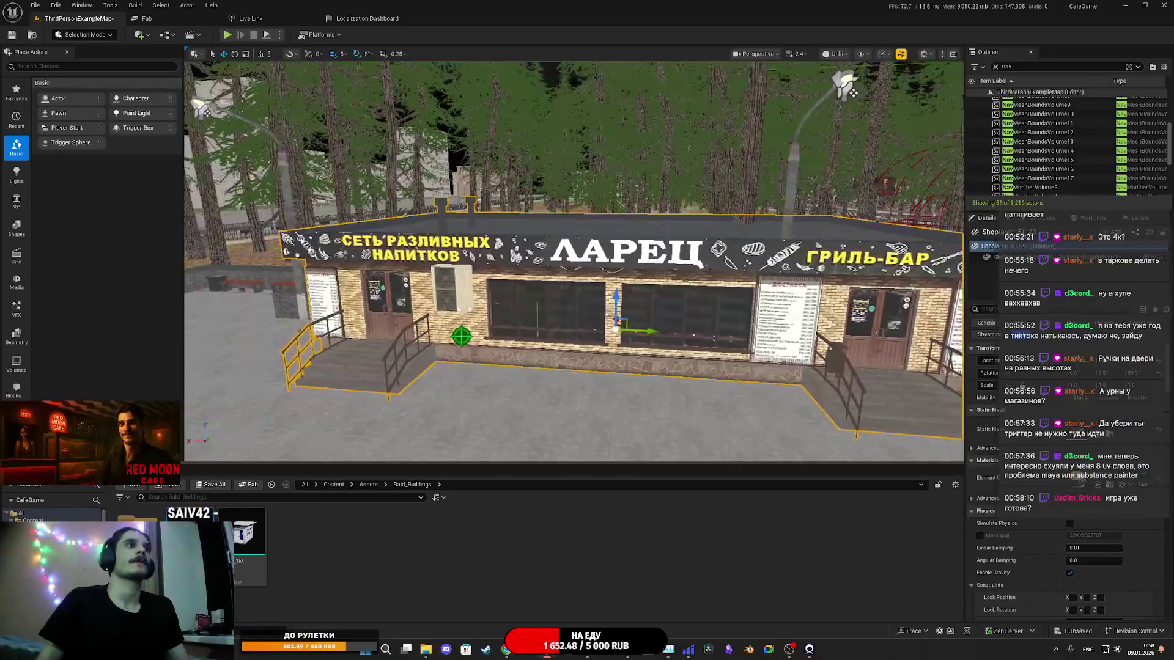
scroll(574, 262, "up", 5)
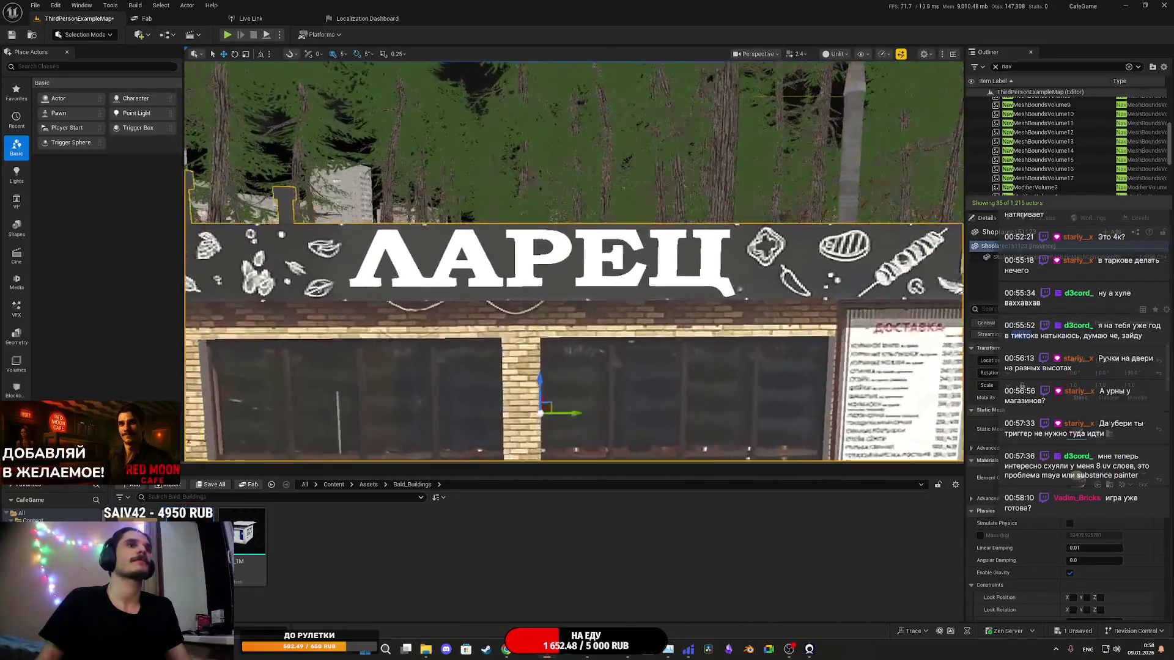
scroll(629, 379, "down", 4)
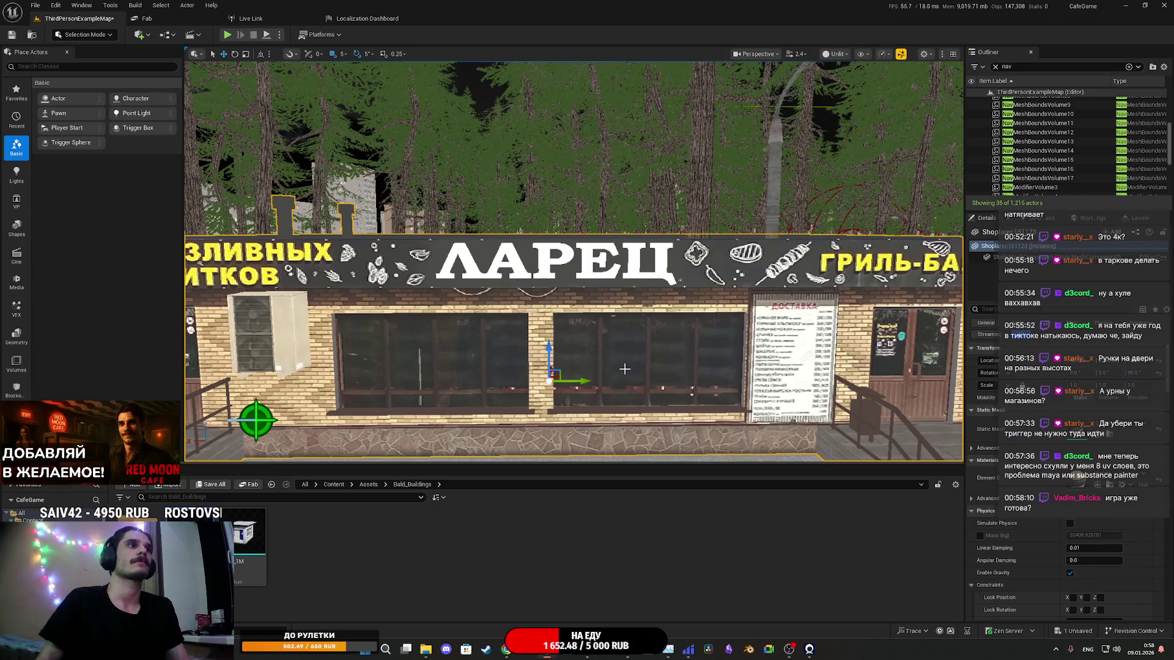
scroll(624, 369, "down", 4)
Step: Orbit around the kiosk to check its side, front entrance and placement from above
mouse_move(624, 369)
left_mouse_down()
mouse_move(685, 366)
mouse_move(685, 342)
left_mouse_up()
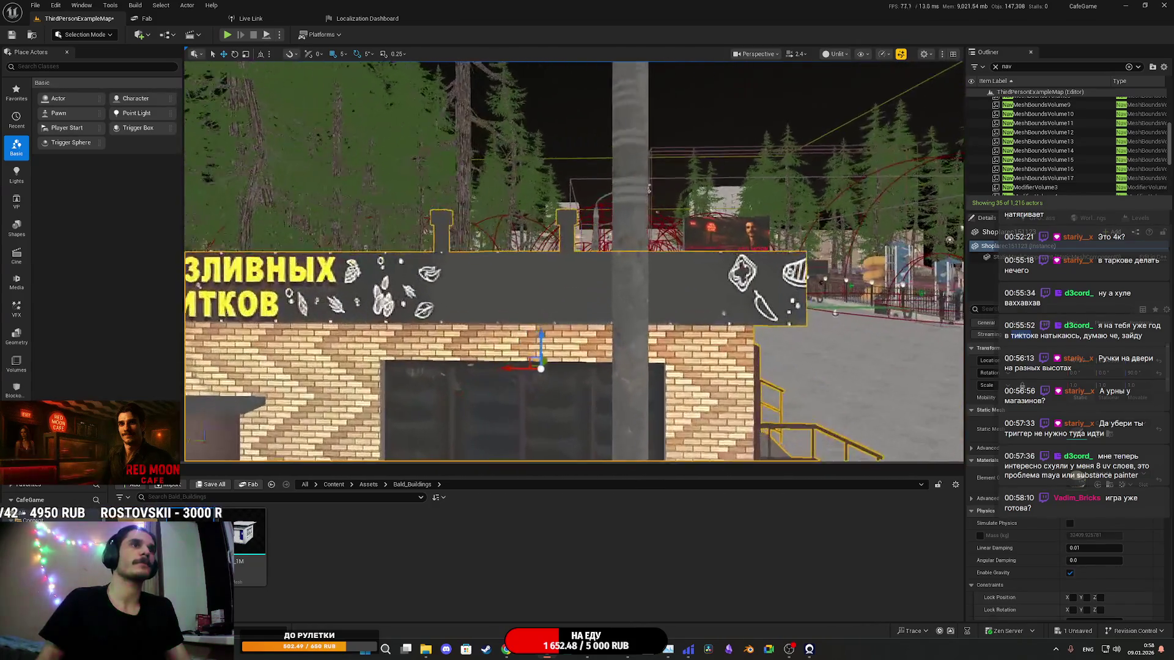
scroll(573, 261, "down", 4)
scroll(573, 261, "up", 4)
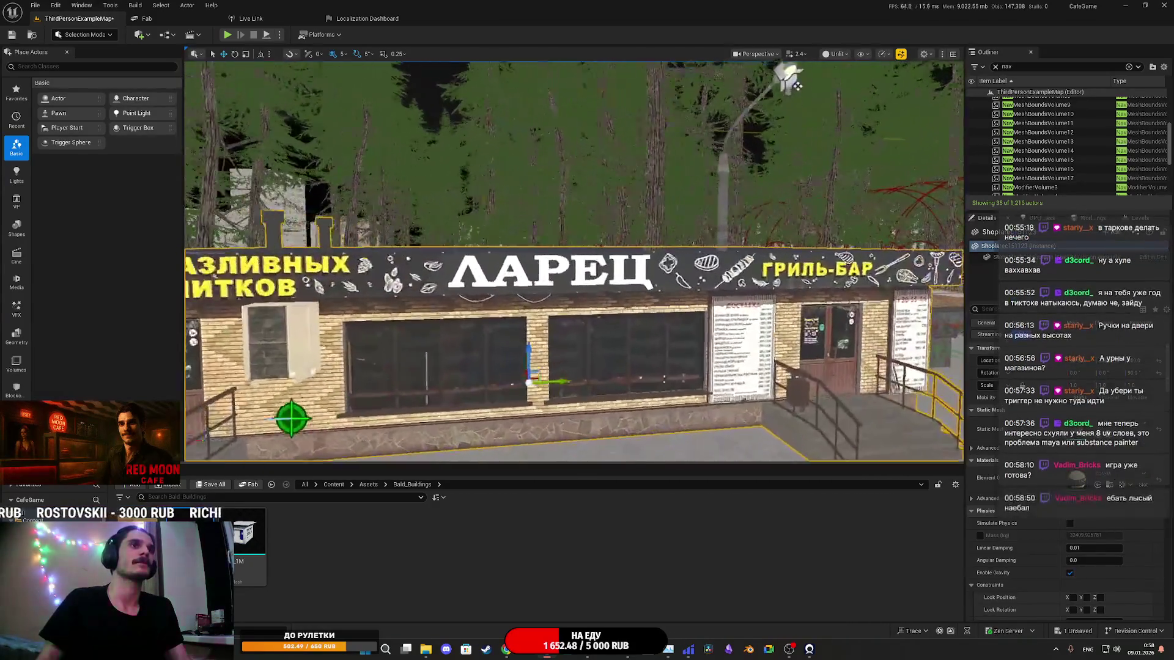
scroll(572, 261, "down", 5)
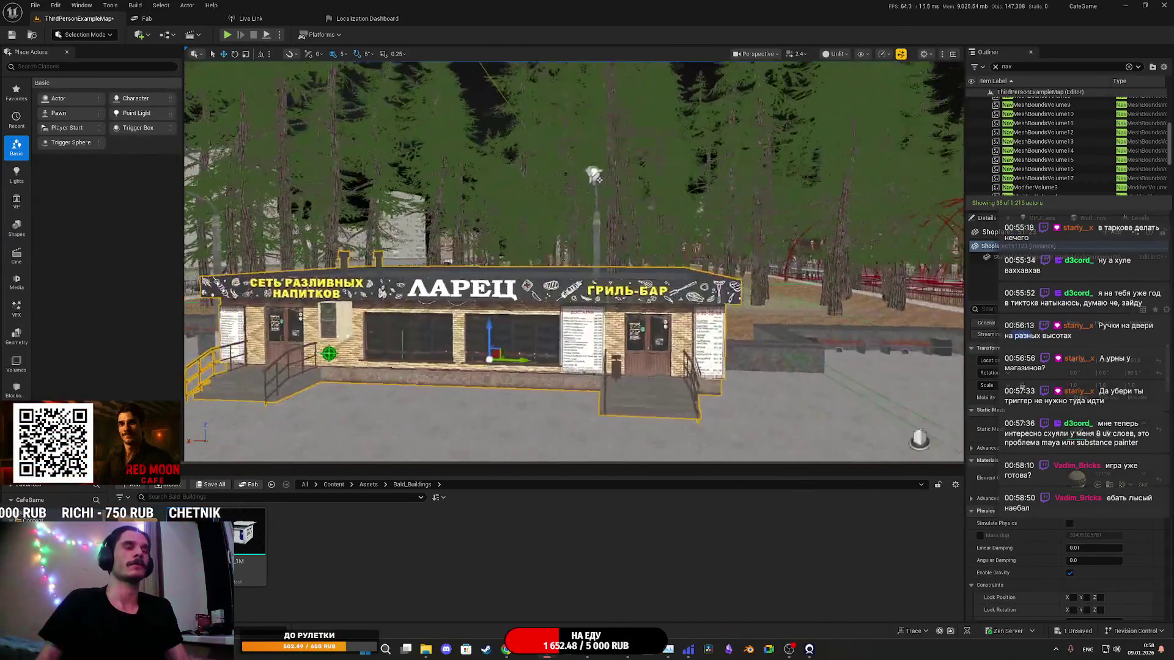
scroll(573, 261, "up", 5)
scroll(573, 261, "down", 3)
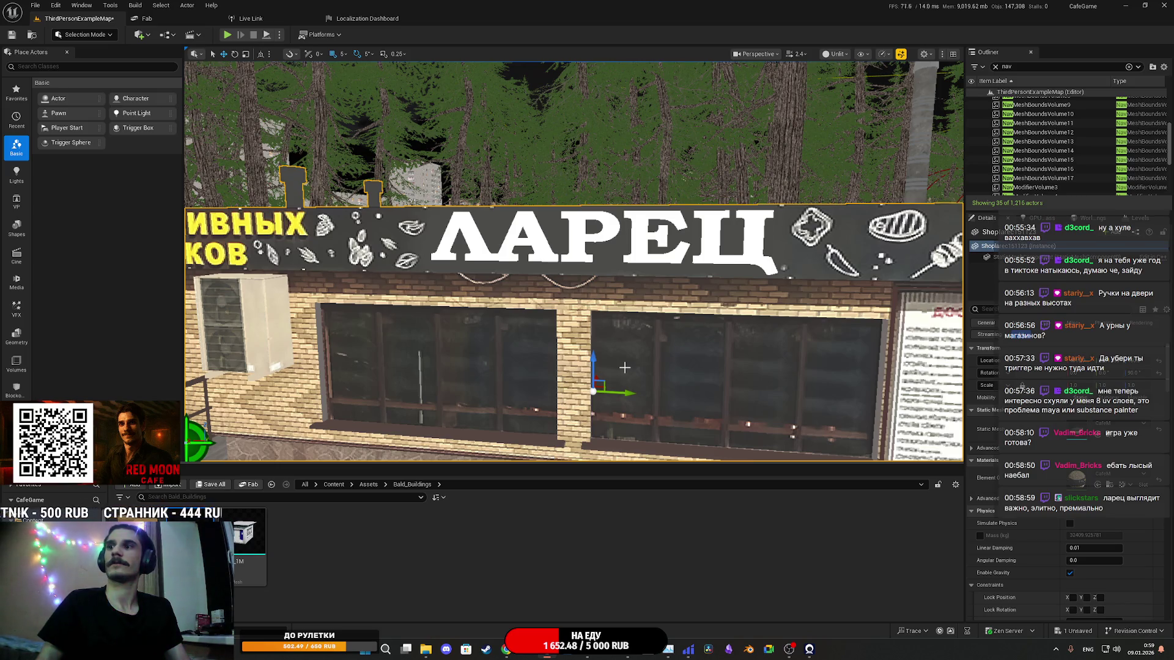
scroll(627, 367, "down", 5)
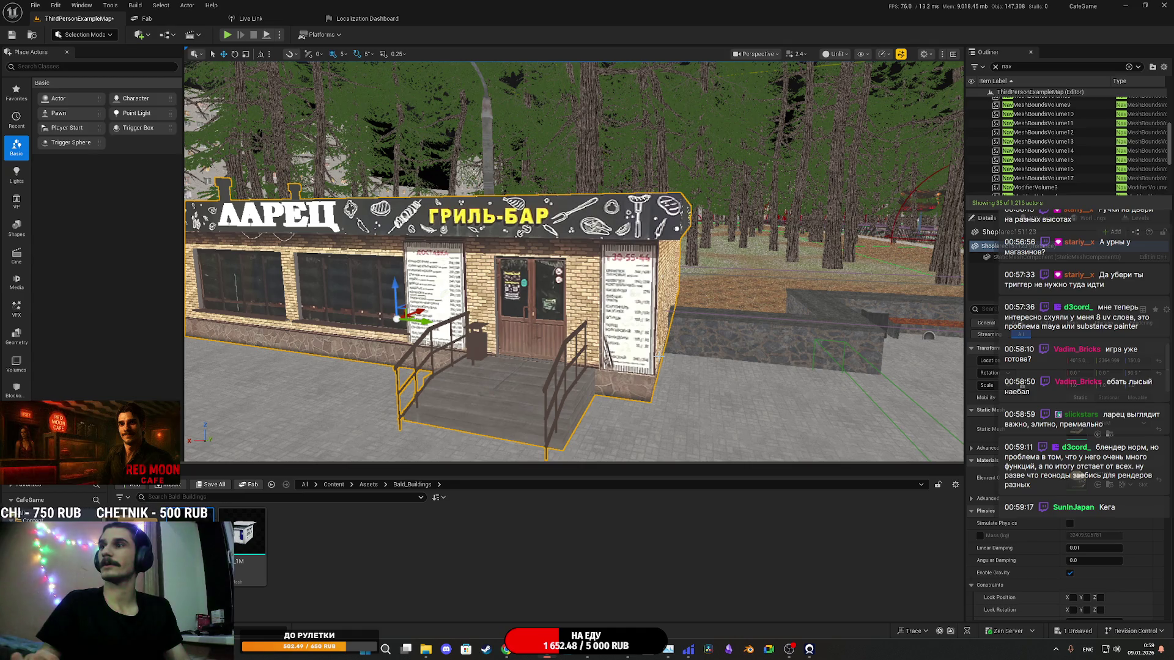
mouse_move(658, 354)
left_mouse_down()
mouse_move(658, 366)
mouse_move(581, 367)
mouse_move(580, 276)
mouse_move(581, 379)
mouse_move(642, 379)
mouse_move(619, 310)
mouse_move(547, 227)
mouse_move(583, 216)
mouse_move(520, 238)
mouse_move(836, 263)
left_mouse_up()
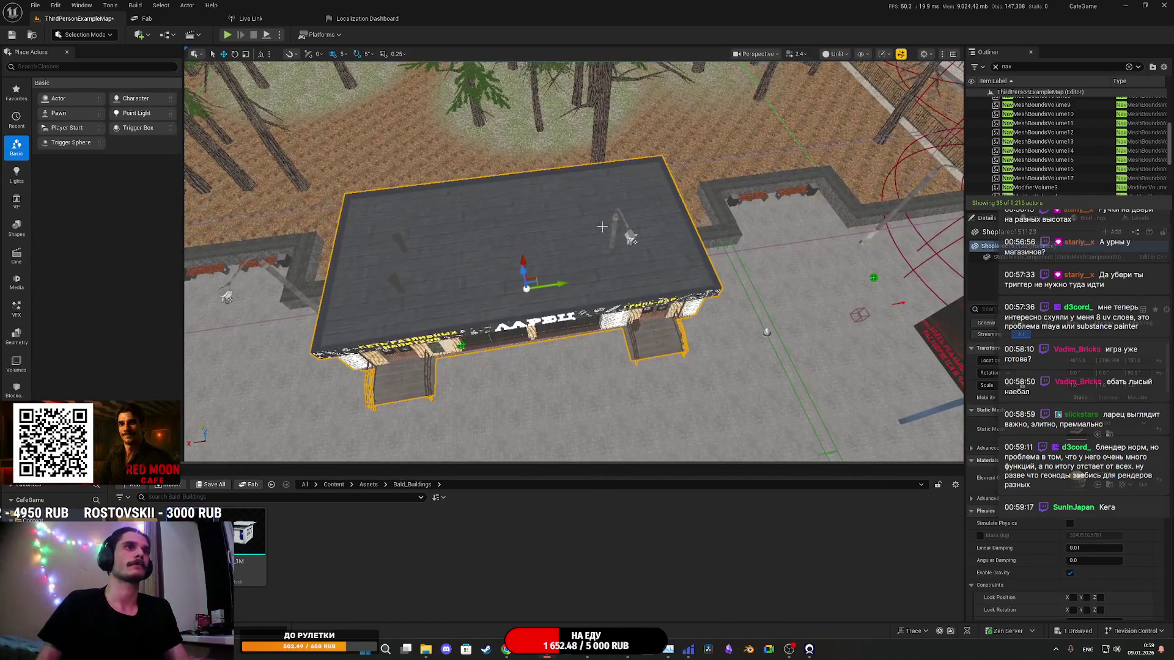
mouse_move(601, 227)
left_mouse_down()
mouse_move(596, 269)
mouse_move(618, 263)
mouse_move(596, 287)
mouse_move(612, 269)
mouse_move(587, 263)
left_mouse_up()
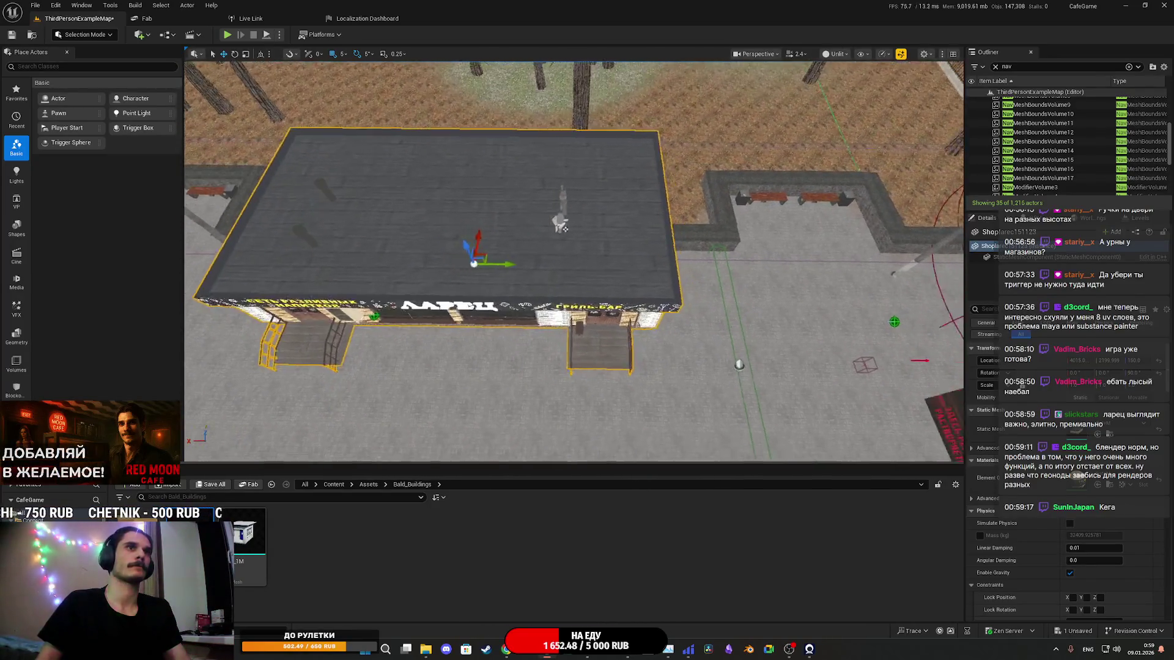
left_click_drag(587, 263, 572, 272)
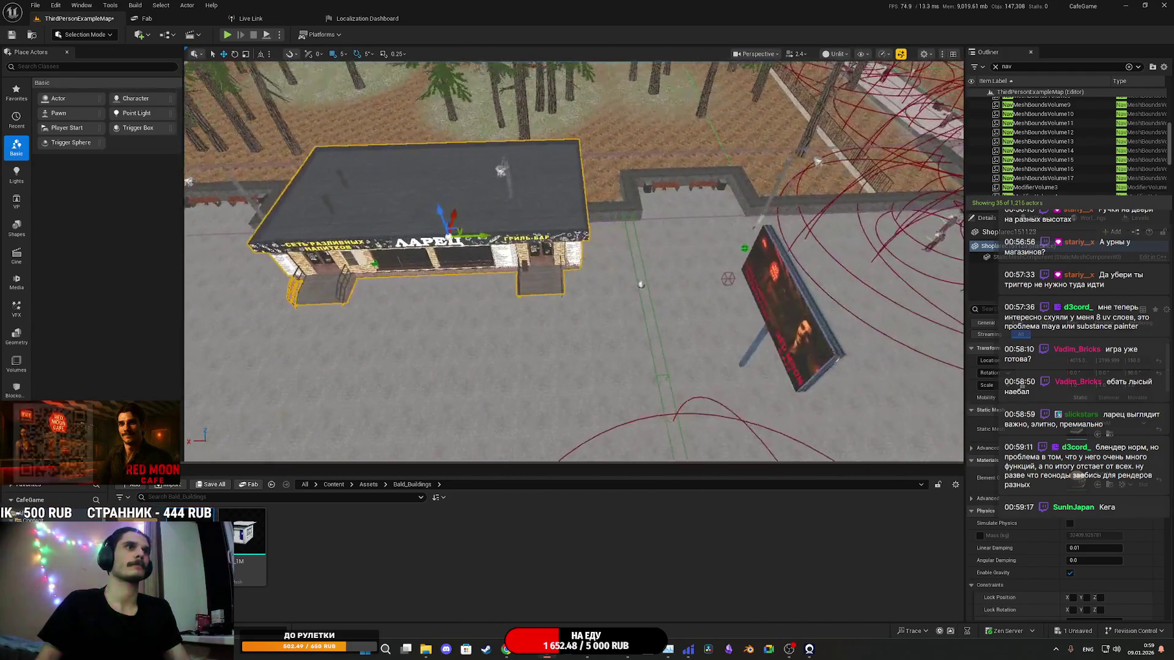
Step: Nudge StreetLamp_BP19 slightly sideways, then start playing the level
left_click(503, 311)
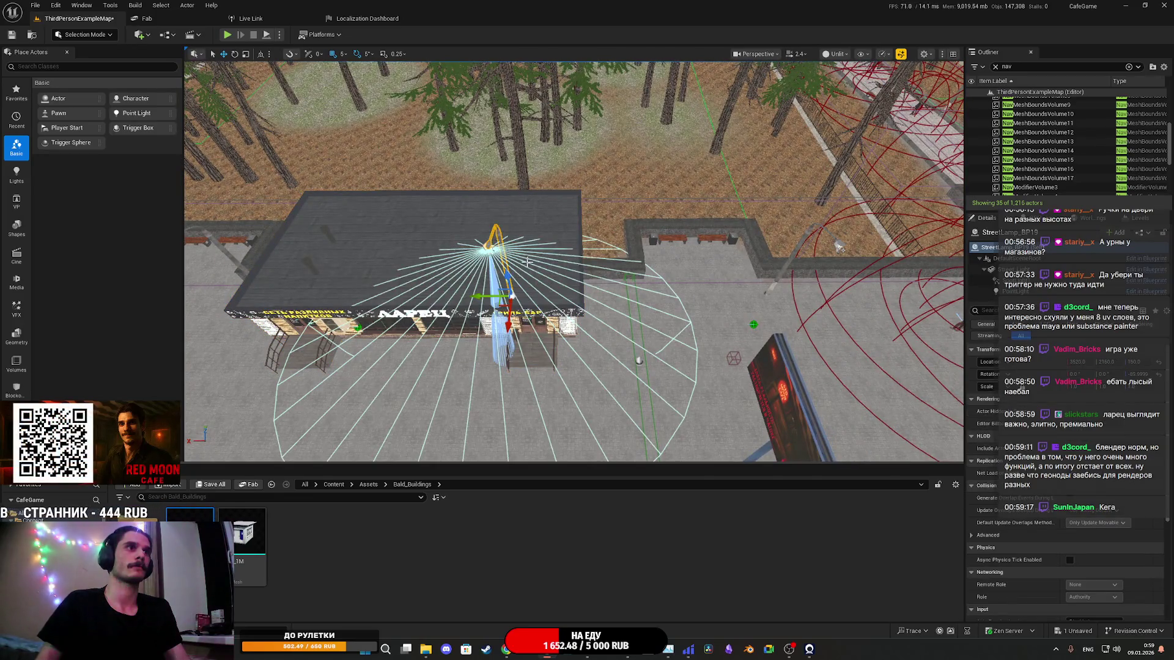
left_click_drag(551, 302, 558, 301)
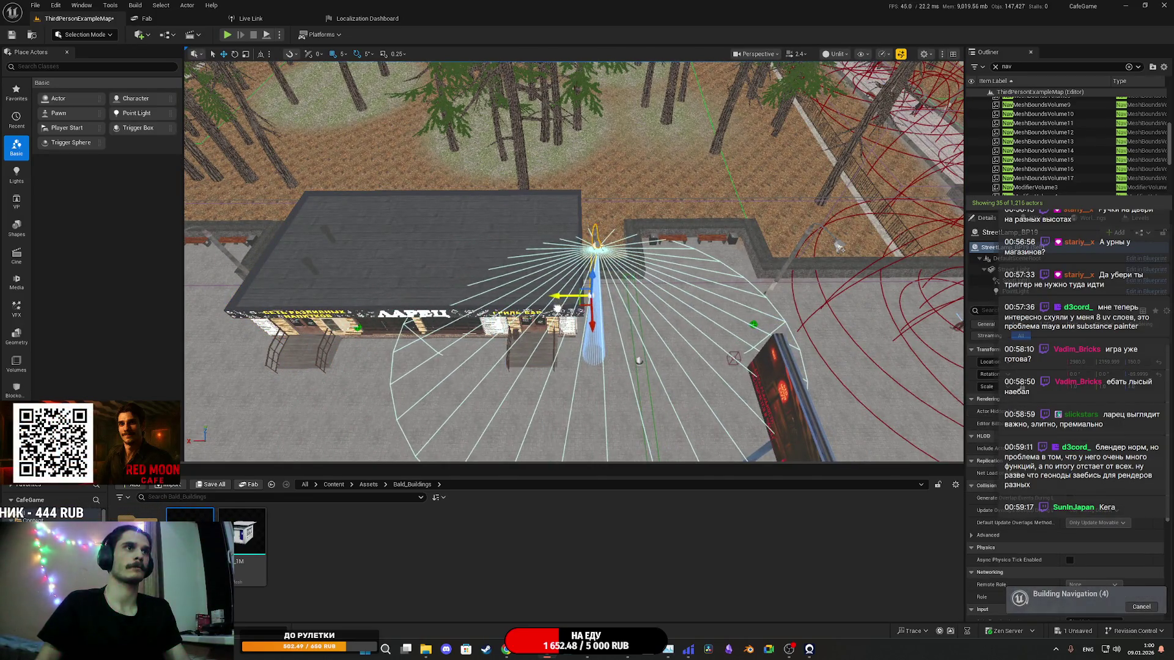
scroll(573, 261, "up", 5)
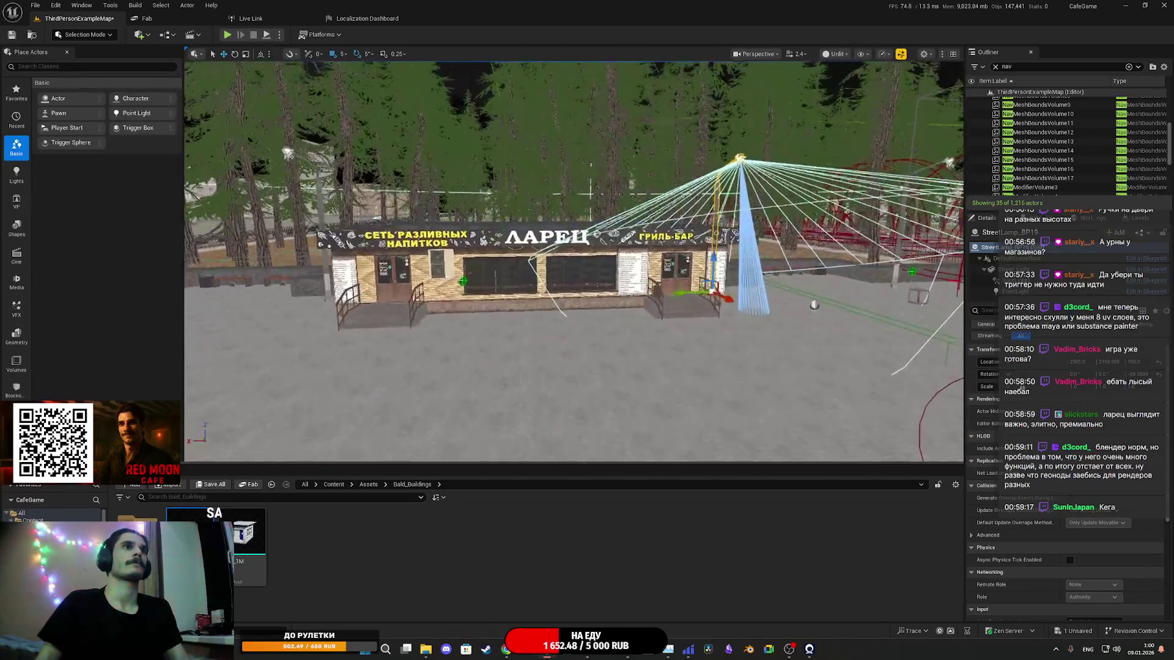
left_click(228, 35)
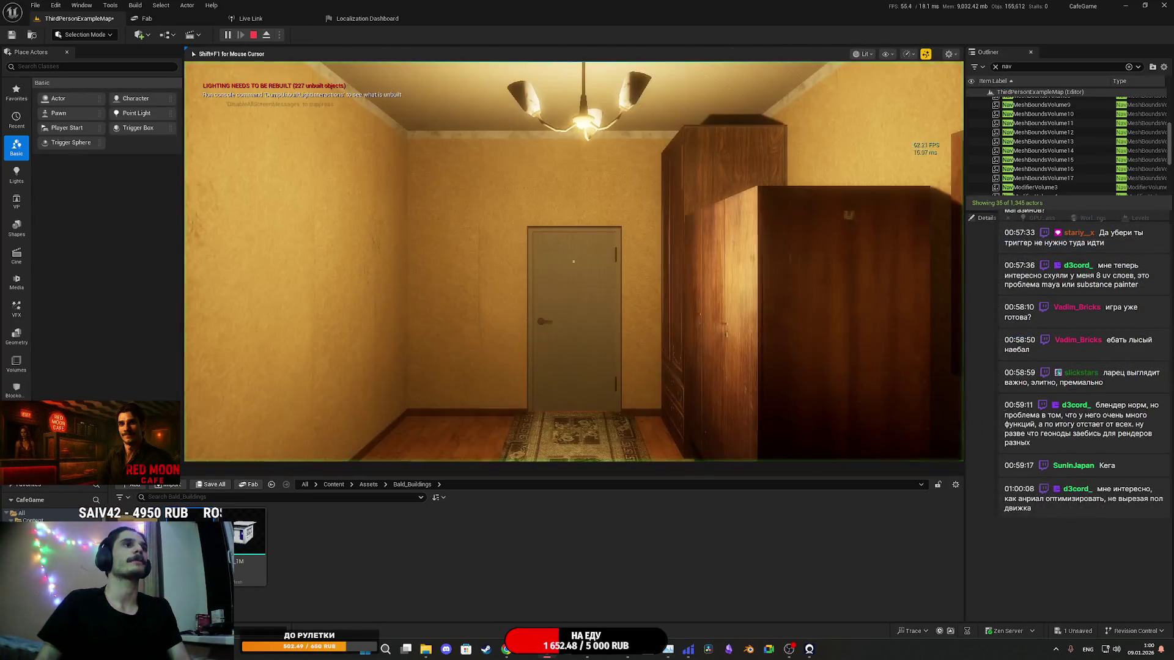
Step: Walk fullscreen across the night plaza toward the café and billboard, then stop playing
key("F11")
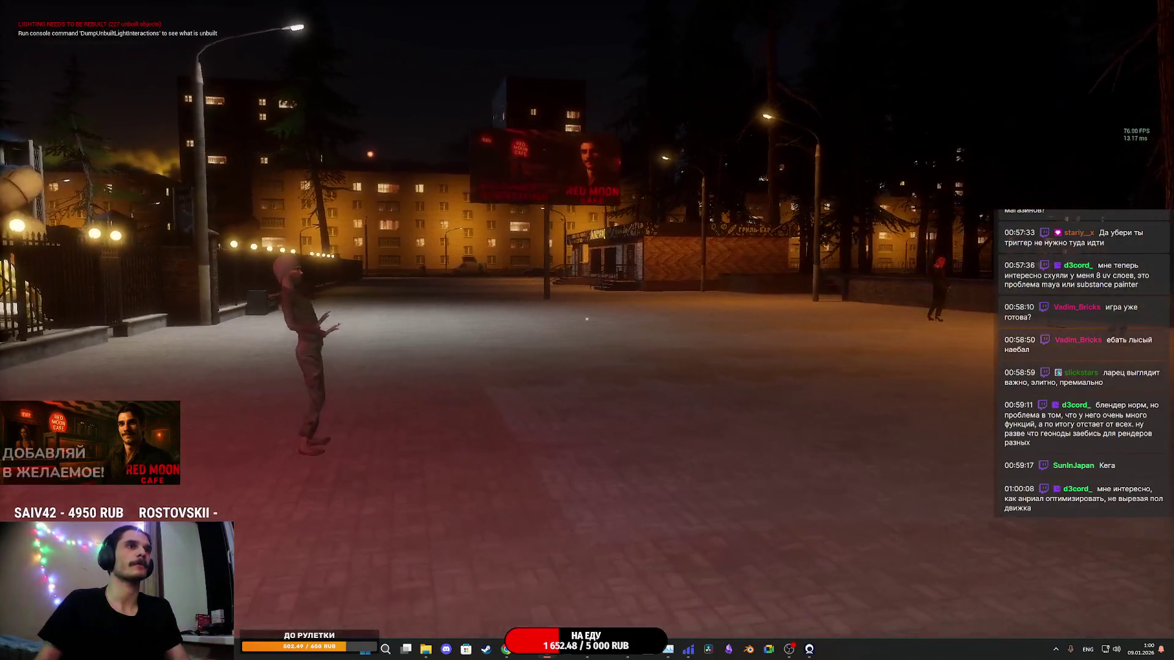
key("w")
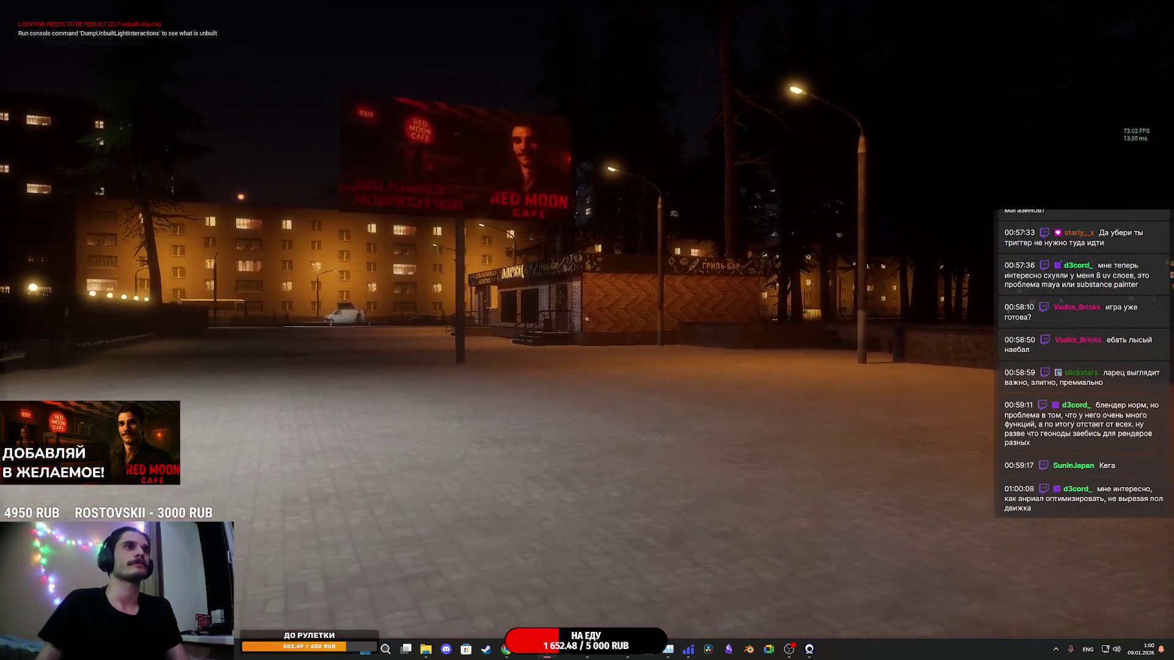
key("w")
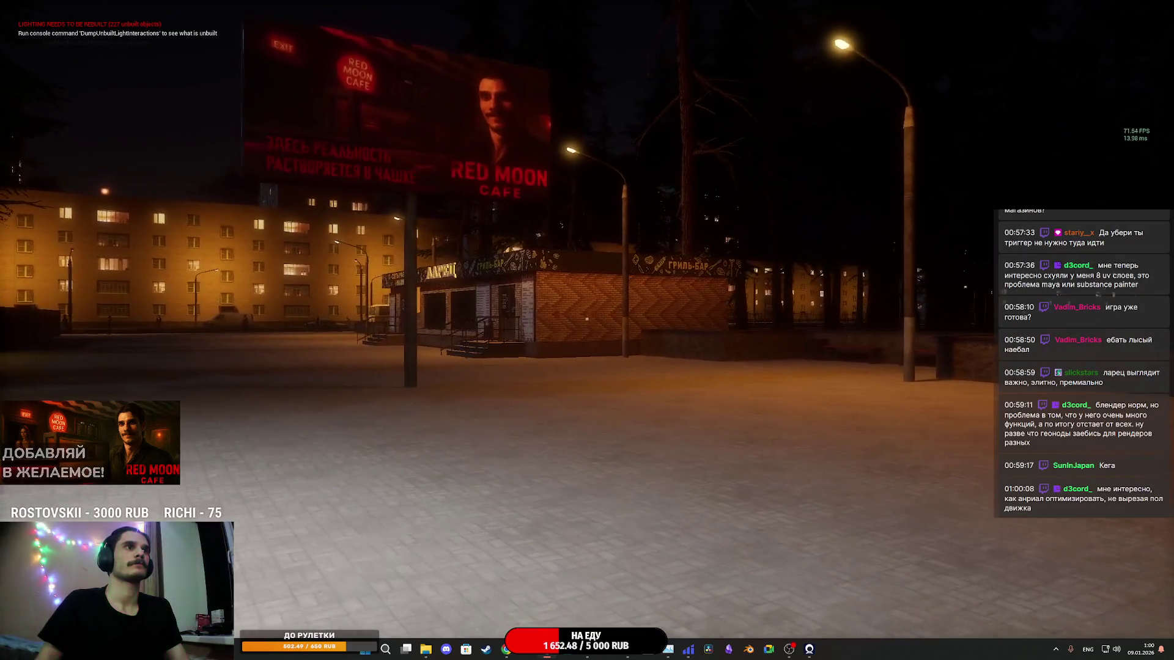
key("w")
key("w")
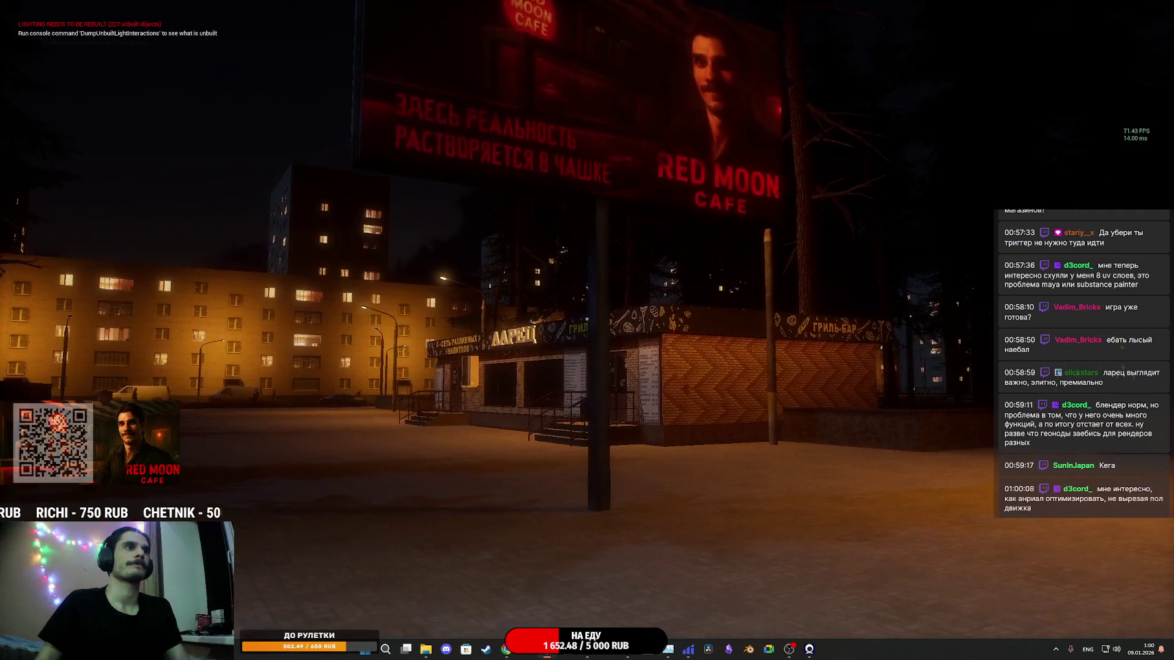
key("w")
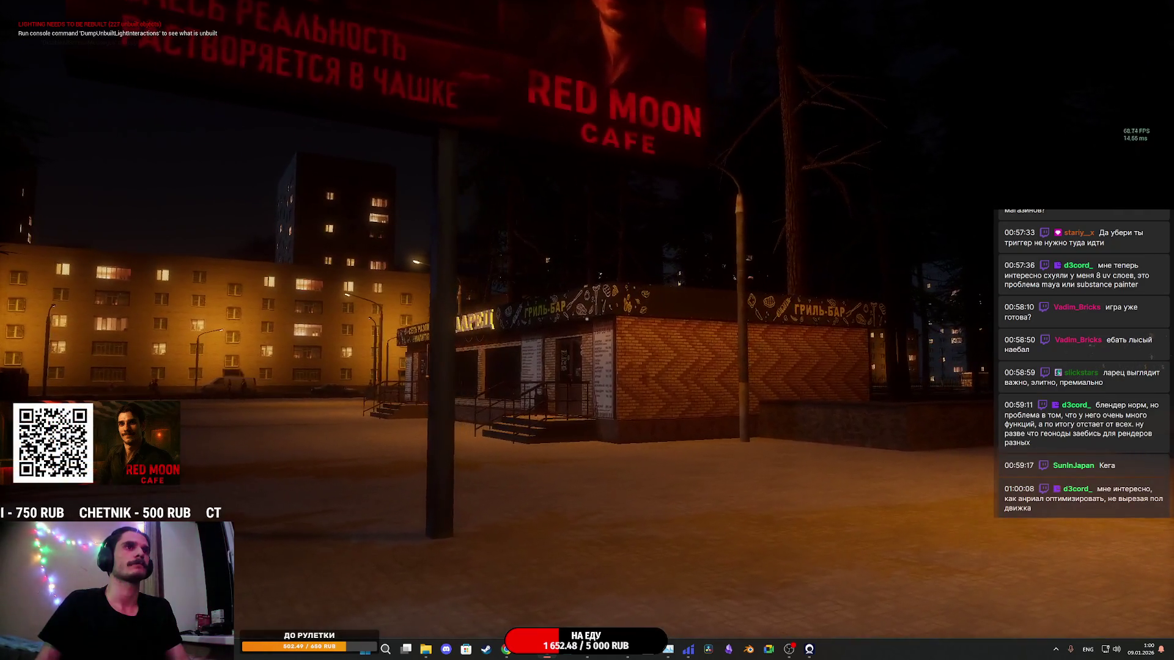
key("w")
key("Escape")
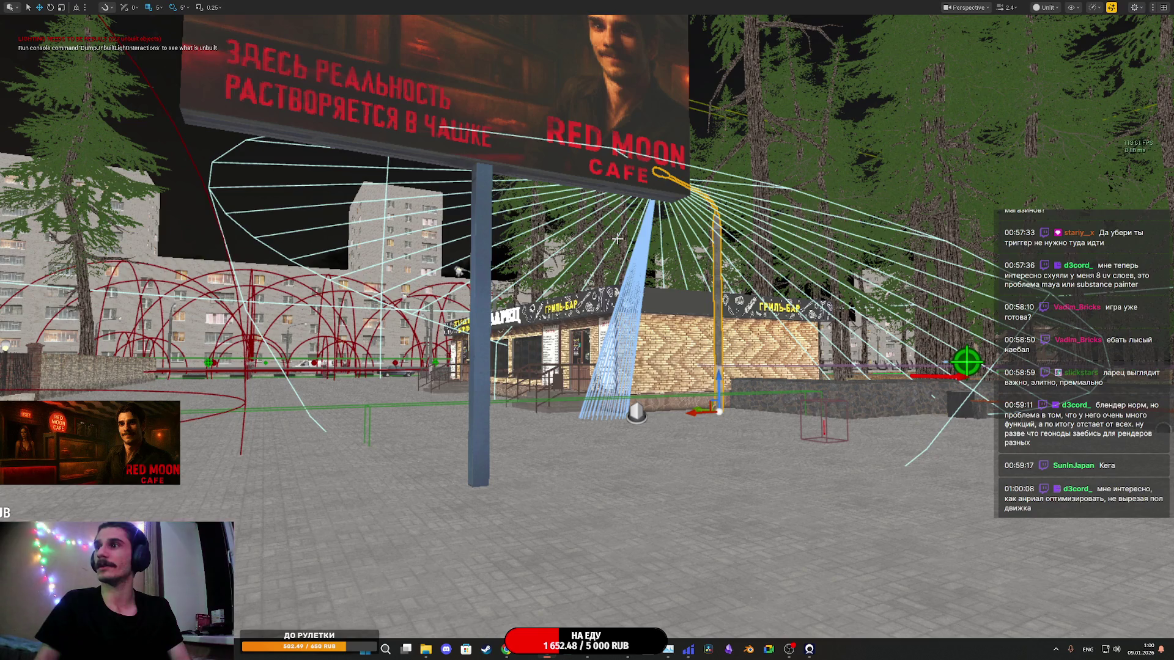
Step: Exit immersive mode to restore the full editor layout and swing the view back to the café plaza
left_click_drag(618, 239, 673, 295)
key("F11")
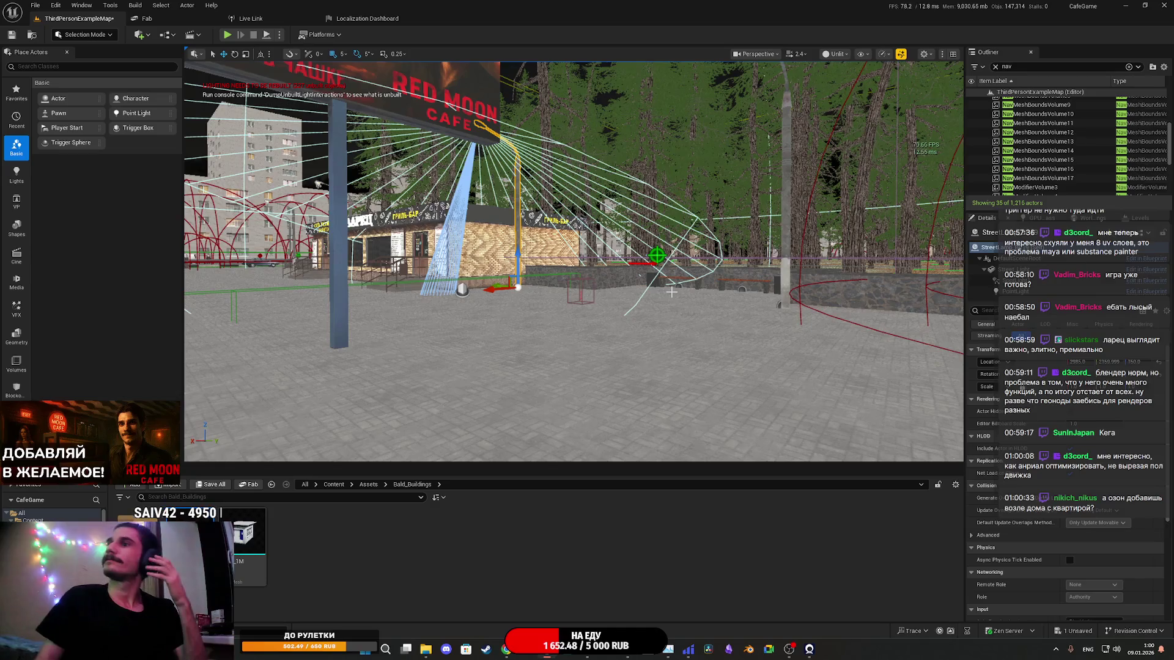
mouse_move(669, 293)
left_mouse_down()
mouse_move(722, 284)
mouse_move(716, 244)
left_mouse_up()
mouse_move(606, 182)
left_mouse_down()
mouse_move(672, 202)
mouse_move(648, 196)
mouse_move(630, 147)
mouse_move(311, 413)
left_mouse_up()
Step: Save the ThirdPersonExampleMap level, then view the kiosk front head-on
left_click(213, 486)
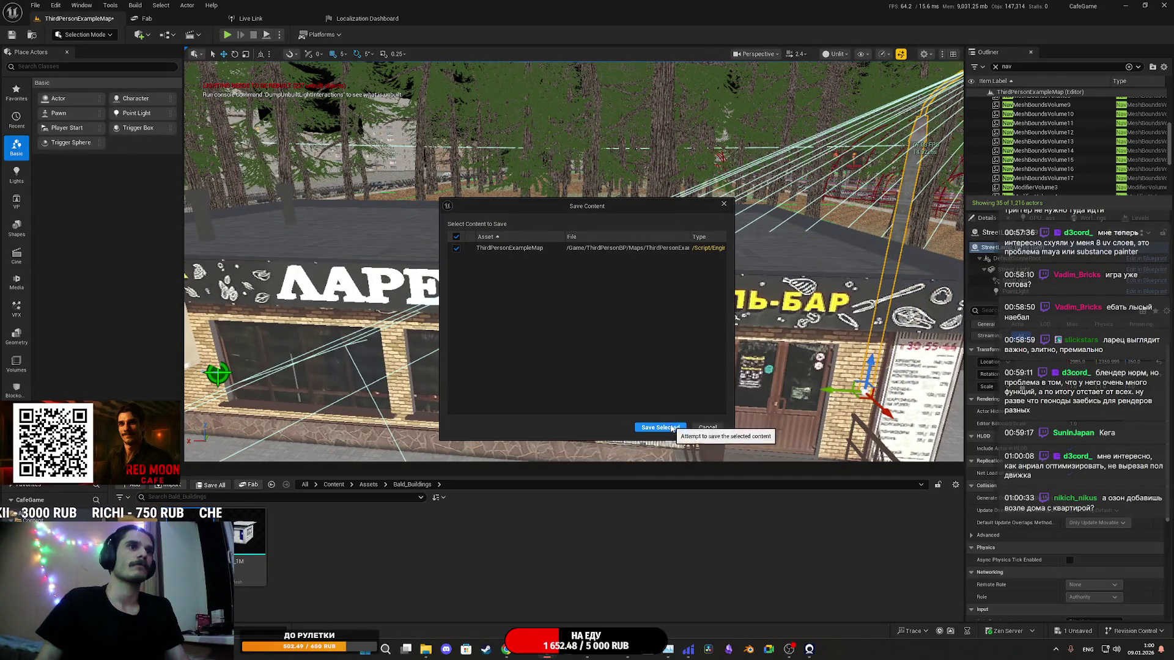
left_click(670, 427)
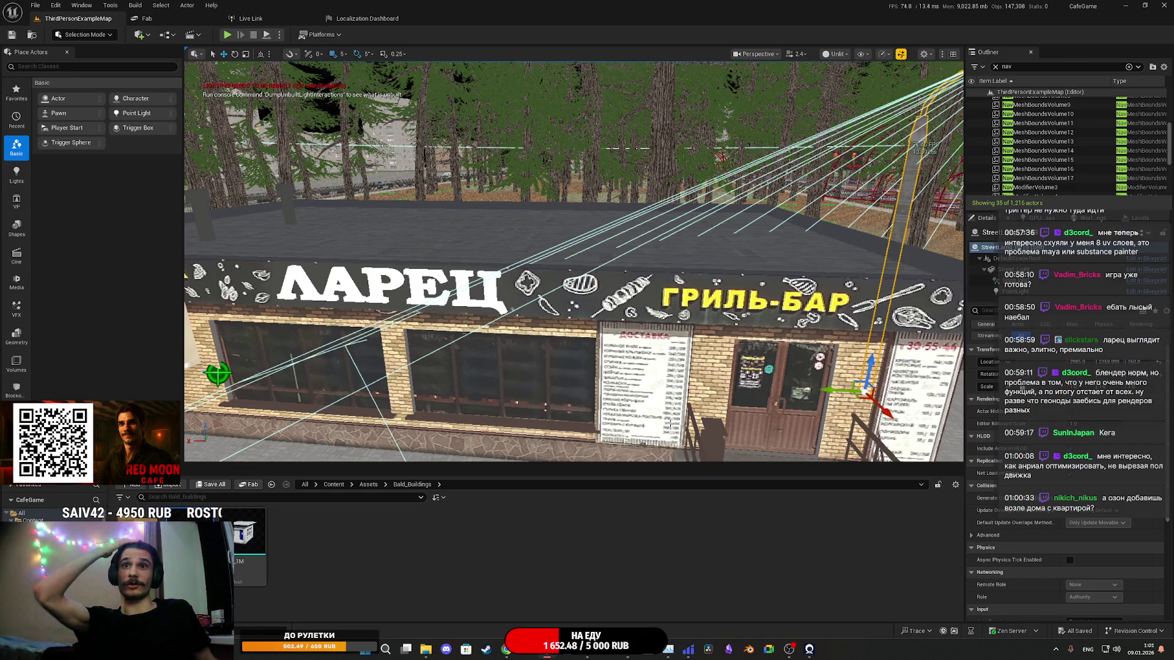
mouse_move(670, 424)
left_mouse_down()
mouse_move(764, 416)
mouse_move(697, 419)
left_mouse_up()
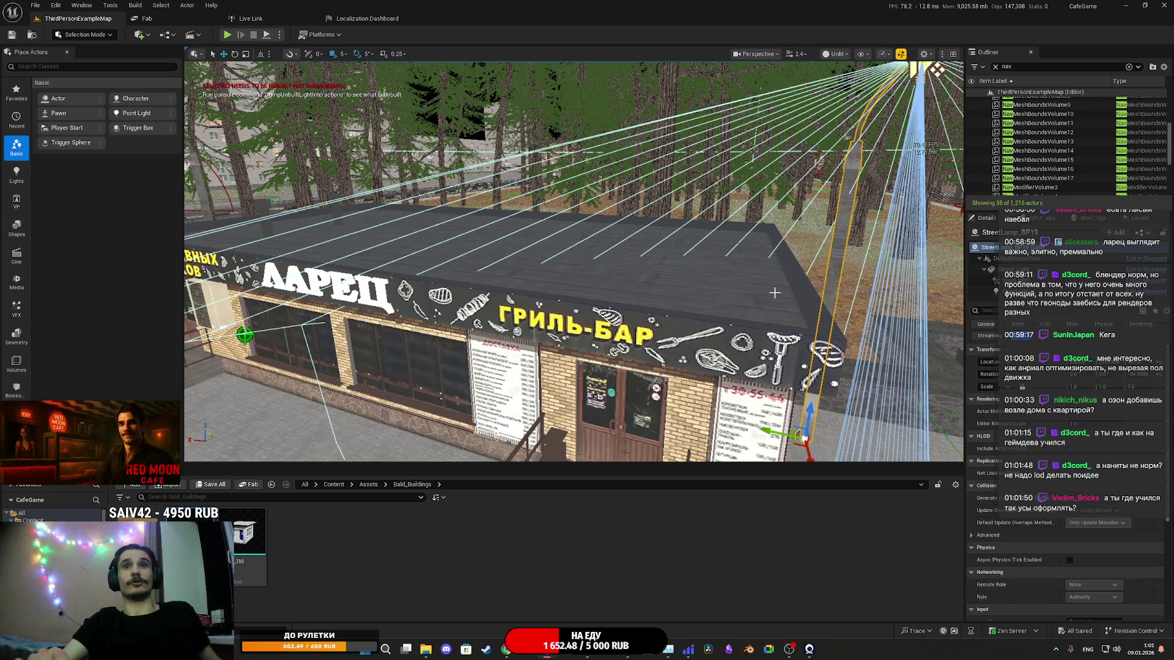
left_click_drag(774, 293, 666, 285)
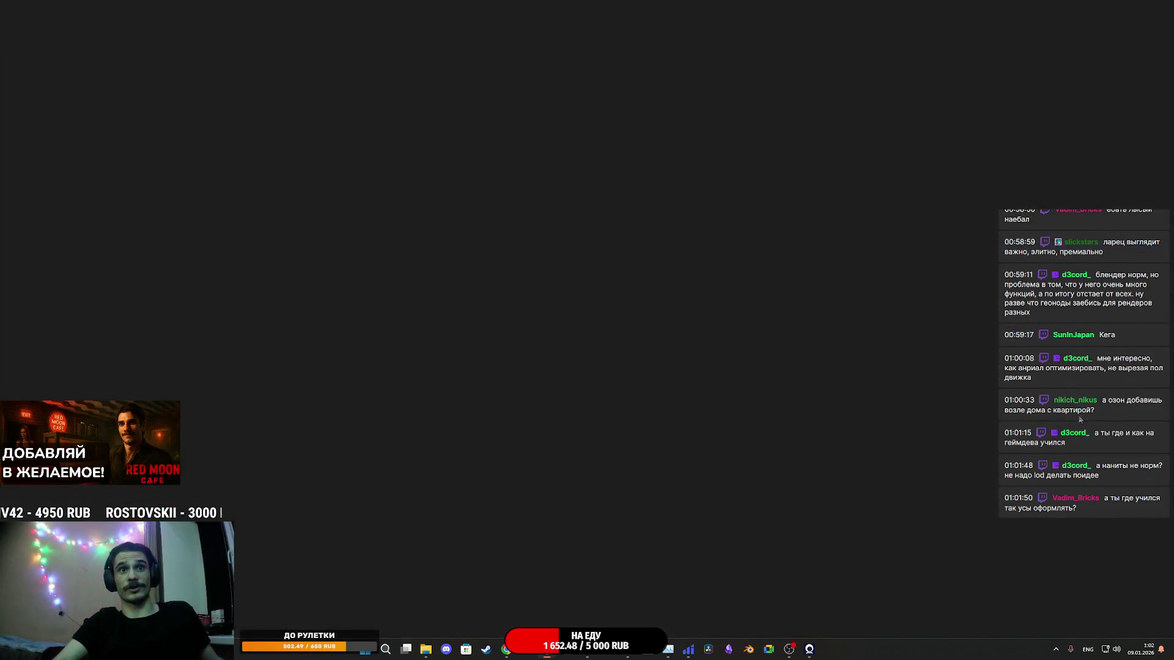
scroll(974, 365, "down", 5)
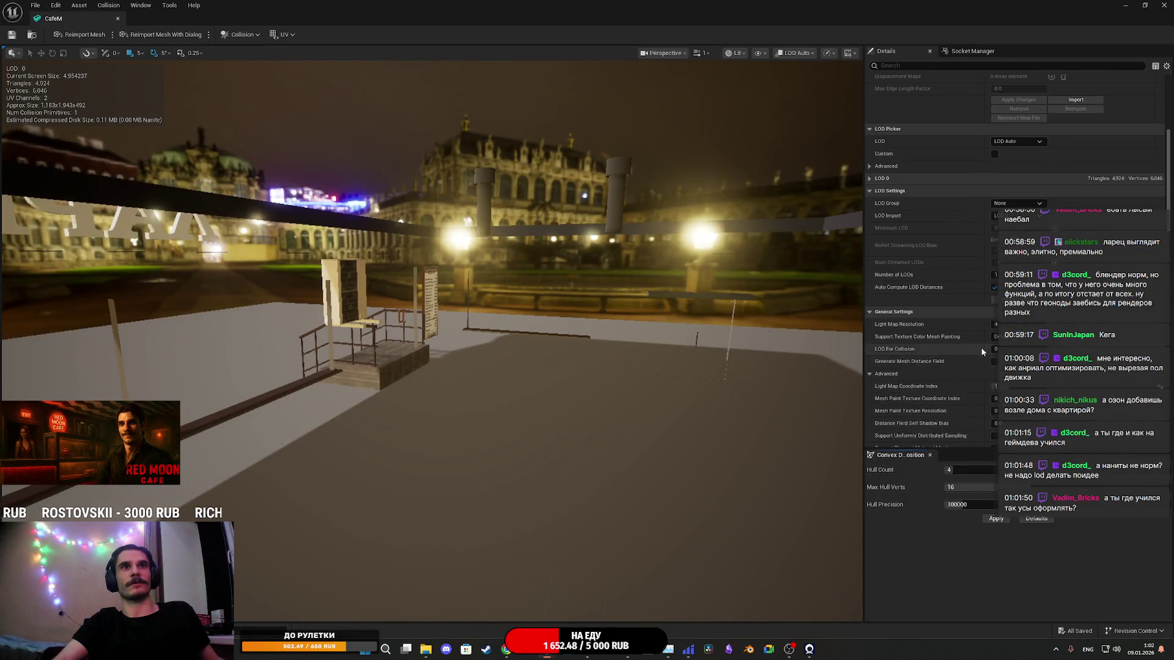
scroll(979, 353, "up", 2)
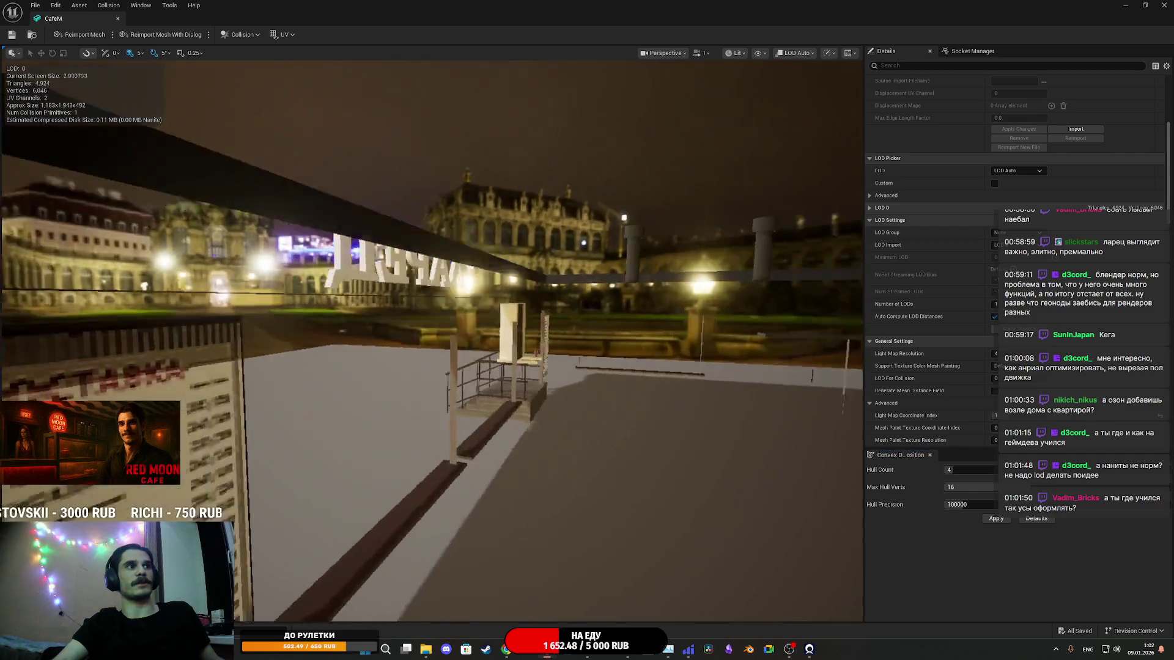
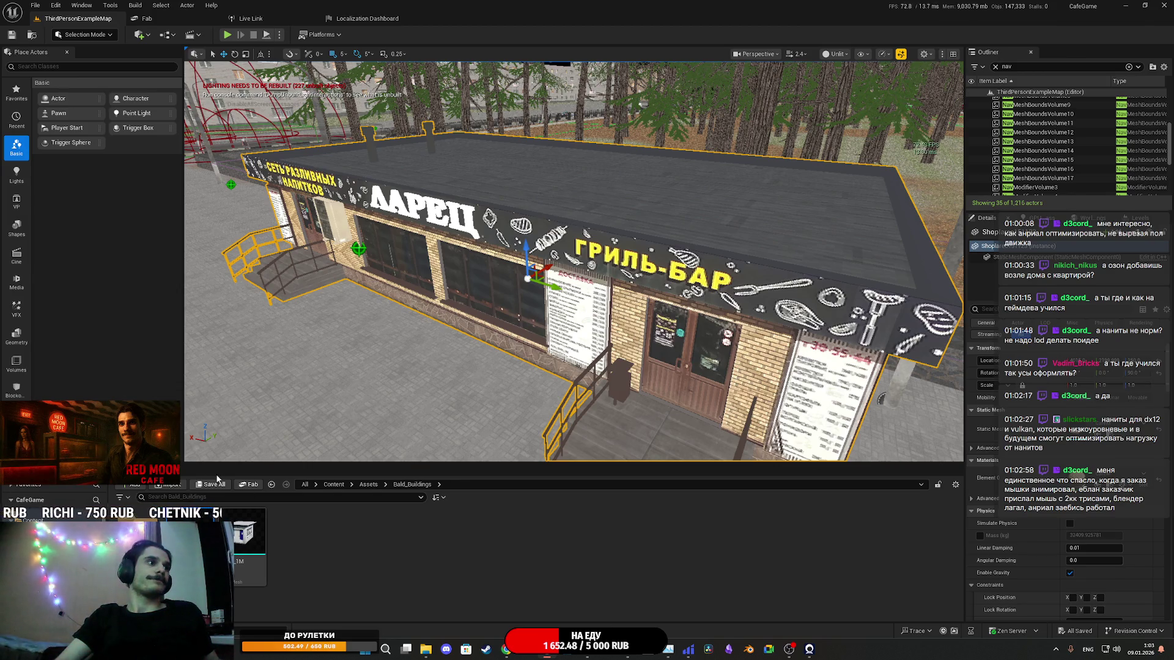
Step: Inspect the kiosk sign and steps, then save the ThirdPersonExampleMap level with Save Selected
key("f")
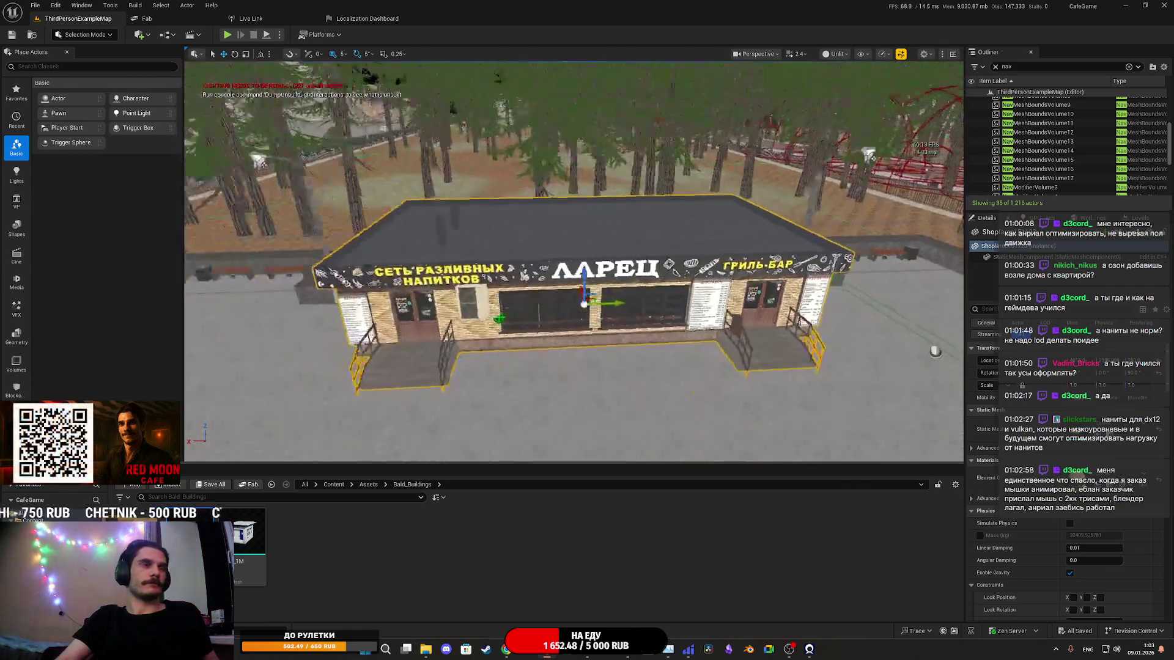
mouse_move(575, 263)
left_mouse_down()
mouse_move(551, 263)
mouse_move(587, 245)
left_mouse_up()
mouse_move(703, 293)
left_mouse_down()
mouse_move(779, 294)
mouse_move(691, 290)
left_mouse_up()
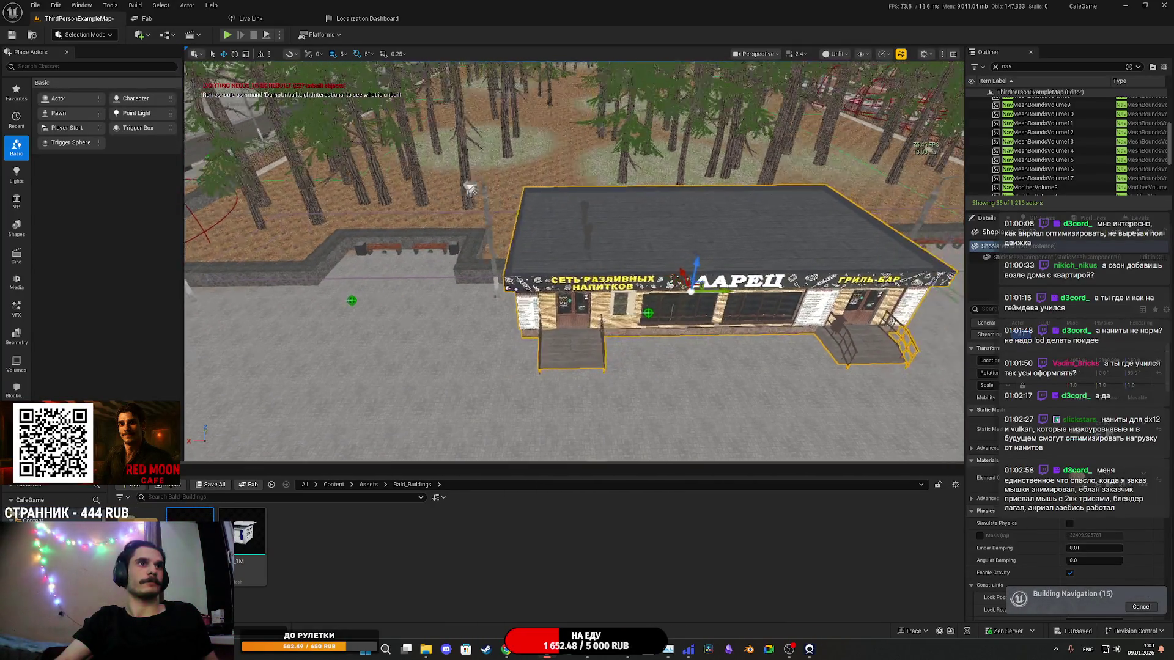
mouse_move(575, 263)
left_mouse_down()
mouse_move(679, 254)
mouse_move(618, 258)
mouse_move(786, 298)
left_mouse_up()
key("ctrl+shift+s")
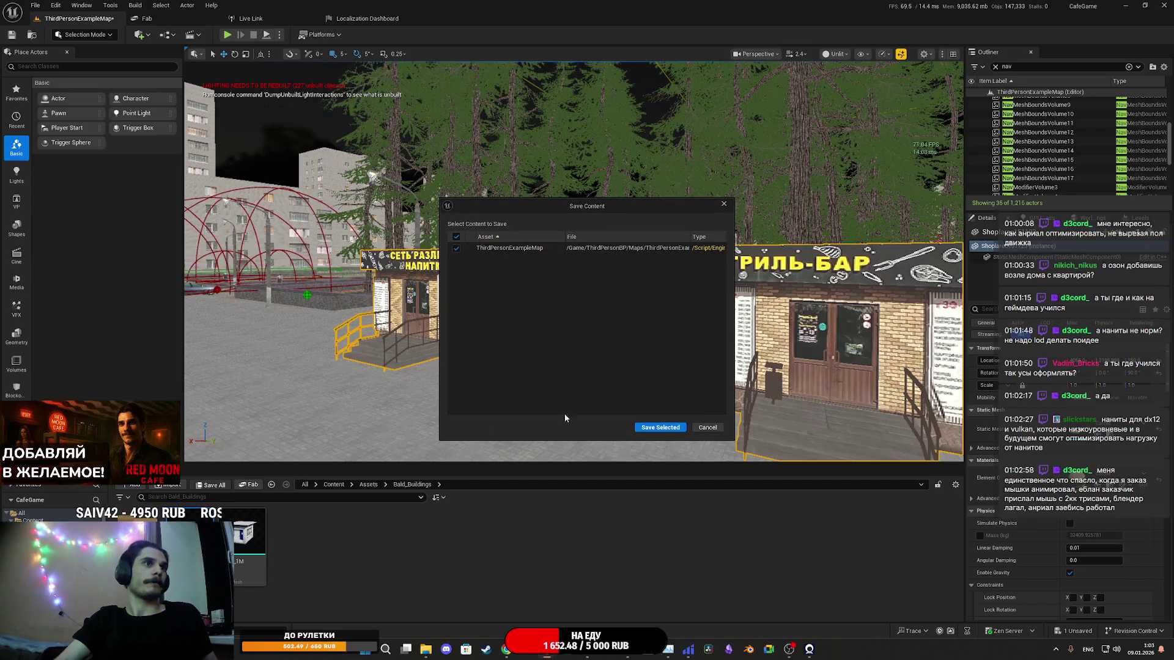
left_click(660, 428)
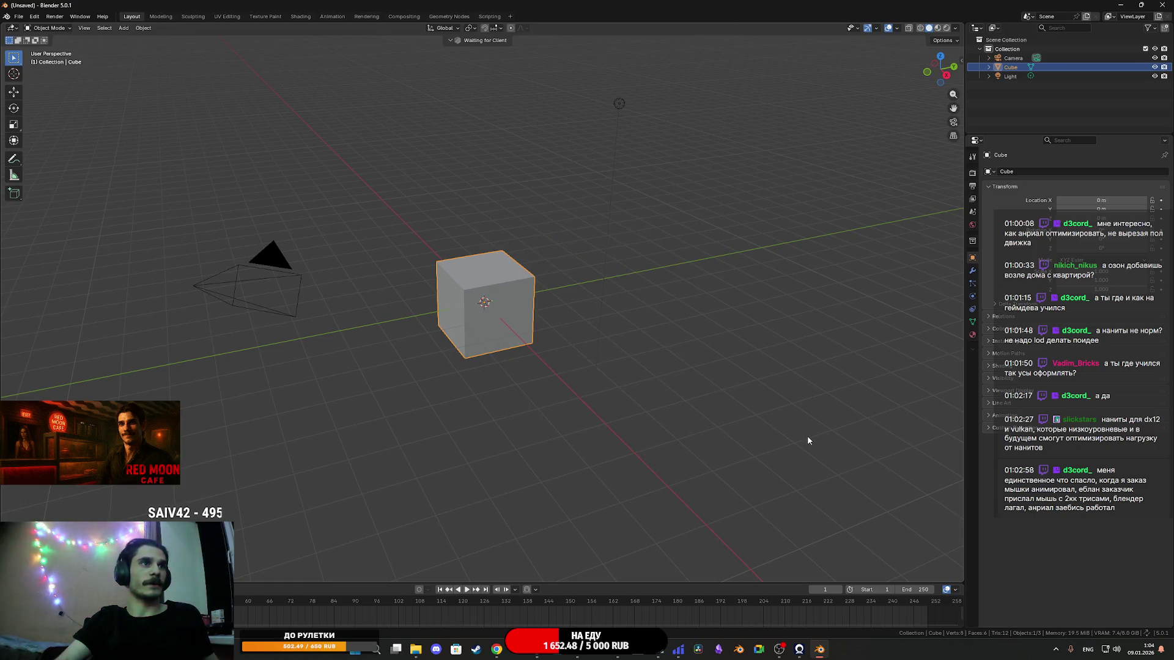
Step: Delete Blender's default camera, cube and light, then bring up Chrome's Twitch stream manager tab
left_click_drag(813, 470, 203, 65)
key("Delete")
mouse_move(497, 650)
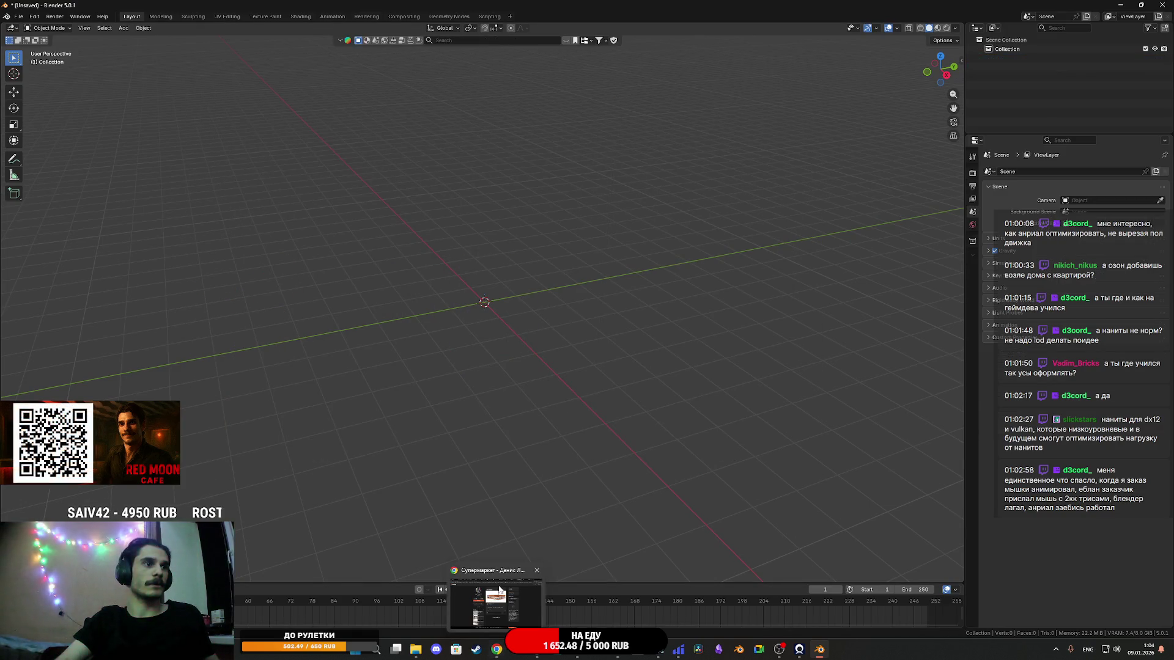
left_click(499, 591)
left_click(49, 9)
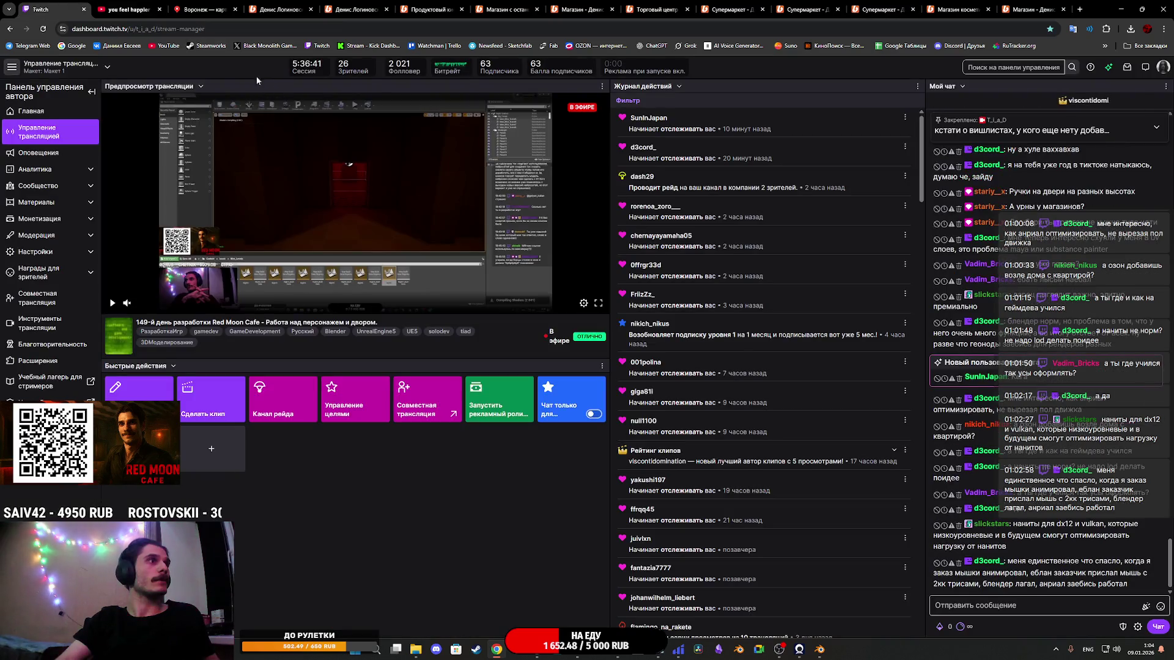
Step: Look at the YouTube and Twitch tabs, then go to the Boosty shop-model post
left_click(128, 10)
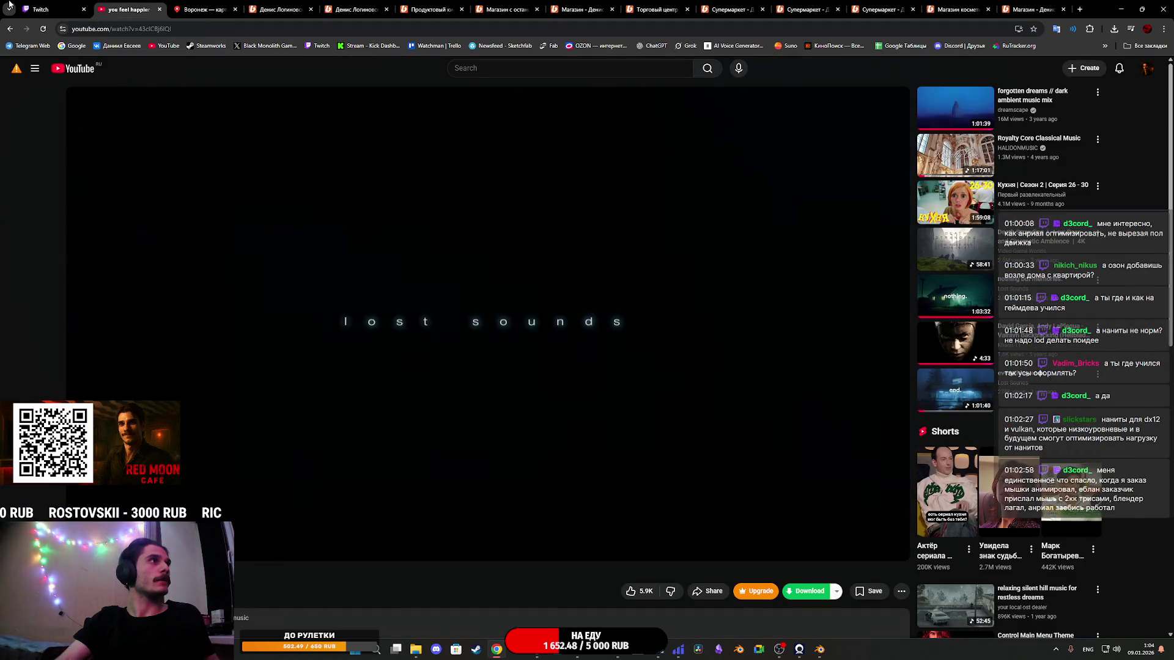
left_click(49, 9)
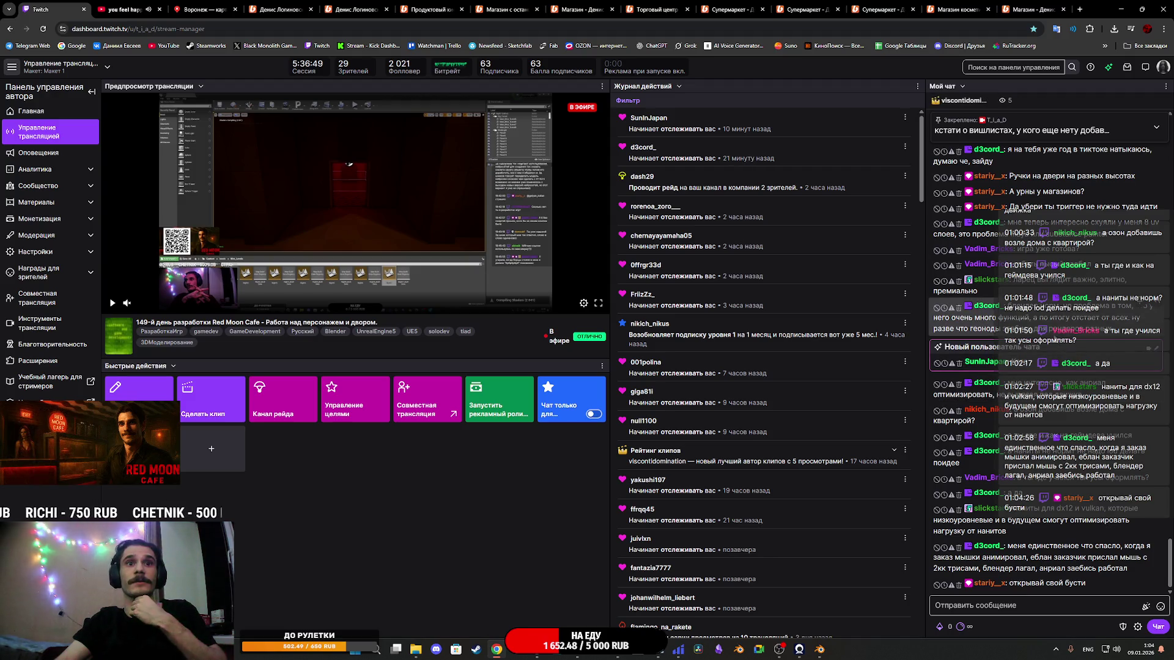
left_click(959, 10)
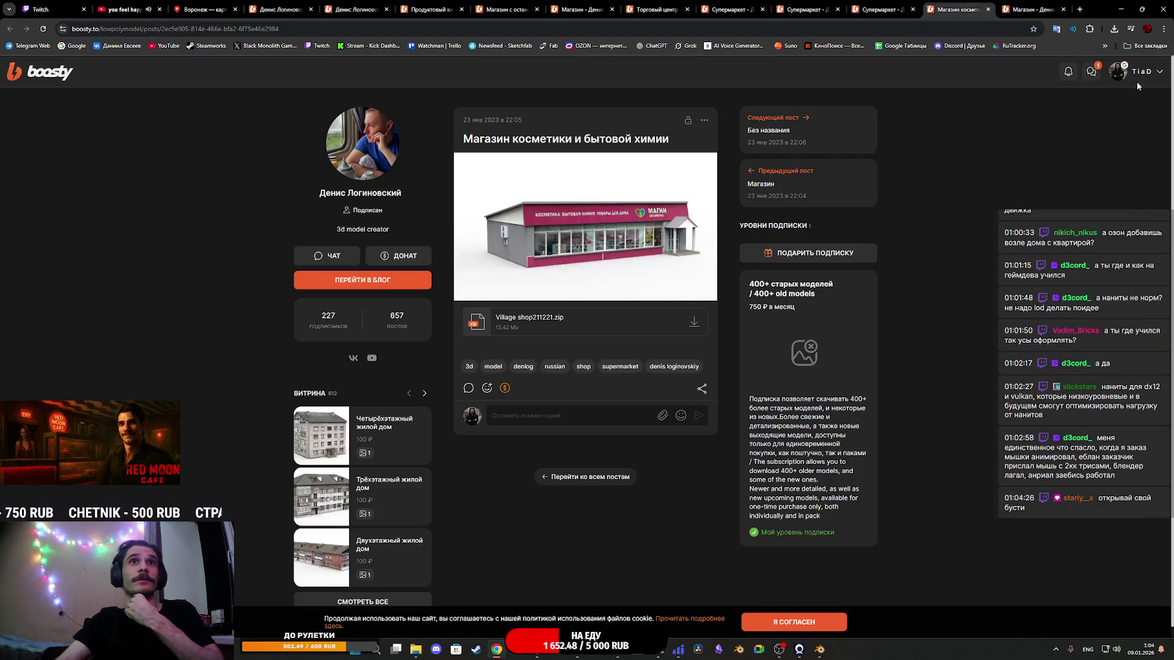
Step: Open and close the Boosty account menu, then minimize Chrome
left_click(1131, 71)
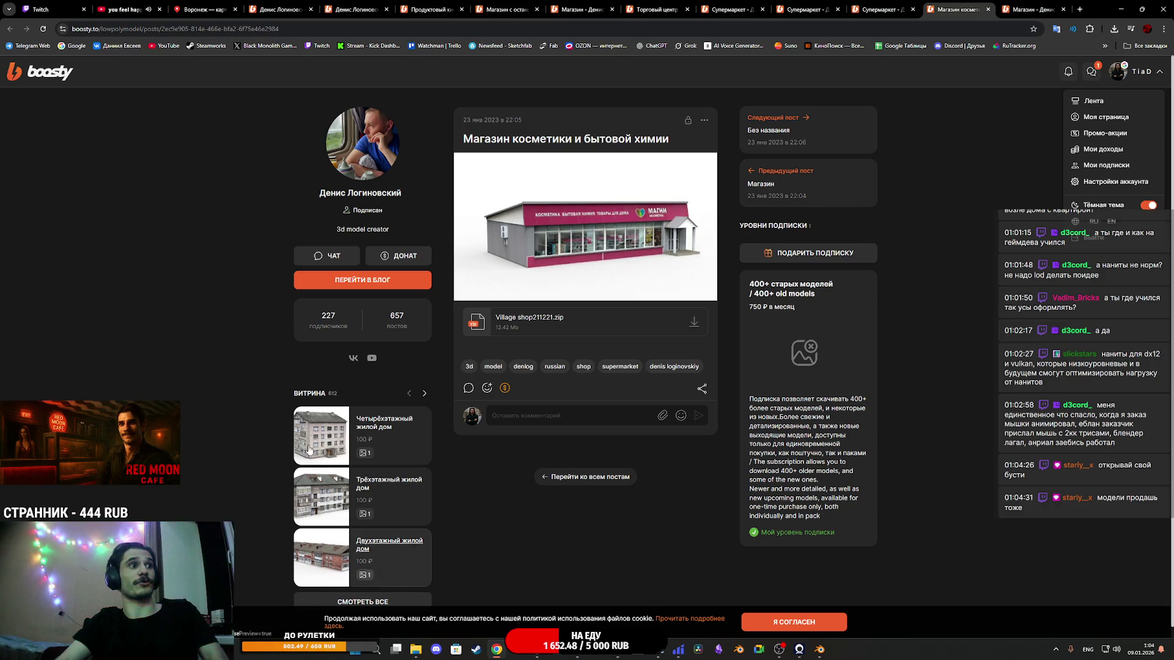
left_click(831, 486)
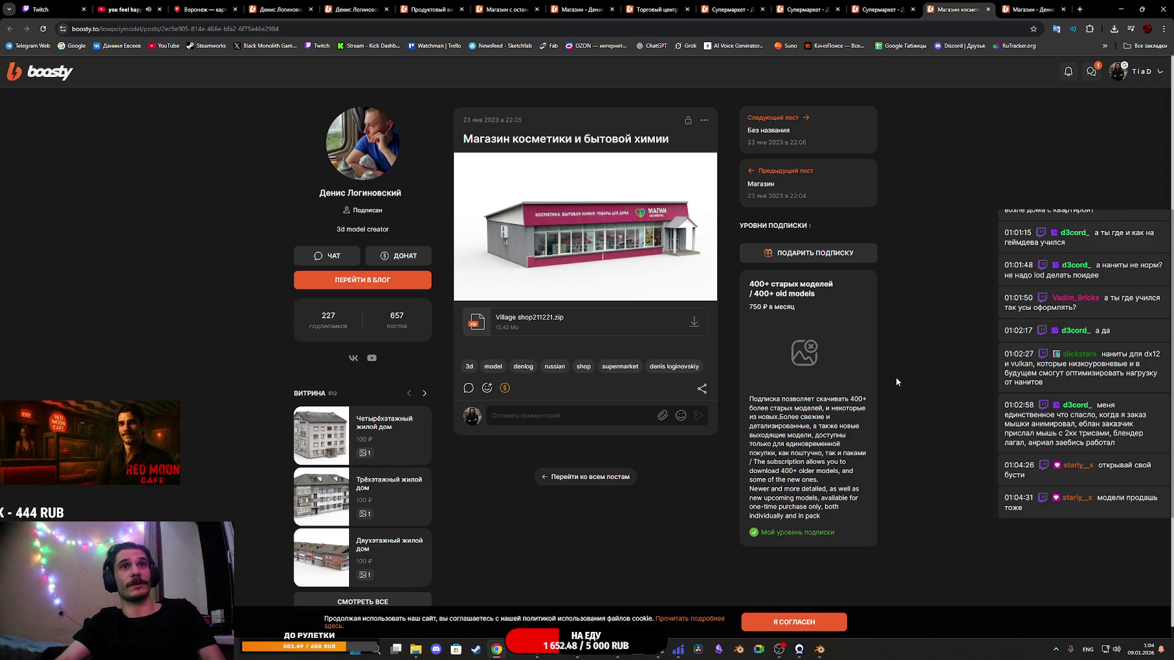
left_click(1122, 7)
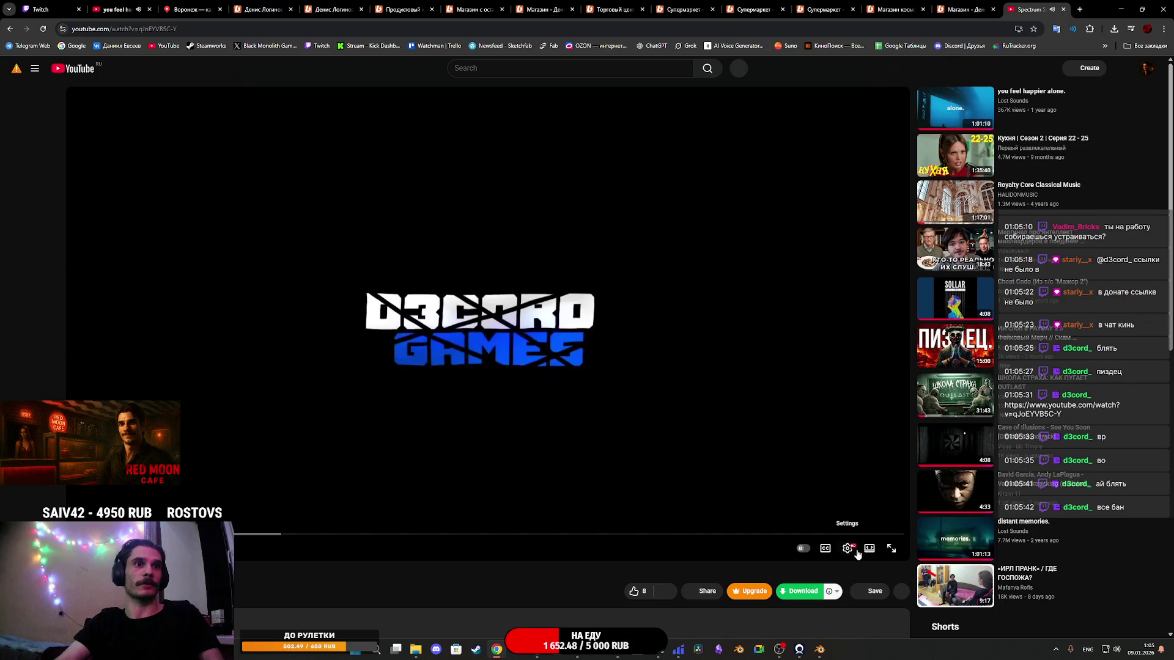
Step: Watch the Spectrum Shift trailer in theater mode, skipping ahead, then bring up Steam
left_click(870, 552)
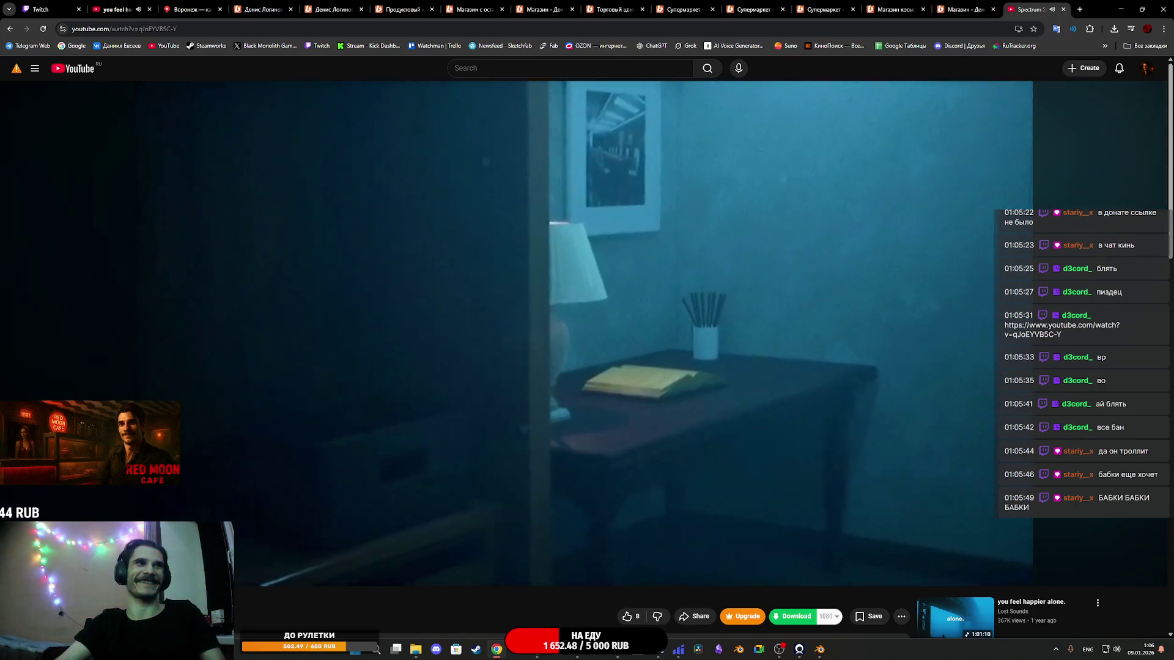
mouse_move(658, 474)
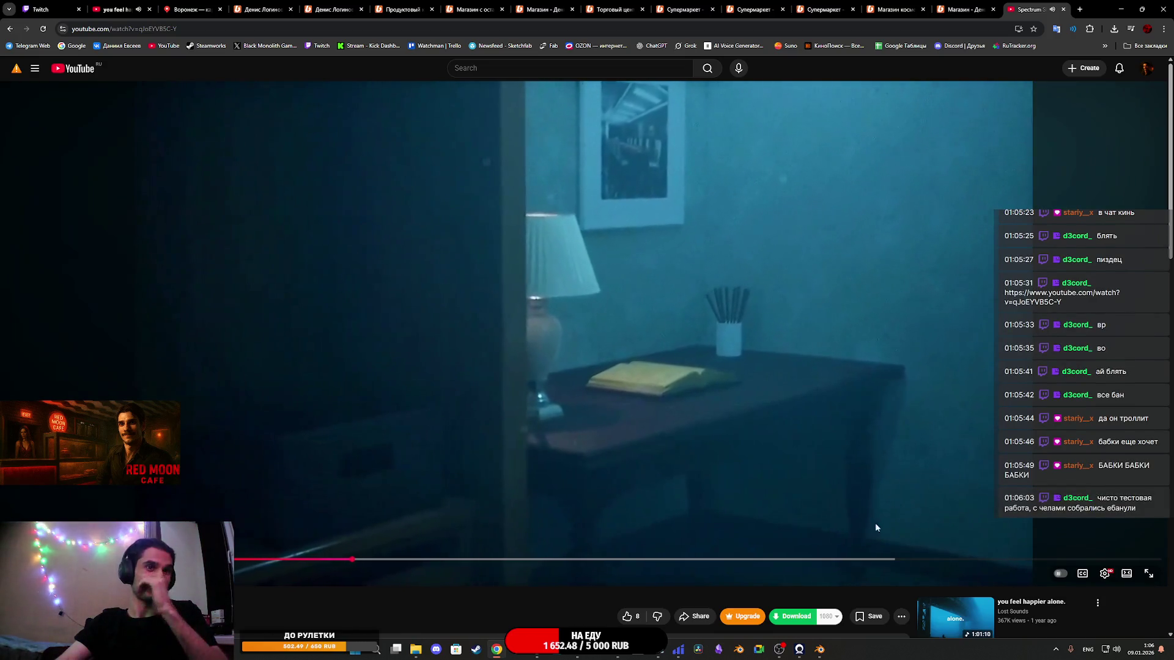
left_click(758, 559)
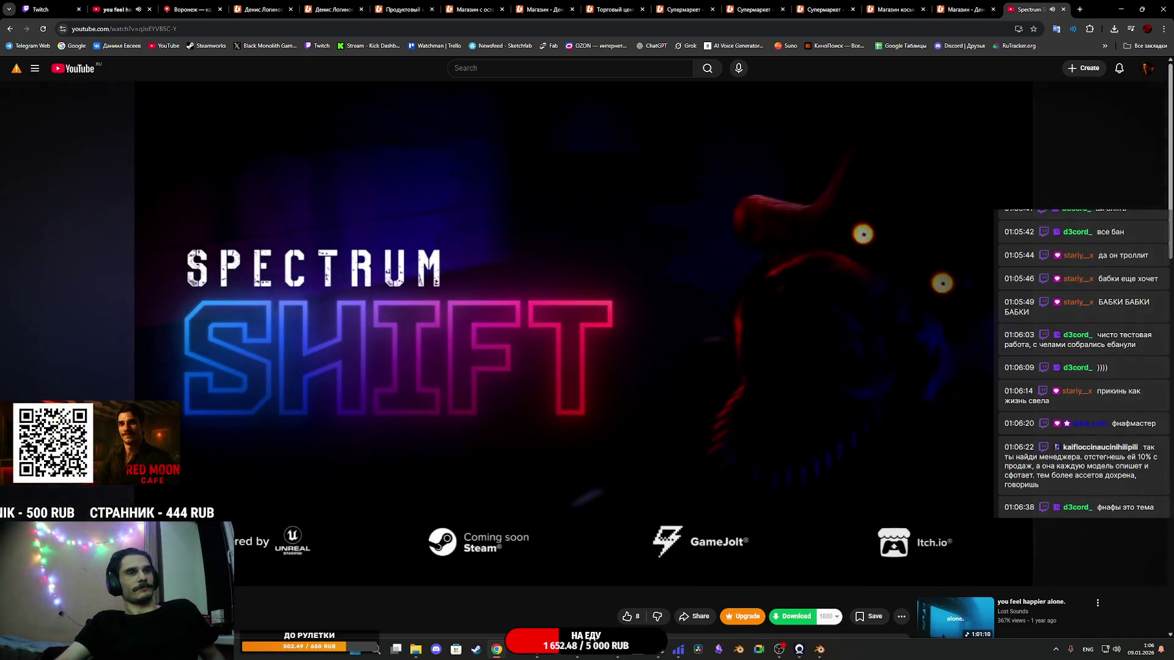
mouse_move(653, 368)
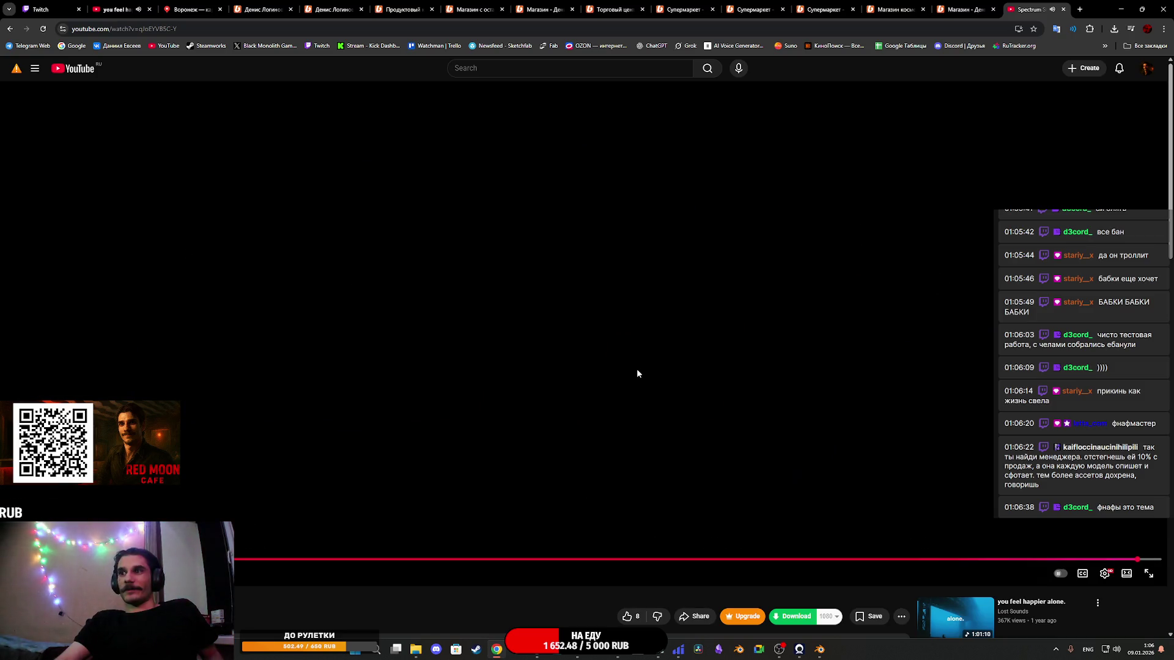
left_click(476, 650)
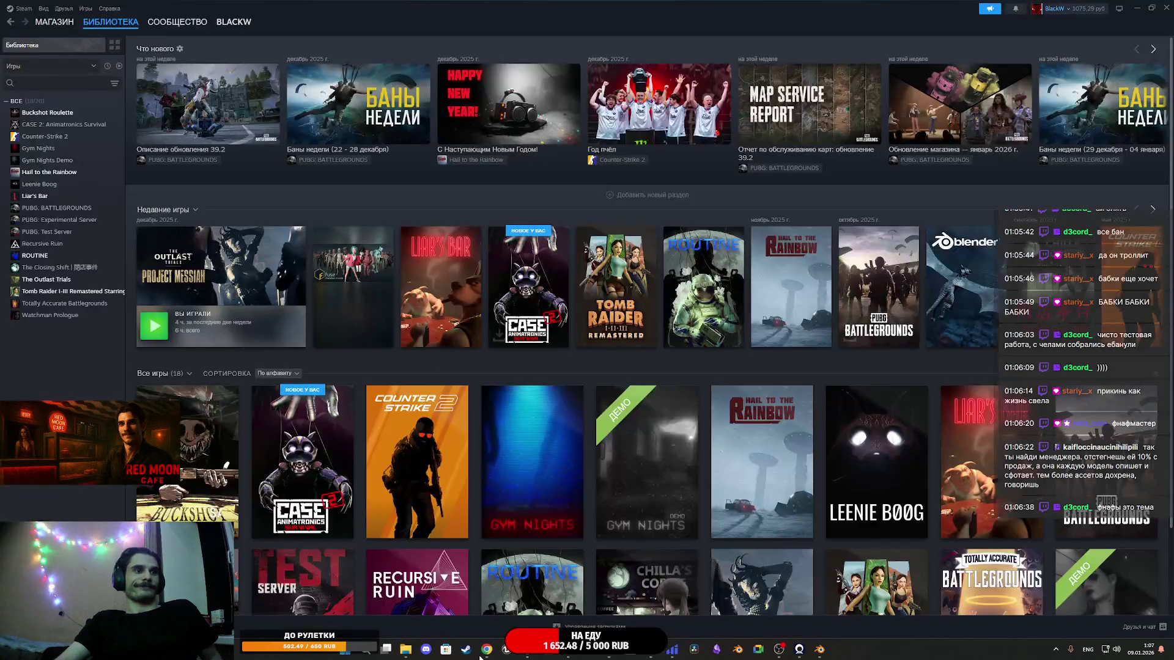
Step: Open the Gym Nights store page and view a screenshot at full size
left_click(538, 497)
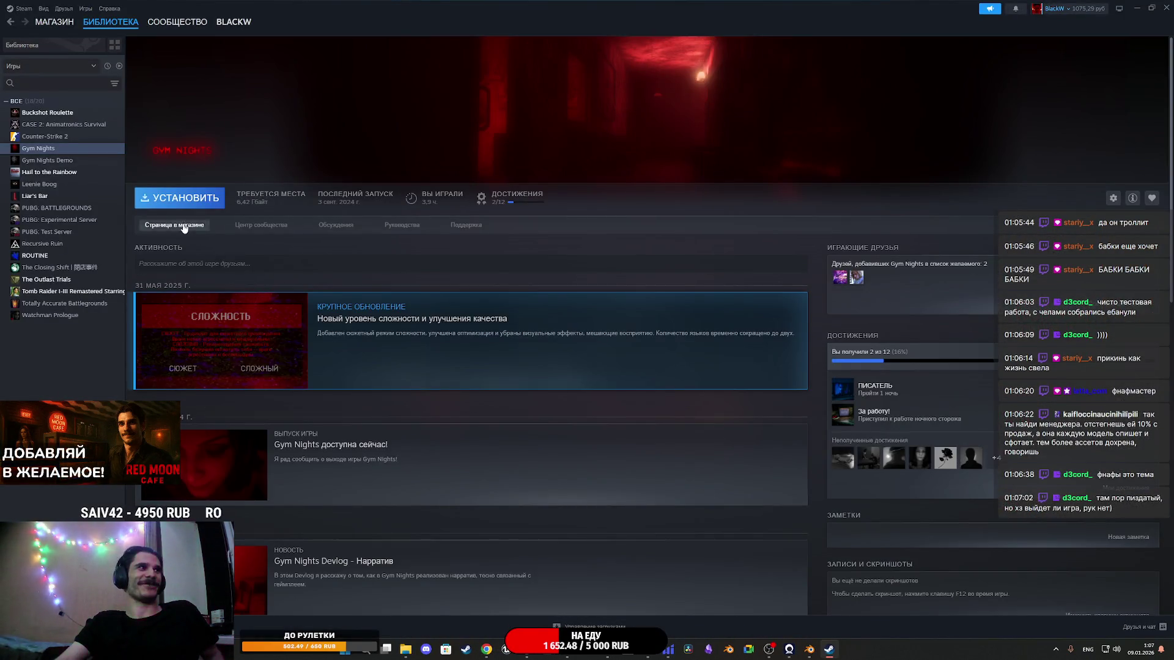
left_click(183, 226)
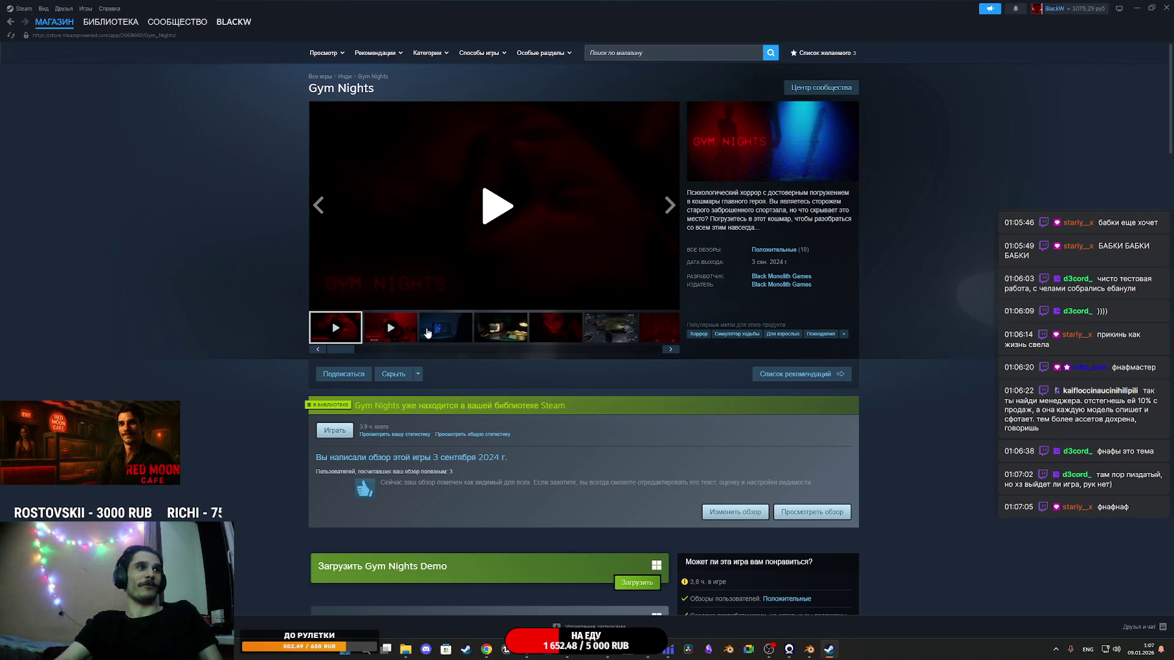
left_click(428, 334)
left_click(674, 297)
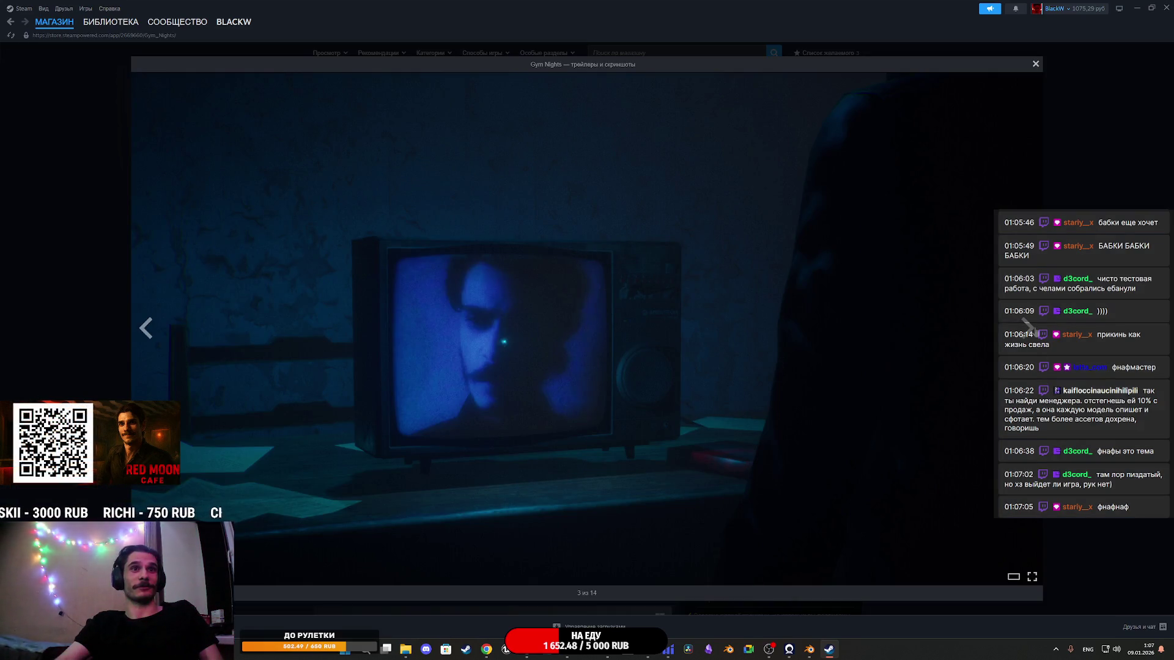
Step: Step through the Gym Nights screenshots to the last one
left_click(1028, 328)
left_click(1028, 327)
left_click(1028, 328)
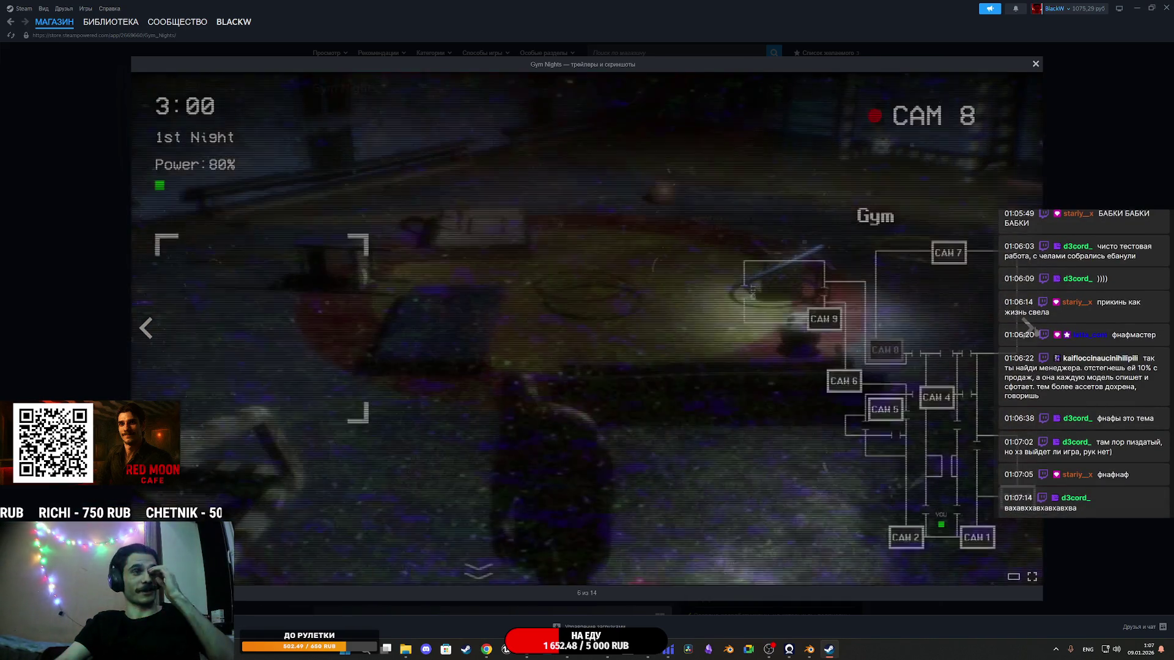
left_click(1028, 328)
left_click(1028, 328)
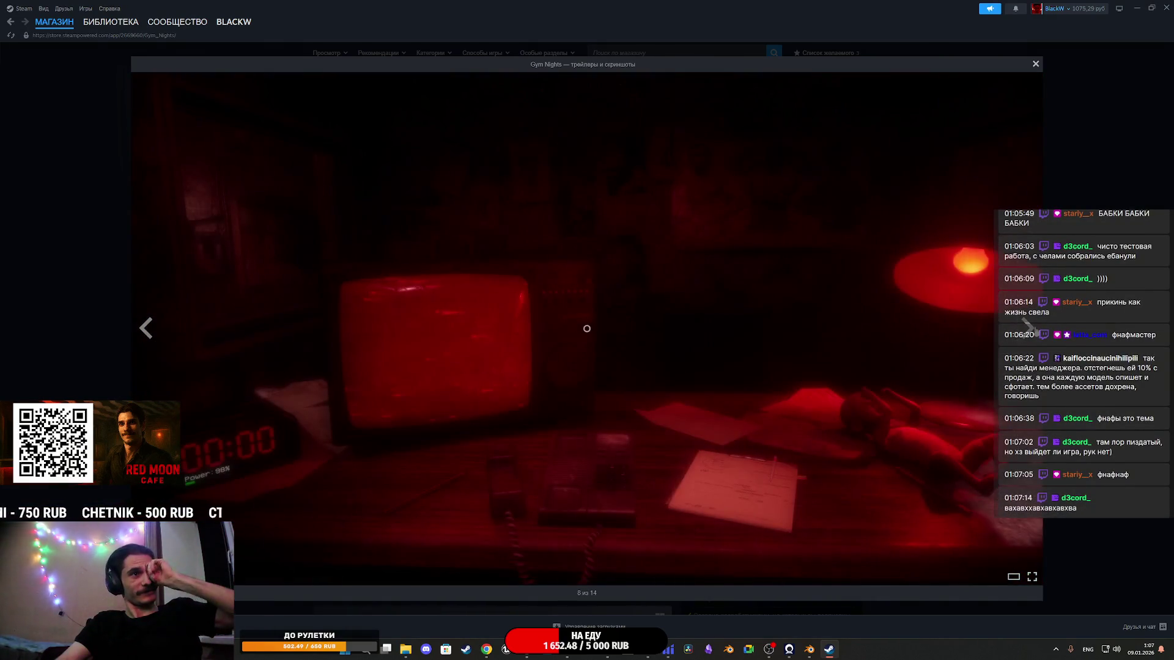
left_click(1028, 327)
left_click(1028, 328)
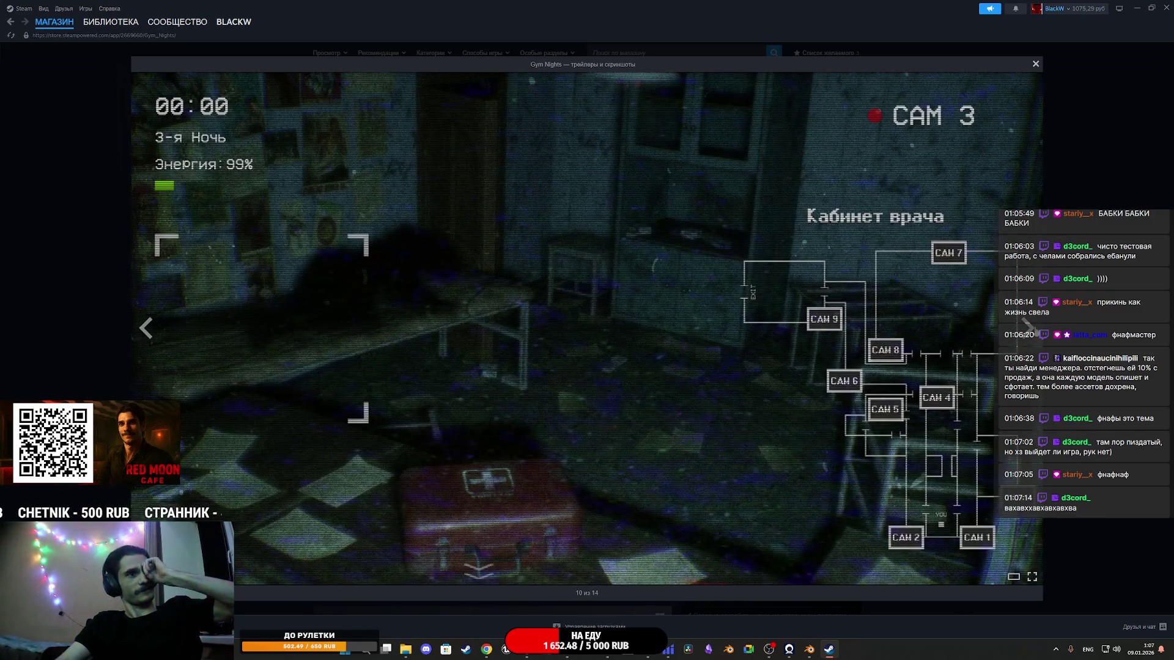
left_click(1027, 328)
left_click(1028, 328)
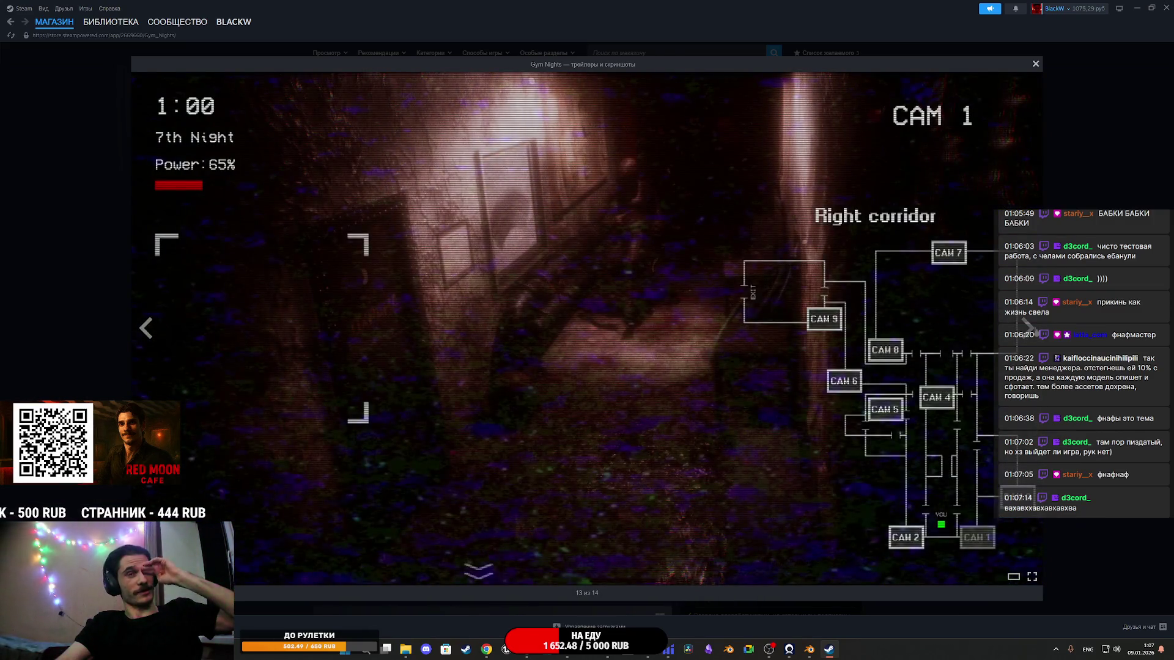
left_click(1027, 327)
Step: Close the viewer, return to the library, and open the Watchman Prologue store page
key("Escape")
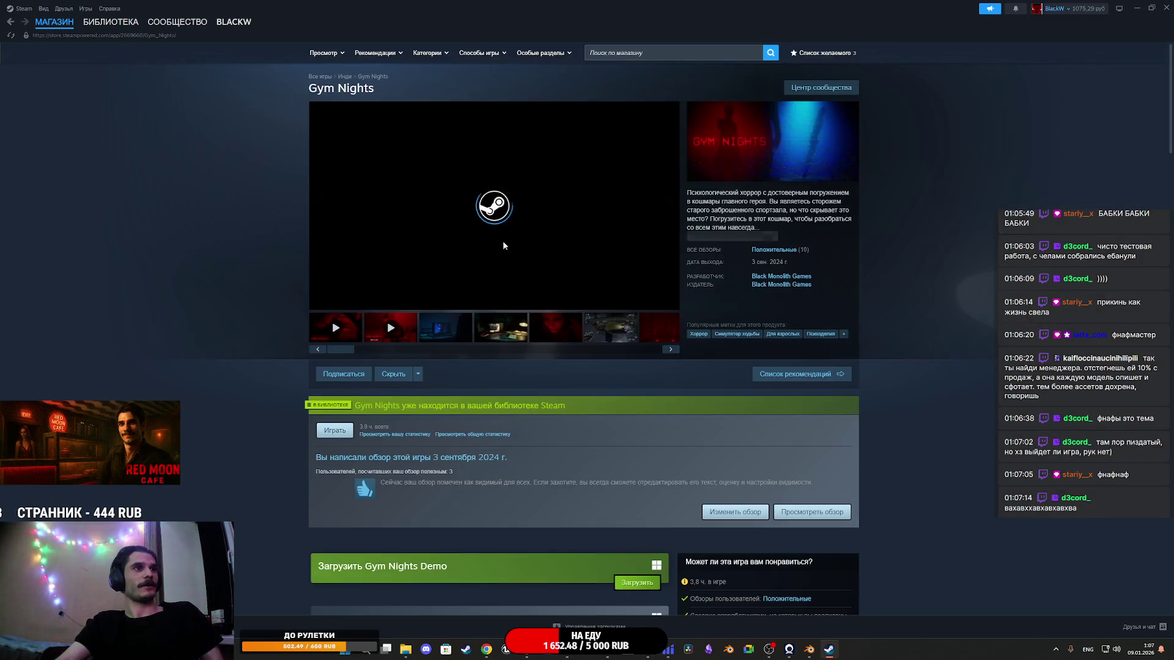
left_click(112, 22)
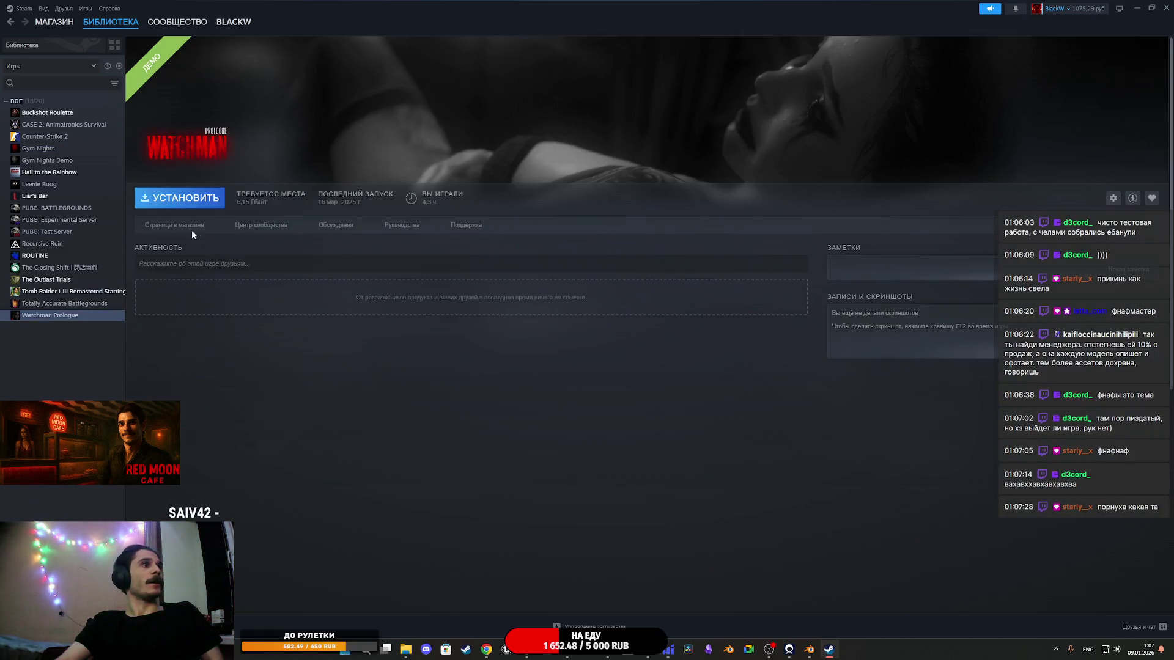
left_click(188, 232)
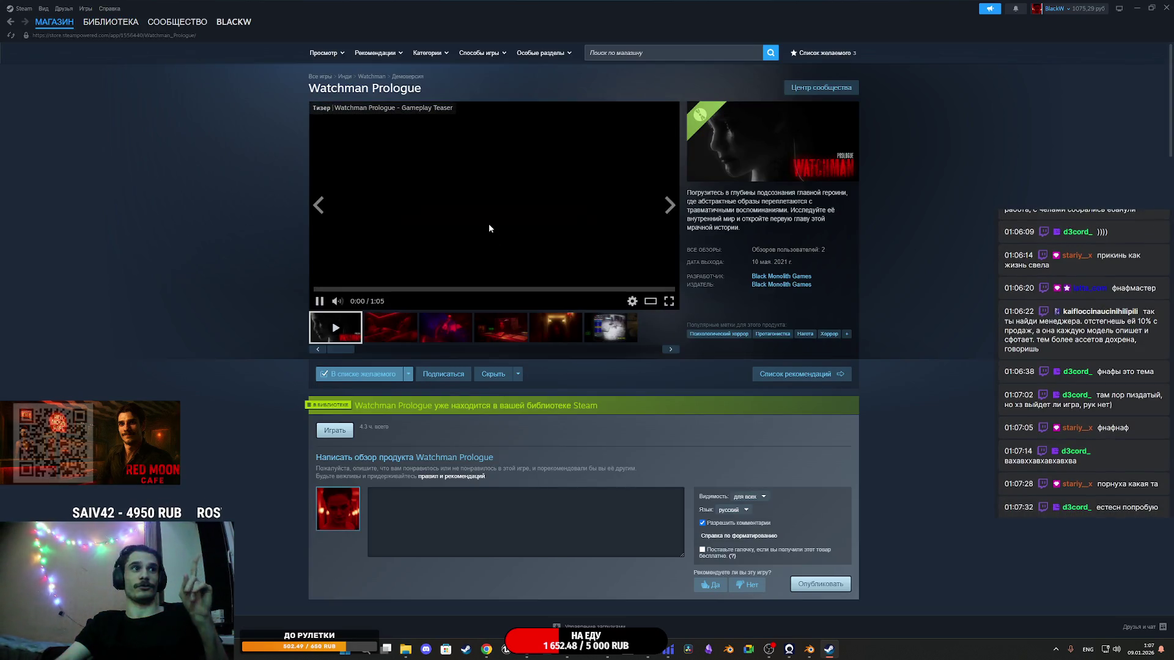
Step: Watch the Watchman Prologue trailer fullscreen, then leave fullscreen when it ends
left_click(493, 225)
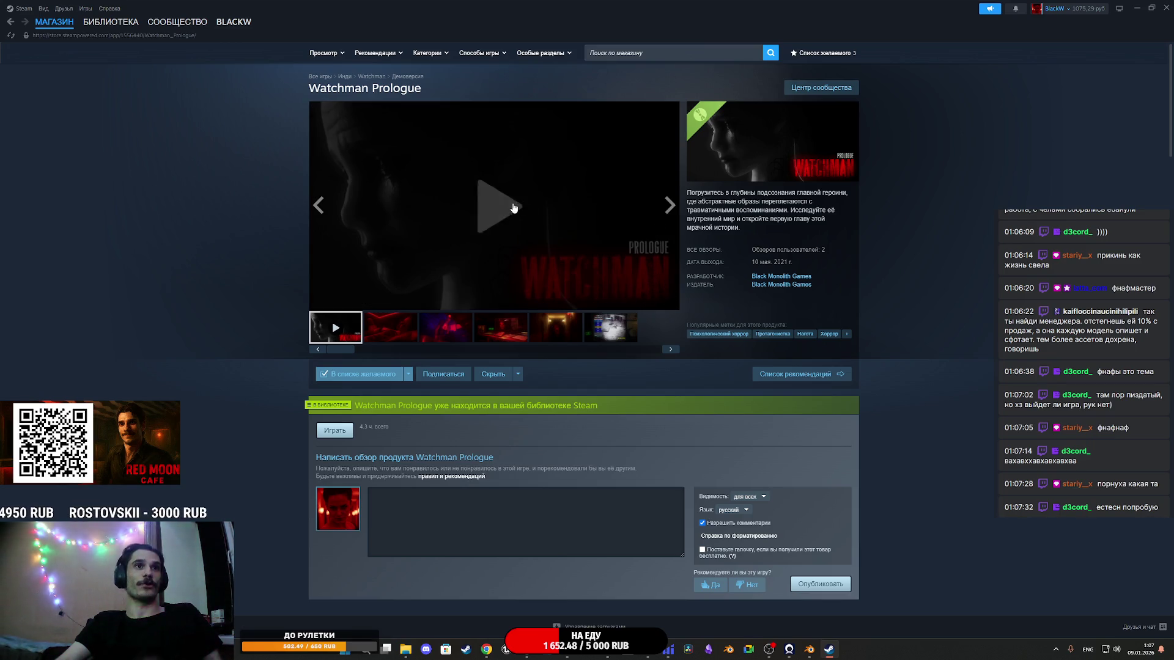
left_click(513, 207)
left_click(669, 302)
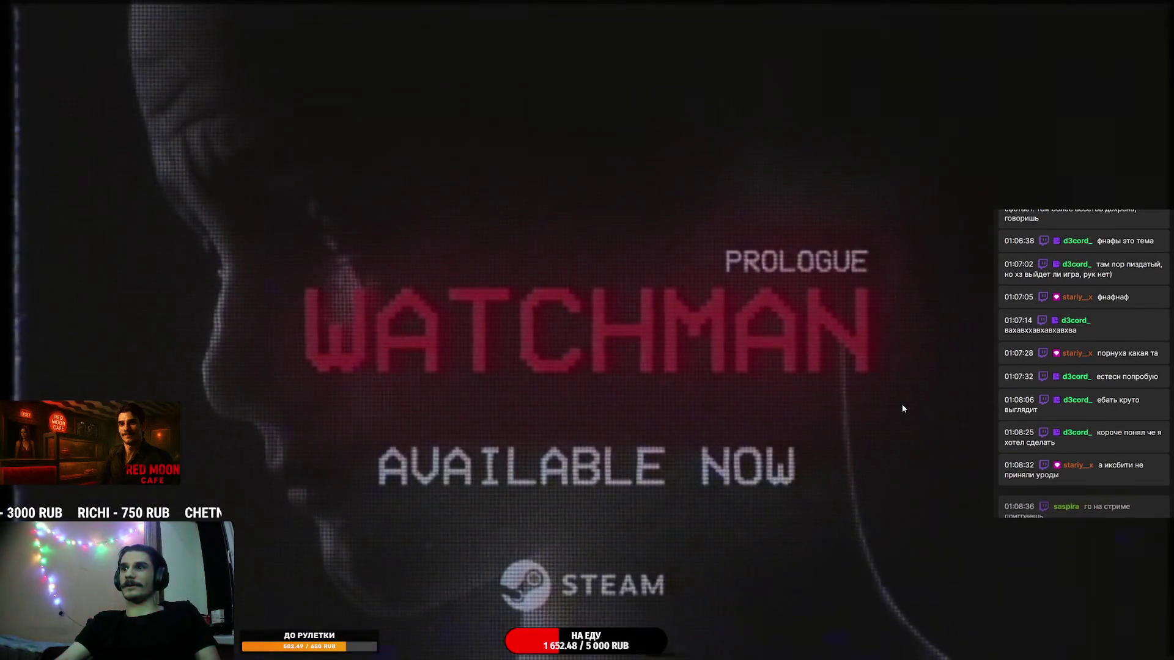
mouse_move(1082, 569)
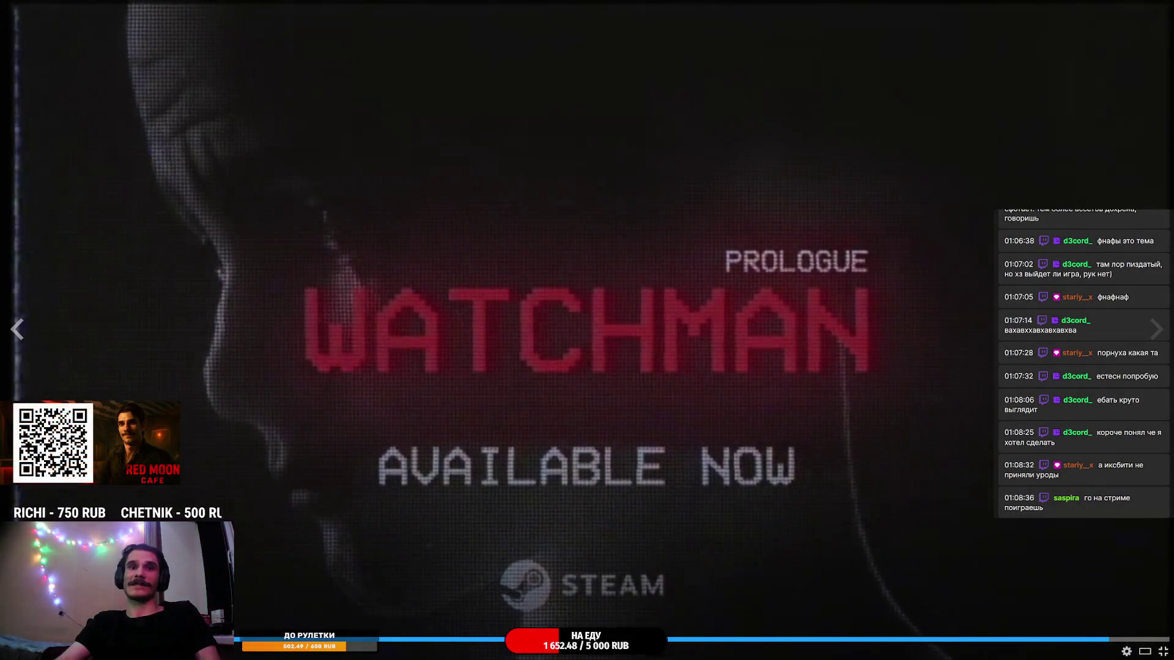
left_click(1163, 652)
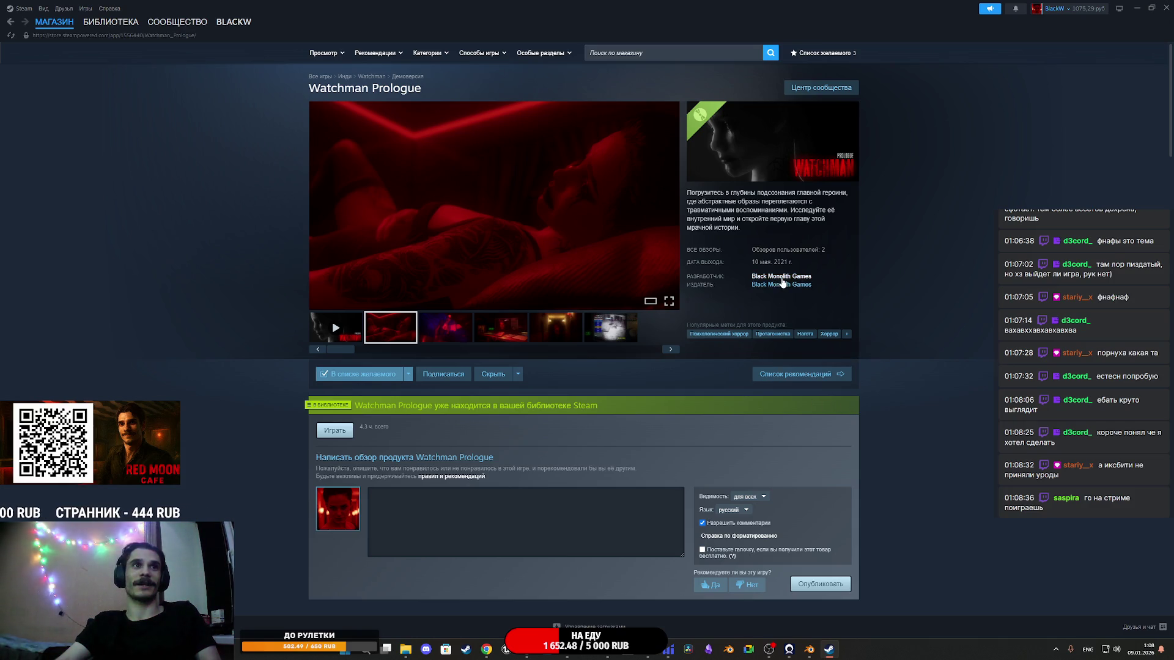
Step: Browse the developer's store page, then return to the Watchman Prologue store page
left_click(782, 278)
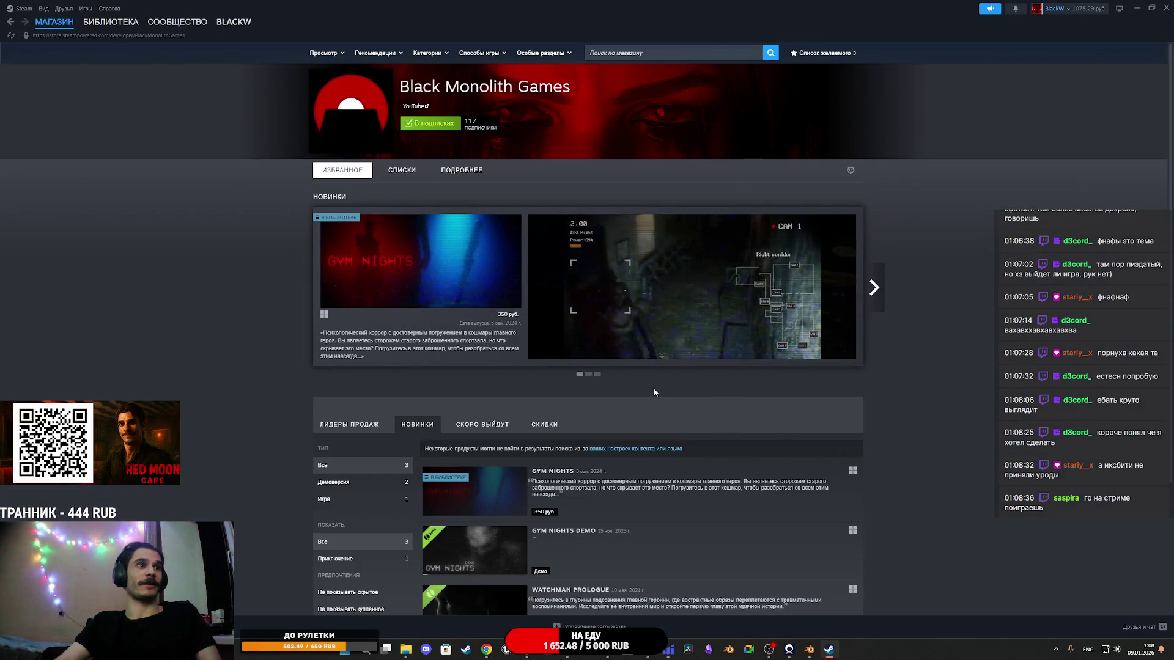
scroll(599, 414, "down", 2)
scroll(599, 413, "down", 2)
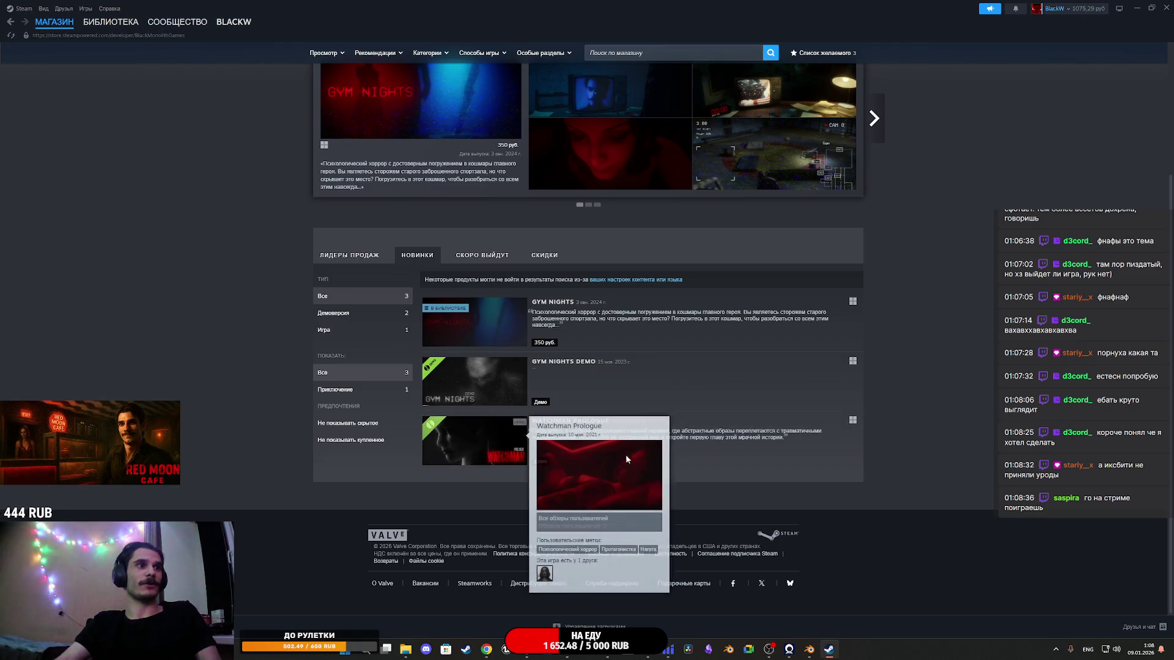
left_click(493, 450)
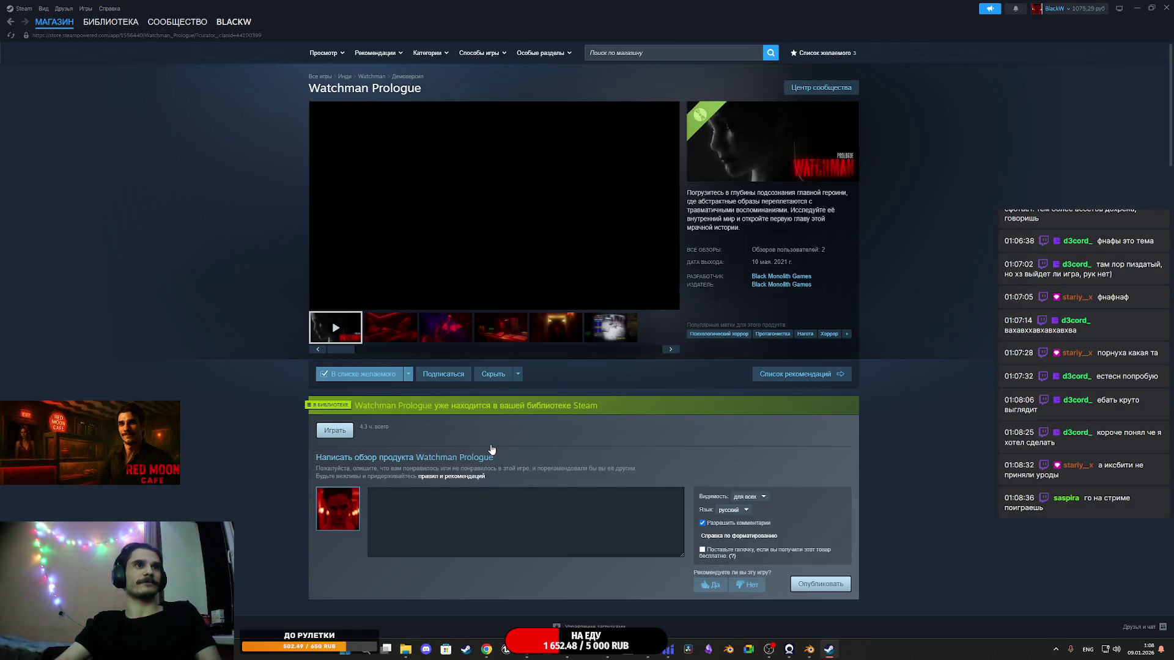
scroll(534, 354, "down", 10)
scroll(537, 359, "down", 4)
mouse_move(439, 357)
scroll(858, 341, "up", 5)
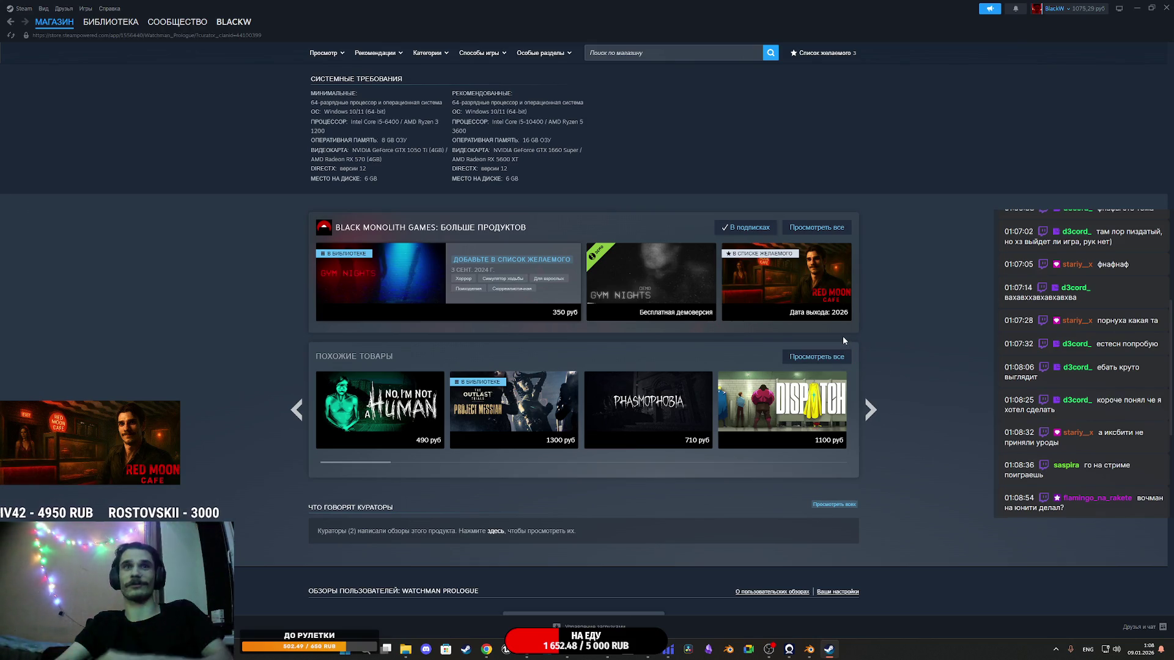
scroll(900, 401, "up", 5)
scroll(899, 398, "up", 10)
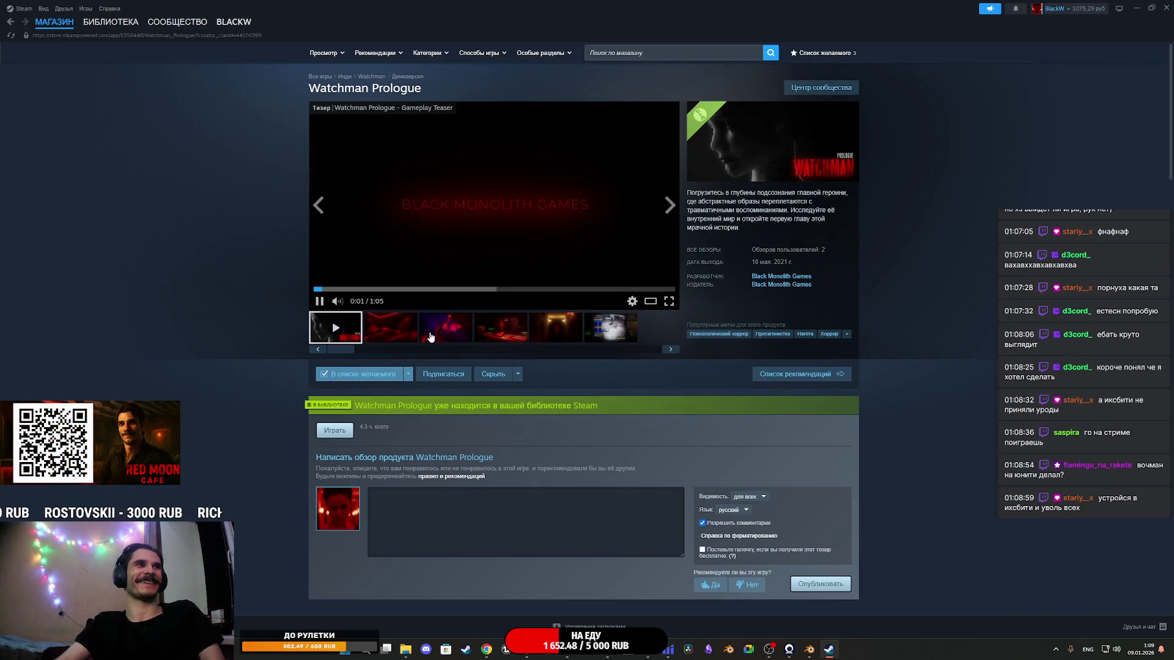
Step: Page through the Watchman Prologue screenshots full size, then open its library page
left_click(438, 330)
left_click(396, 331)
left_click(505, 230)
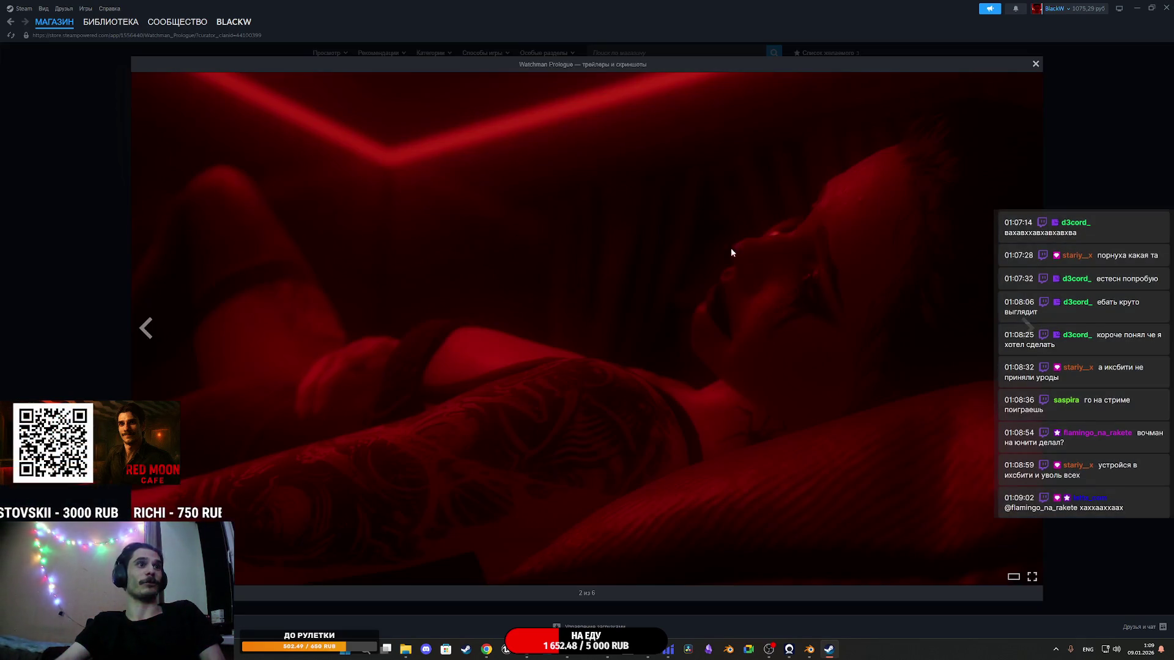
left_click(760, 254)
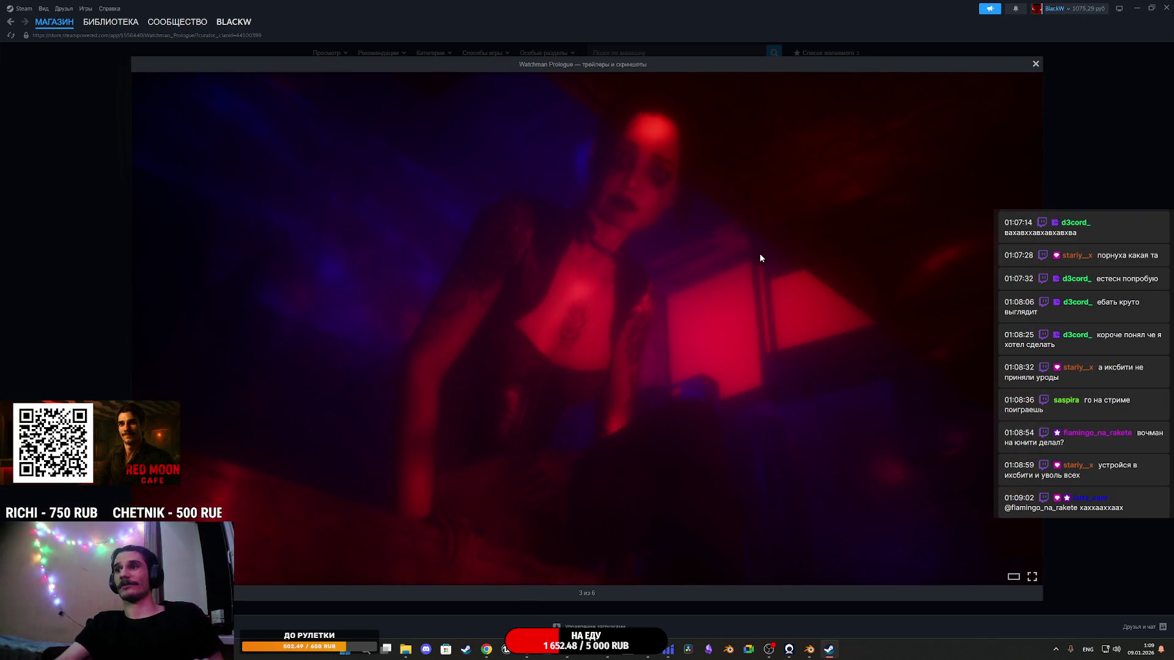
left_click(760, 254)
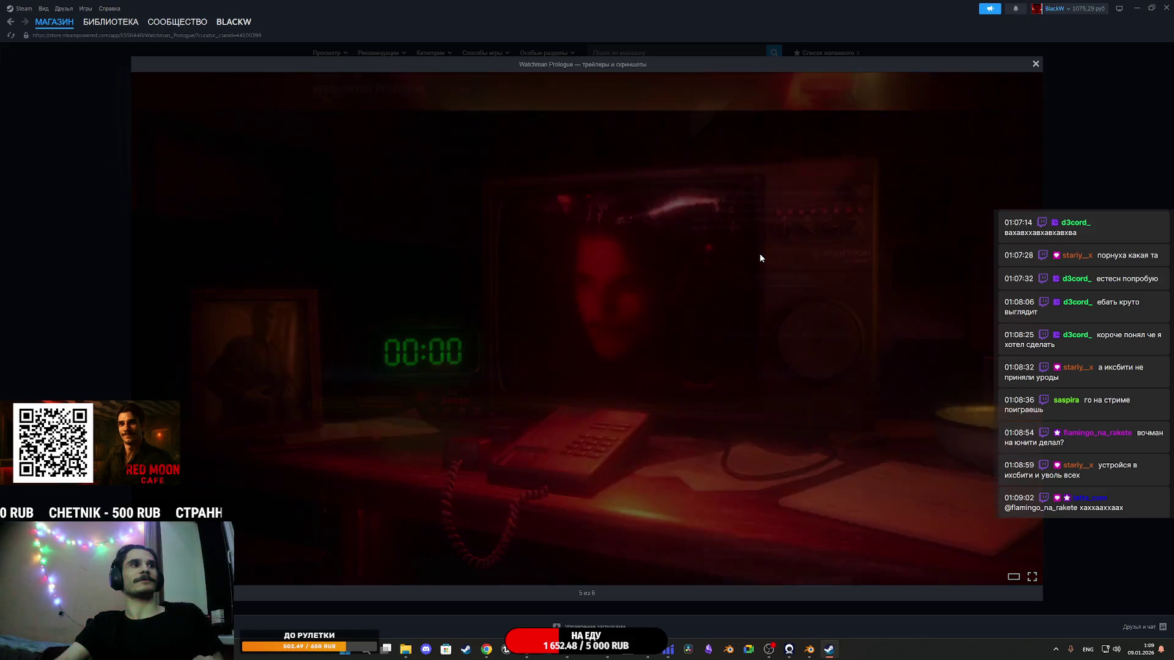
left_click(760, 254)
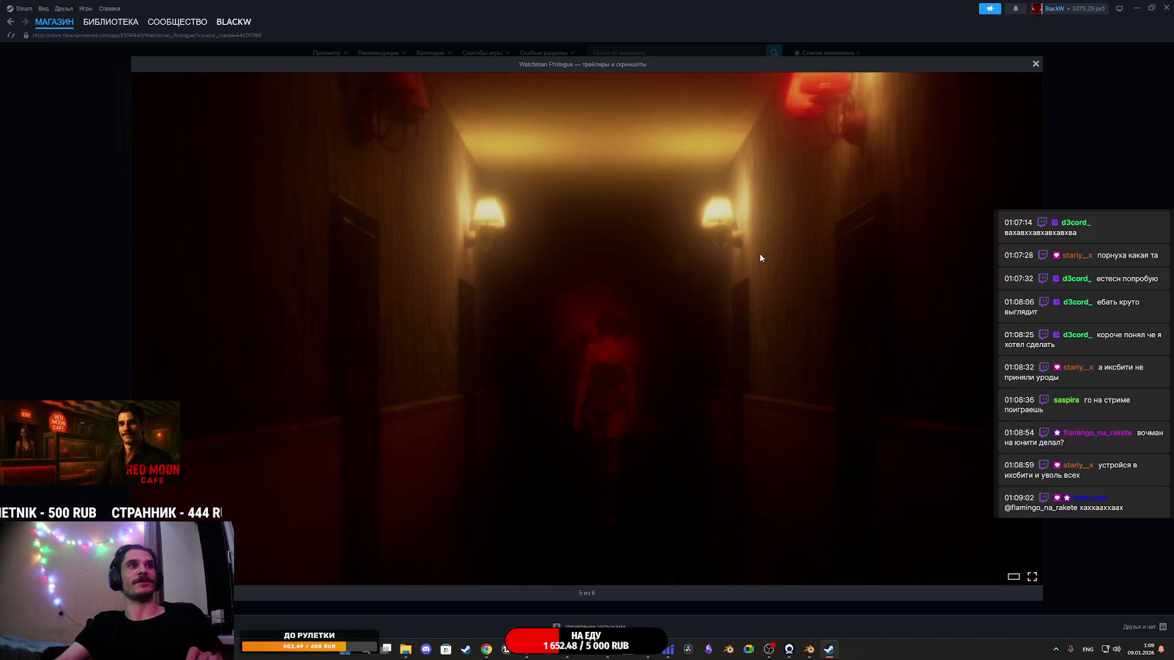
left_click(759, 254)
left_click(759, 254)
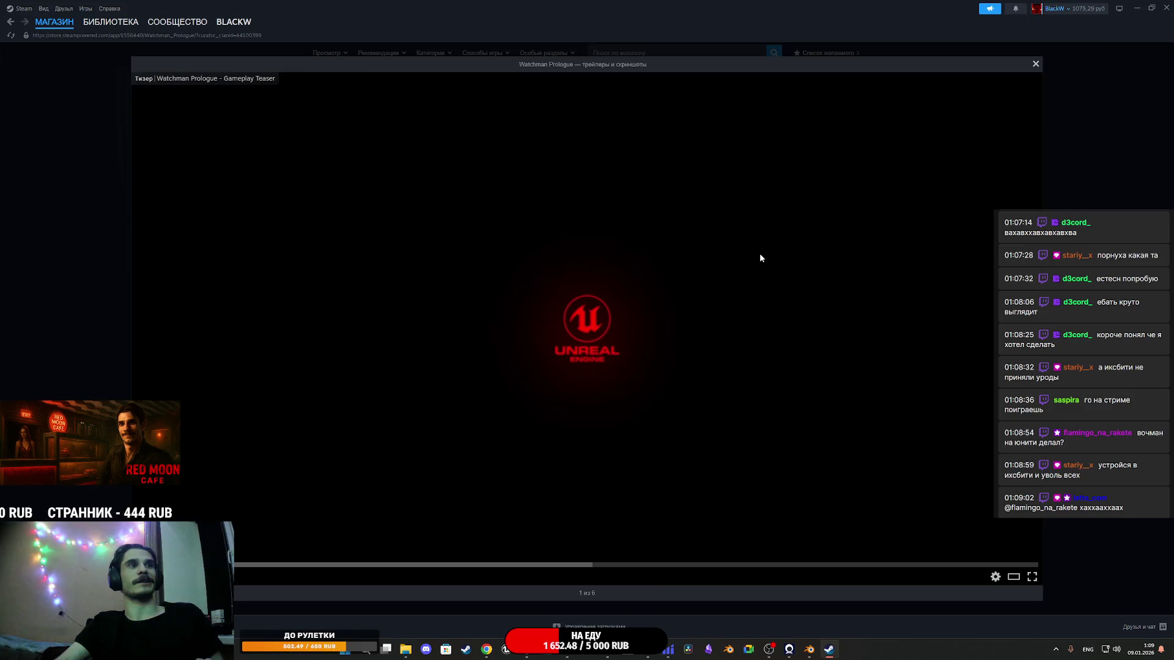
left_click(1036, 64)
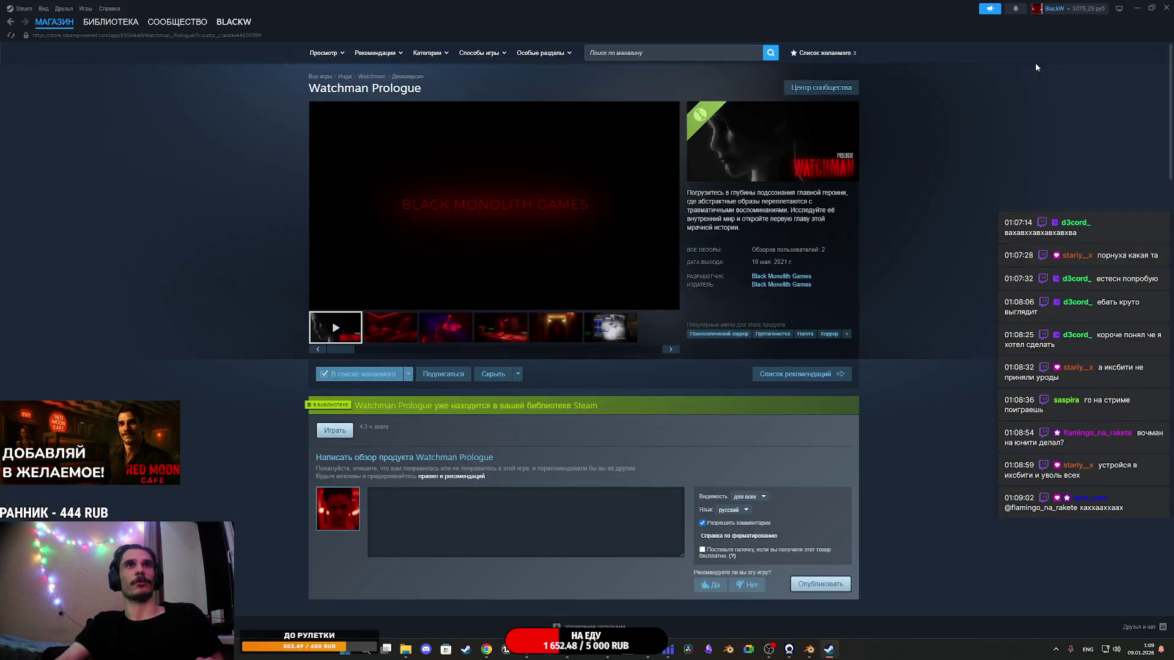
left_click(111, 21)
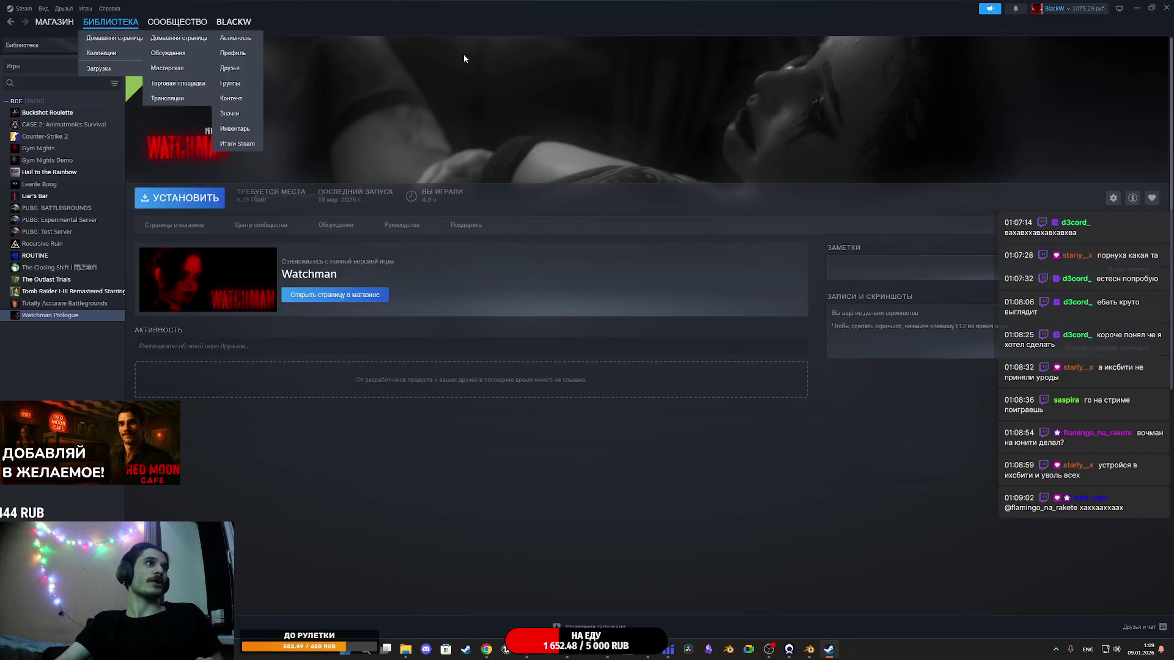
Step: Close Steam and the Spectrum Shift tab, and play the ambient video in theater view
left_click(1165, 7)
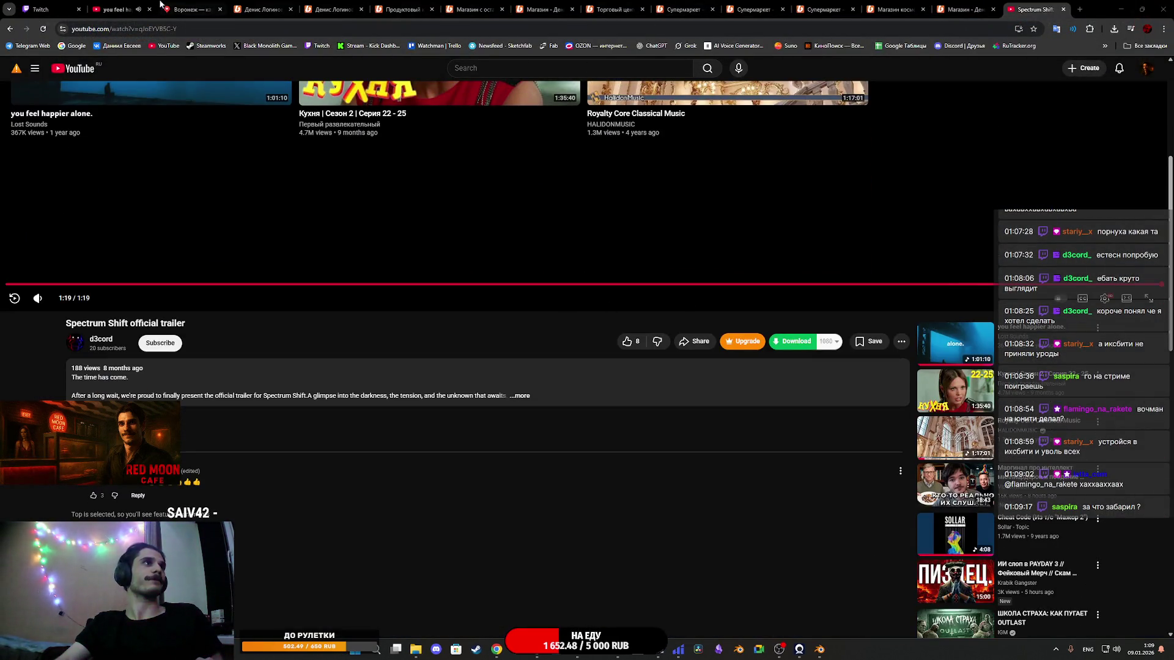
left_click(116, 9)
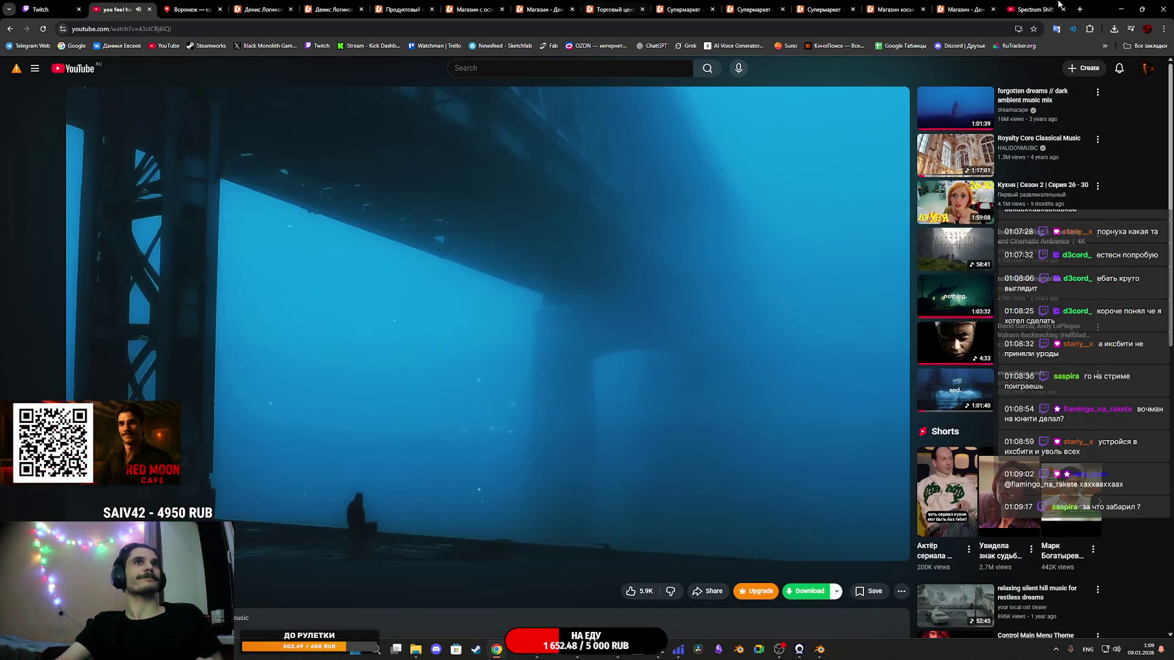
middle_click(1035, 4)
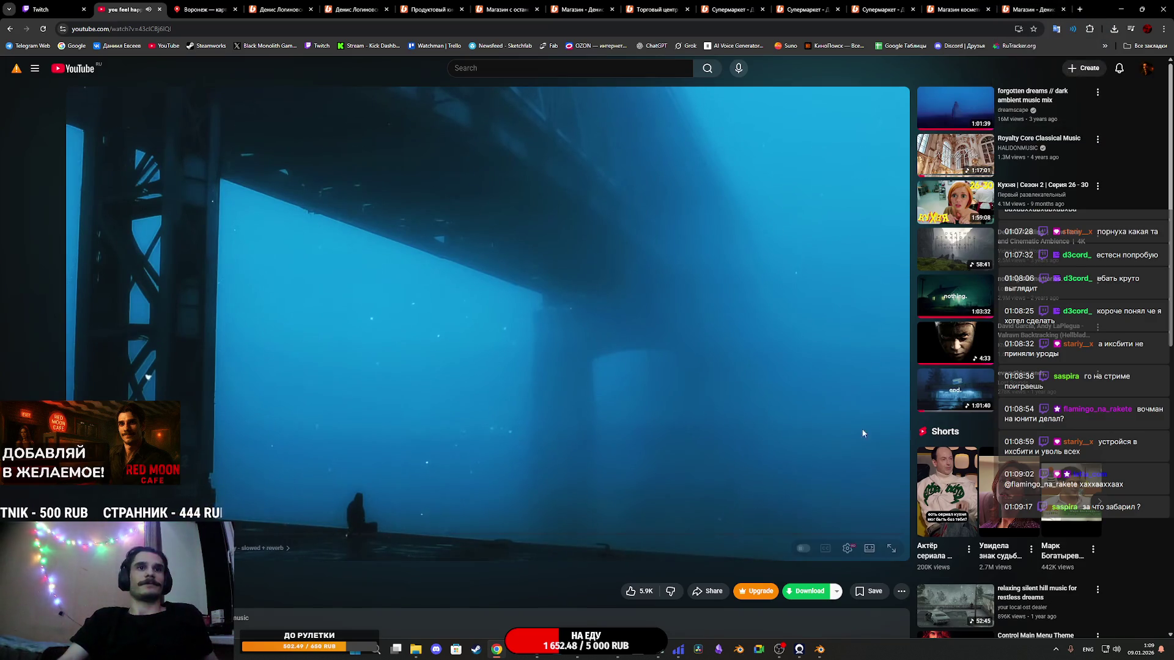
left_click(869, 548)
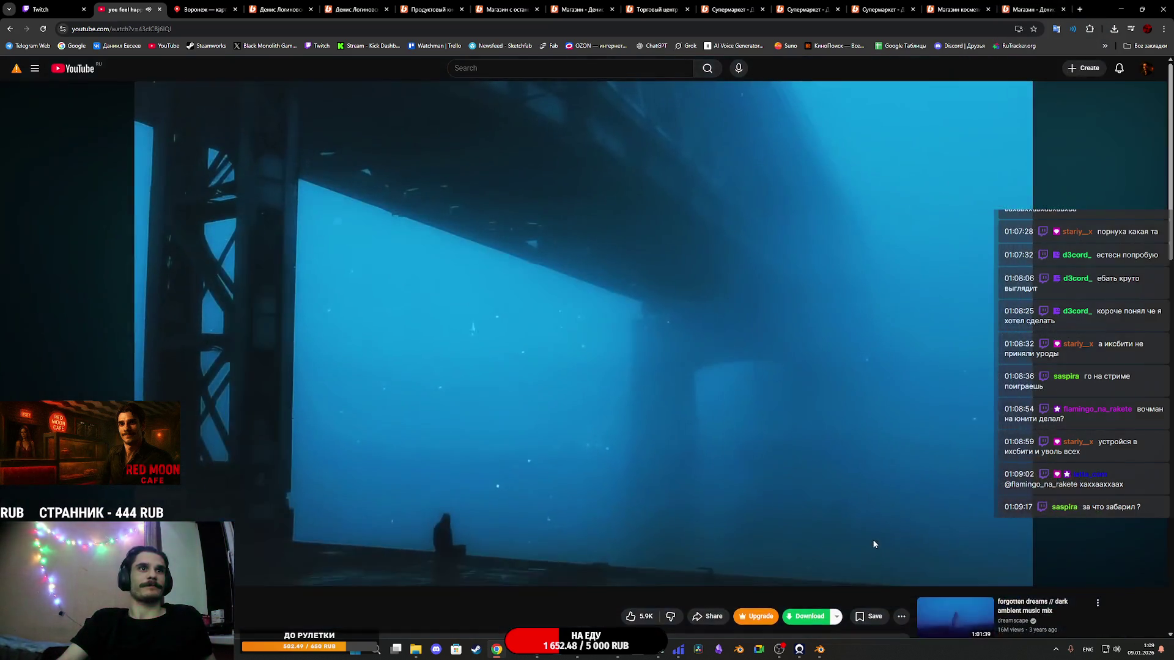
Step: Bring the Unreal kiosk scene back to the front
mouse_move(541, 656)
mouse_move(620, 658)
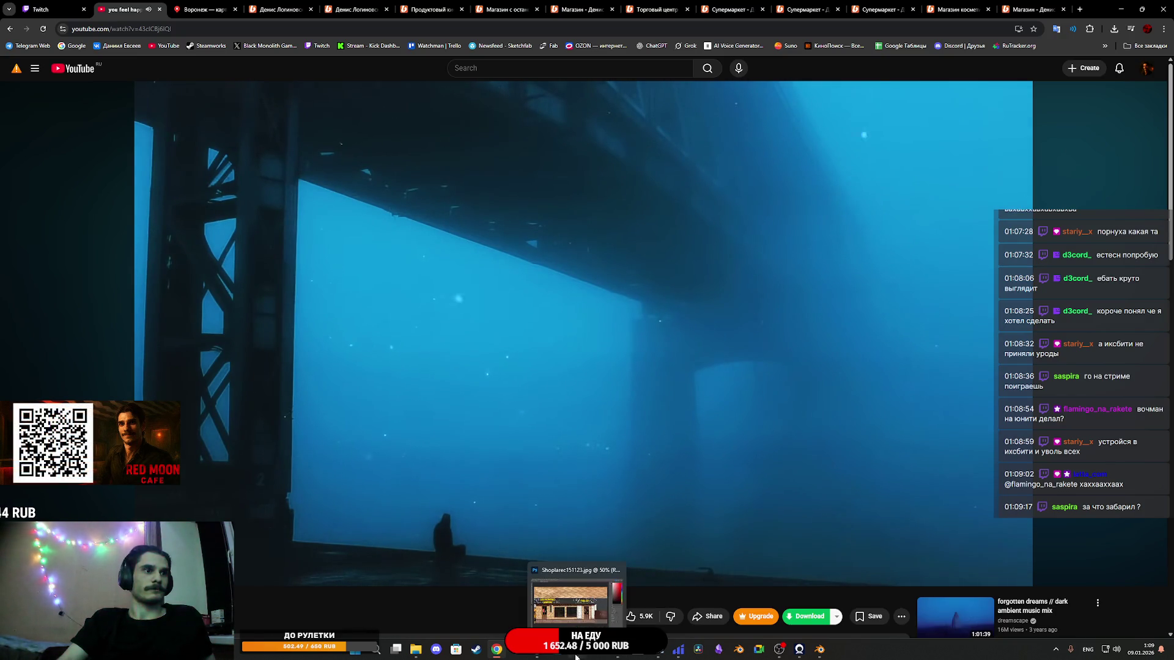
left_click(537, 655)
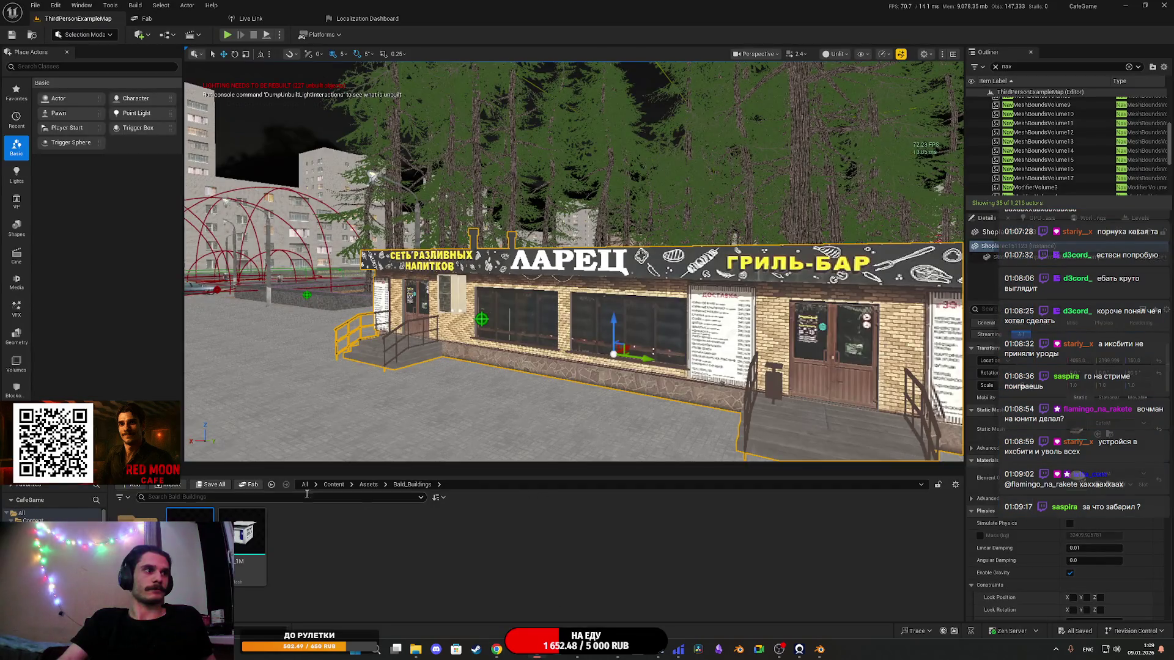
Step: Switch to Blender and import the Shoplarec kiosk FBX file
mouse_move(462, 377)
left_mouse_down()
mouse_move(526, 375)
mouse_move(471, 379)
left_mouse_up()
left_click(820, 649)
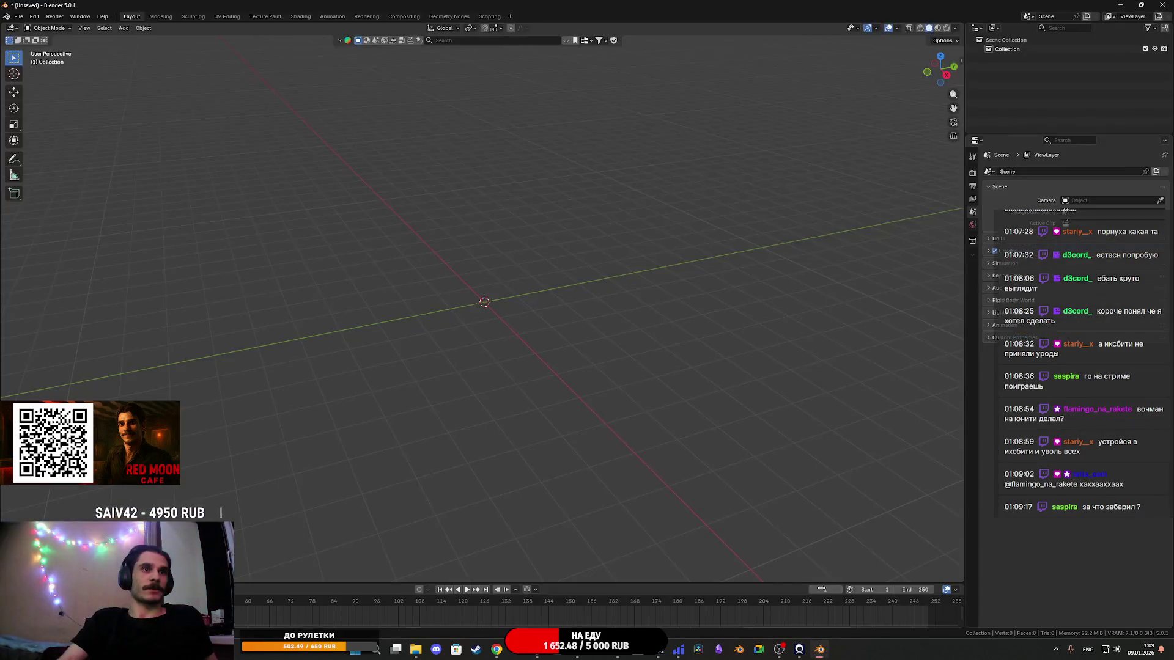
mouse_move(414, 654)
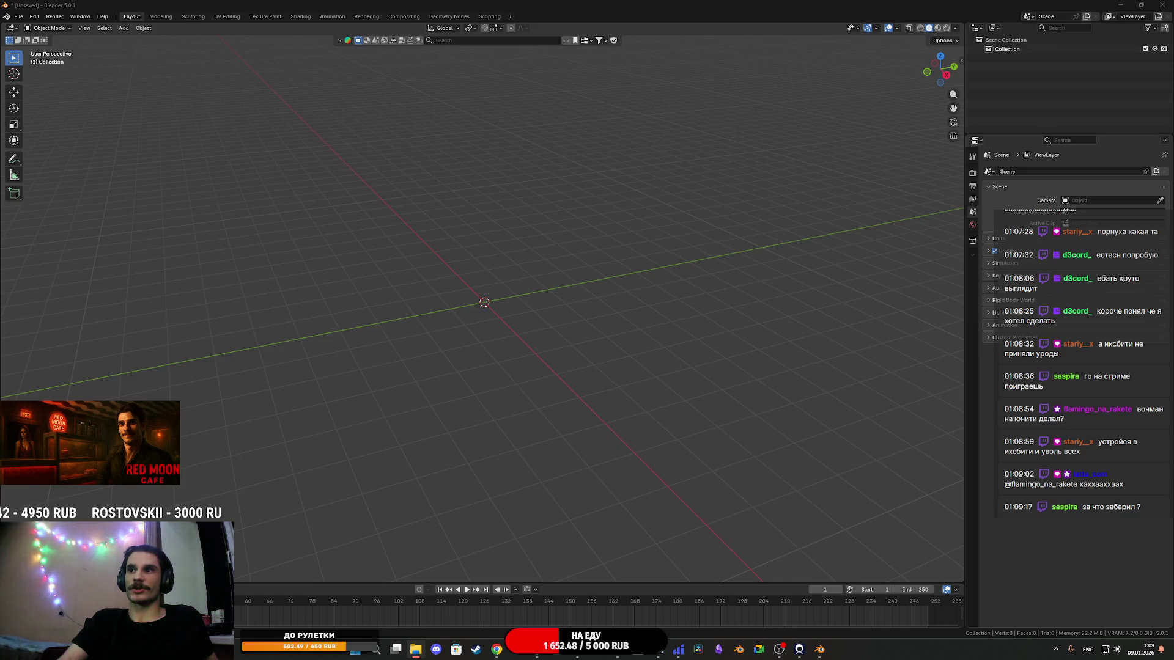
left_click_drag(444, 367, 444, 367)
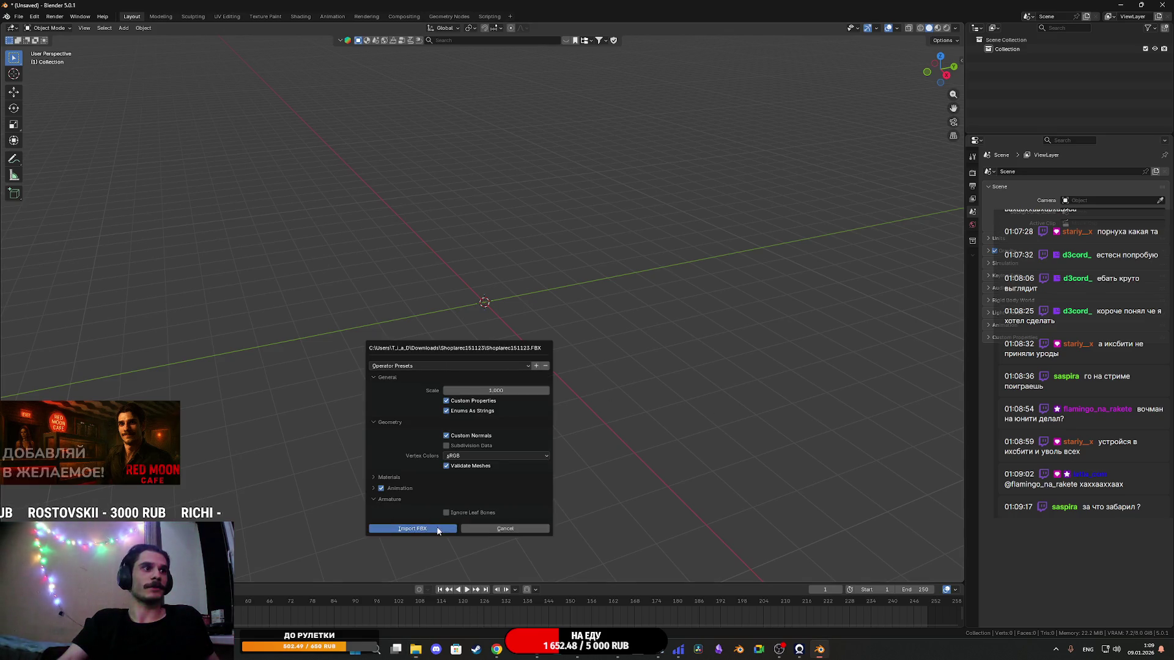
left_click(412, 530)
Step: Zoom to the kiosk mesh Box106 and edit it in face select mode
scroll(447, 327, "down", 5)
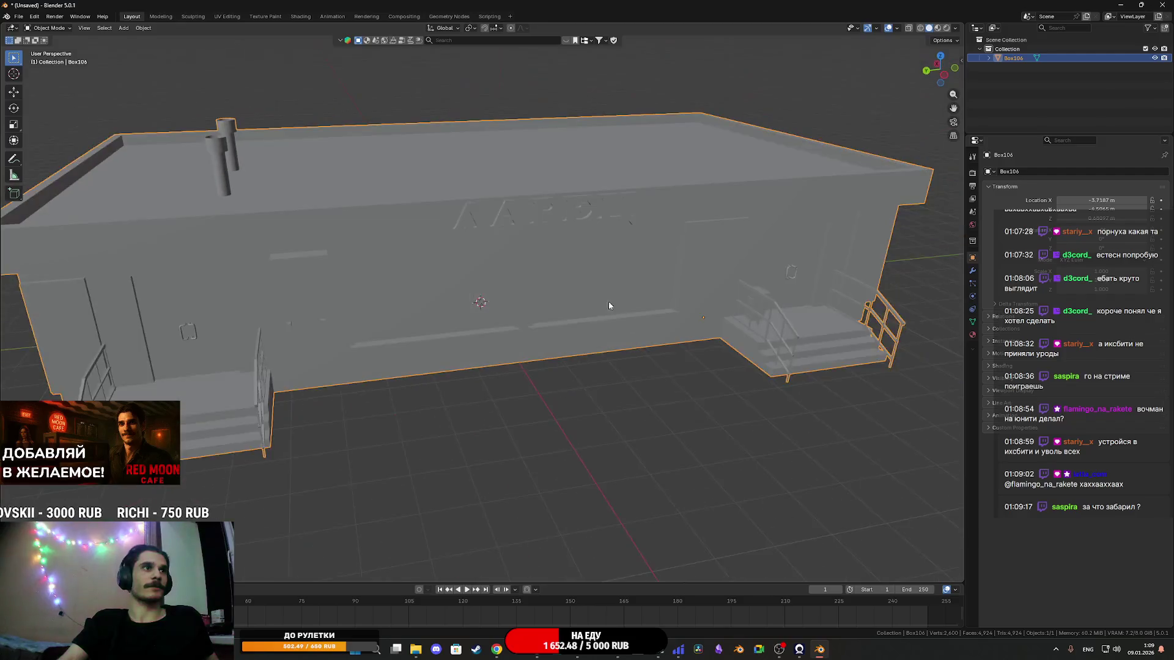
scroll(611, 358, "up", 3)
scroll(578, 320, "up", 5)
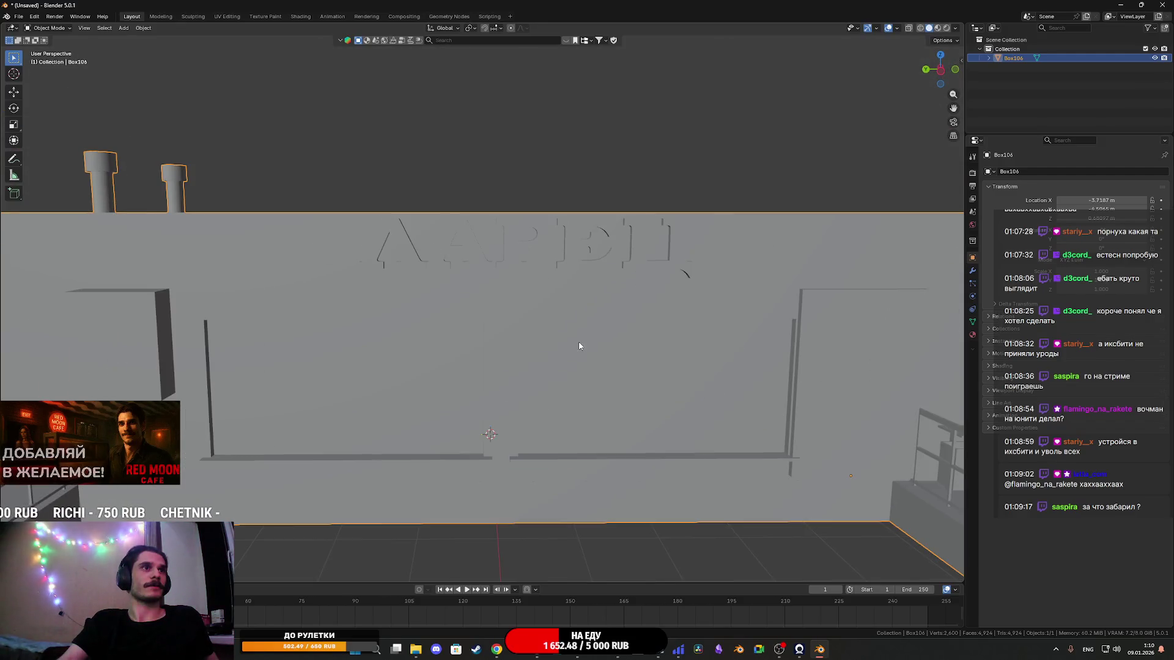
key("Tab")
left_click(93, 29)
Step: In the UV Editing workspace, select a face on the sign's first raised letter
left_click(227, 16)
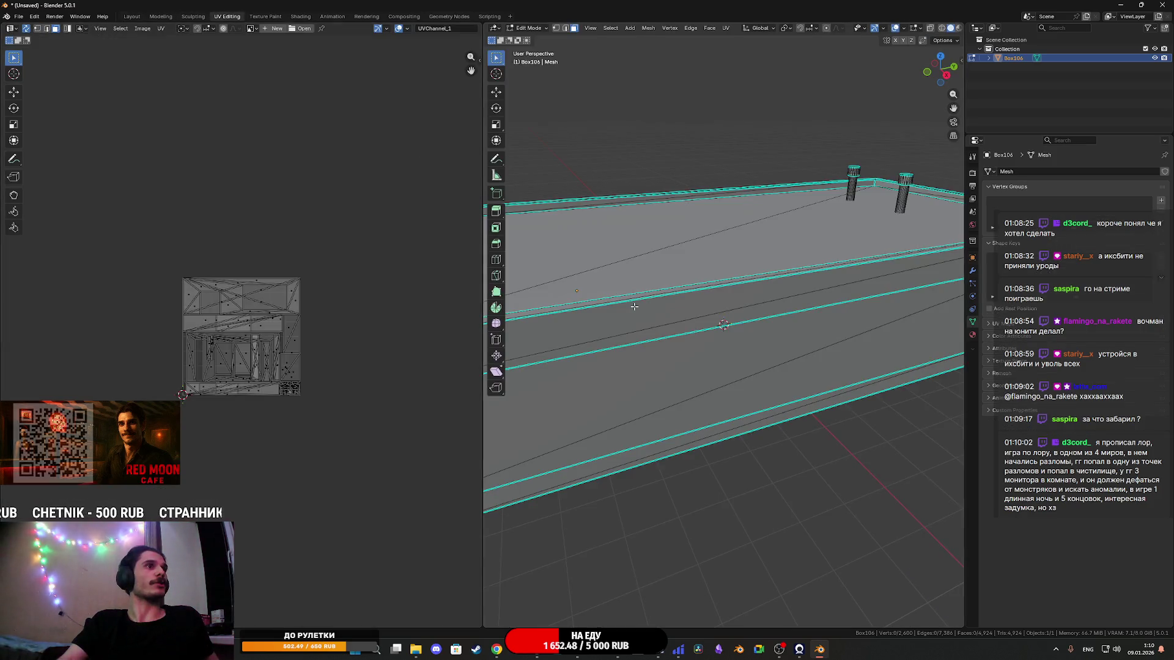
scroll(587, 288, "down", 5)
scroll(586, 289, "down", 3)
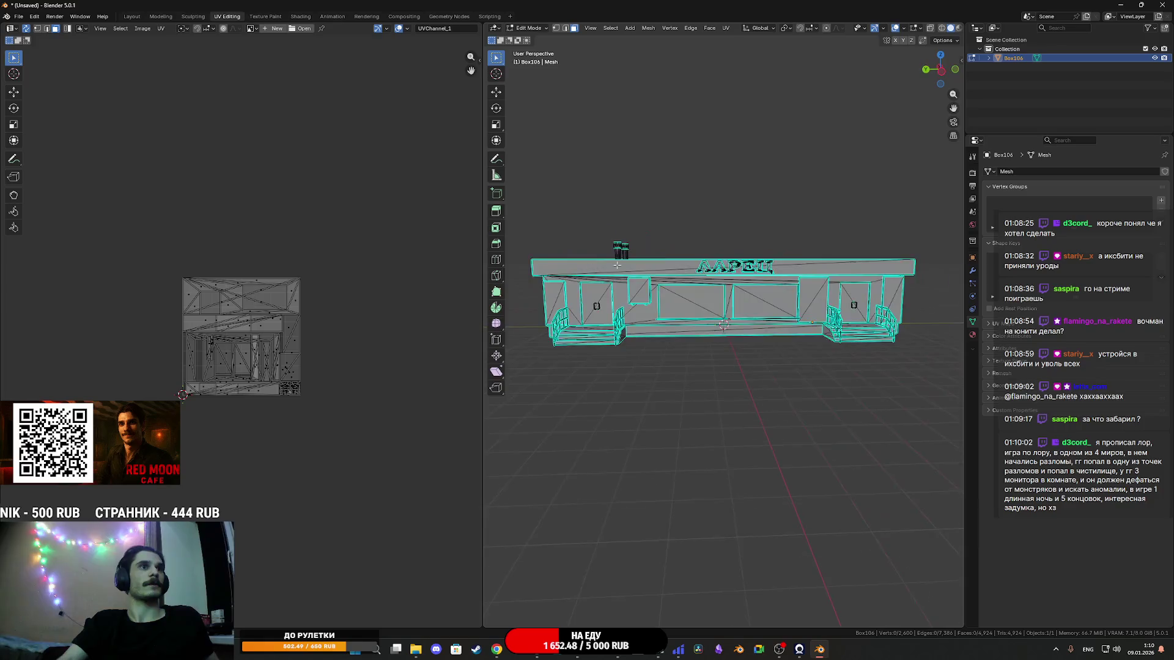
scroll(699, 292, "up", 8)
scroll(698, 293, "down", 3)
left_click(666, 243)
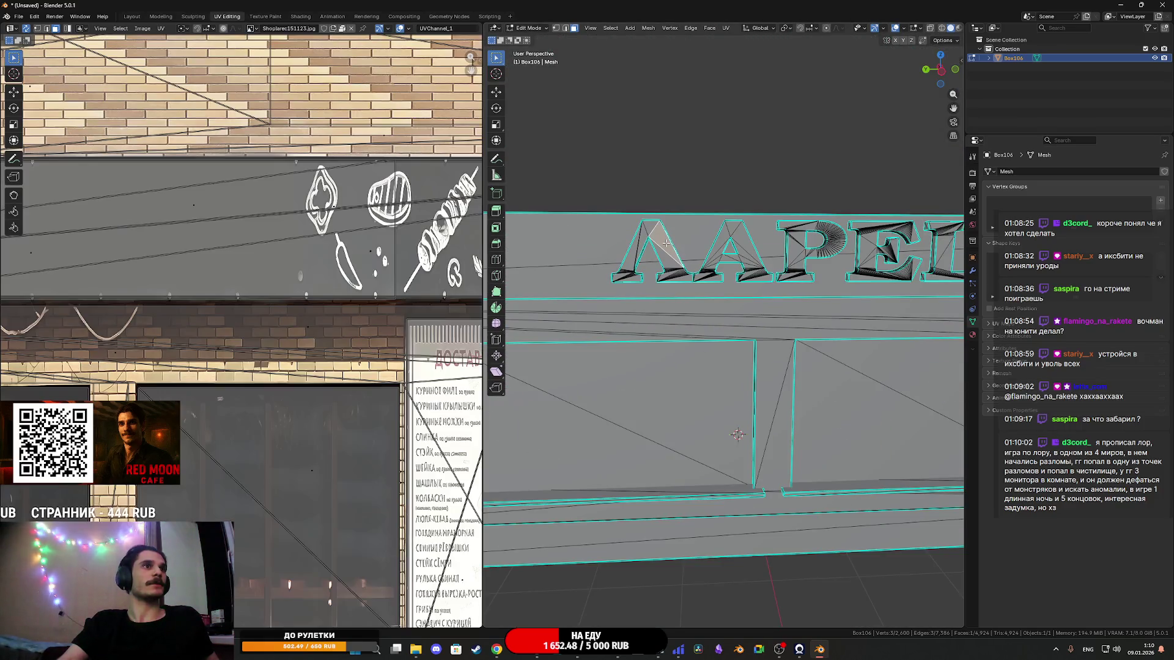
scroll(335, 336, "down", 5)
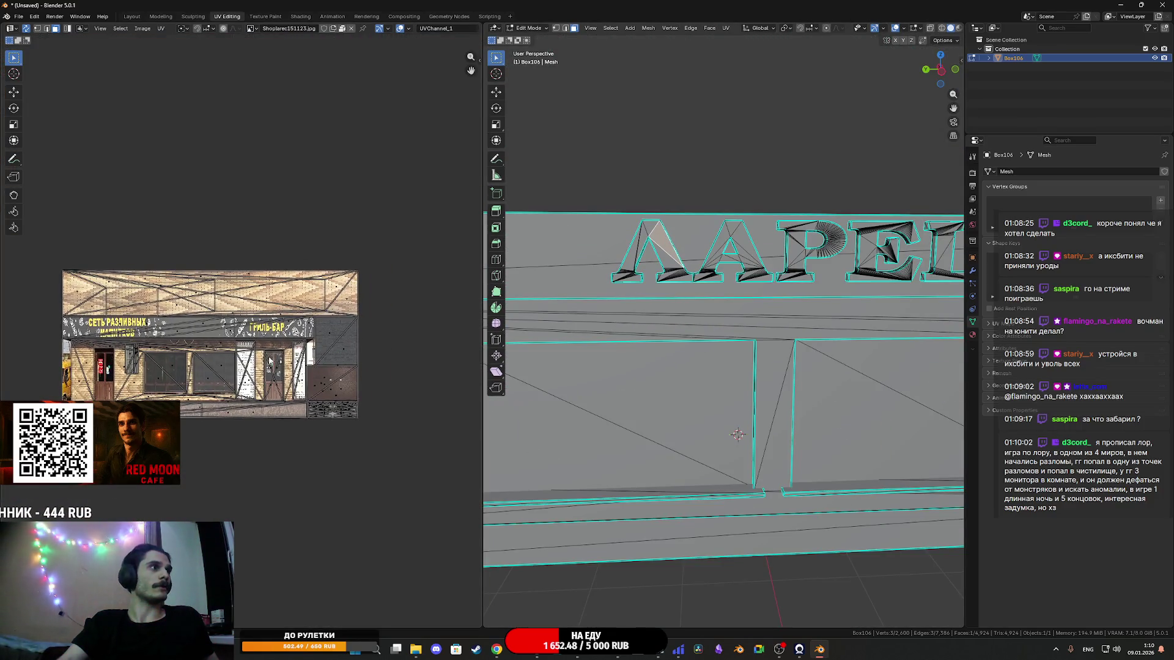
scroll(716, 348, "up", 5)
scroll(717, 347, "down", 3)
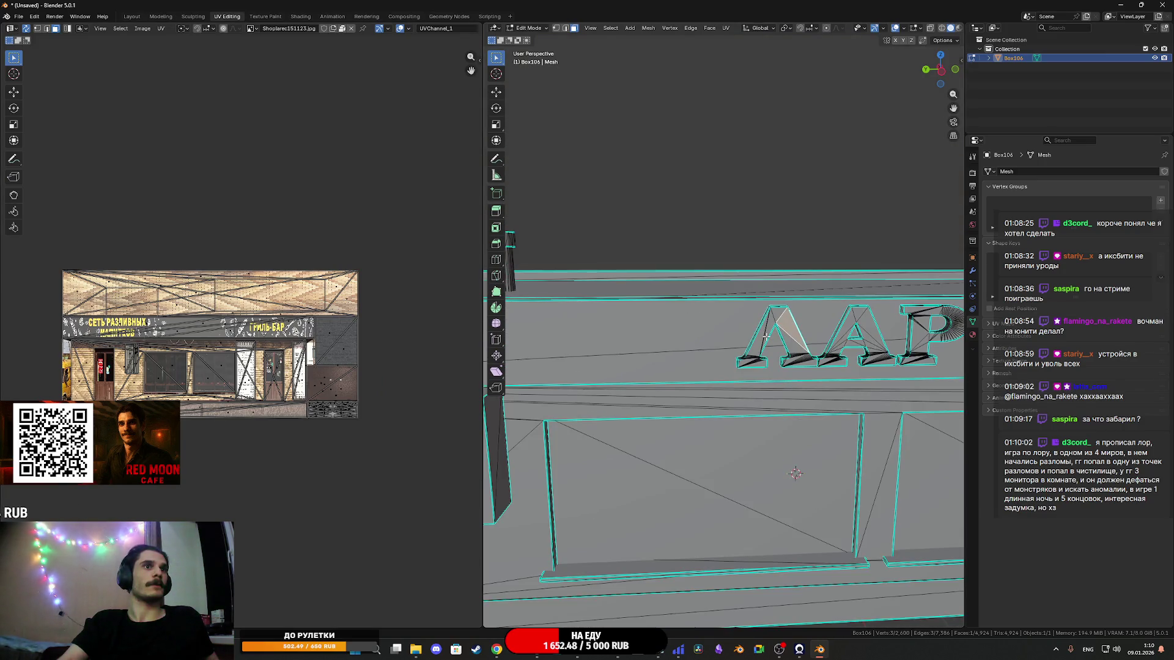
left_click(496, 92)
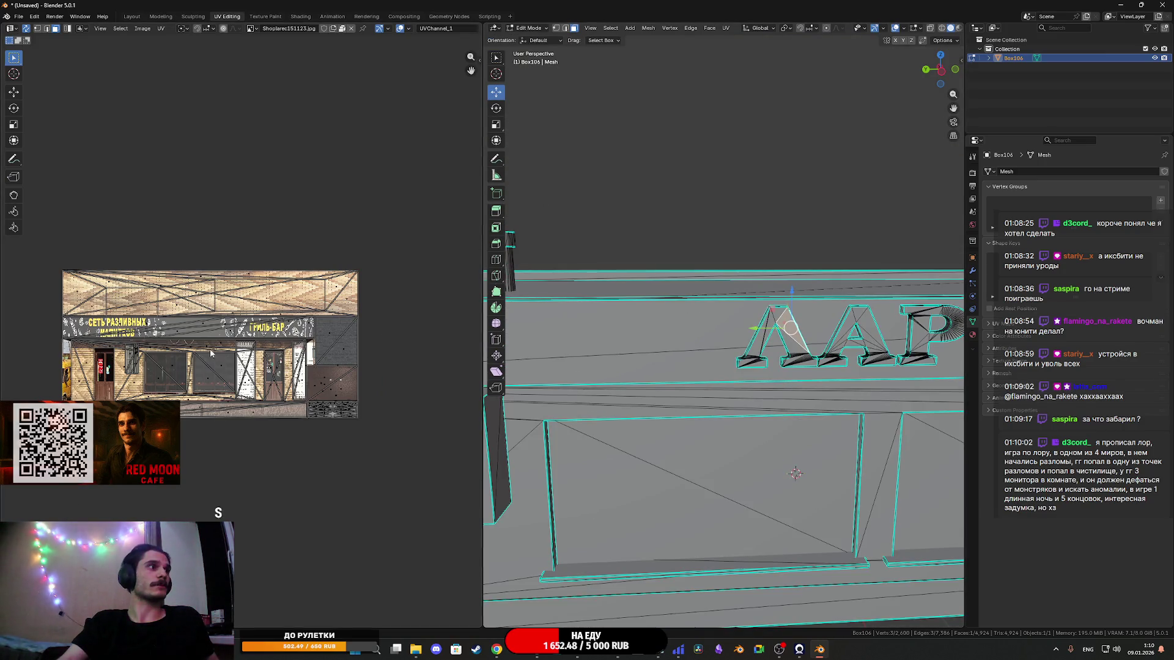
scroll(236, 362, "up", 4)
mouse_move(190, 377)
left_mouse_down()
mouse_move(92, 367)
mouse_move(123, 391)
mouse_move(357, 408)
mouse_move(74, 405)
mouse_move(484, 404)
left_mouse_up()
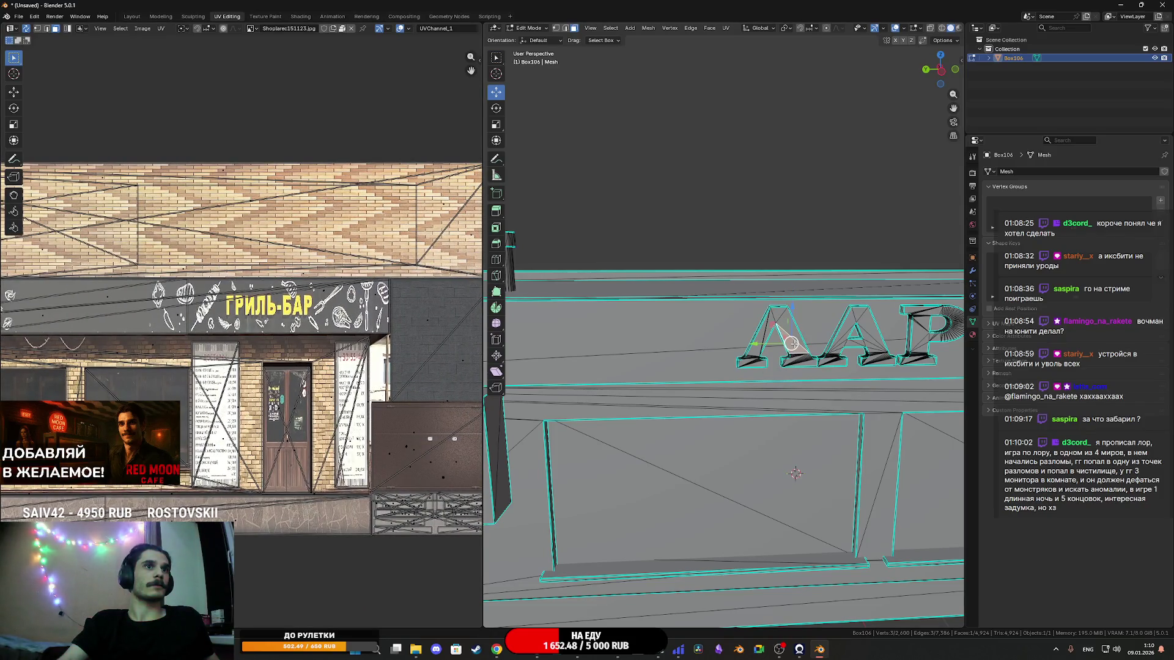
Step: Select the whole first letter as linked geometry and briefly move its UV islands, then cancel
key("ctrl+l")
scroll(376, 399, "down", 5)
scroll(377, 398, "up", 3)
scroll(349, 392, "down", 1)
scroll(78, 208, "up", 4)
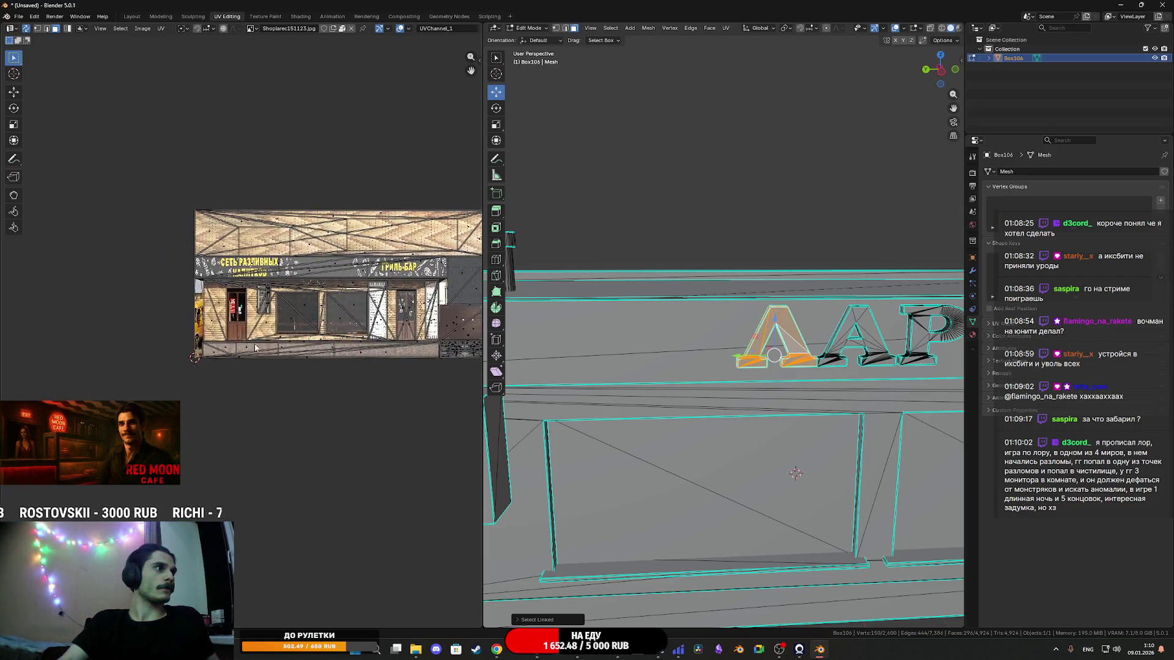
left_click(13, 91)
scroll(292, 298, "down", 2)
scroll(293, 298, "up", 5)
scroll(271, 376, "up", 8)
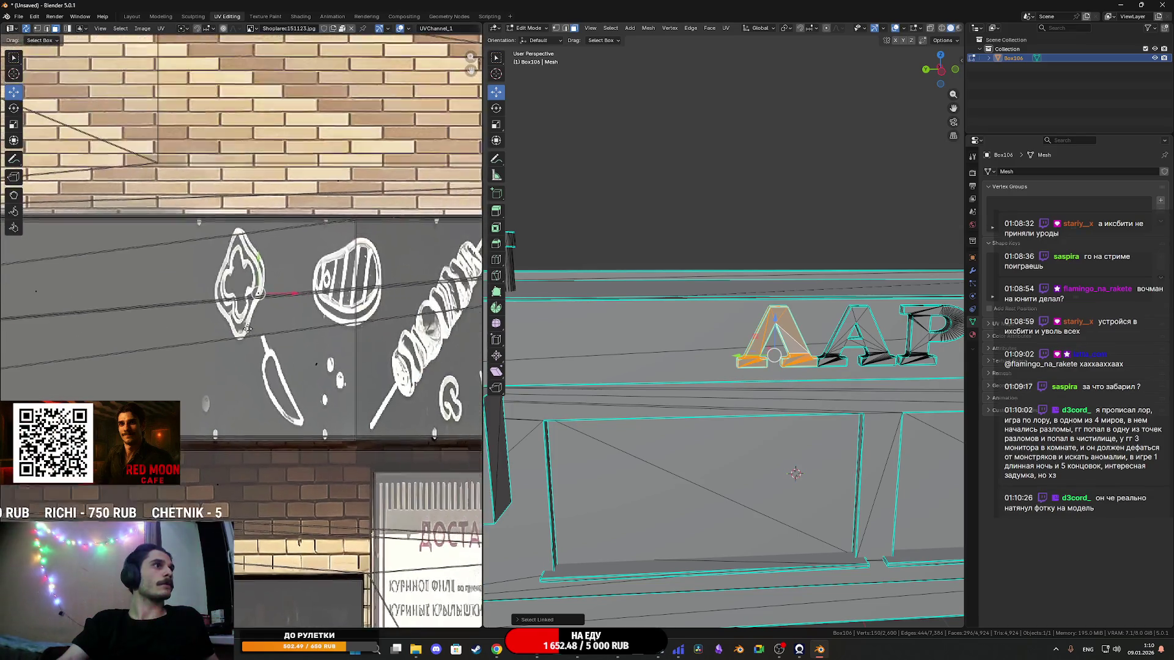
scroll(269, 344, "up", 6)
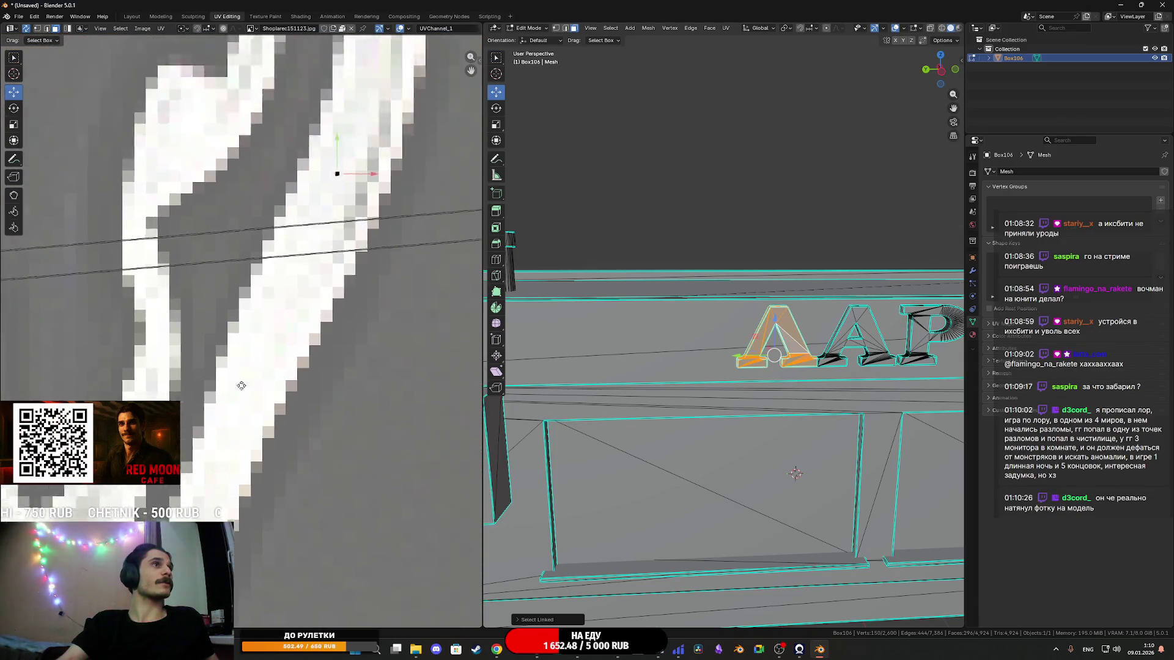
key("g")
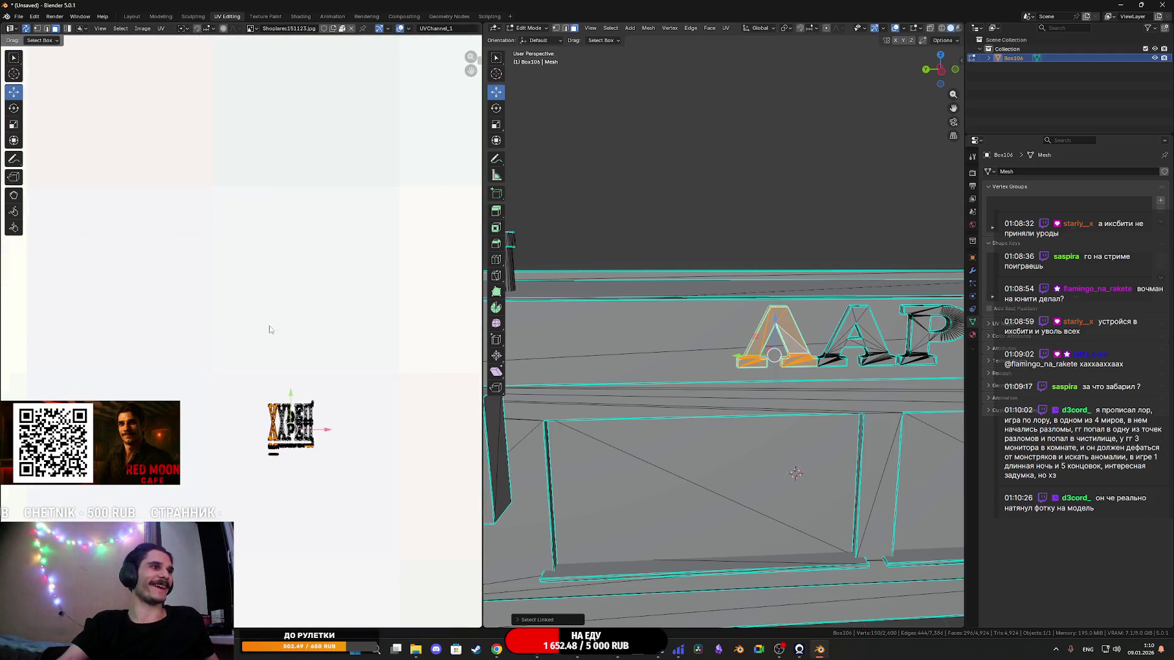
key("Escape")
Step: Add the other ЛАР letters to the selection and delete their faces
scroll(292, 363, "down", 5)
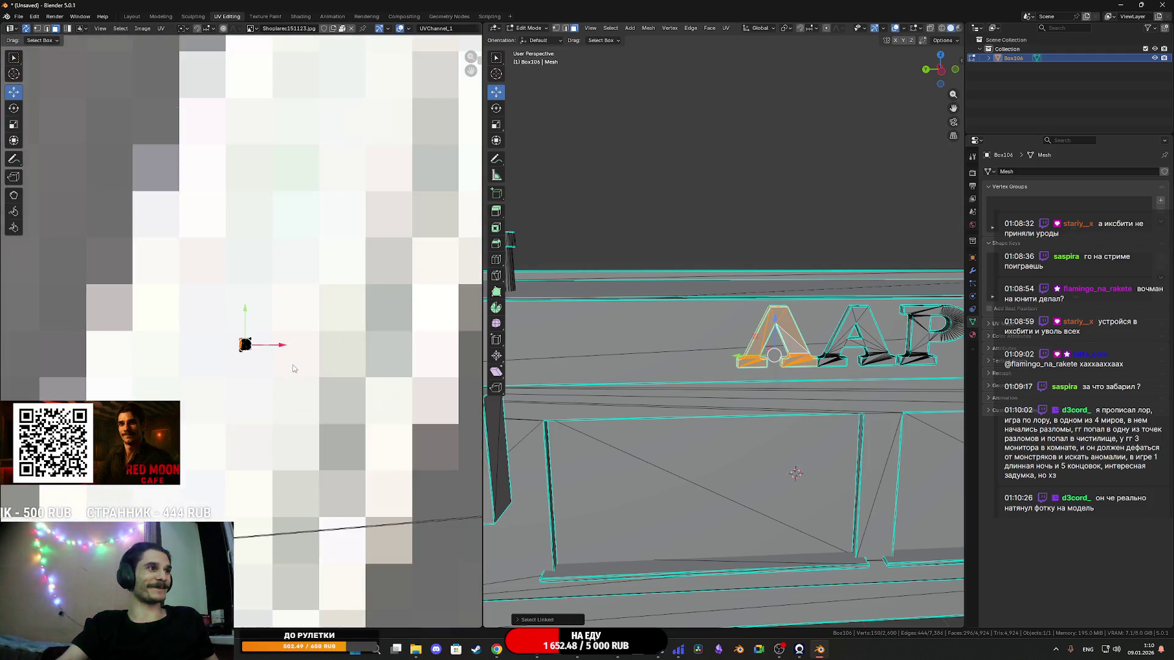
scroll(294, 368, "down", 6)
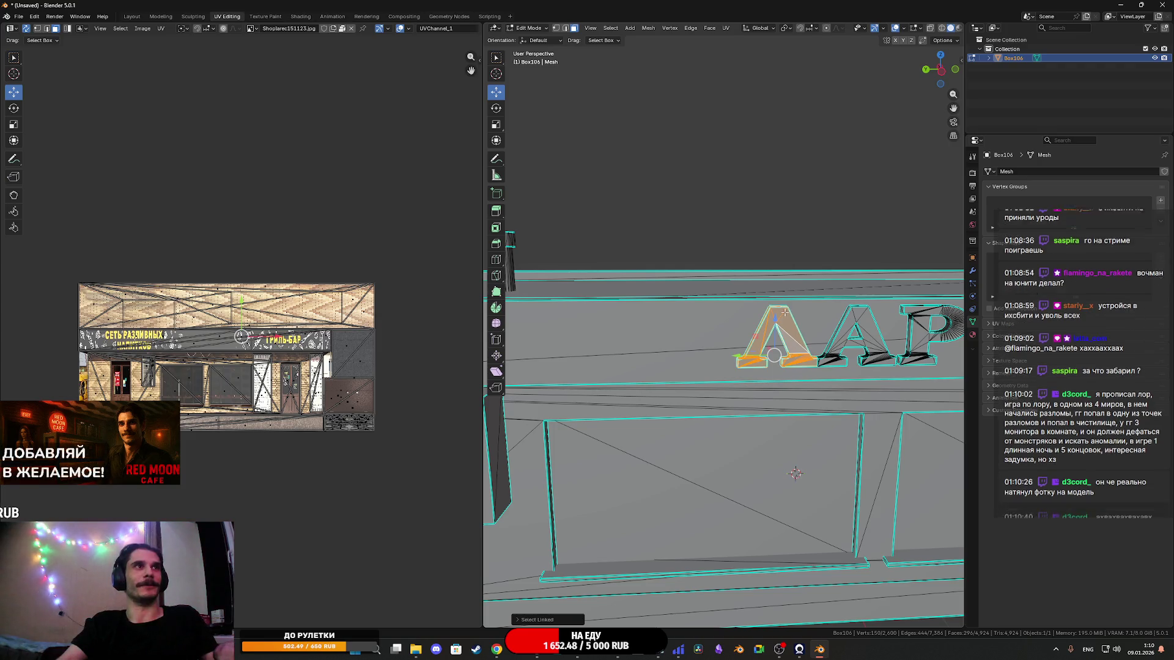
key("l")
key("l")
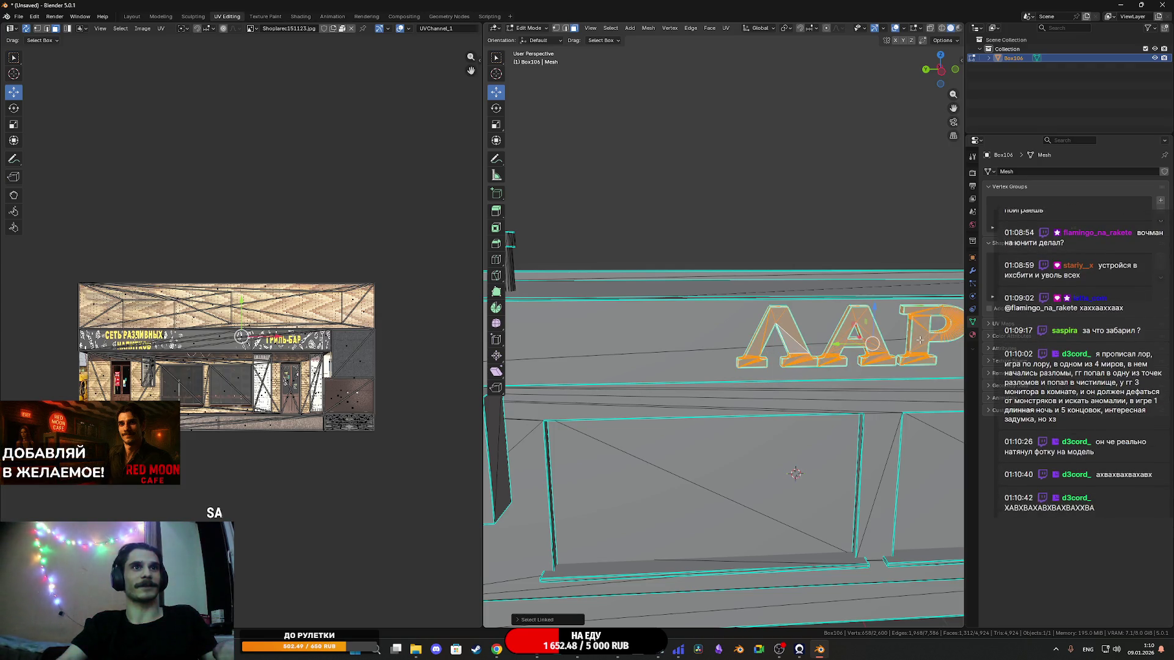
key("x")
left_click(889, 362)
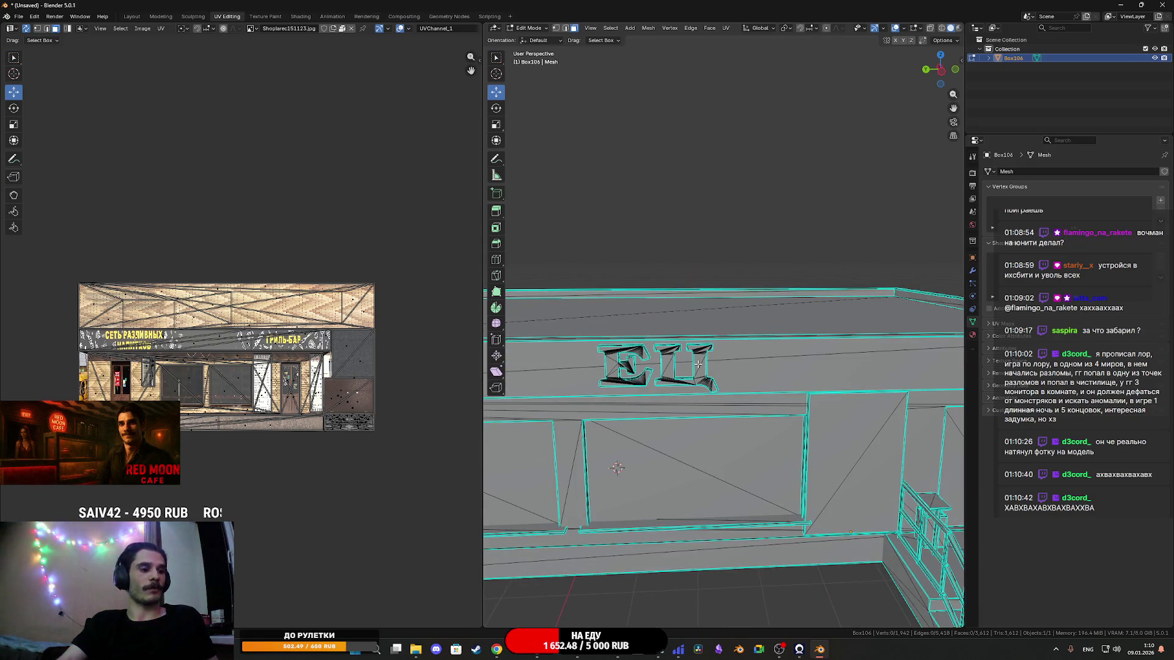
Step: Select the Е and Ц letters and delete their faces
key("l")
key("l")
key("x")
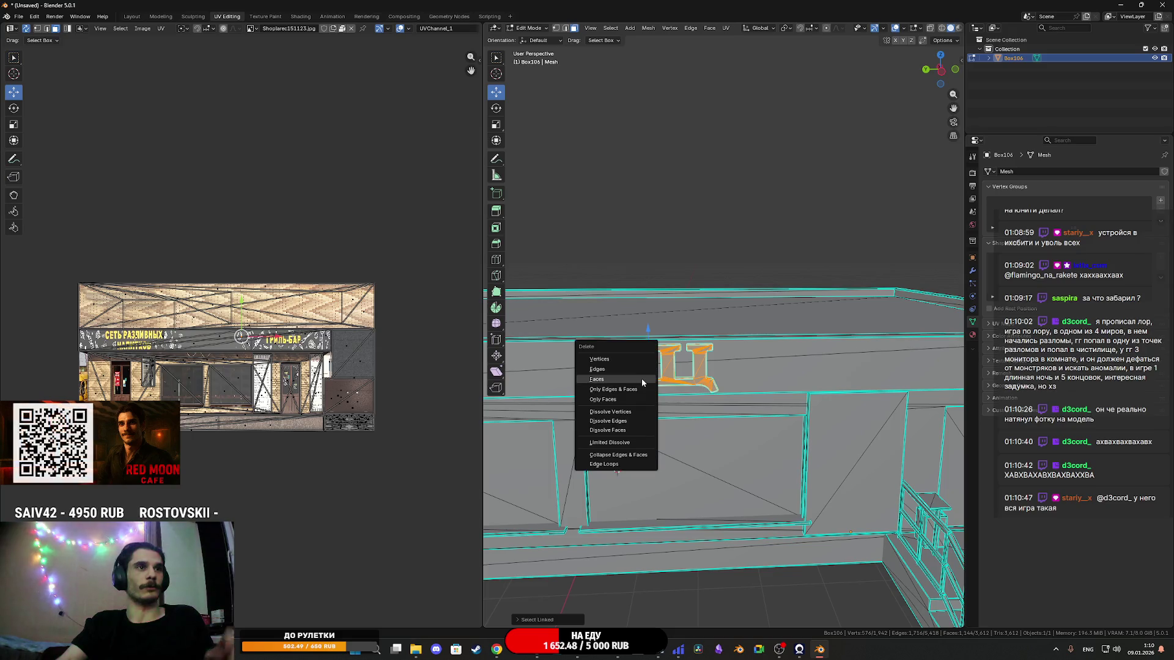
left_click(642, 380)
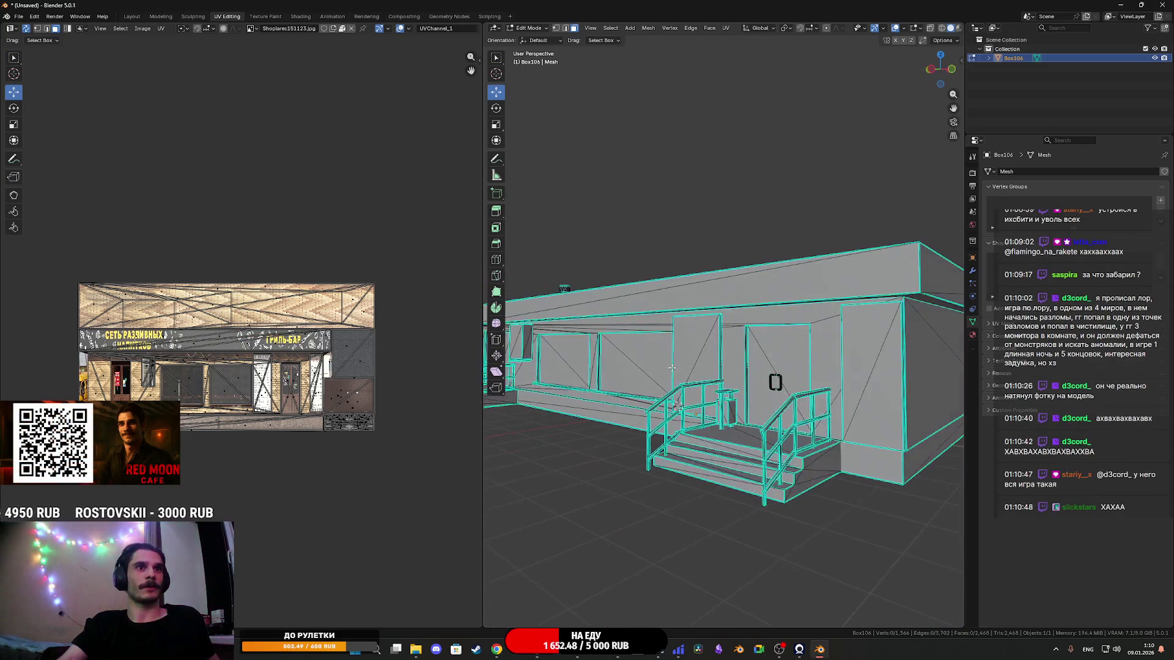
scroll(755, 401, "up", 10)
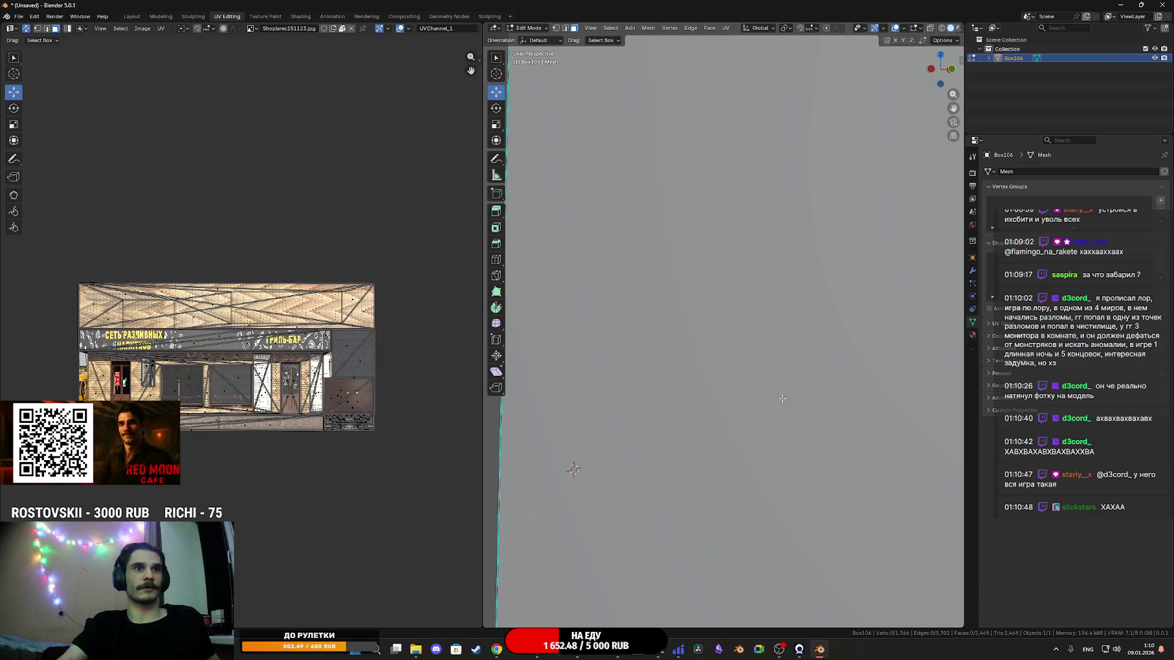
scroll(752, 359, "down", 2)
scroll(754, 365, "up", 4)
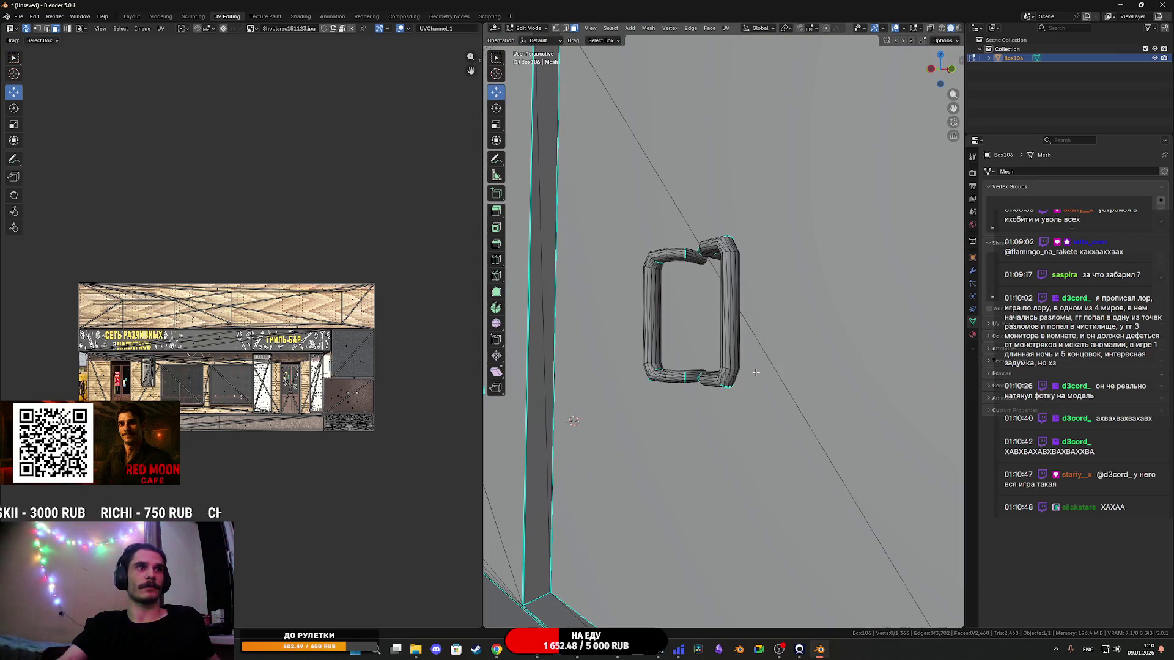
scroll(756, 372, "down", 5)
scroll(605, 408, "up", 4)
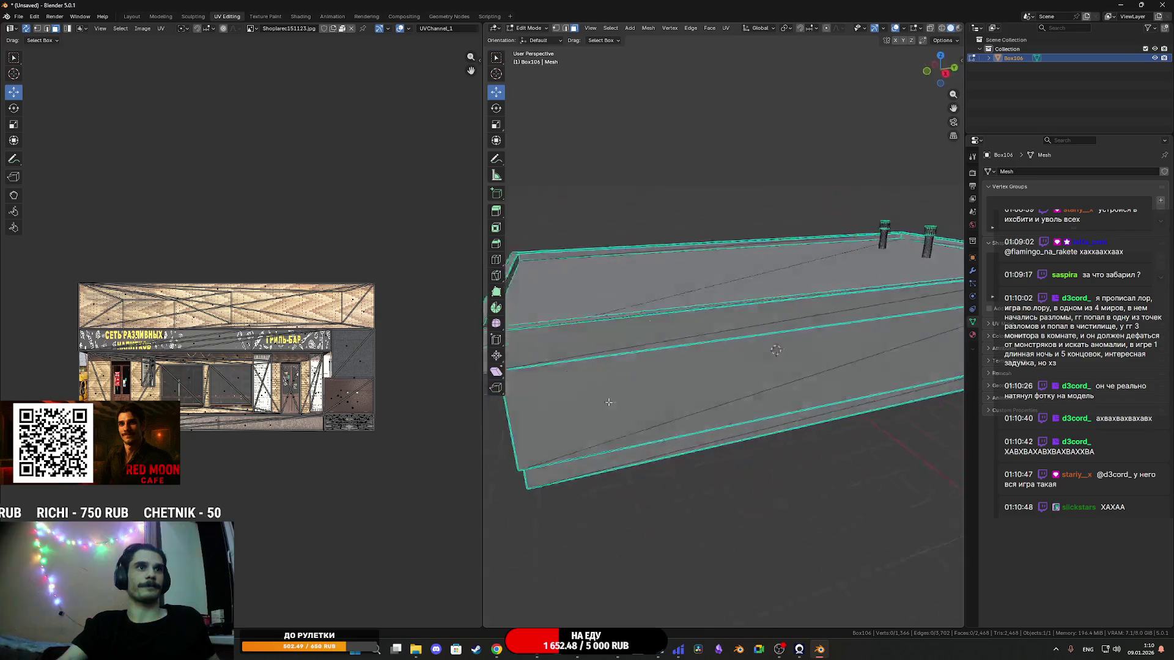
scroll(672, 391, "down", 5)
scroll(748, 408, "up", 5)
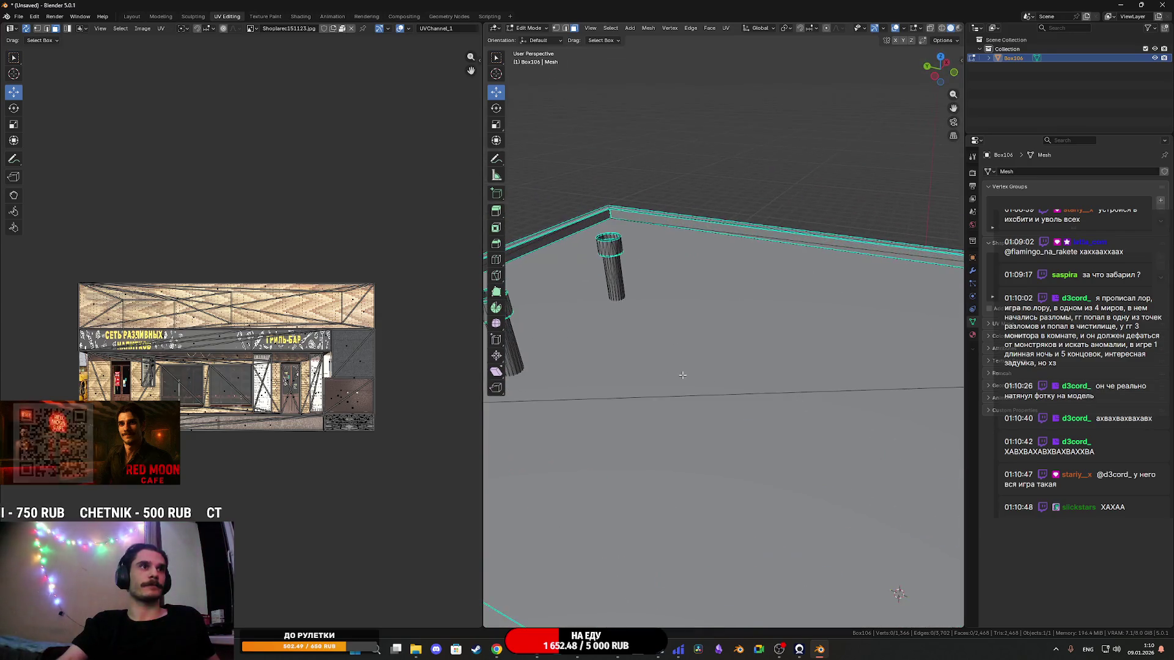
scroll(748, 407, "down", 3)
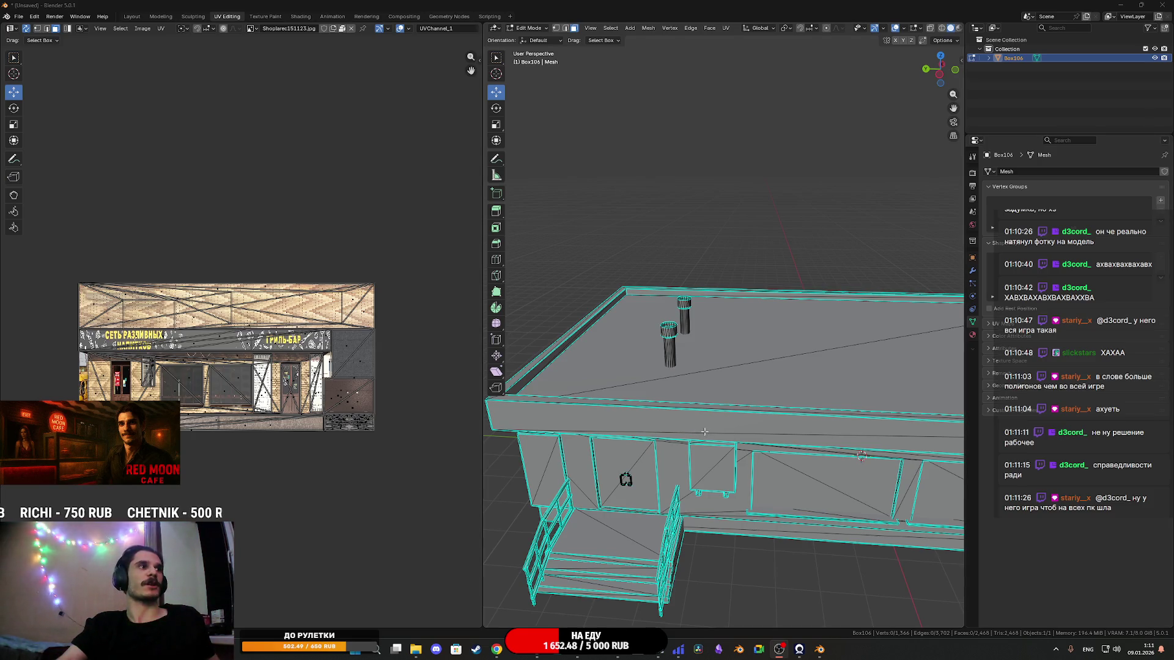
Step: Orbit around the whole building and return the kiosk to Object Mode
scroll(705, 426, "down", 3)
scroll(705, 426, "up", 8)
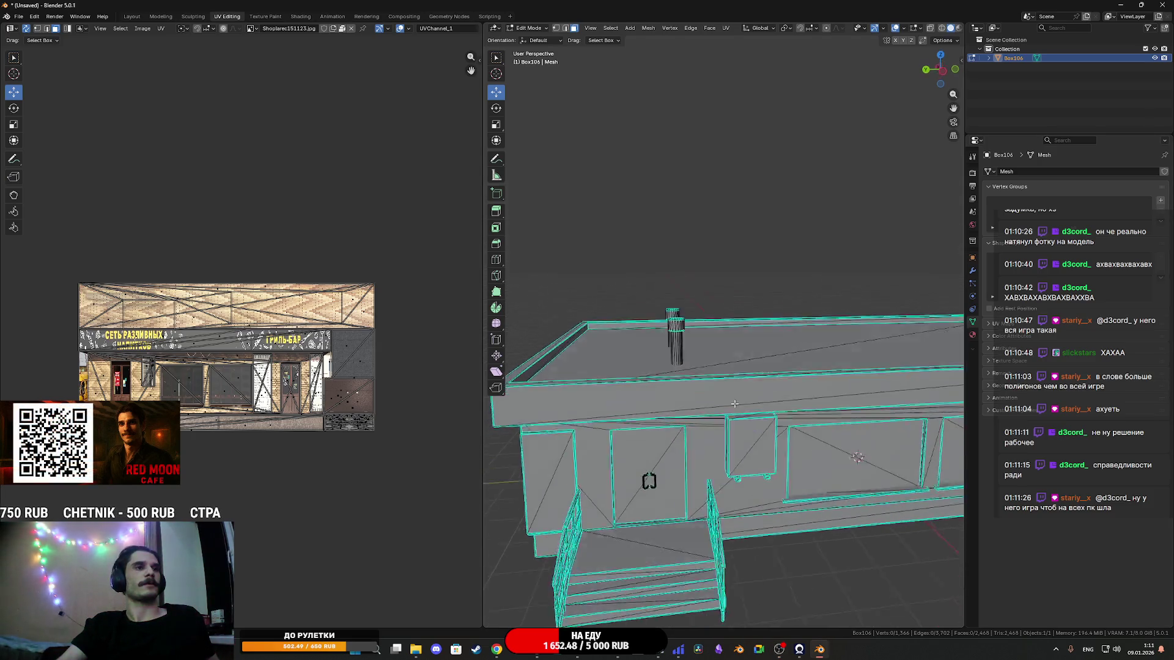
scroll(846, 386, "down", 6)
mouse_move(795, 397)
left_mouse_down()
mouse_move(634, 406)
mouse_move(694, 422)
left_mouse_up()
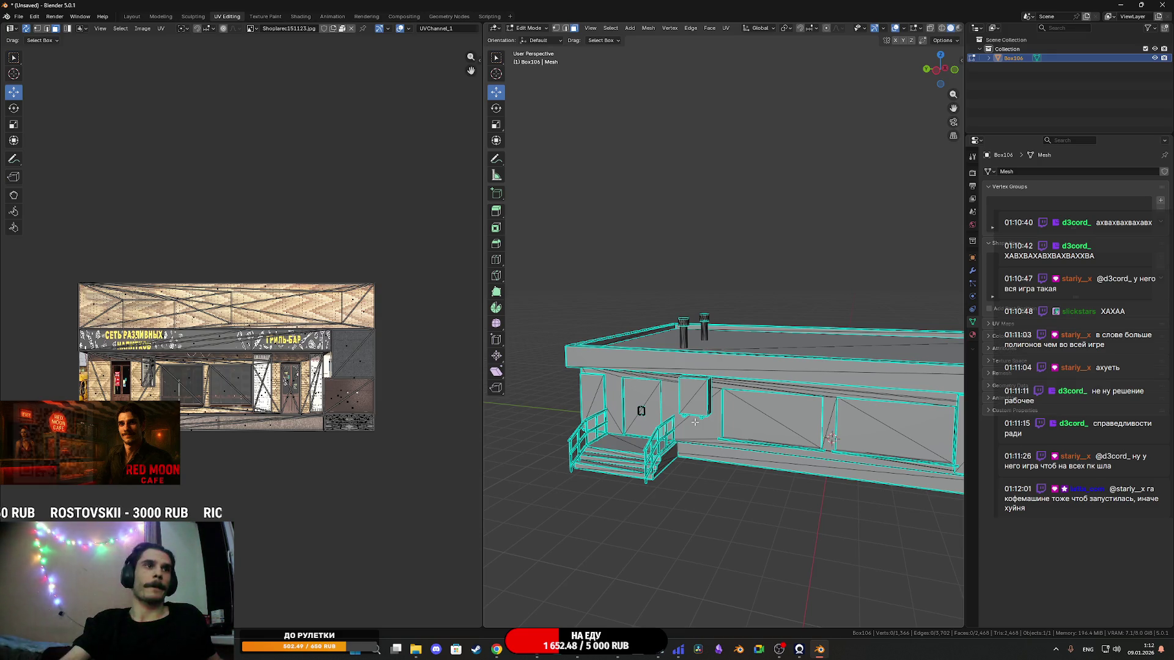
scroll(695, 421, "down", 3)
key("Tab")
mouse_move(765, 393)
left_mouse_down()
mouse_move(734, 391)
mouse_move(765, 394)
left_mouse_up()
Step: Start an FBX export limited to selected objects and mesh only
scroll(764, 394, "up", 2)
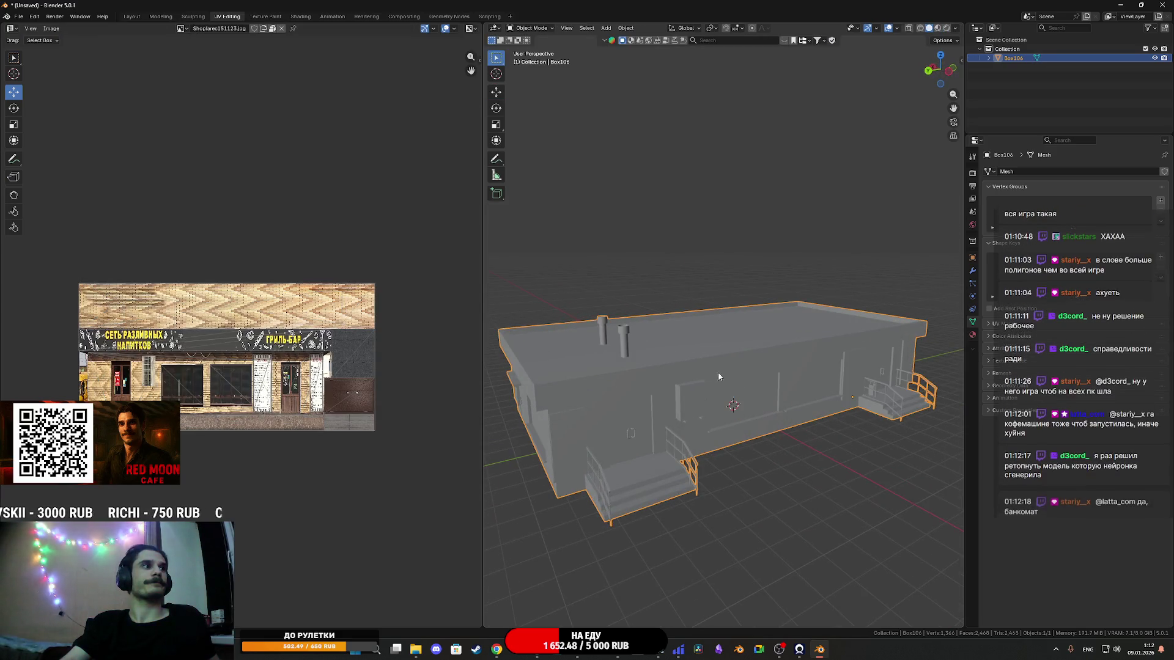
left_click(18, 17)
mouse_move(39, 156)
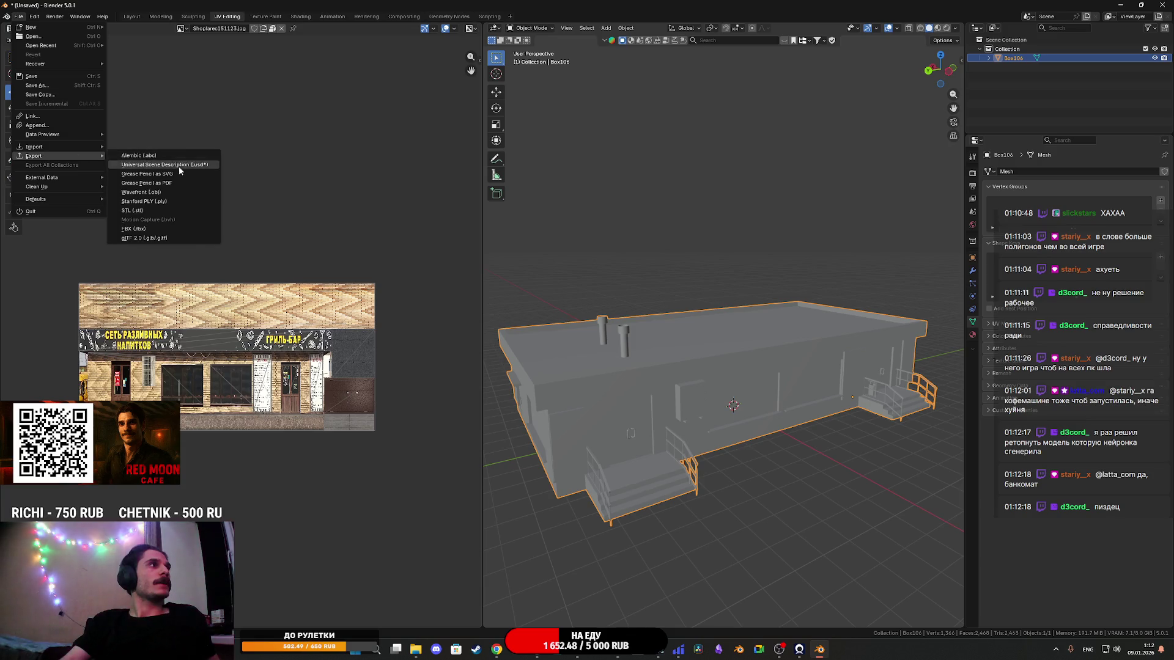
left_click(122, 229)
left_click(480, 370)
left_click(471, 302)
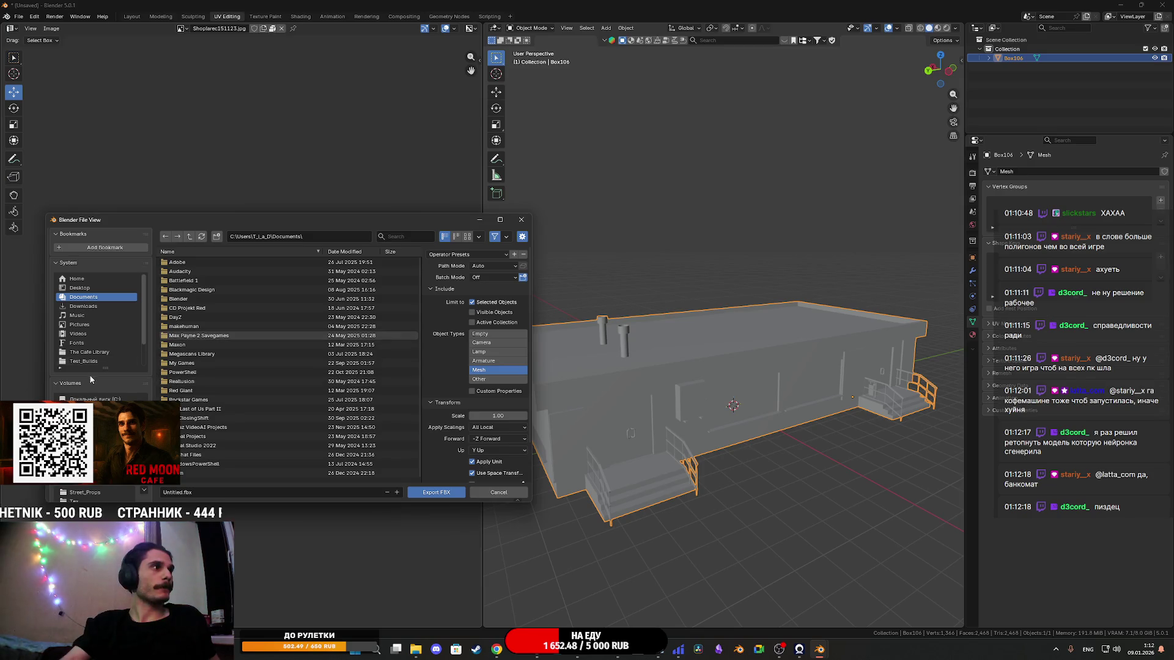
Step: Export it as Shoplarec151123.fbx into Downloads/Shoplarec151123
left_click(83, 306)
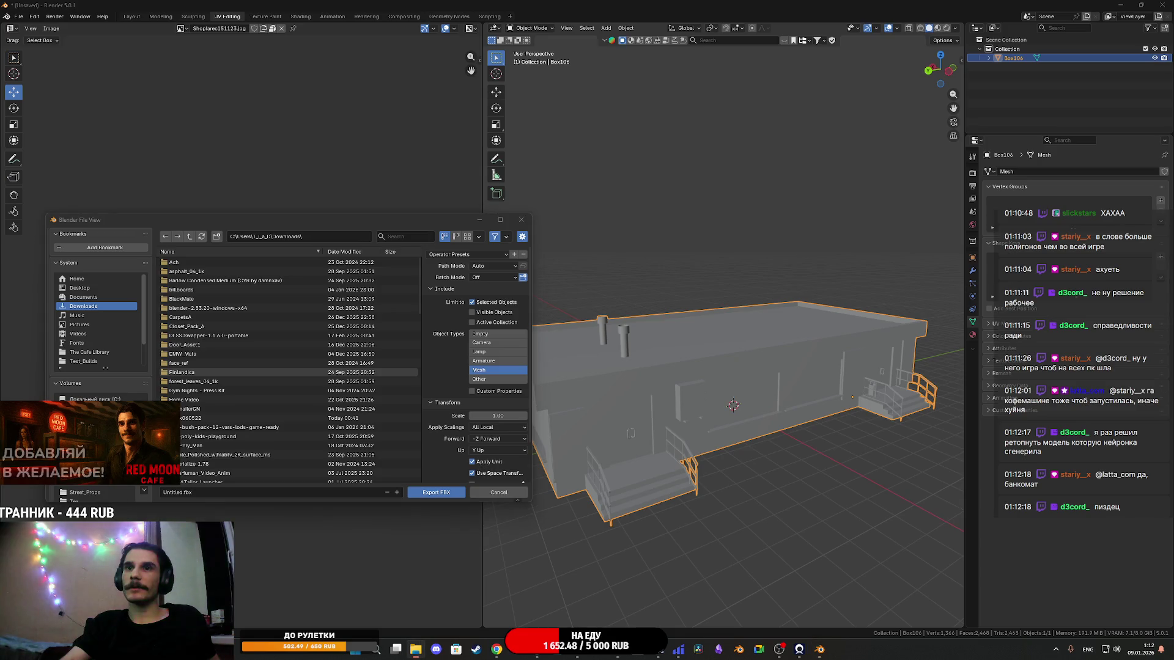
scroll(228, 390, "down", 7)
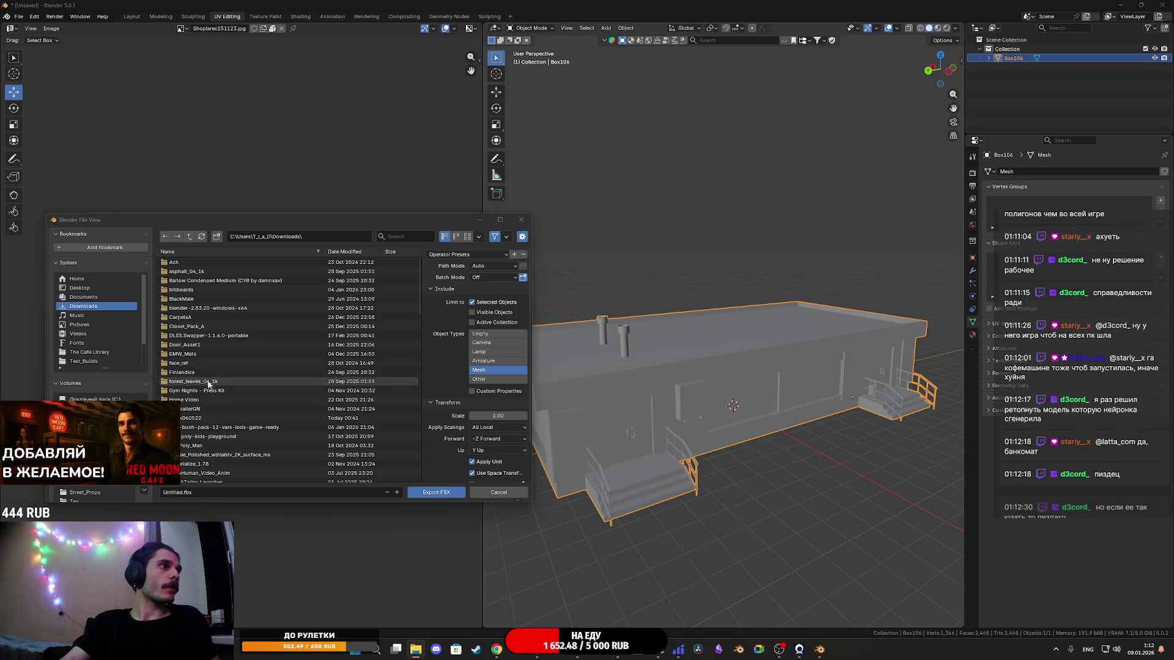
scroll(208, 400, "down", 3)
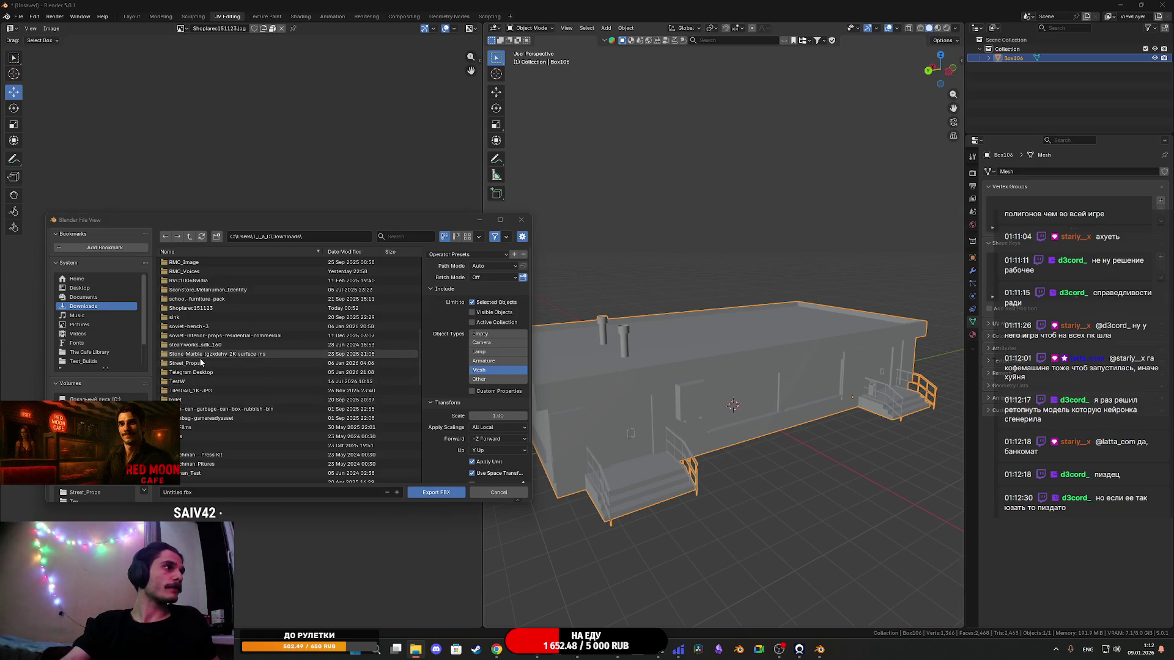
scroll(199, 386, "down", 3)
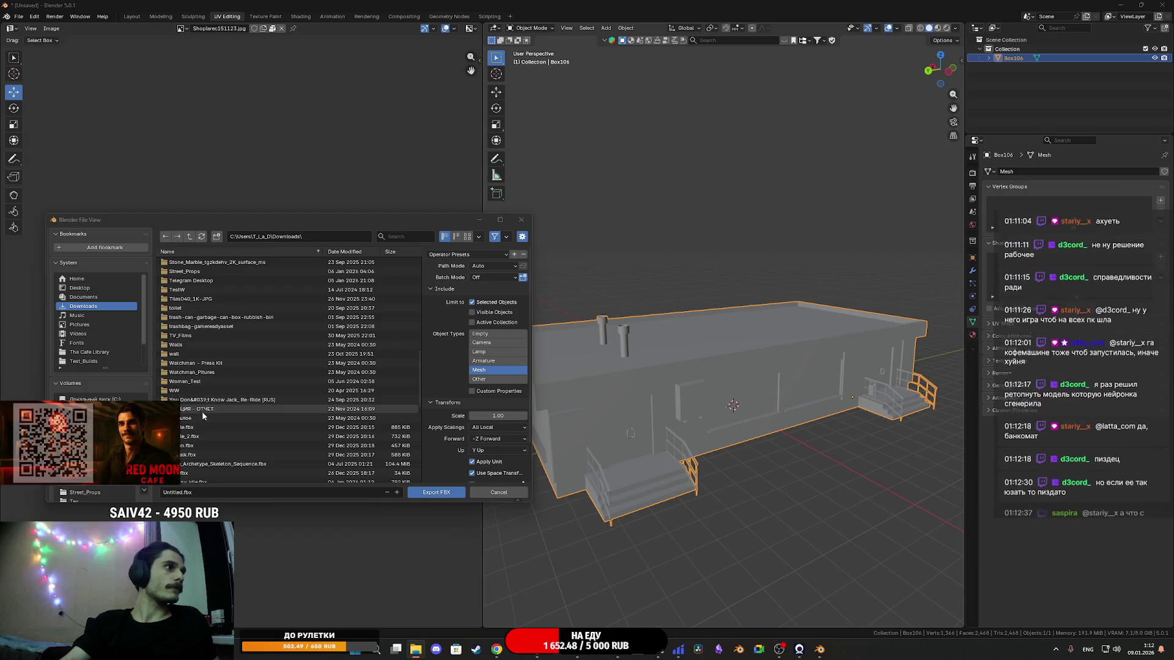
scroll(206, 404, "up", 4)
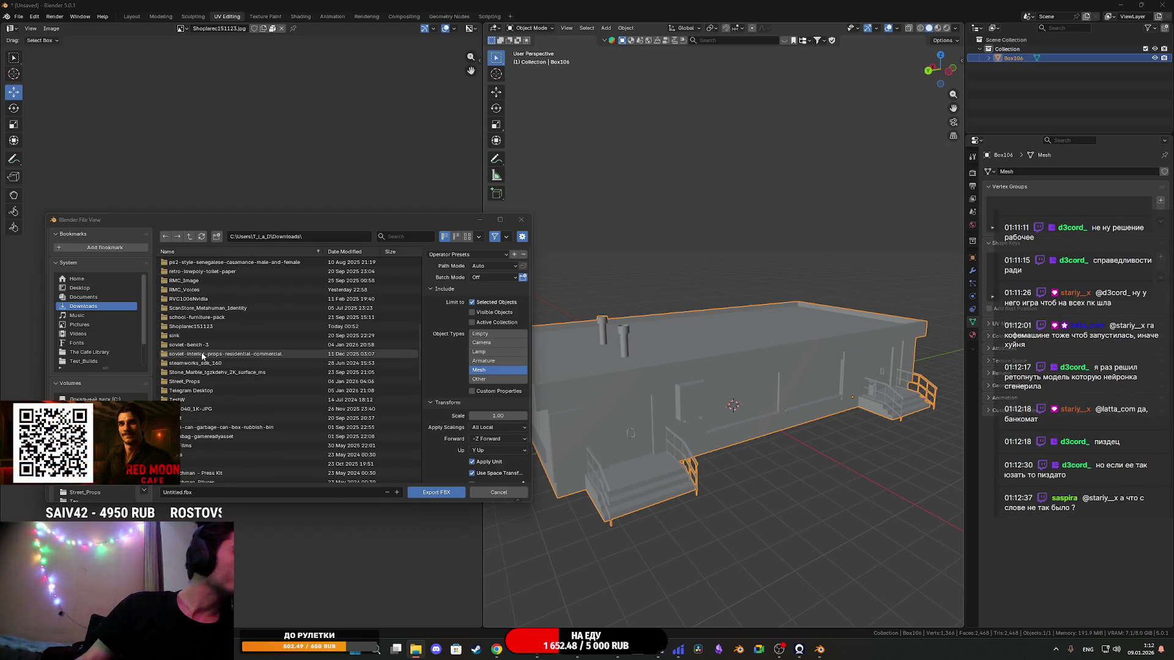
left_click(189, 327)
left_click(208, 272)
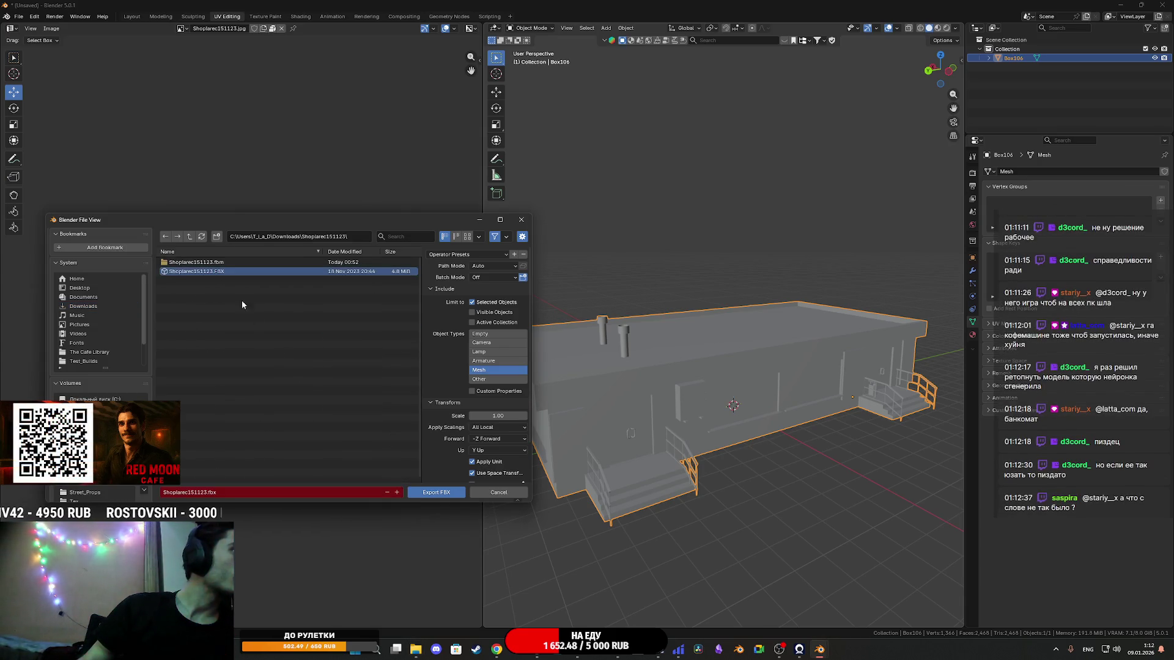
left_click(437, 494)
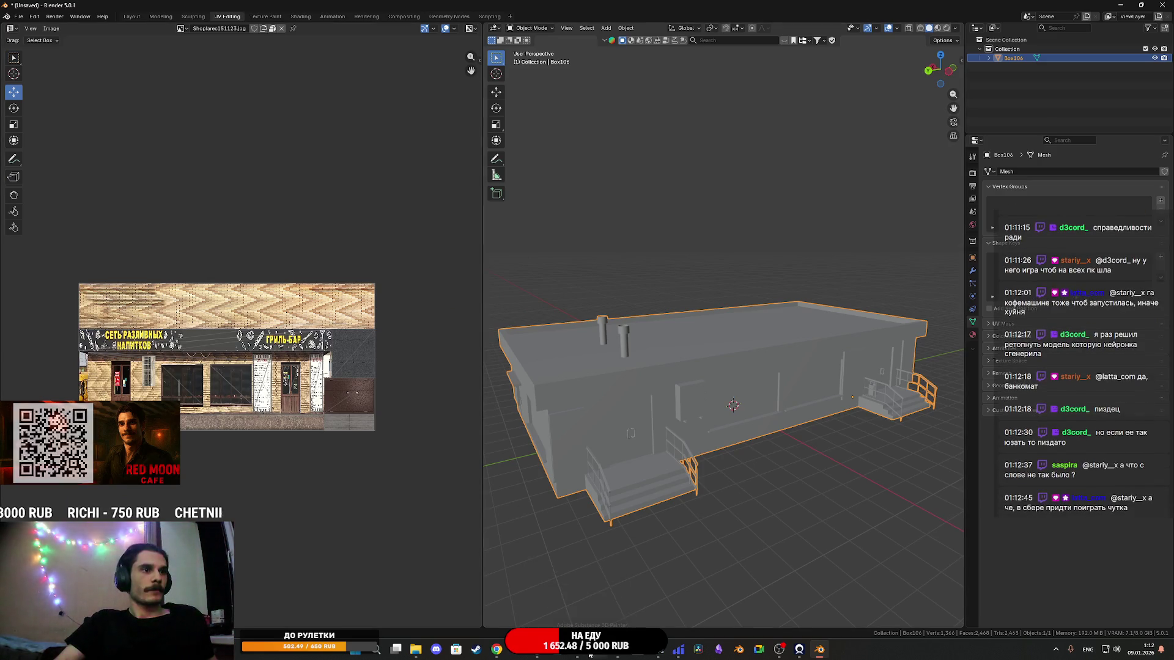
Step: In Unreal's Content Browser, reimport the kiosk mesh asset
mouse_move(582, 656)
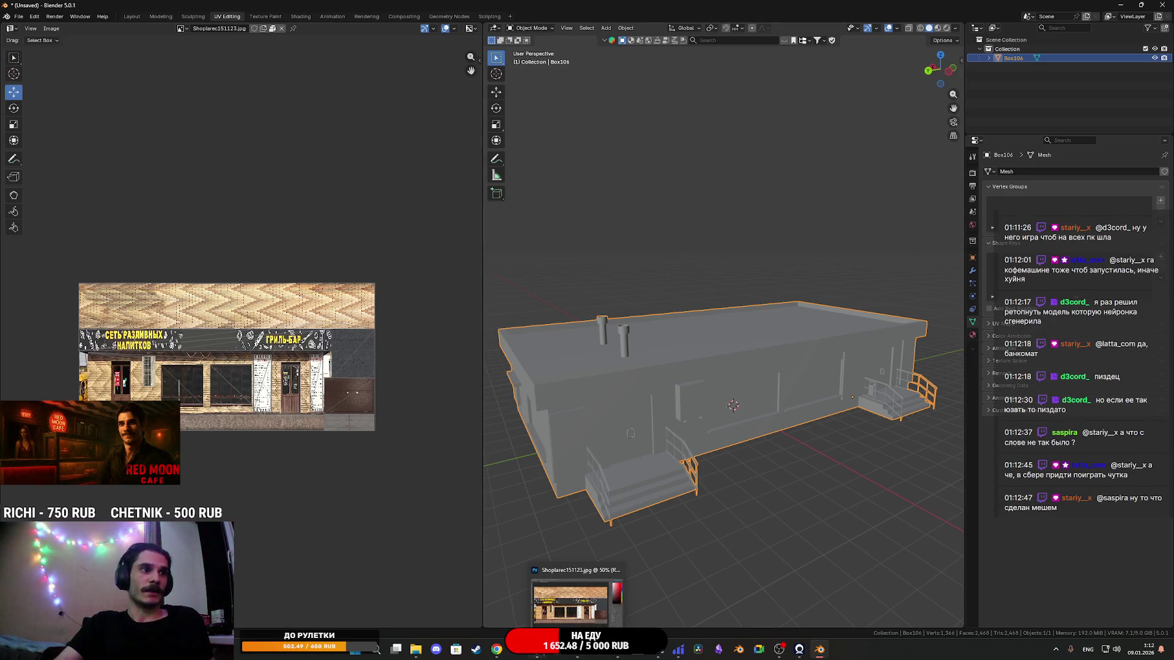
left_click(799, 649)
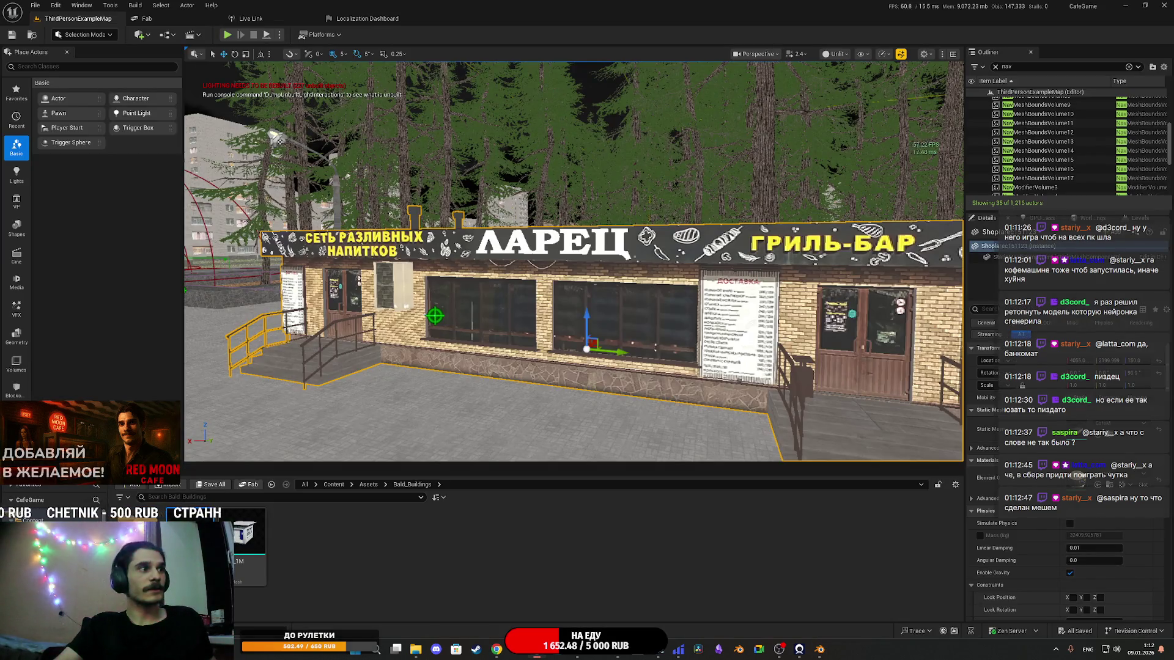
right_click(248, 538)
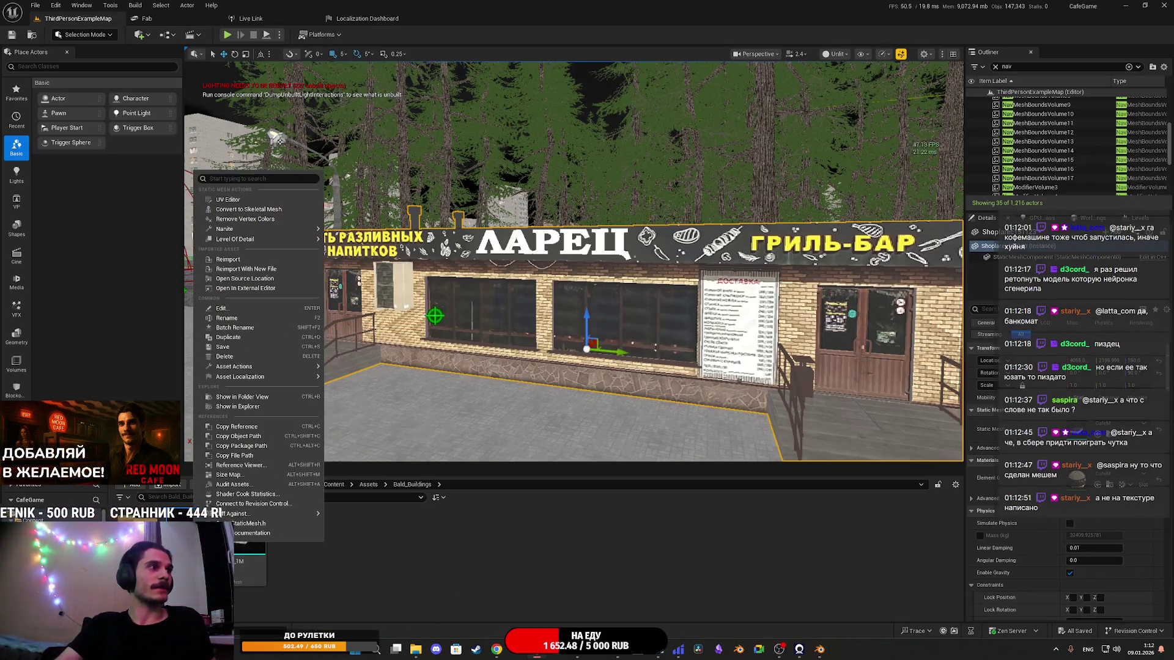
left_click(232, 260)
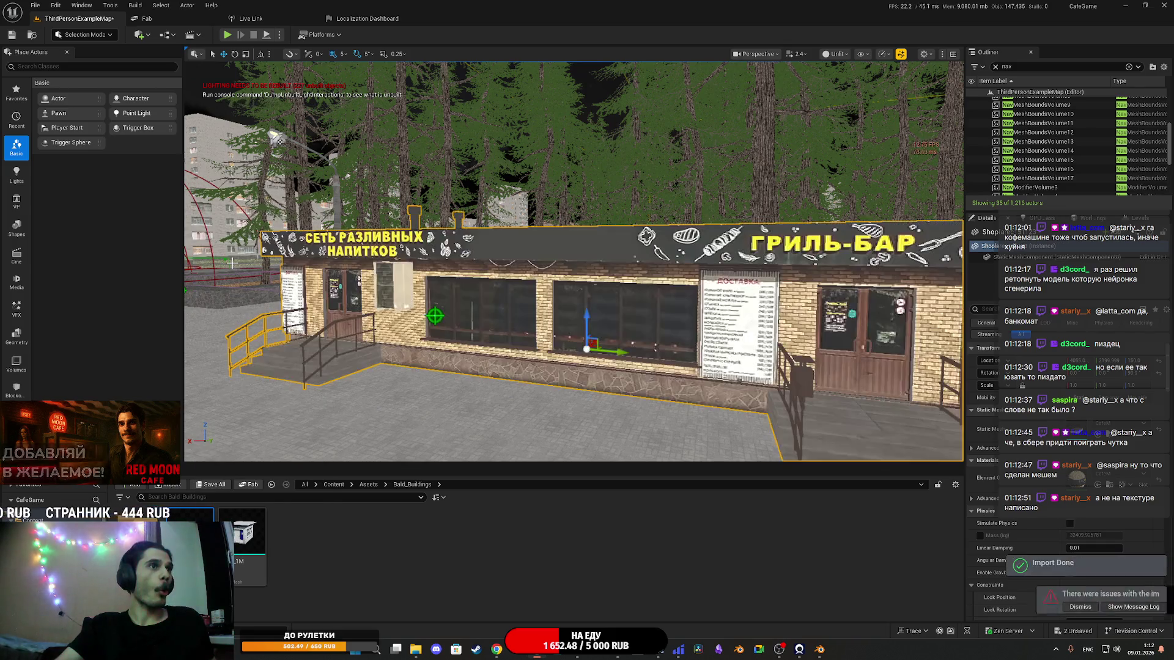
Step: Save the selected changed assets and return to the Photoshop facade texture
left_click(211, 484)
left_click(661, 427)
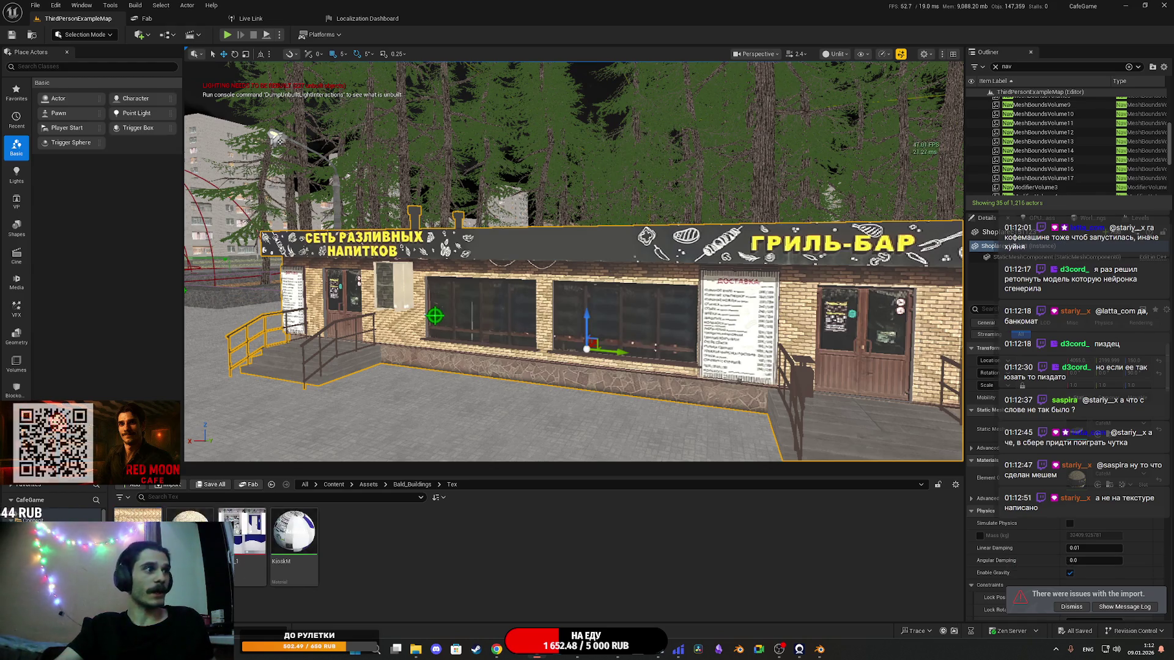
left_click(679, 649)
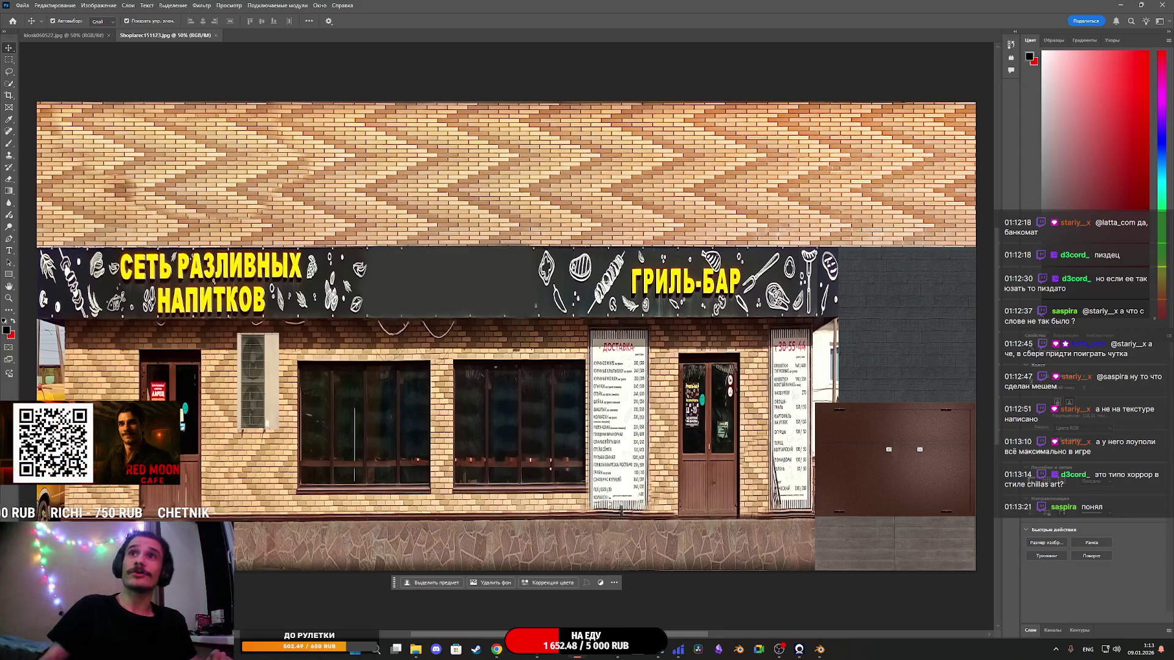
Step: Swap the colour swatches so red is foreground and black is background
key("alt+Tab")
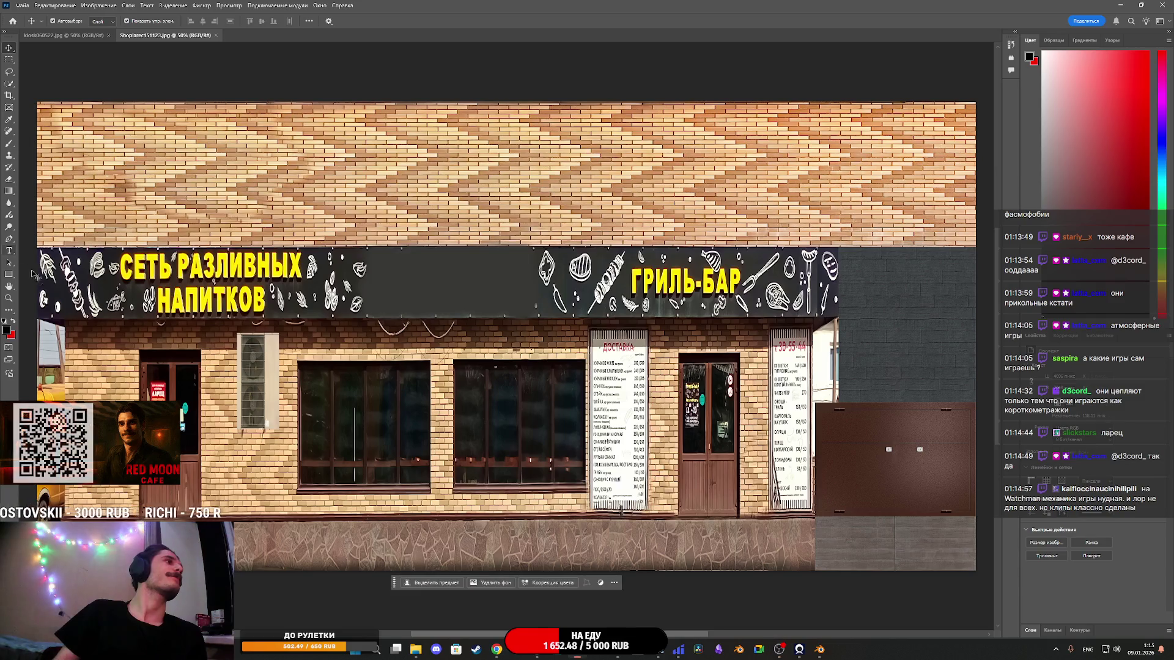
left_click(13, 322)
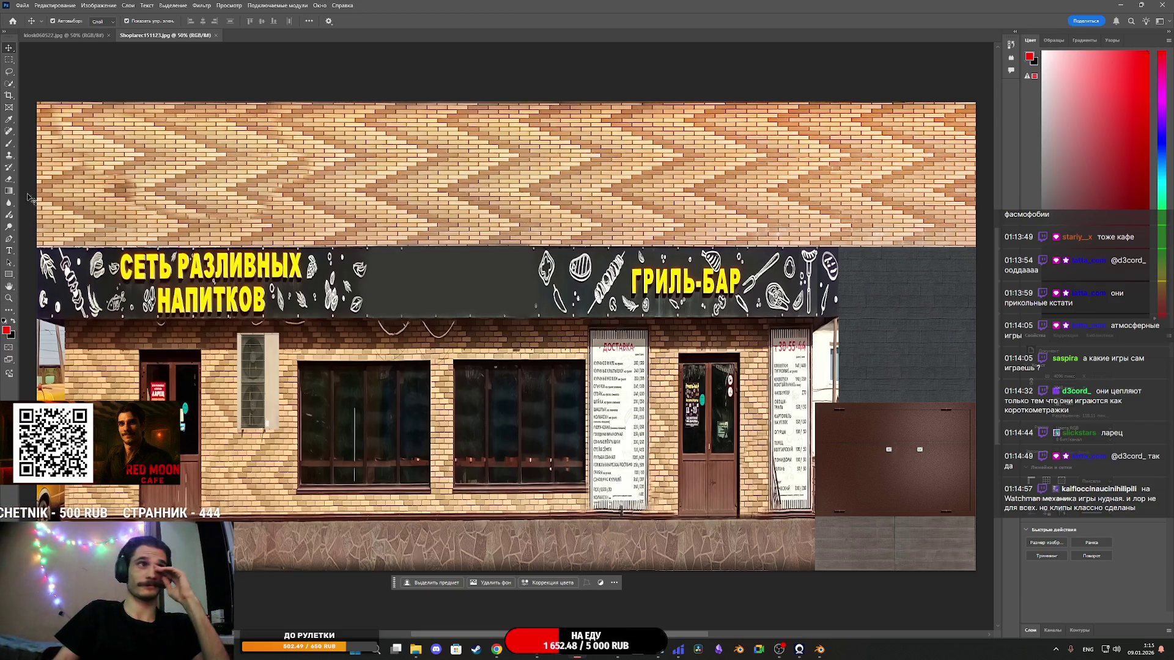
scroll(392, 272, "down", 1)
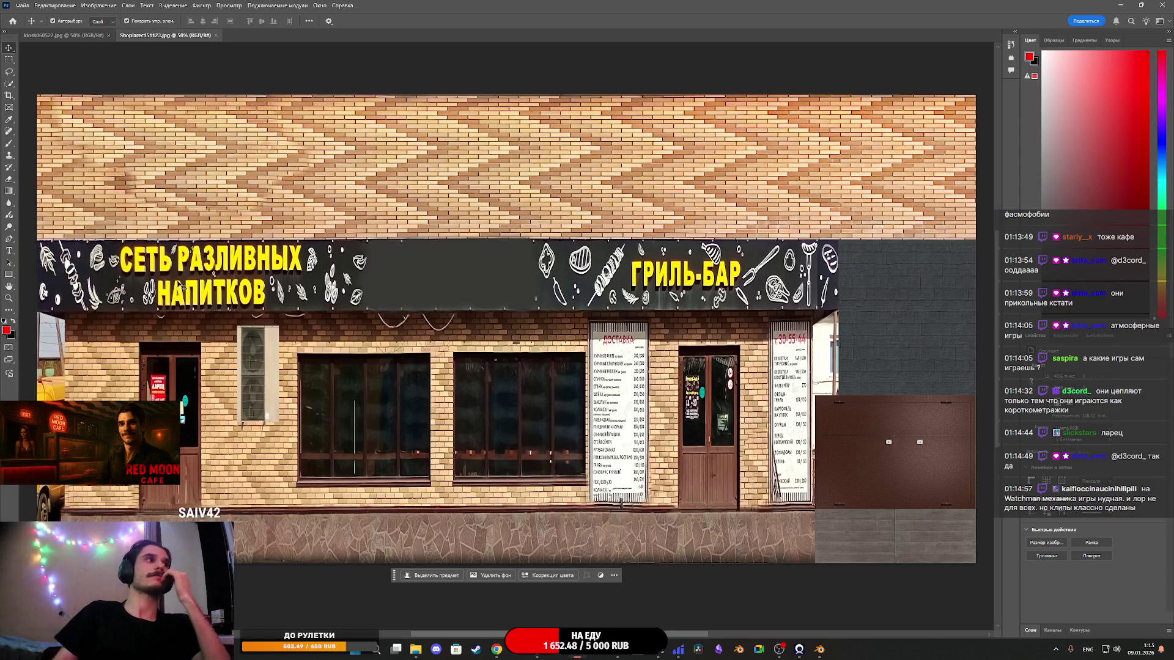
Step: Add a text layer on the sign reading ШМЕЛЬКА using the Russian keyboard layout
left_click(9, 250)
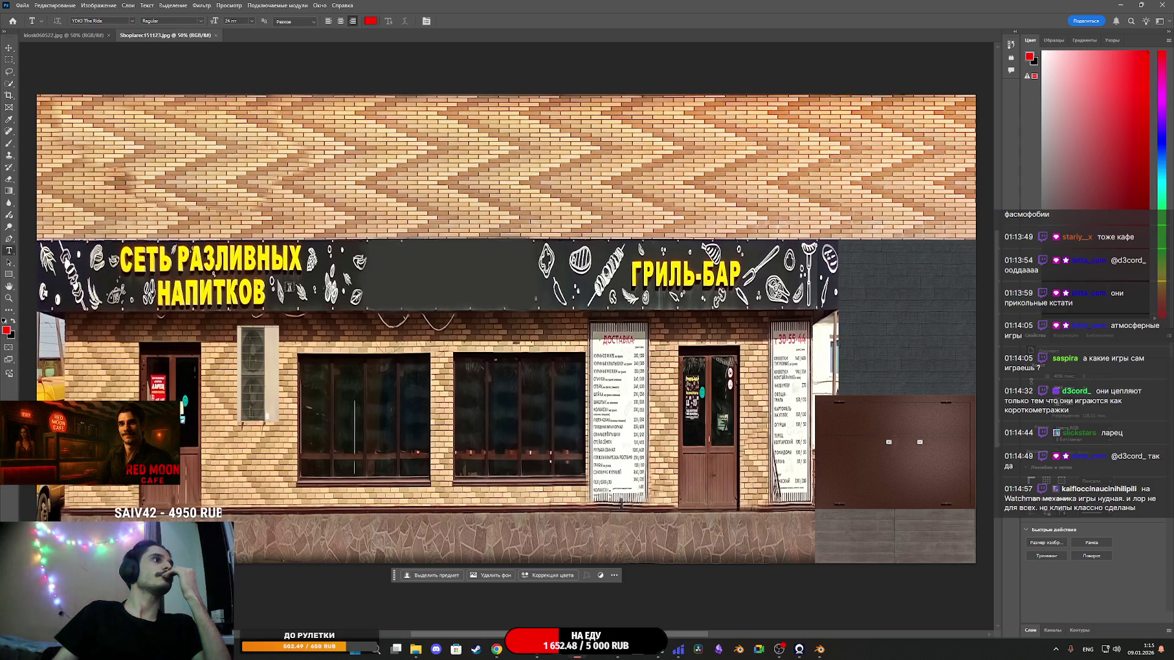
left_click(418, 280)
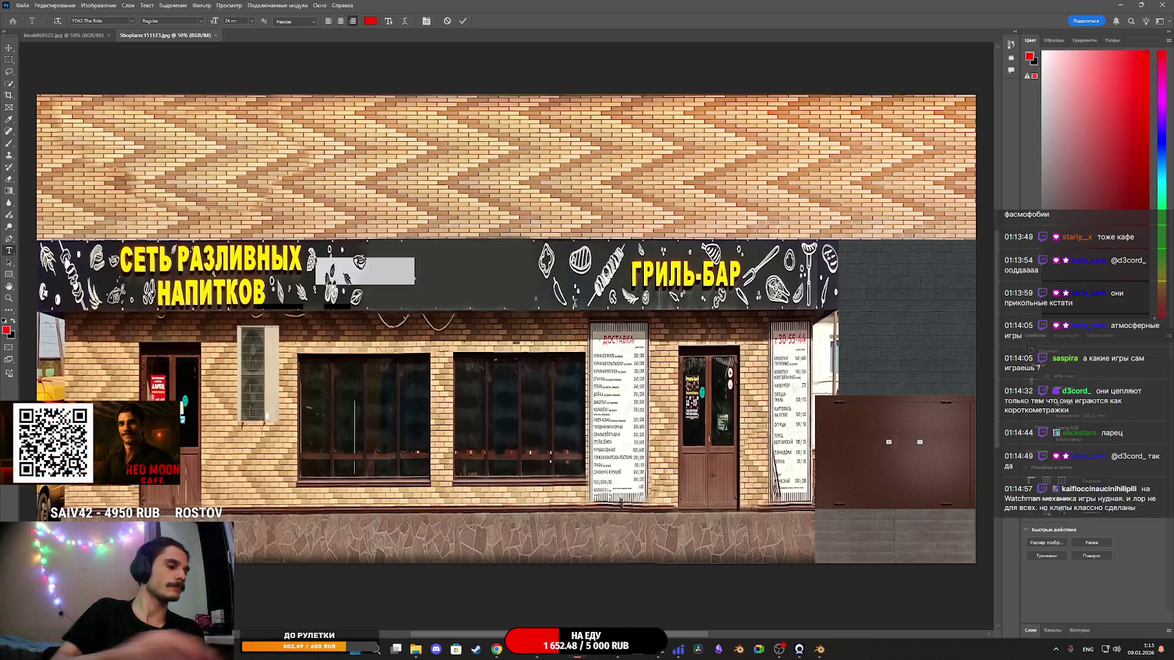
type("IVTKMRF")
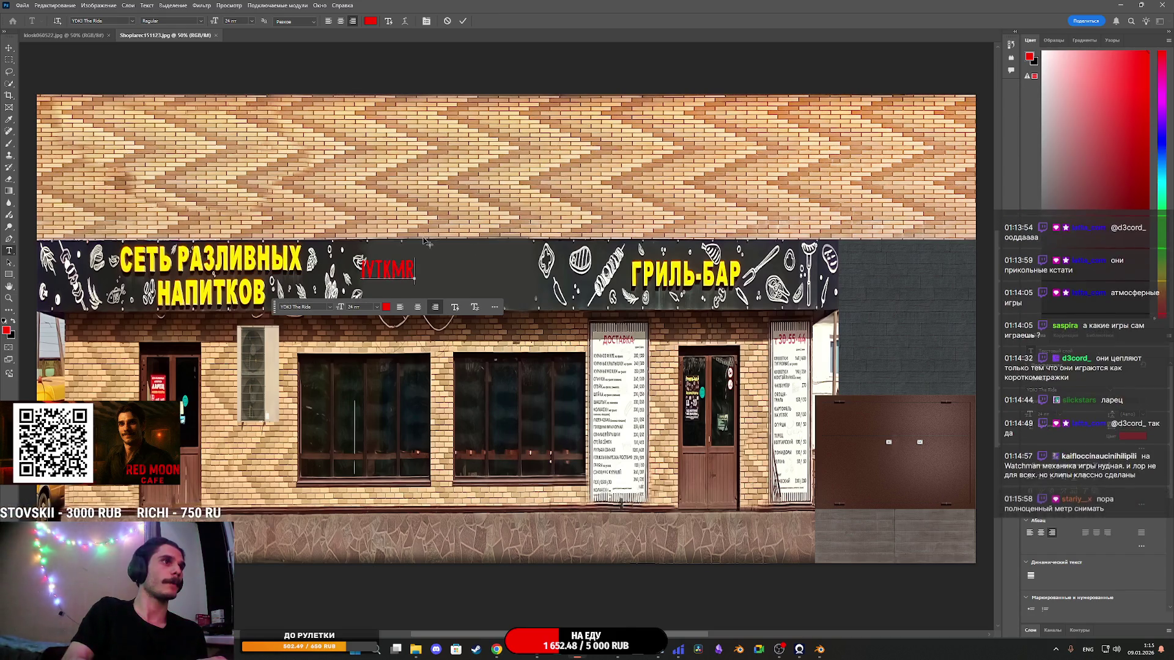
key("BackSpace")
key("BackSpace")
key("BackSpace")
key("alt+shift")
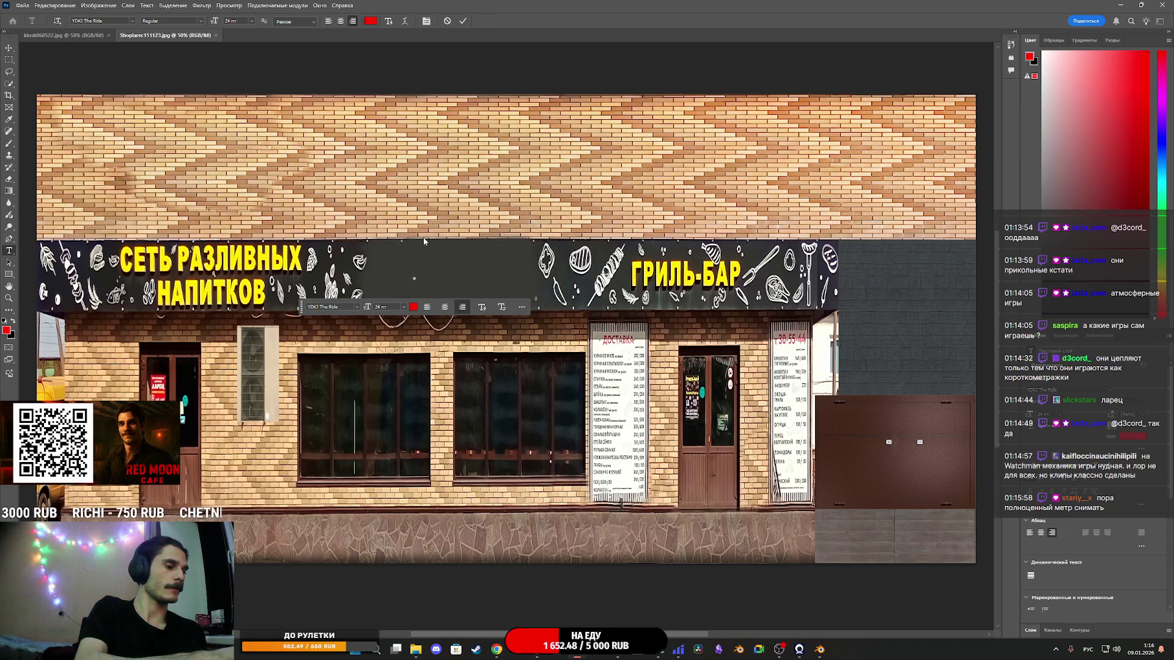
type("ШМЕЛЬКА")
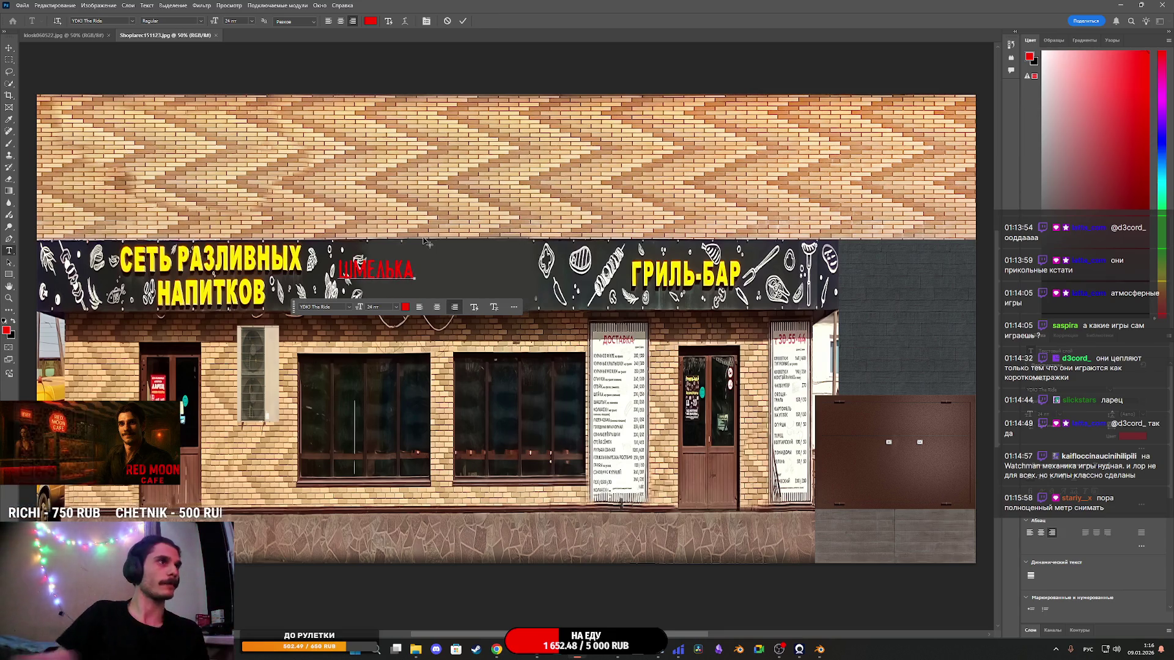
key("Escape")
key("v")
Step: Set ШМЕЛЬКА to 60 pt, centre it in the sign's blank band, and free-transform it
left_click_drag(393, 273, 468, 277)
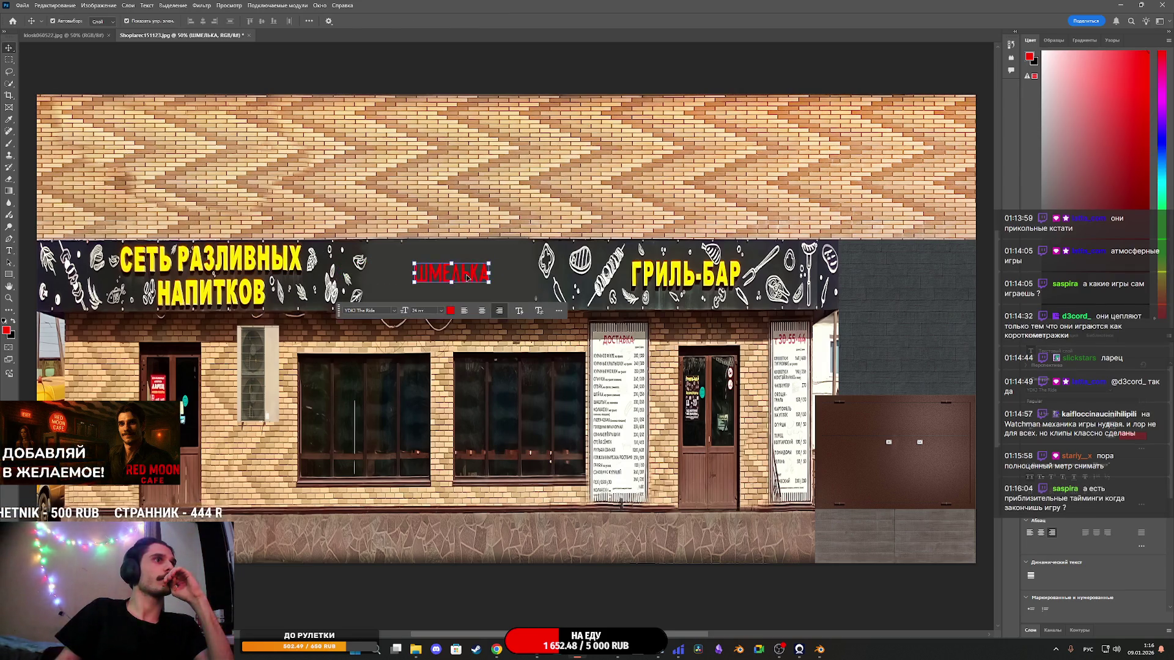
left_click(1074, 414)
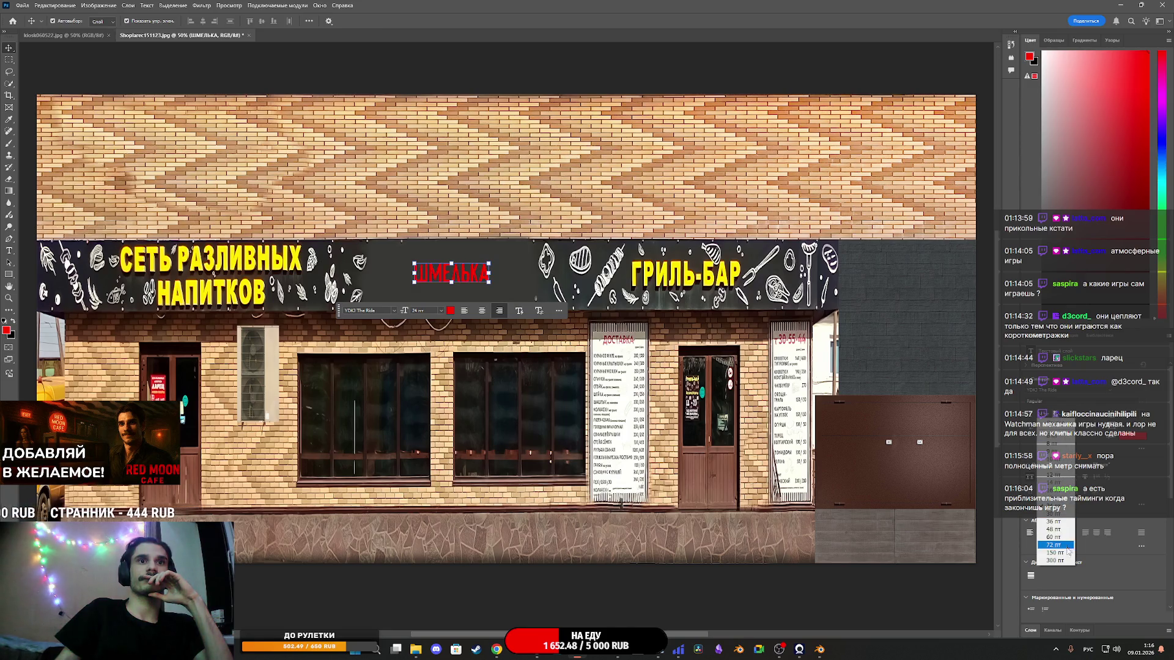
left_click(1067, 544)
mouse_move(451, 266)
left_mouse_down()
mouse_move(507, 282)
mouse_move(550, 276)
mouse_move(492, 284)
left_mouse_up()
key("ctrl+t")
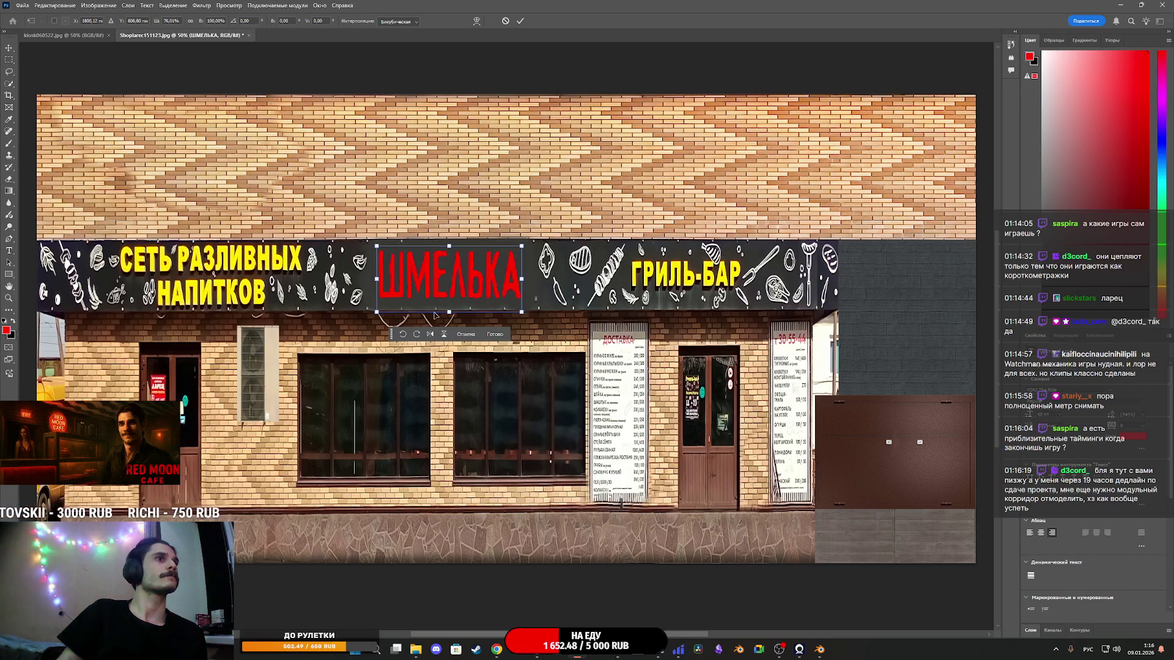
Step: Apply the resize and set the foreground colour to yellow ffe927
left_click(495, 334)
left_click(448, 335)
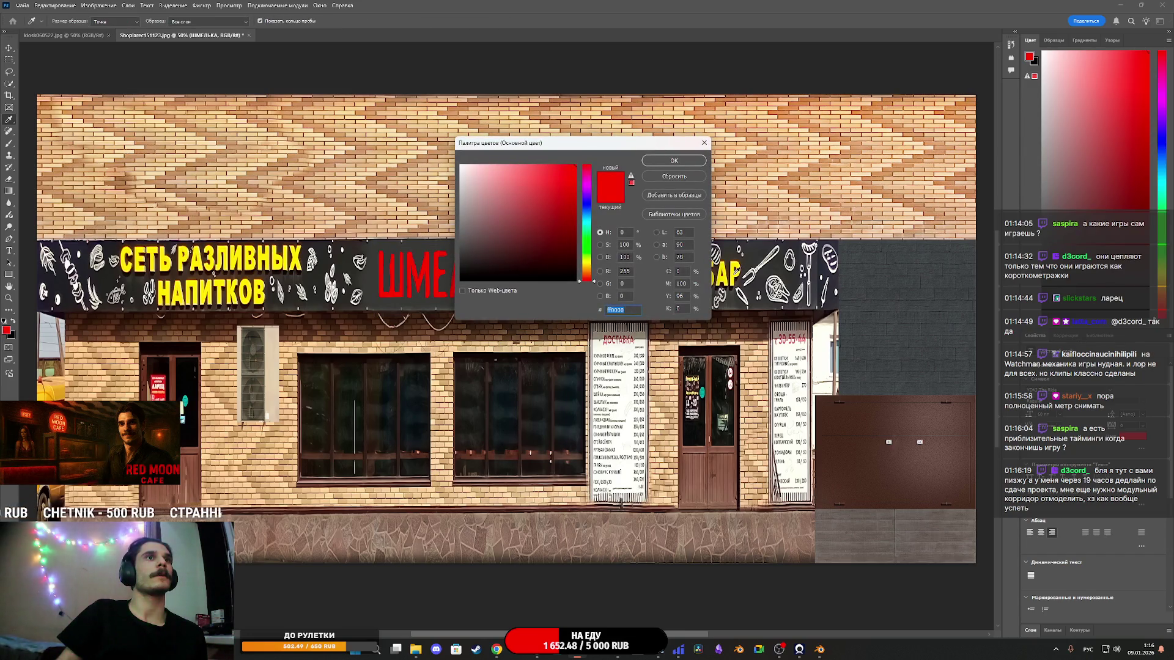
type("ffe927")
left_click(674, 161)
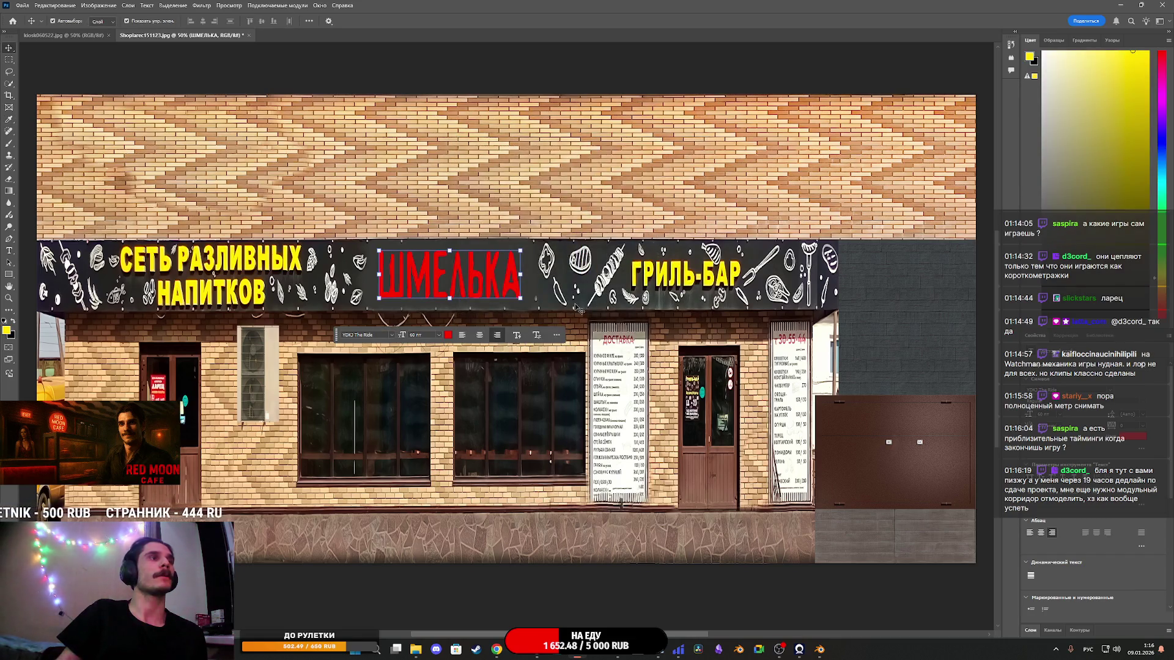
Step: Recolour ШМЕЛЬКА with yellow sampled from the existing sign lettering
left_click(449, 334)
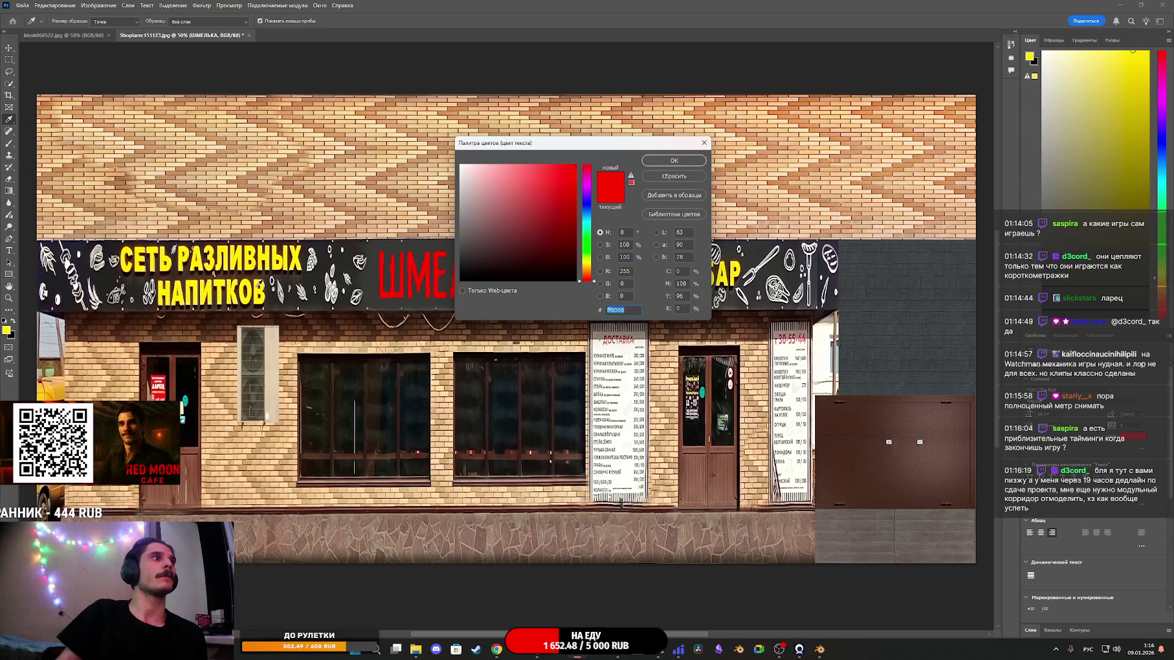
left_click(257, 289)
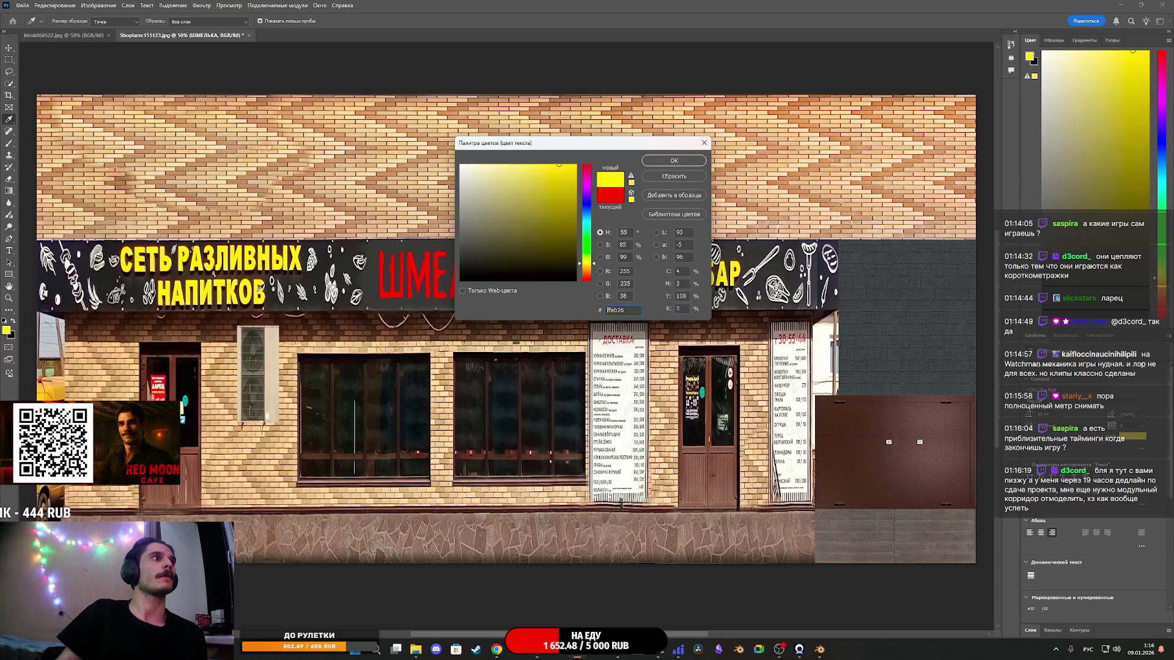
left_click(674, 161)
scroll(760, 386, "down", 1)
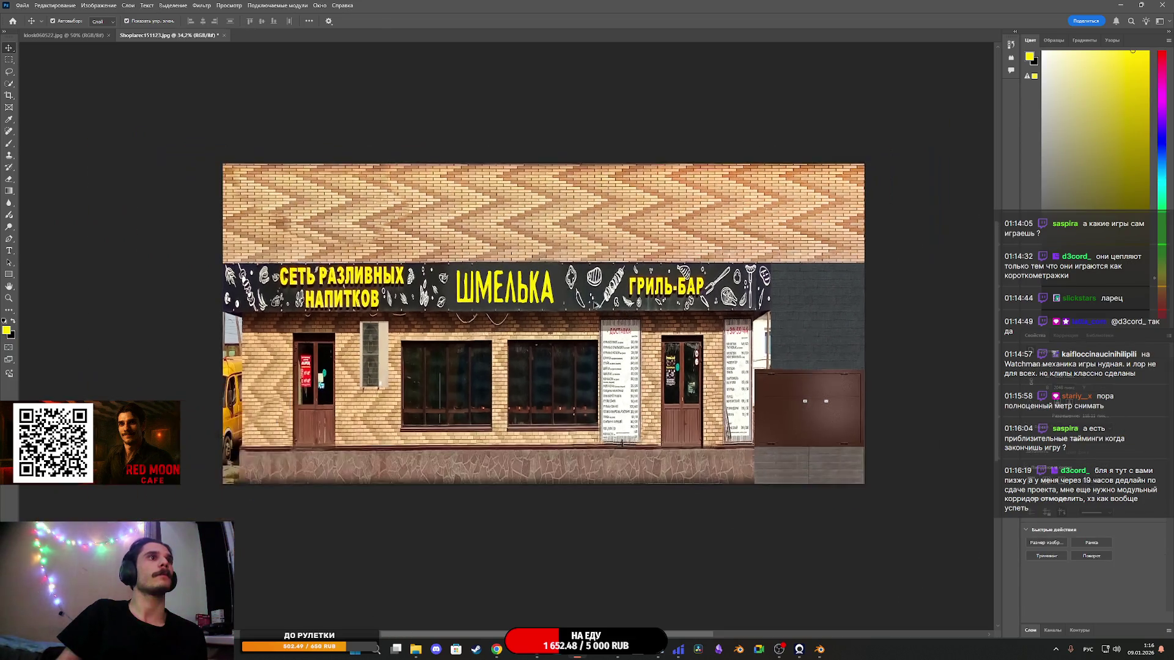
scroll(474, 288, "up", 3)
Step: Drag the ШМЕЛЬКА layer about 9 px to the right
left_click_drag(464, 281, 470, 282)
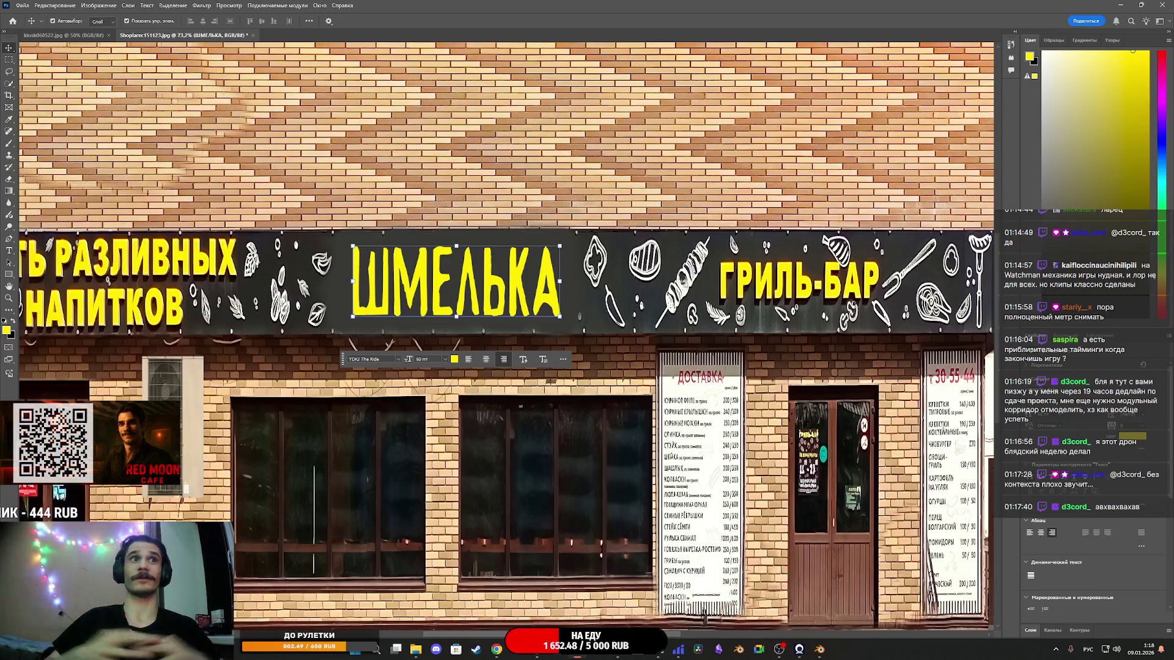
Step: In Unreal, select the street's apartment buildings and frame the view on them
mouse_move(534, 655)
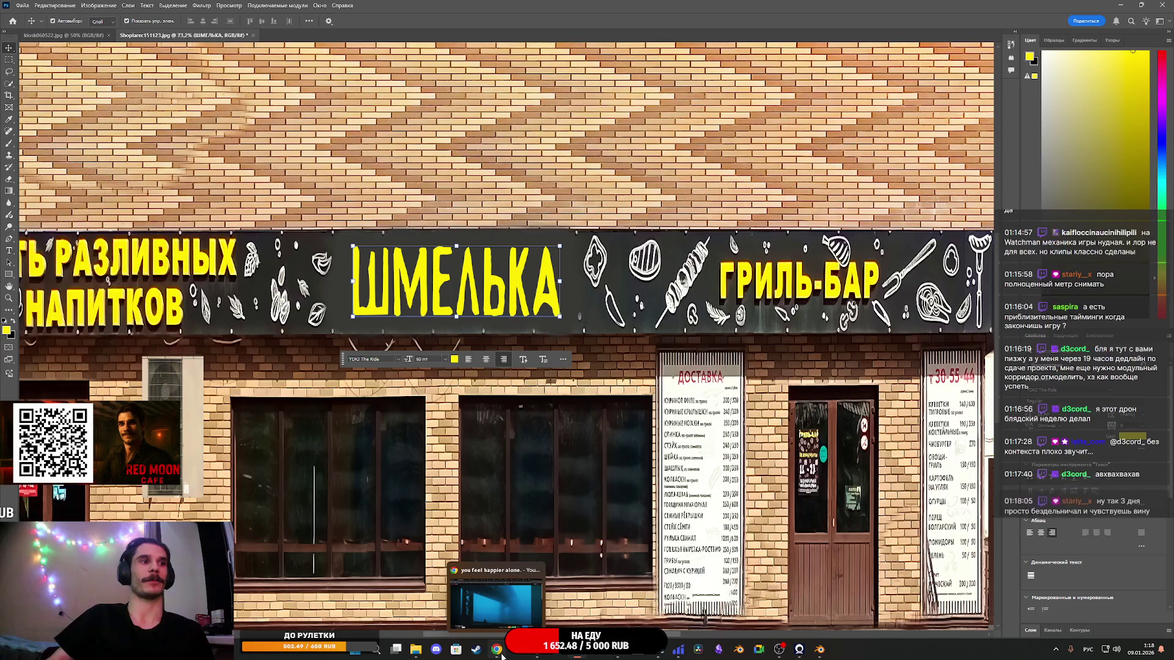
left_click(537, 654)
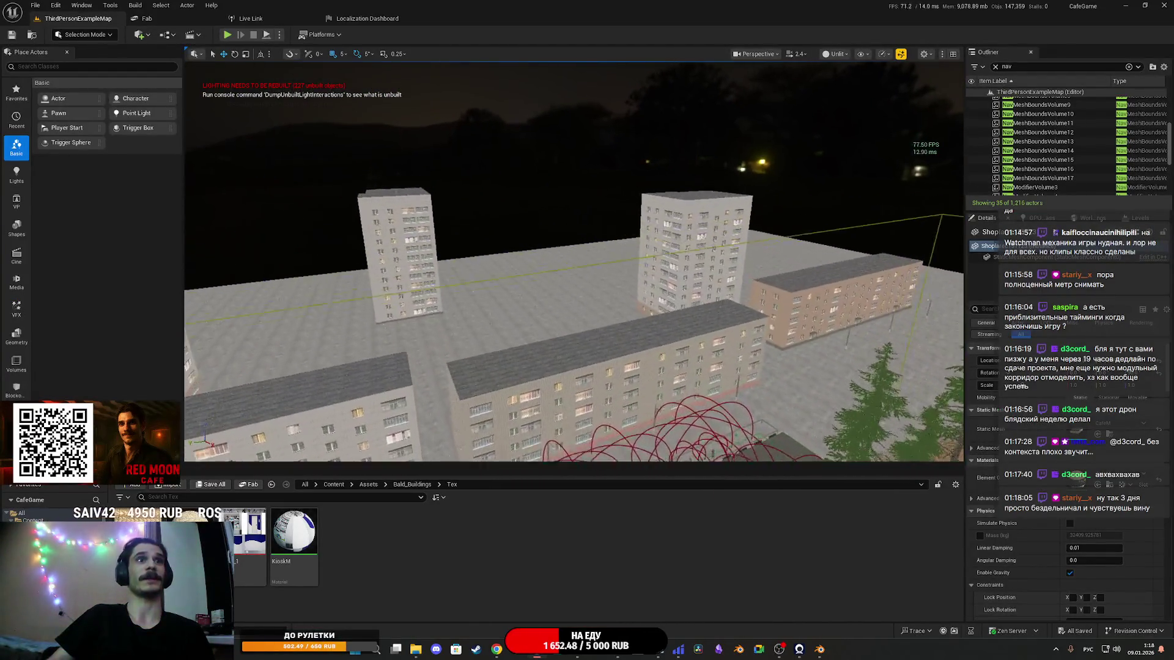
left_click(703, 361)
left_click(721, 244)
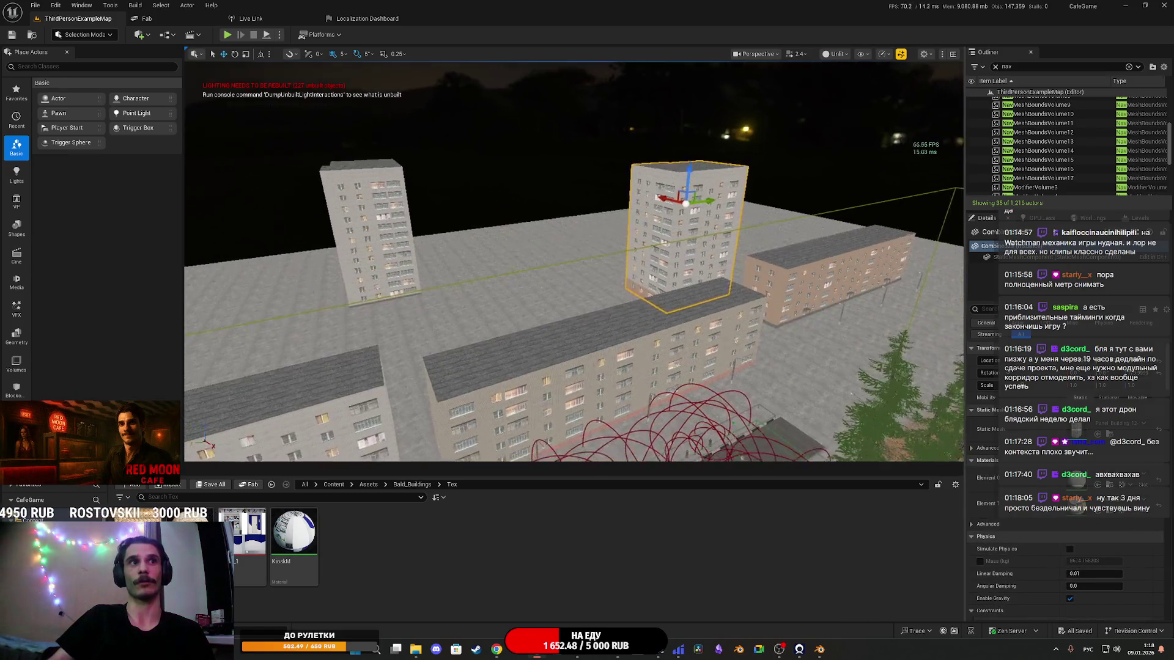
key("f")
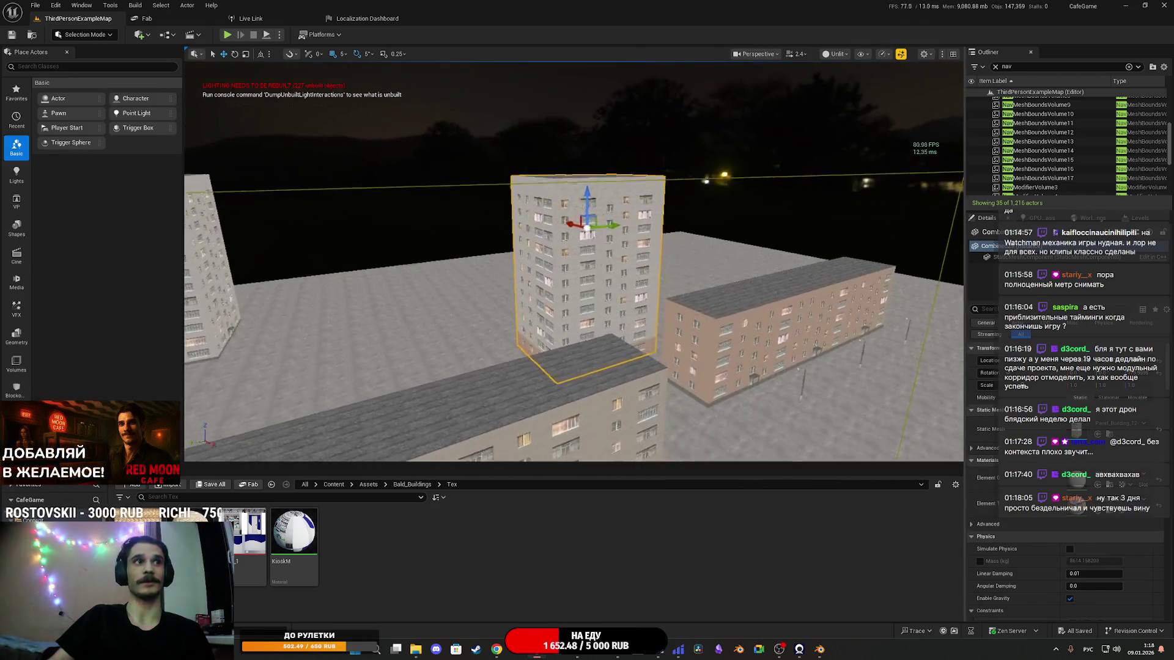
left_click(700, 318)
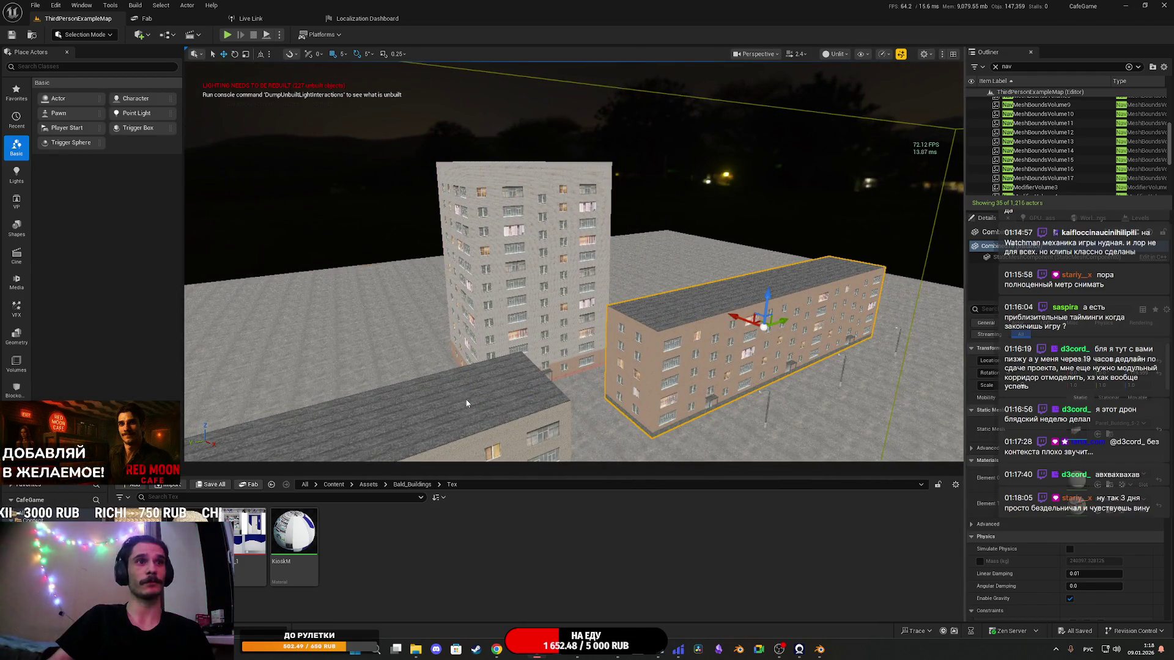
left_click_drag(467, 403, 428, 391)
left_click(580, 283, "ctrl")
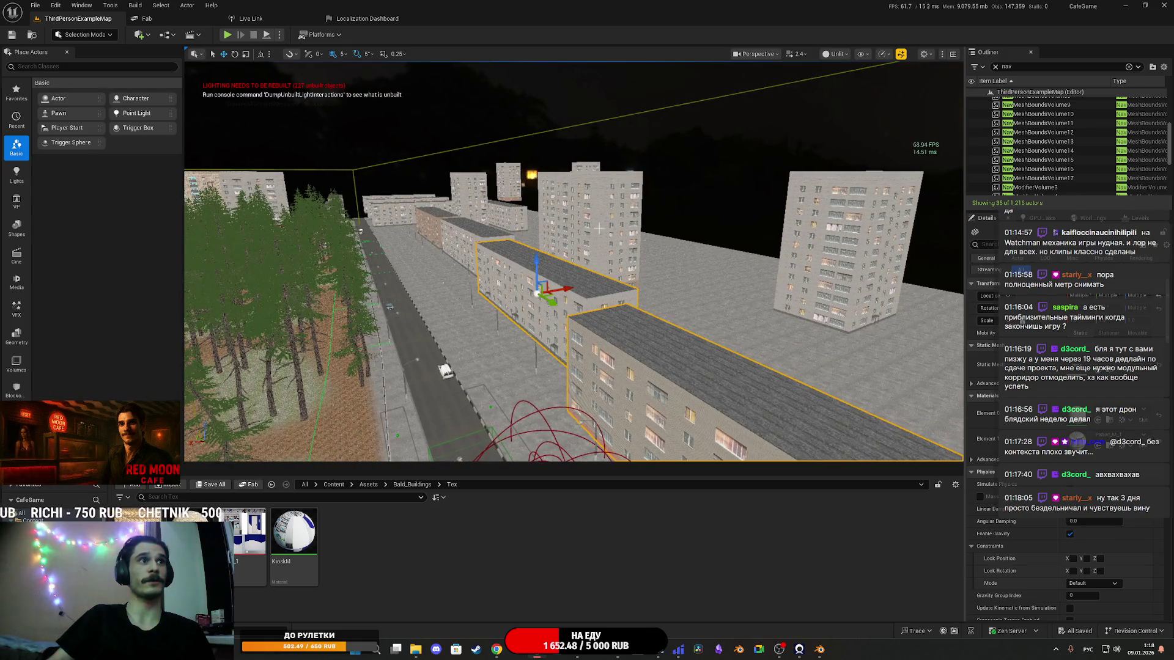
left_click(796, 247, "ctrl")
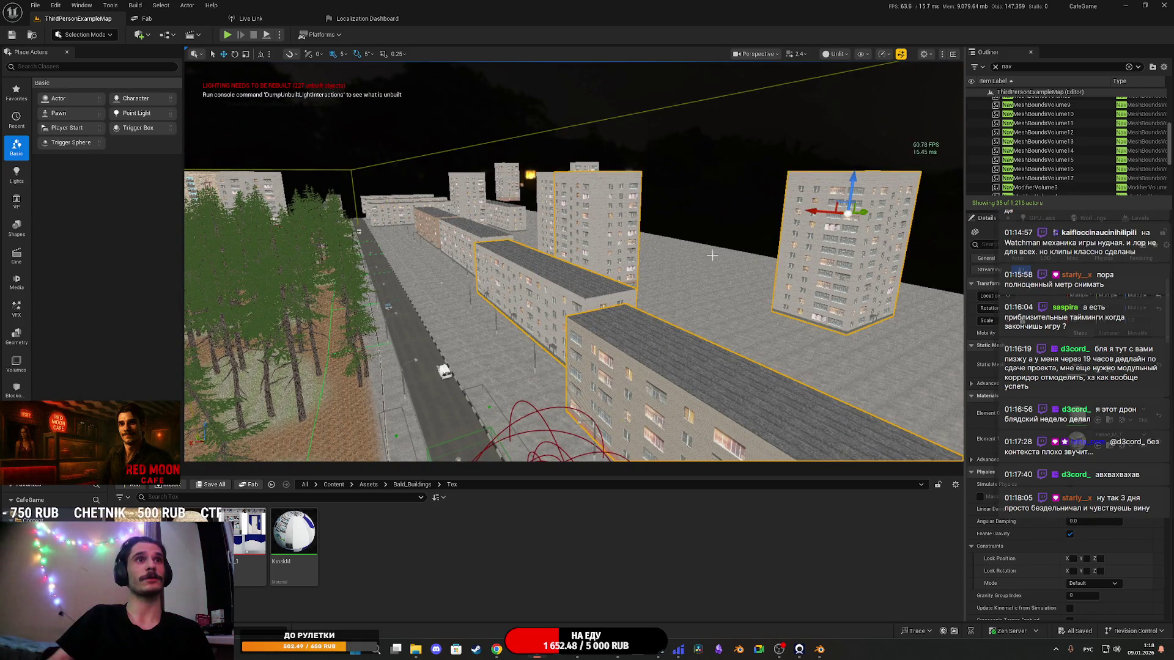
left_click(440, 238, "ctrl")
left_click(499, 214, "ctrl")
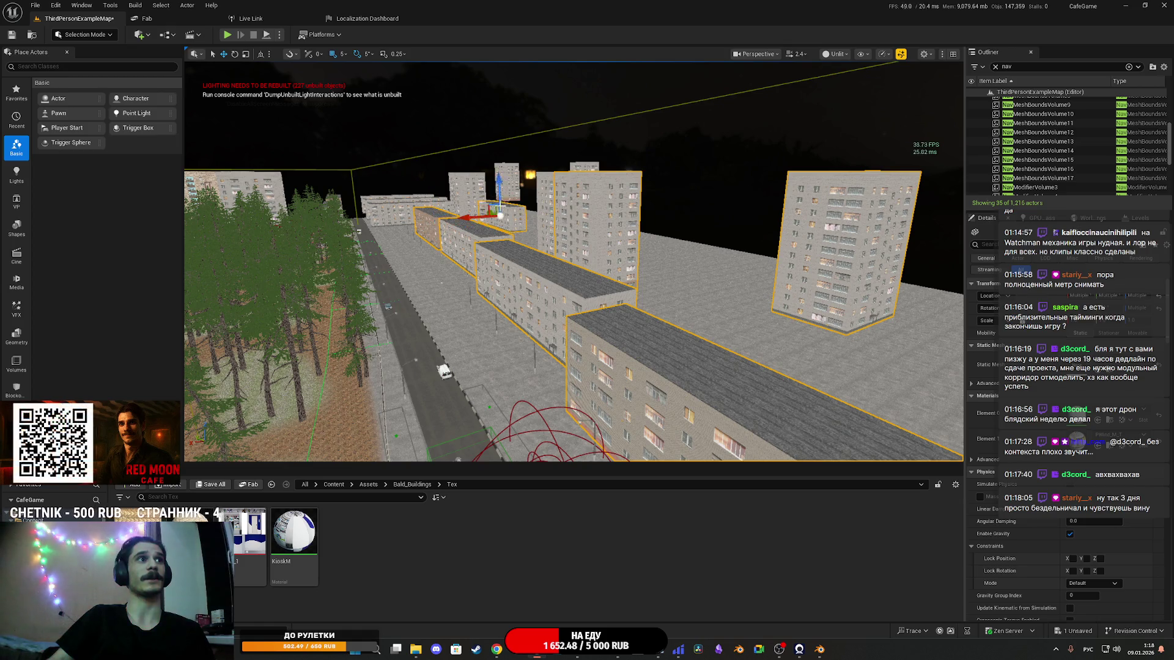
key("f")
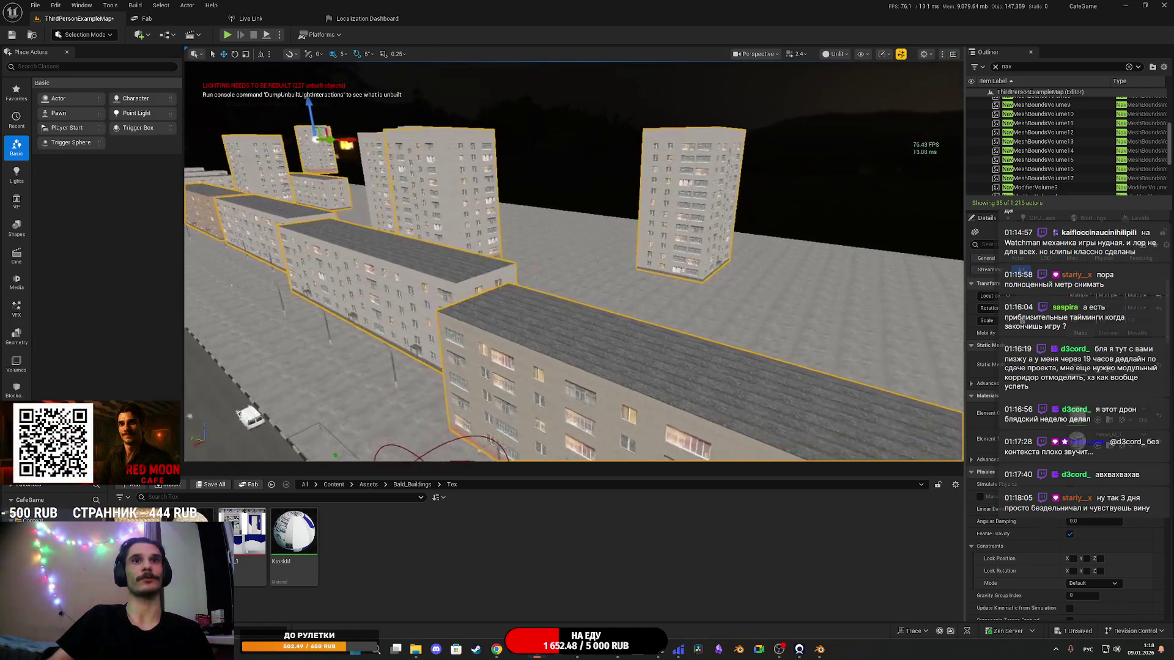
Step: Fly down into the square and turn toward the ГРИЛЬ-БАР kiosk
left_click_drag(602, 344, 602, 344)
left_click_drag(713, 387, 713, 386)
left_click_drag(748, 262, 747, 261)
left_click_drag(705, 353, 705, 353)
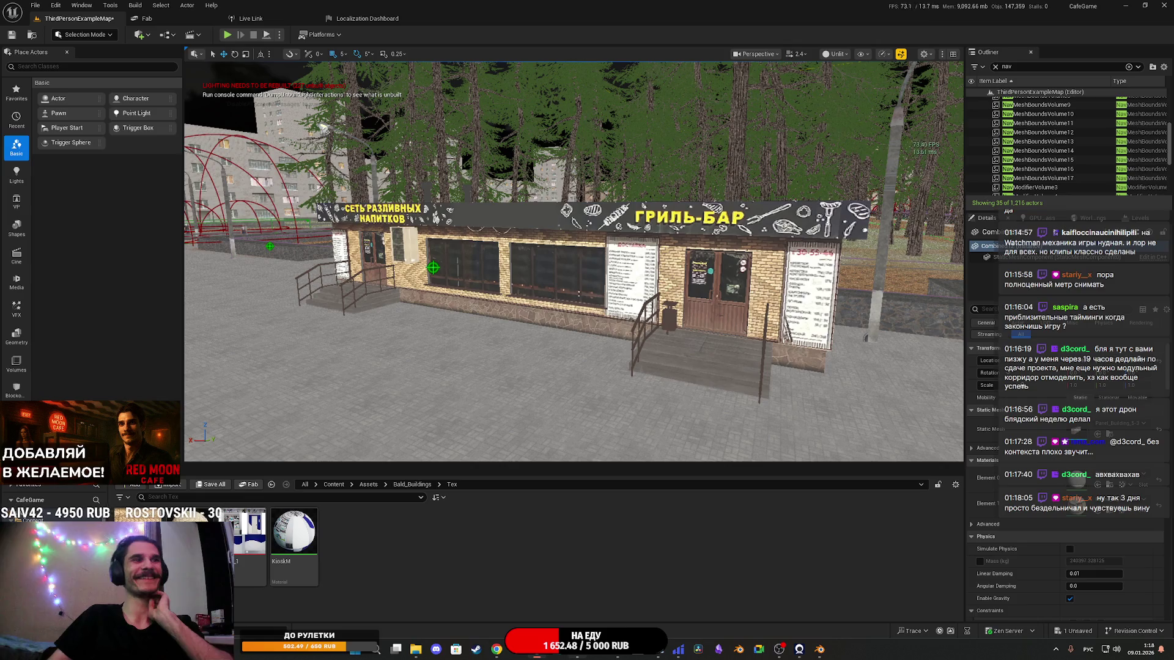
left_click(576, 650)
Step: Commit the text and Export As PNG scaled to 25% (1024×512)
left_click(560, 405)
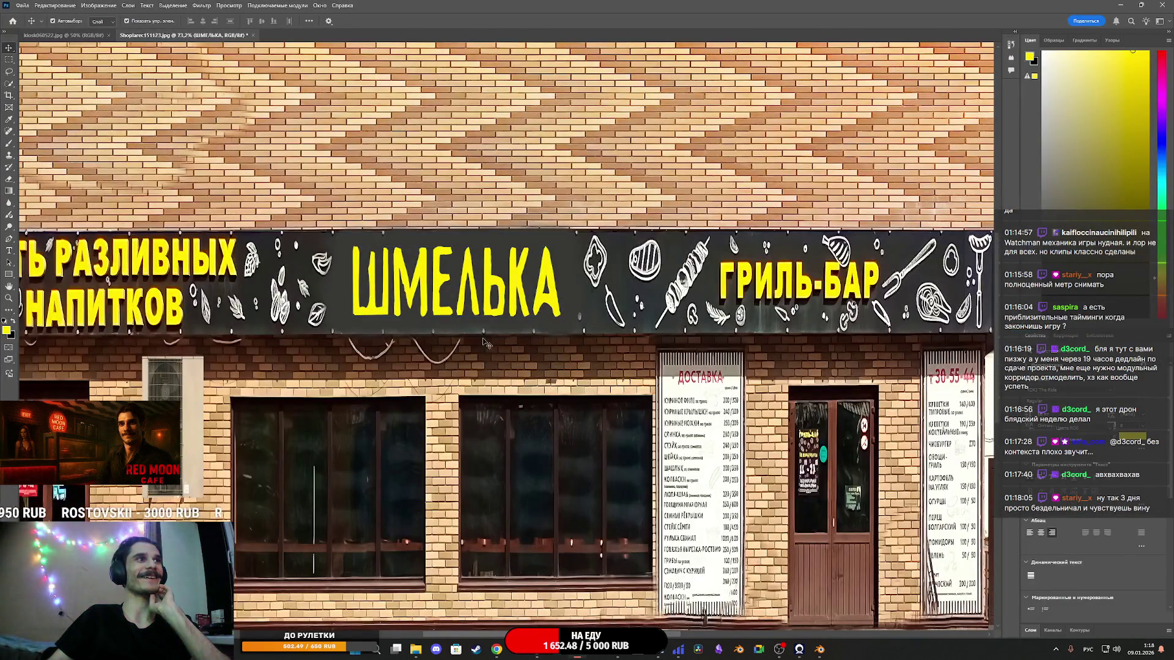
left_click(22, 5)
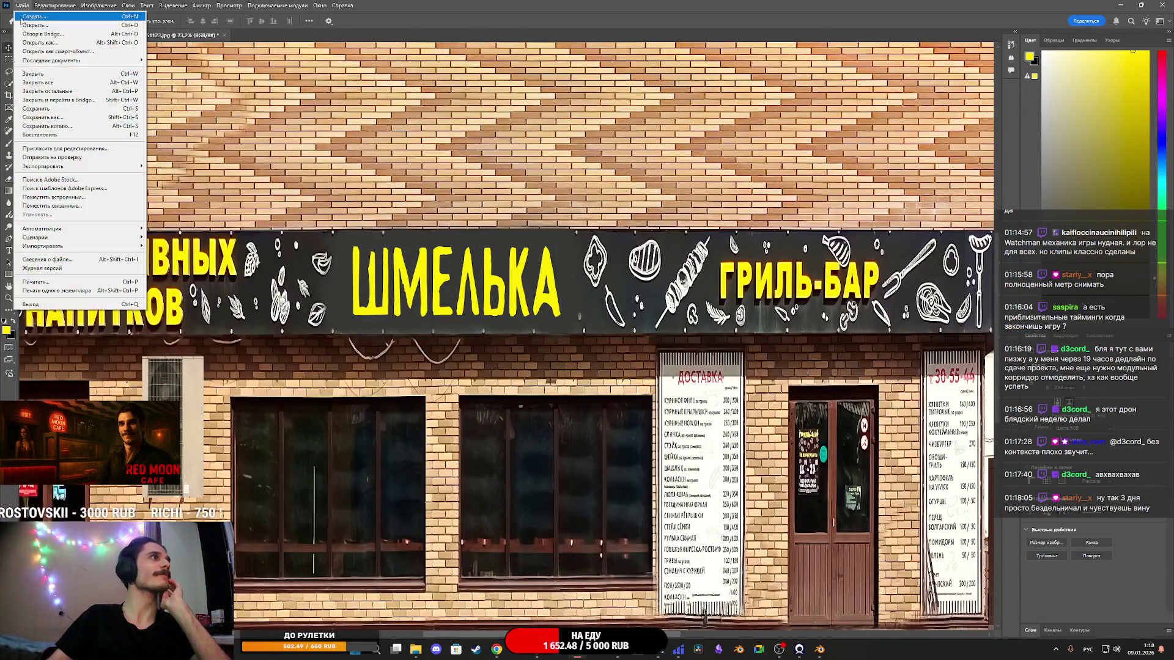
mouse_move(70, 167)
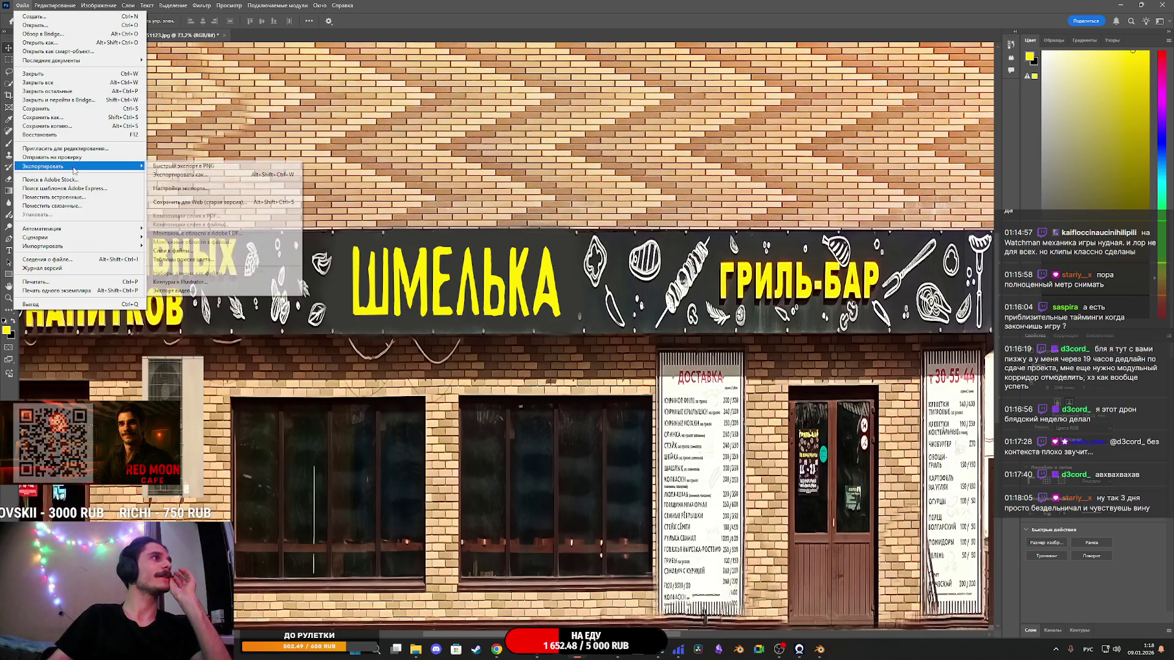
left_click(205, 176)
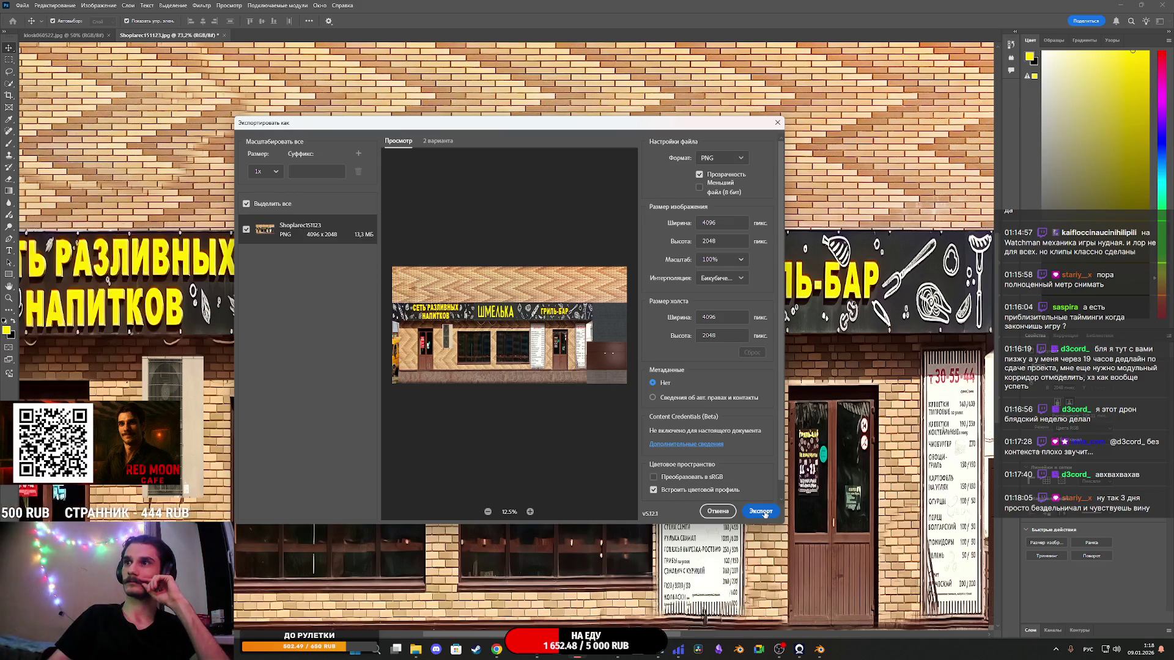
left_click(764, 513)
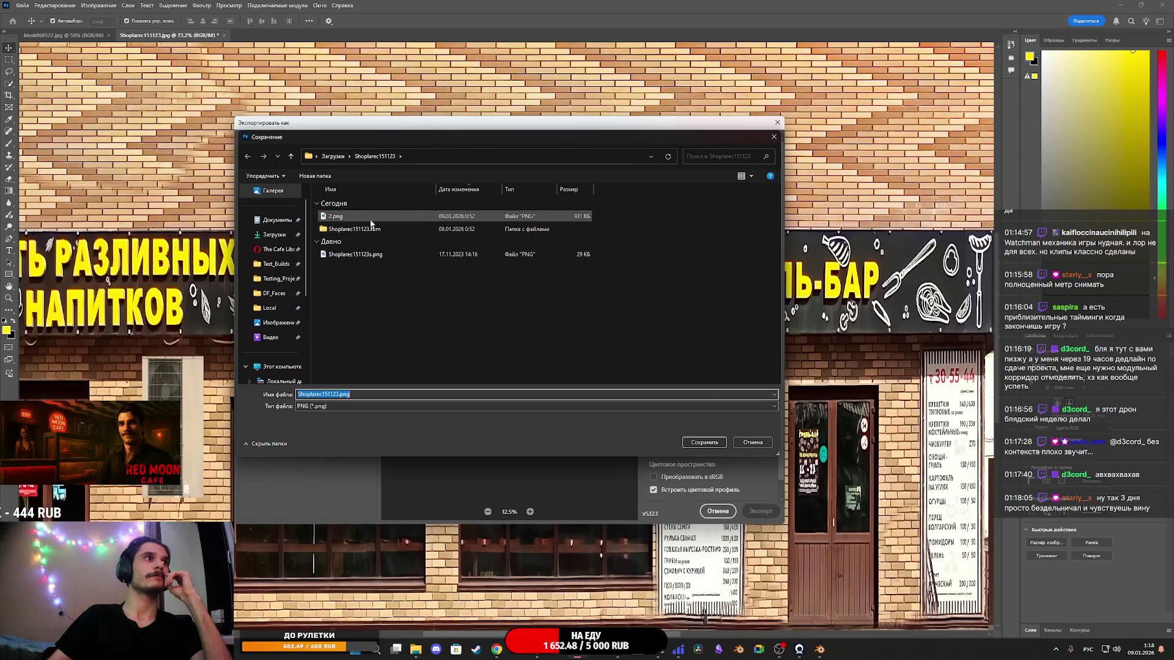
left_click(752, 442)
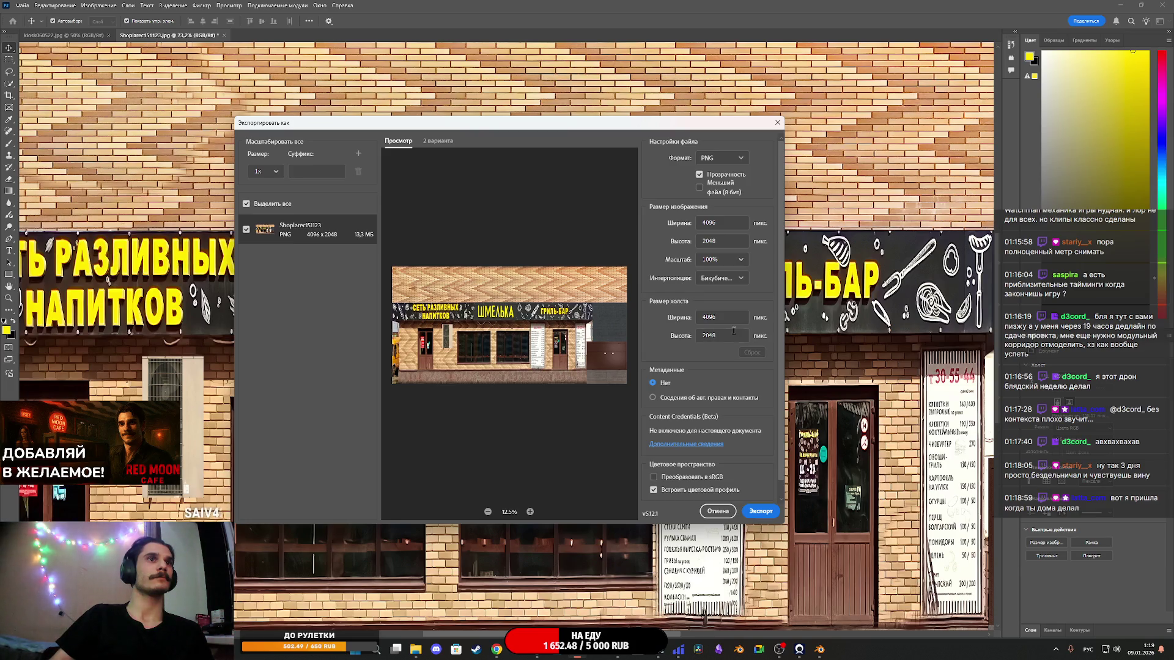
left_click(739, 261)
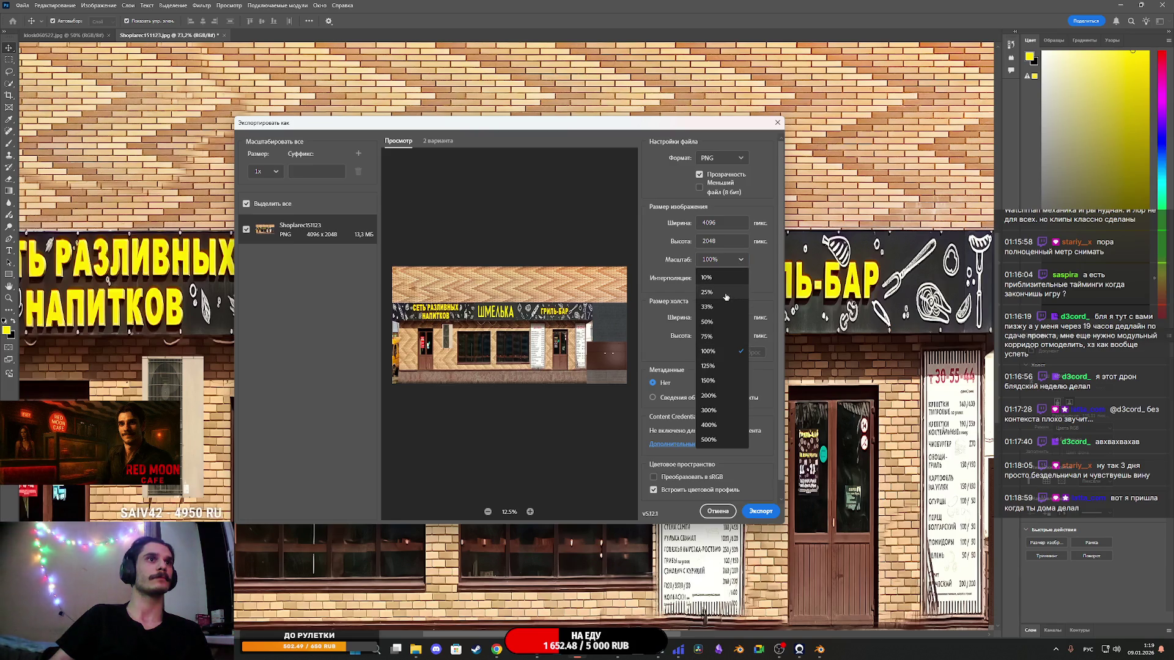
left_click(725, 294)
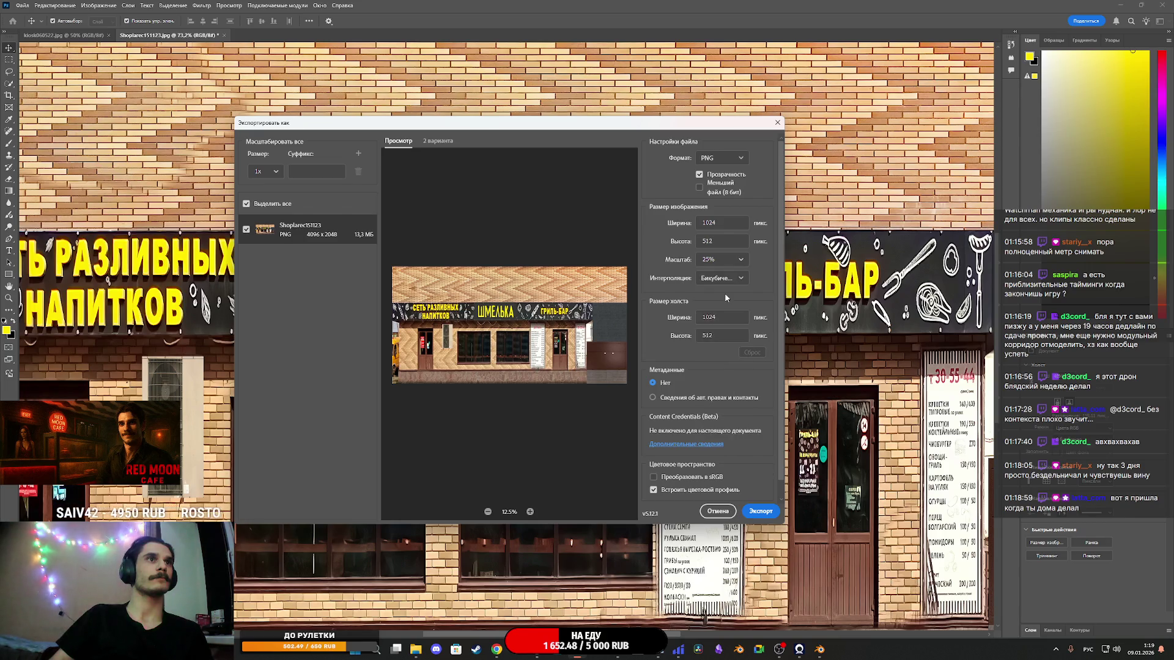
left_click(762, 512)
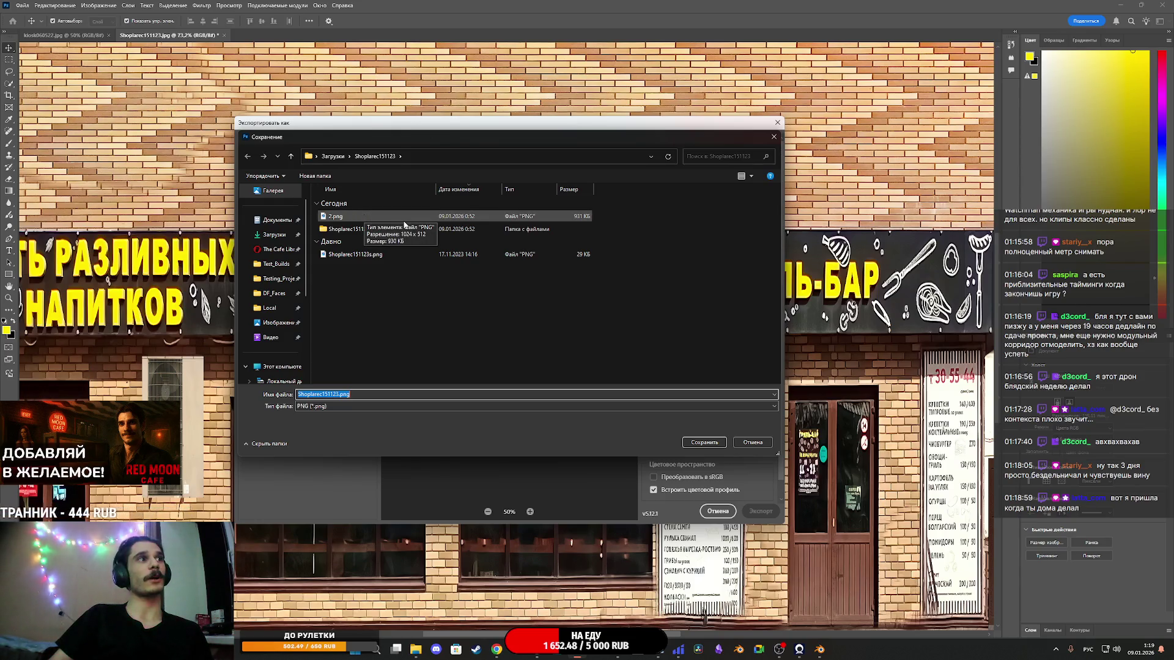
Step: Save the PNG over the existing 2.png, confirming the replacement
left_click(743, 176)
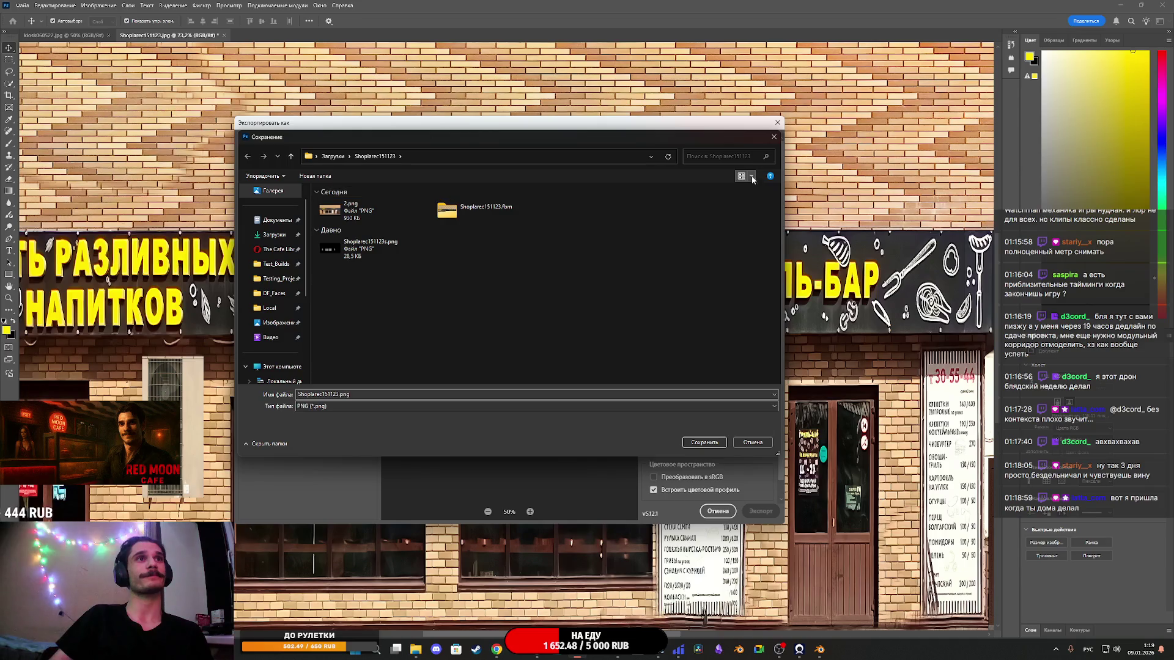
left_click(743, 177)
left_click(742, 176)
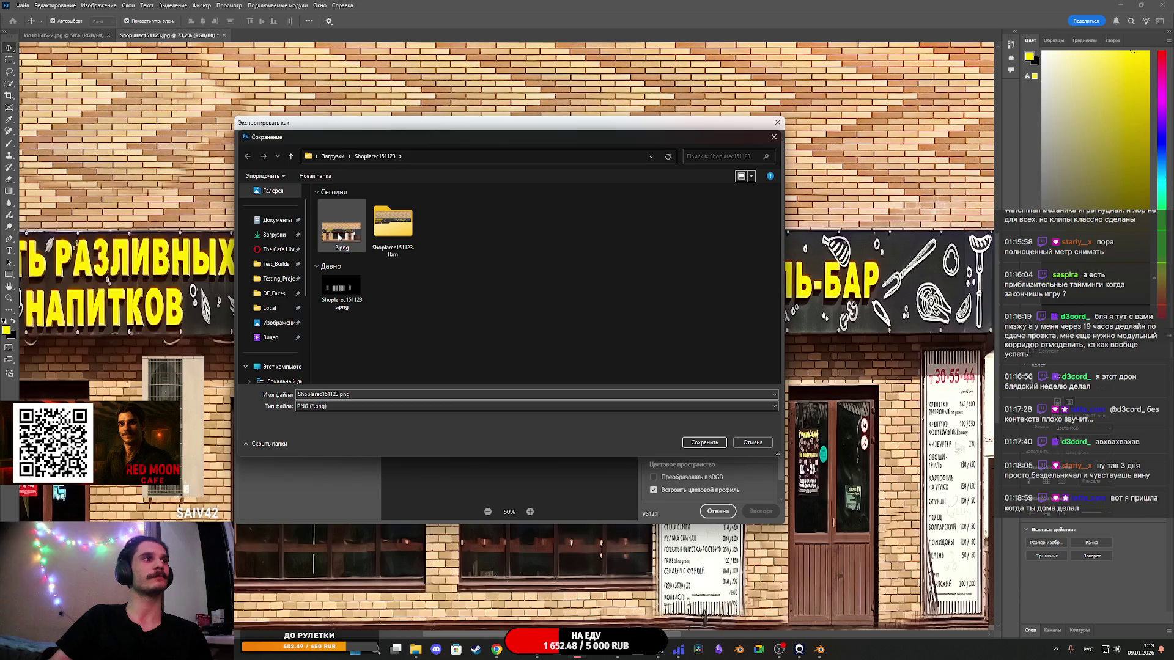
mouse_move(338, 239)
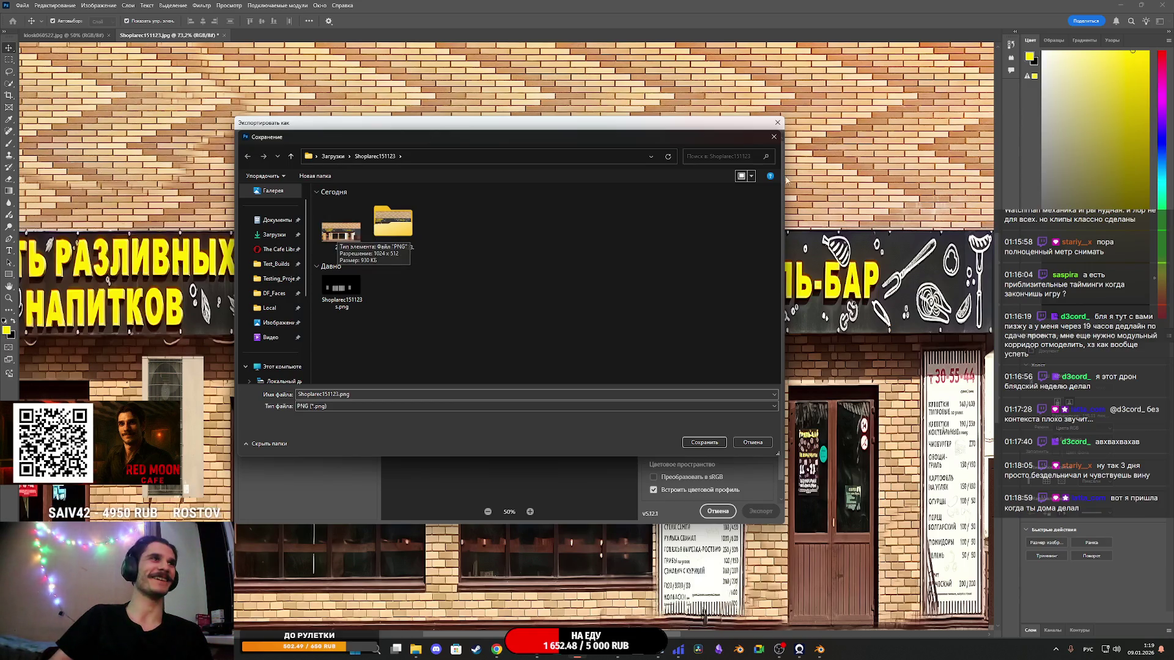
left_click(751, 177)
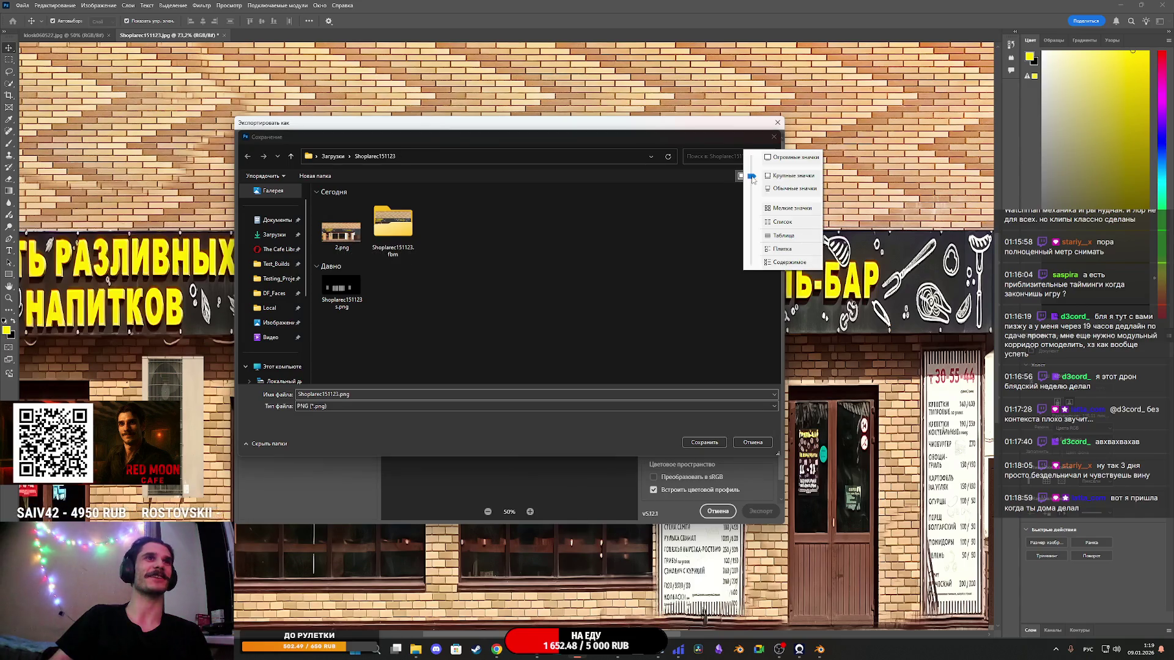
left_click(779, 159)
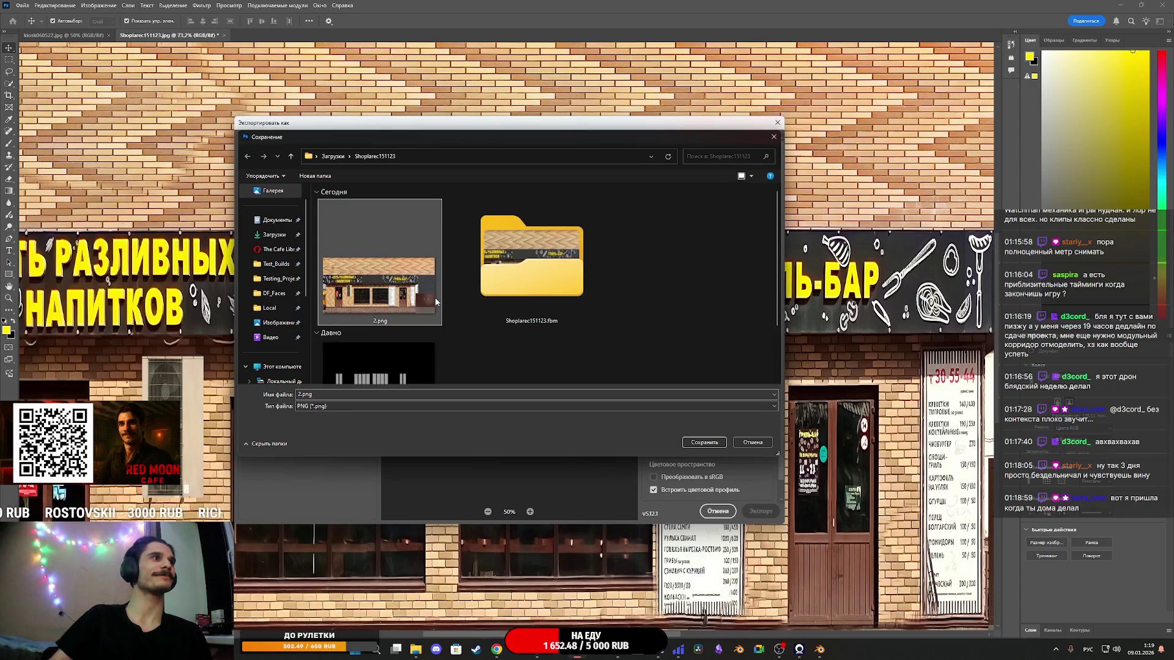
left_click(703, 442)
left_click(612, 327)
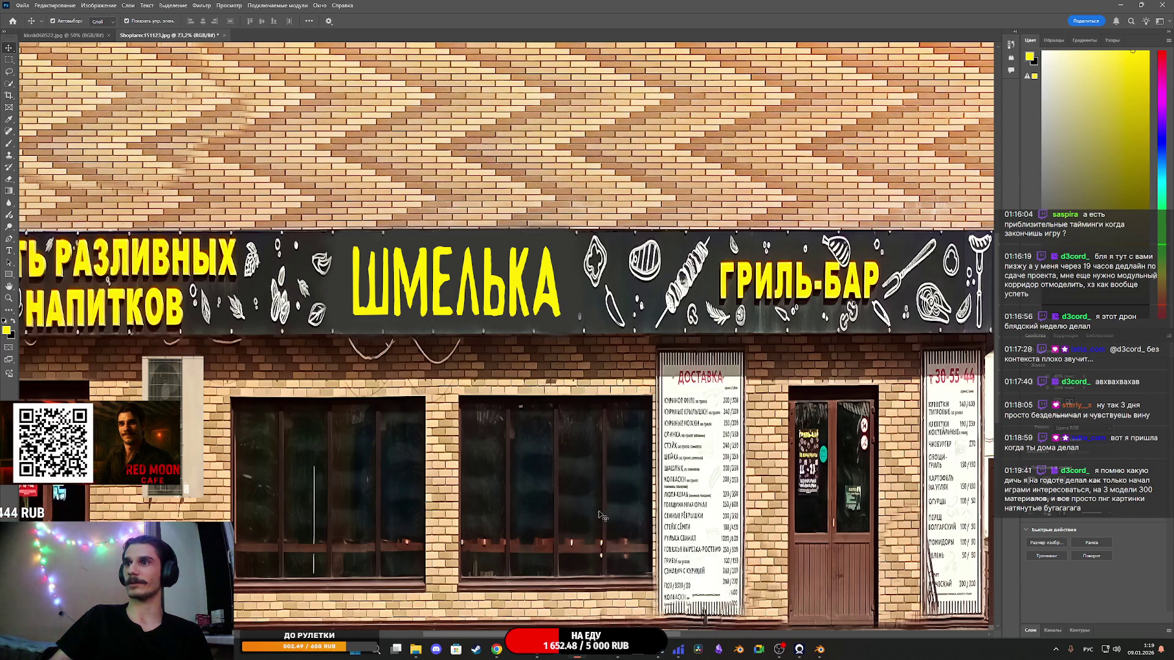
mouse_move(623, 655)
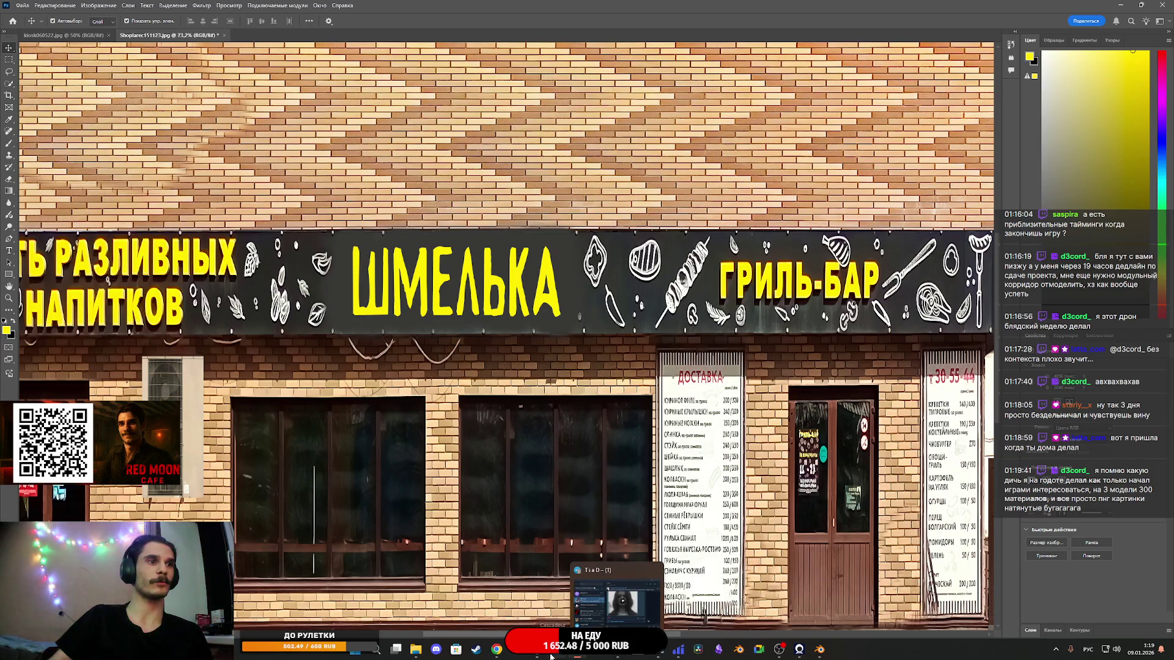
left_click(550, 654)
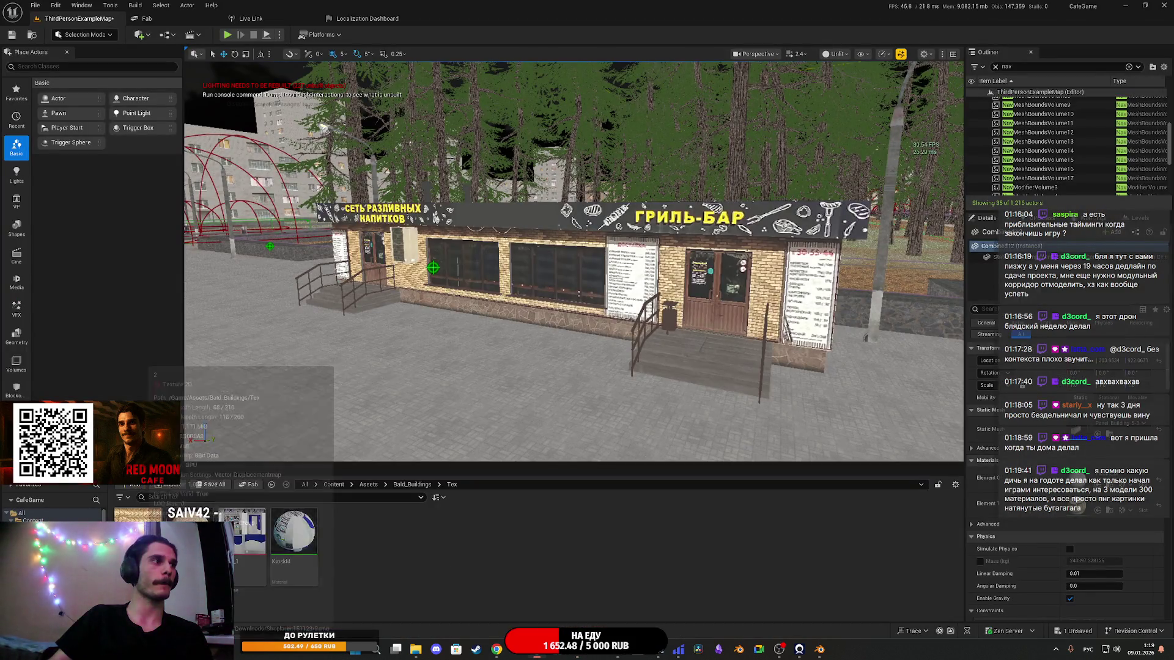
Step: Reimport texture 2 from the updated PNG and view the ШМЕЛЬКА kiosk from the front
right_click(140, 538)
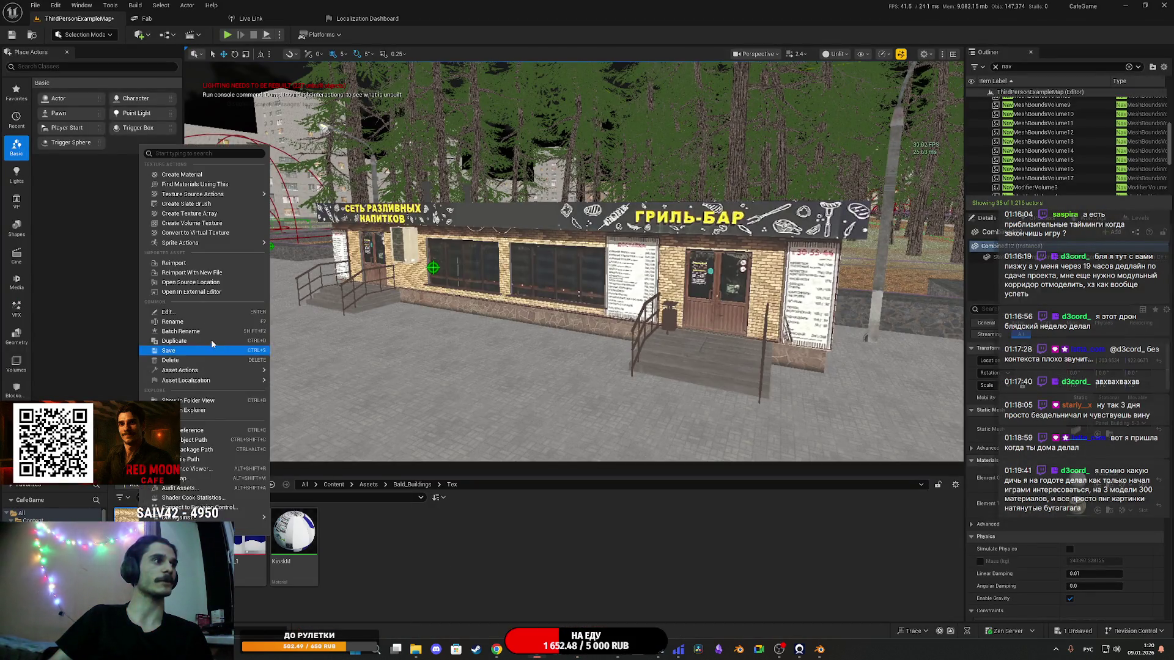
left_click(173, 263)
key("f")
mouse_move(530, 435)
left_mouse_down()
mouse_move(511, 435)
mouse_move(530, 435)
left_mouse_up()
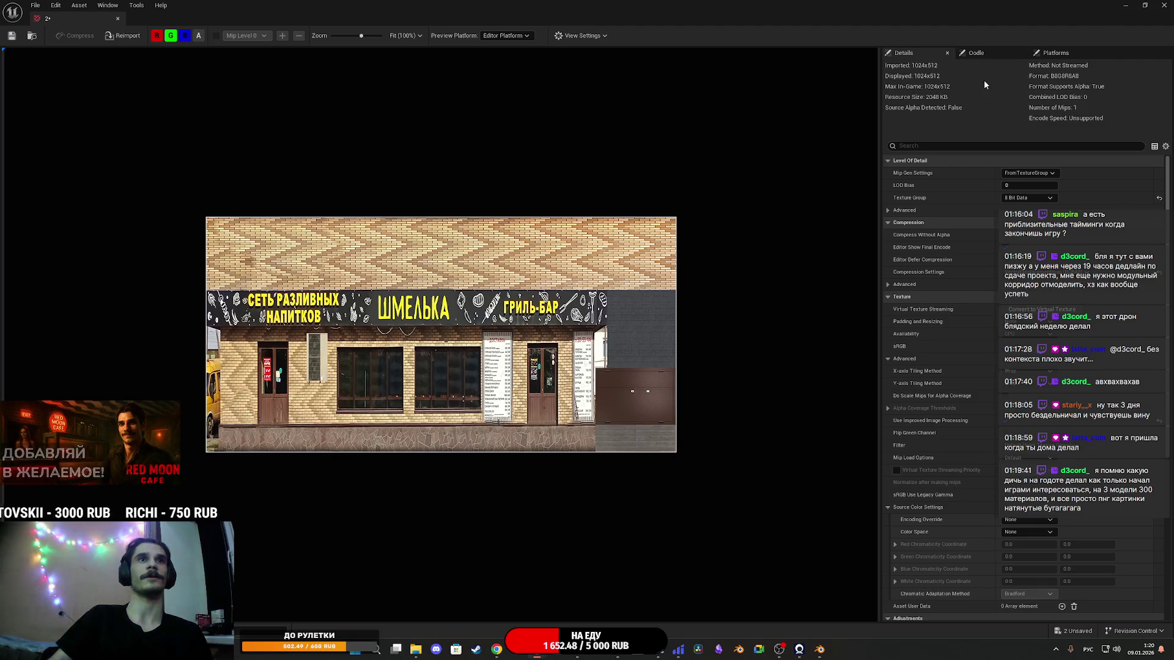
Step: Close the texture preview and save the reimported texture and the map
left_click(1164, 5)
key("ctrl+shift+s")
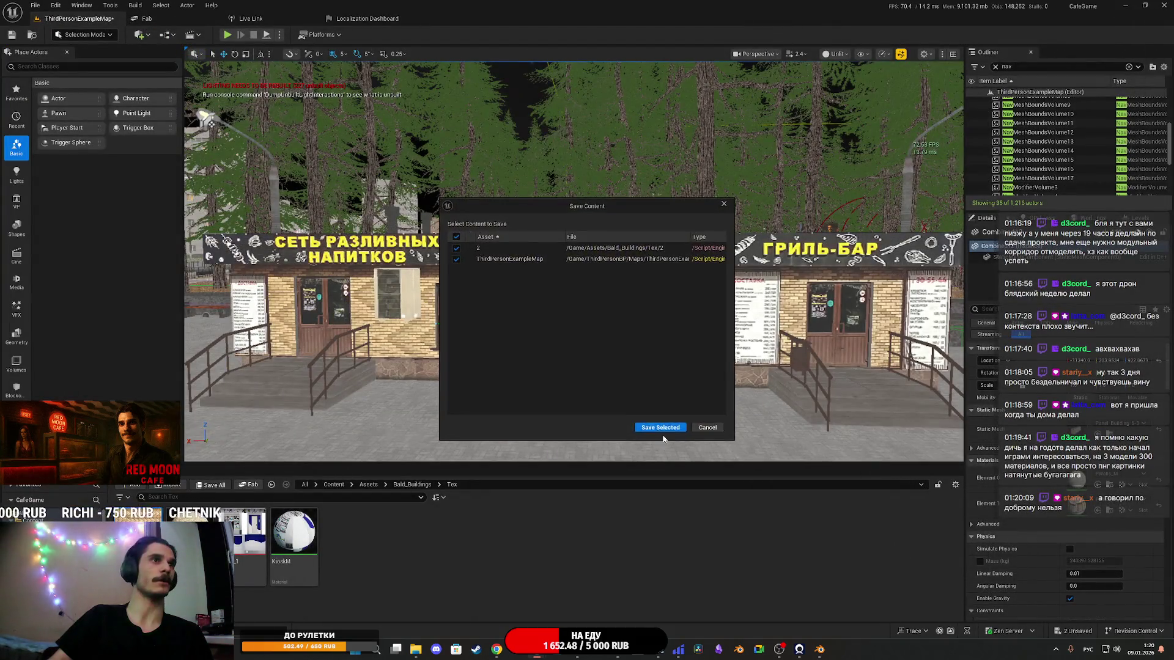
left_click(660, 427)
Step: Frame a wide view of the park and run the level in Play In Editor, fullscreen
key("f")
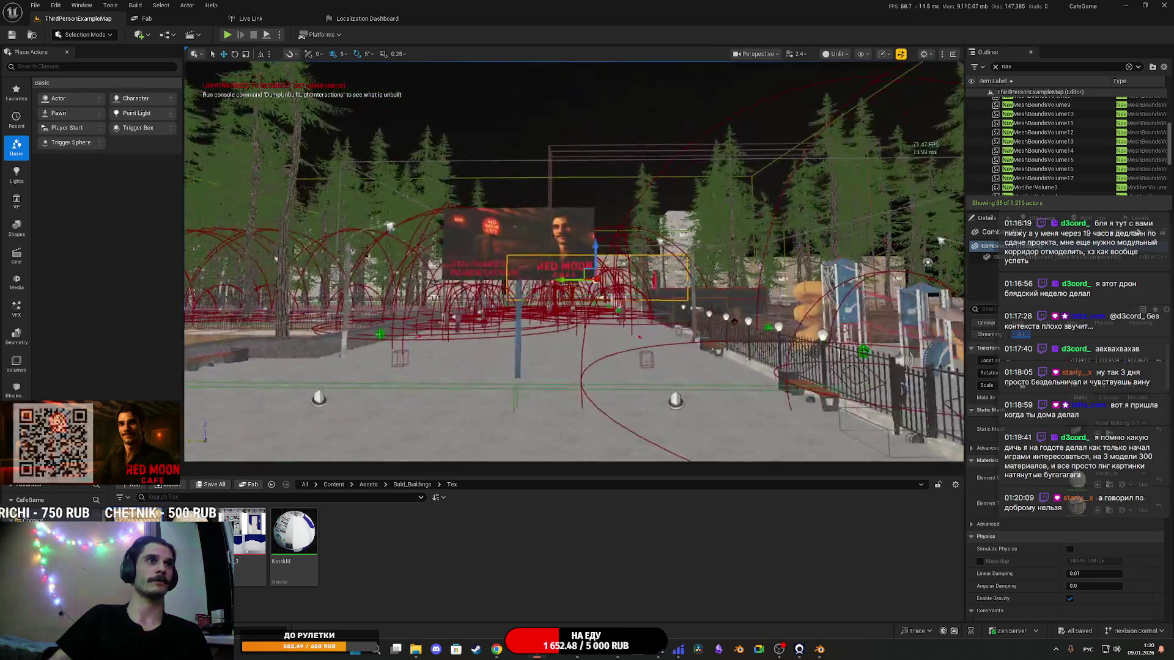
mouse_move(581, 37)
left_mouse_down()
mouse_move(581, 70)
mouse_move(679, 49)
left_mouse_up()
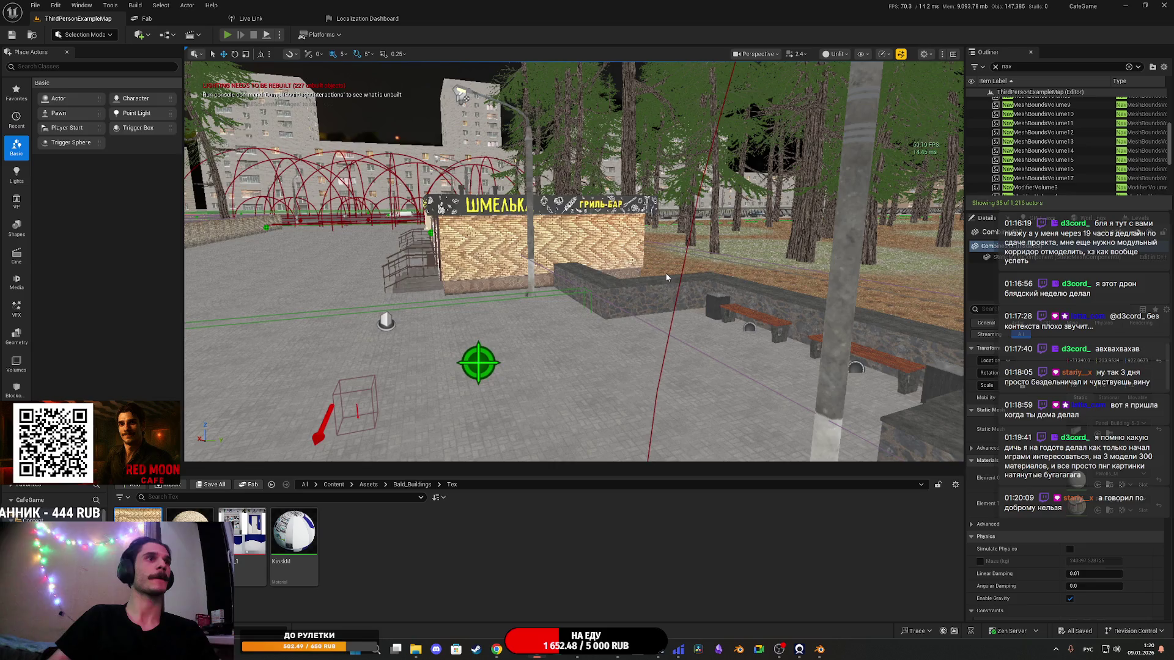
key("alt+p")
key("F11")
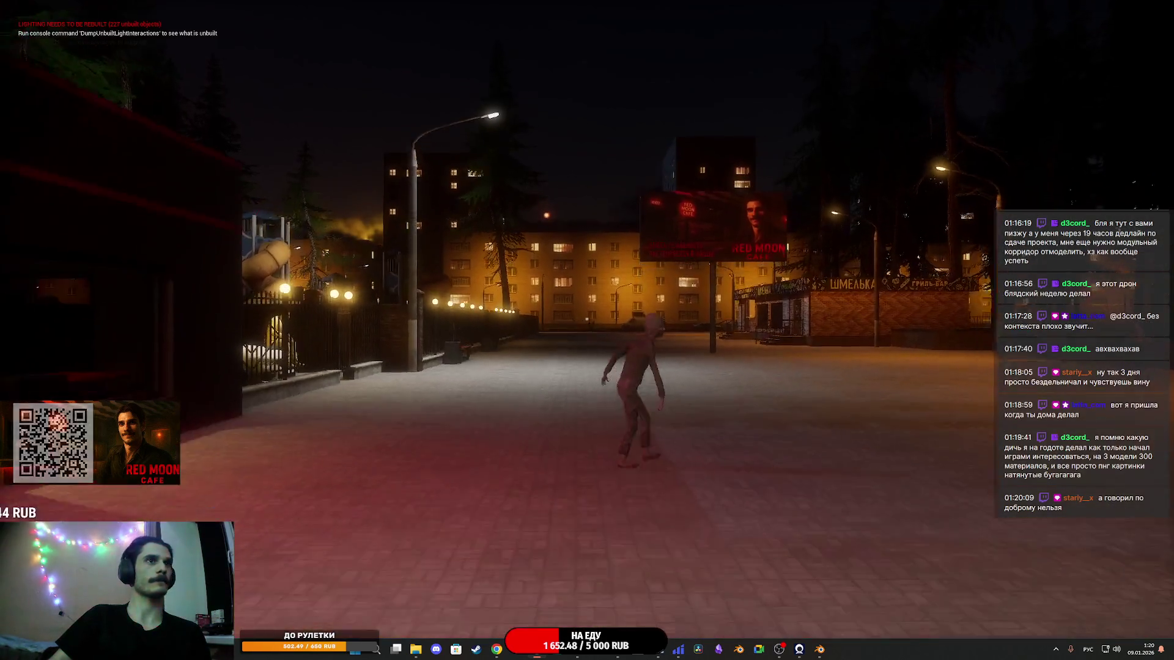